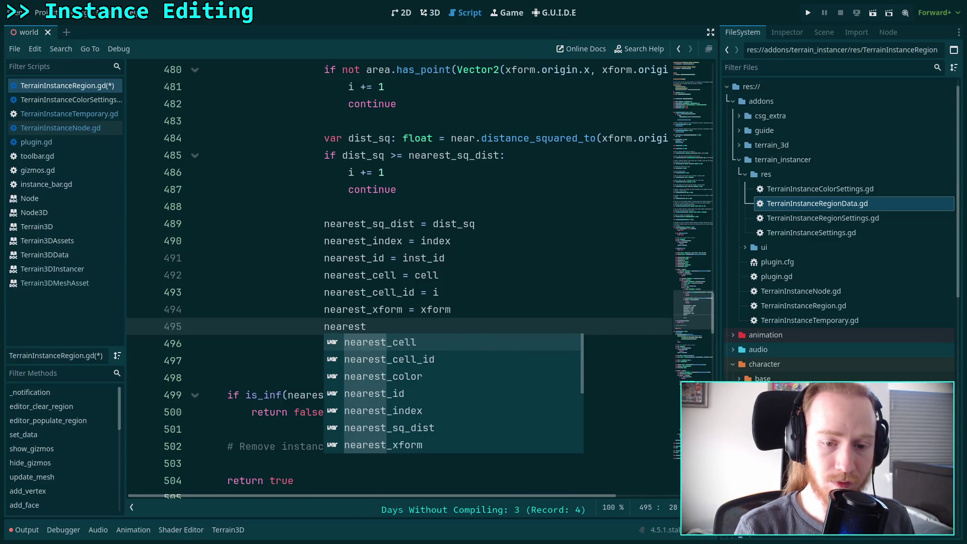
- Start a nearest_color line in the search loop and review the xforms lookup above it
type("_color =")
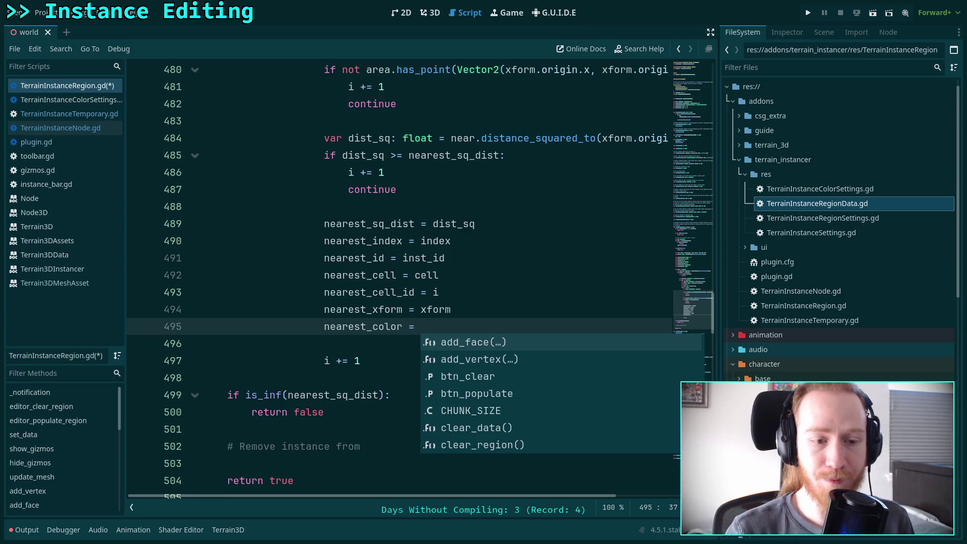
left_click(482, 258)
scroll(482, 258, "up", 1)
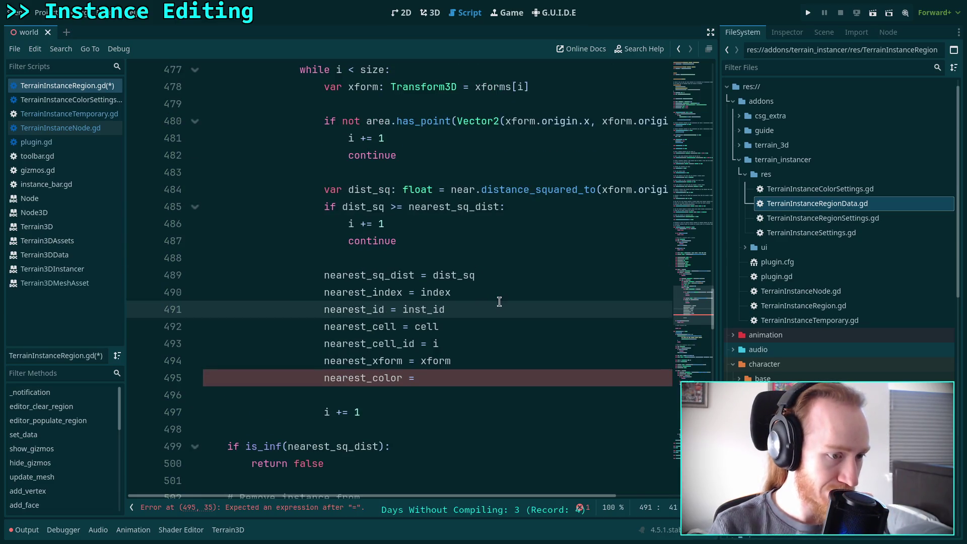
scroll(497, 302, "up", 6)
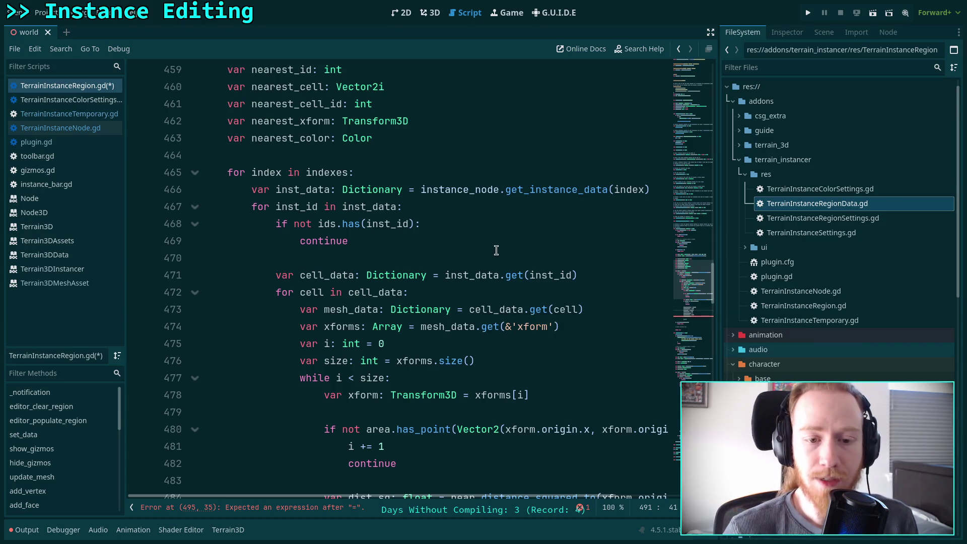
scroll(475, 257, "down", 1)
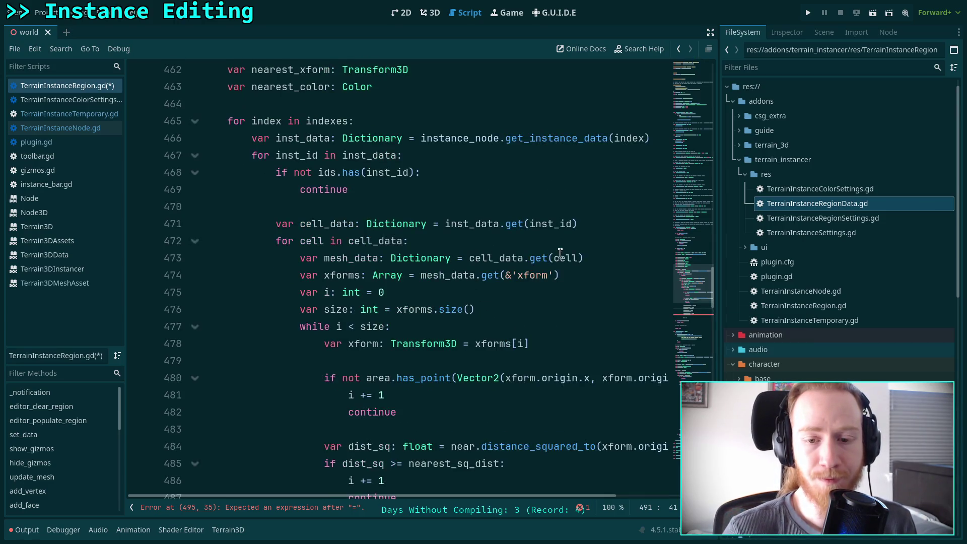
left_click(582, 281)
key("Return")
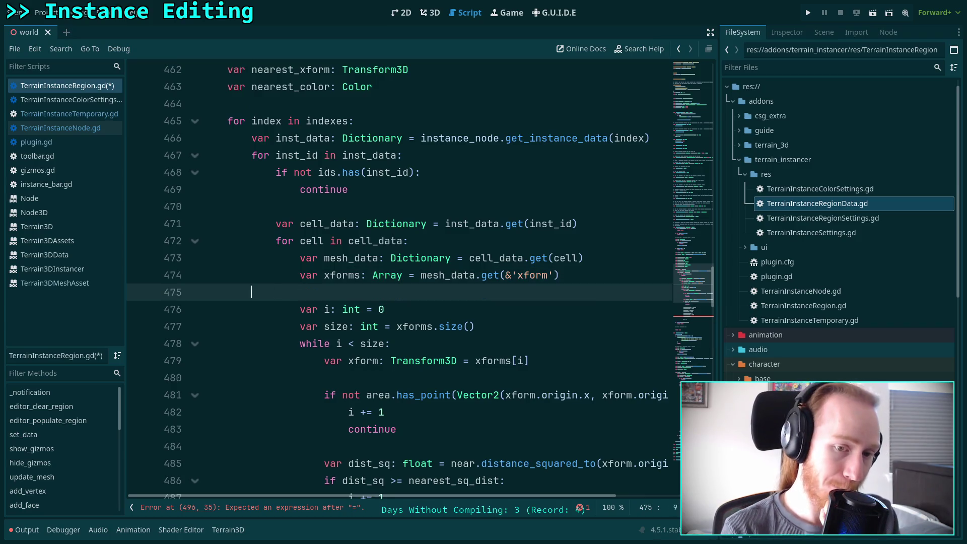
key("ctrl+z")
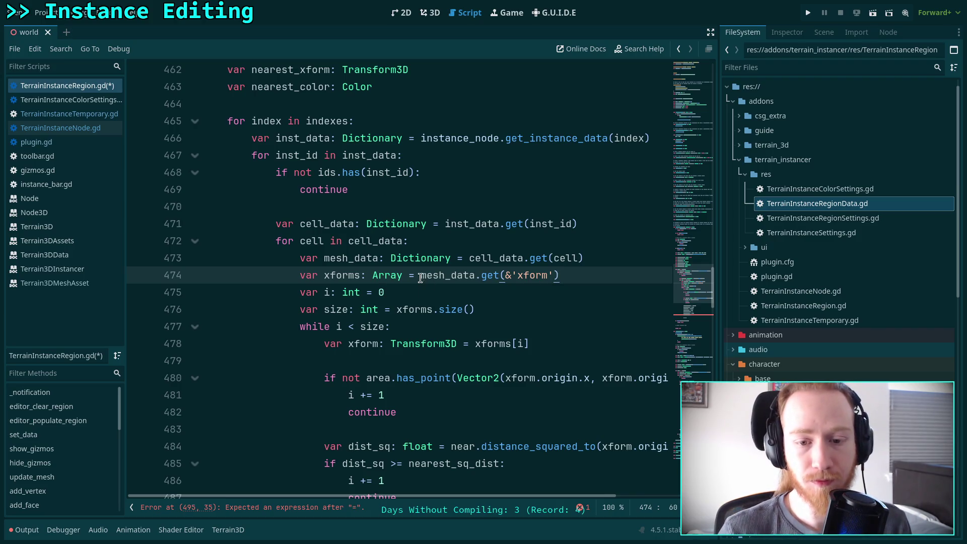
- Trim the trailing equals so the nearest_color declaration is a plain Color type
scroll(425, 288, "down", 4)
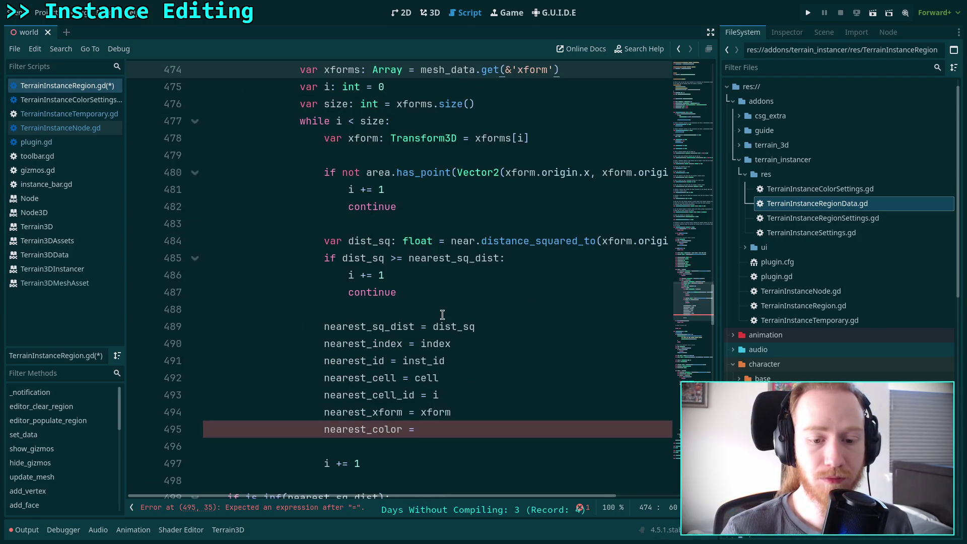
left_click(464, 429)
scroll(461, 429, "up", 8)
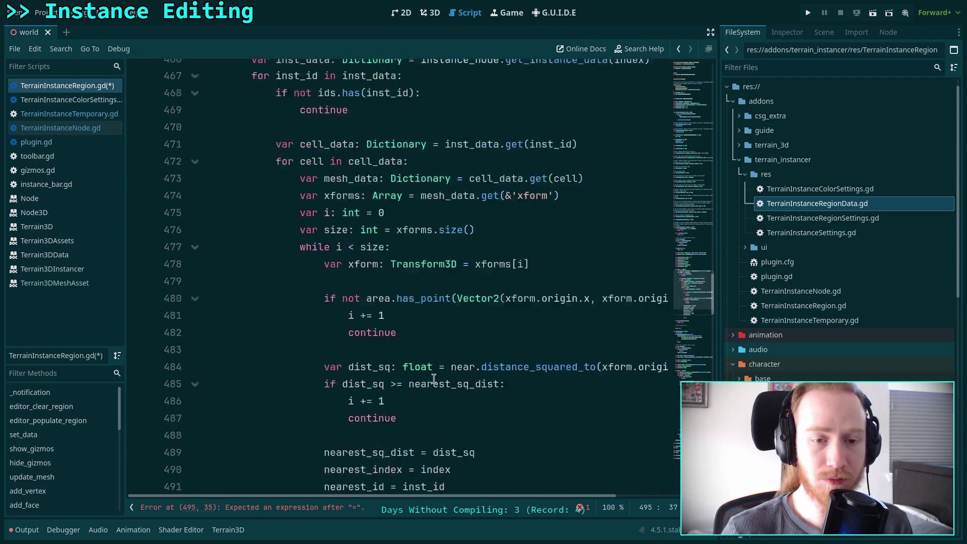
left_click(446, 297)
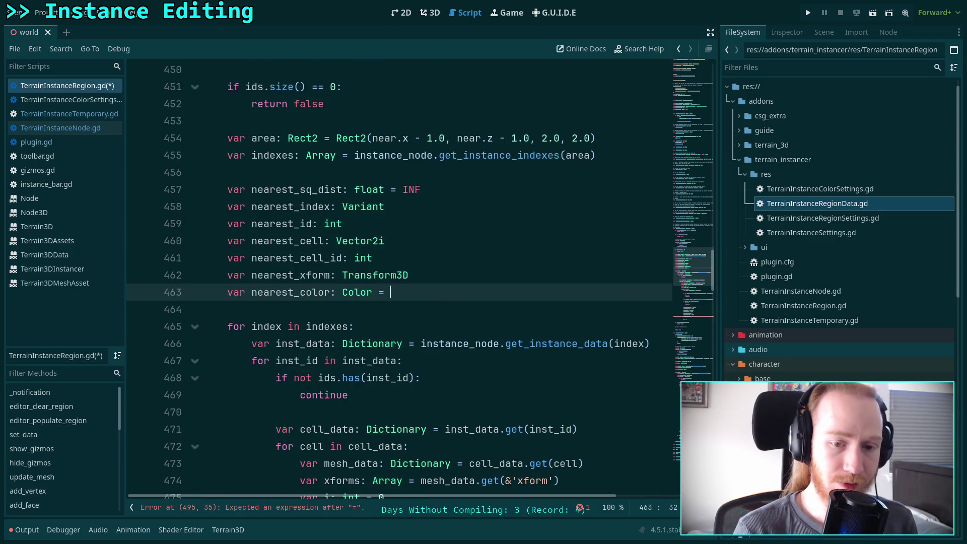
key("ctrl+space")
key("BackSpace")
key("BackSpace")
key("BackSpace")
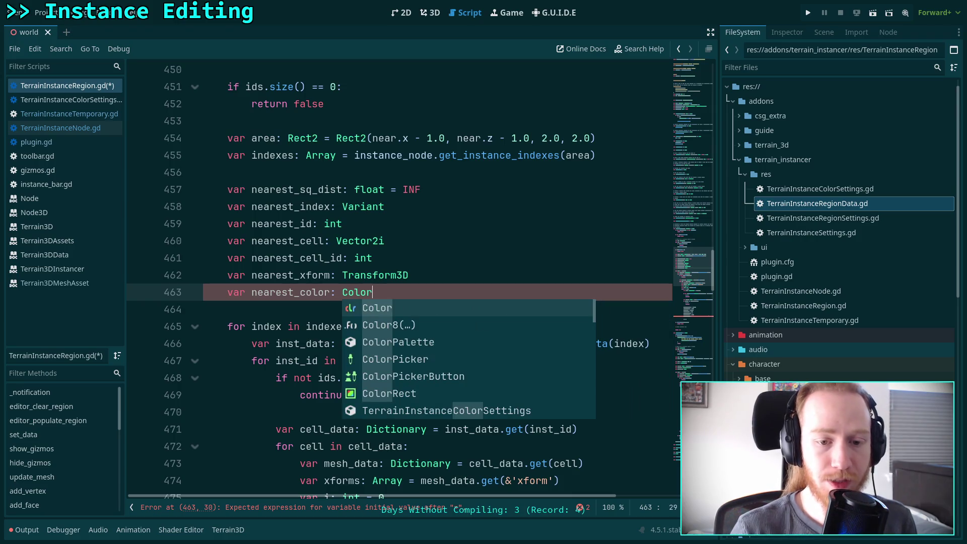
- Replace the unfinished nearest_color assignment with a new line beginning 'var colors: Pakc'
key("alt+Left")
left_click_drag(423, 327, 329, 327)
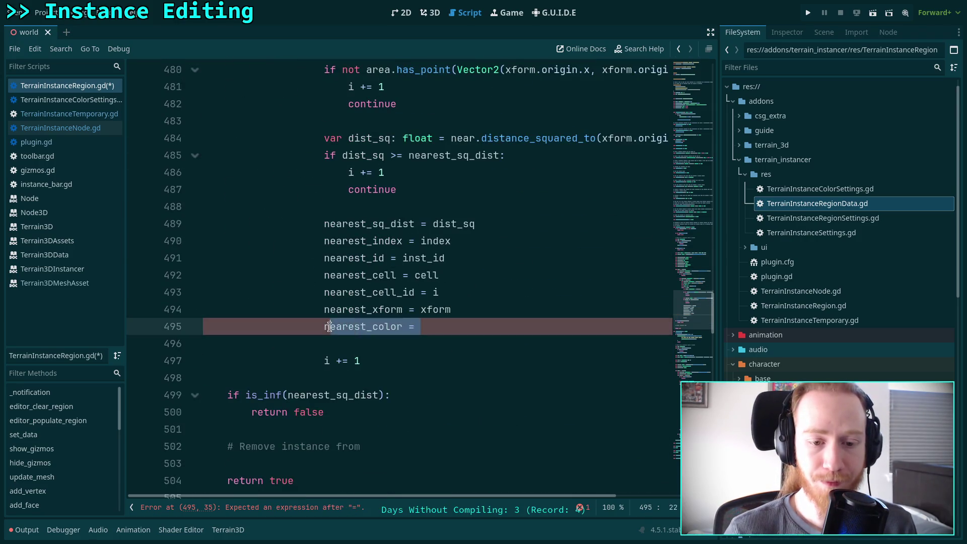
key("shift+Left")
key("Return")
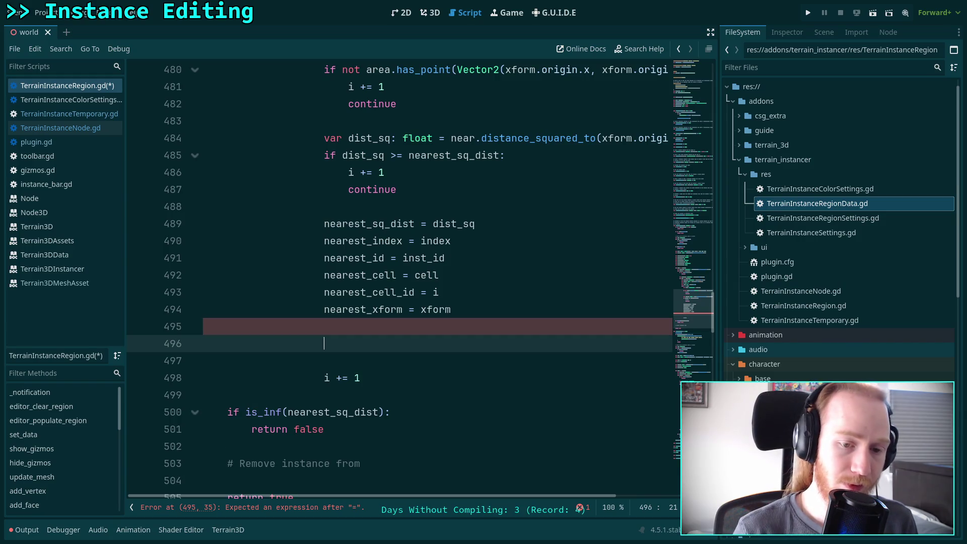
type("var colors: ")
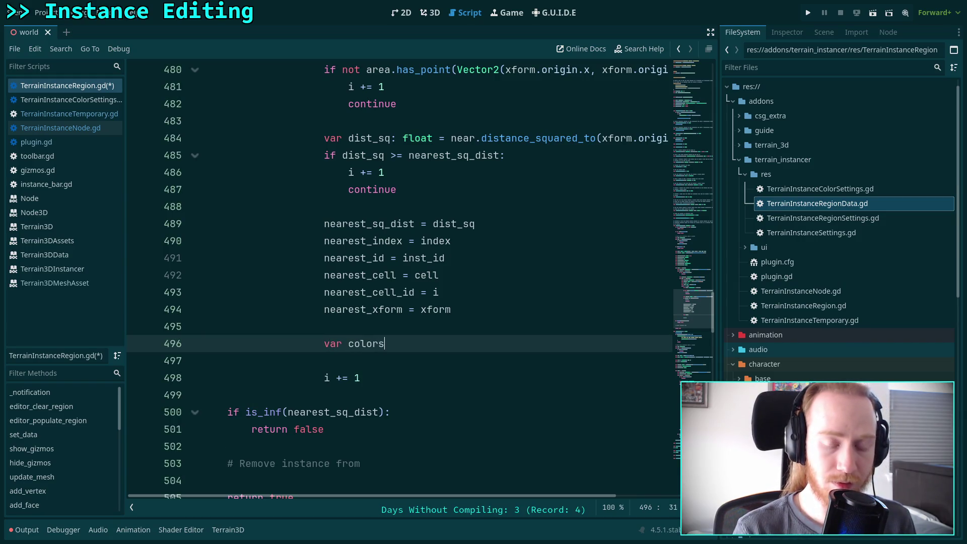
type("Pakc")
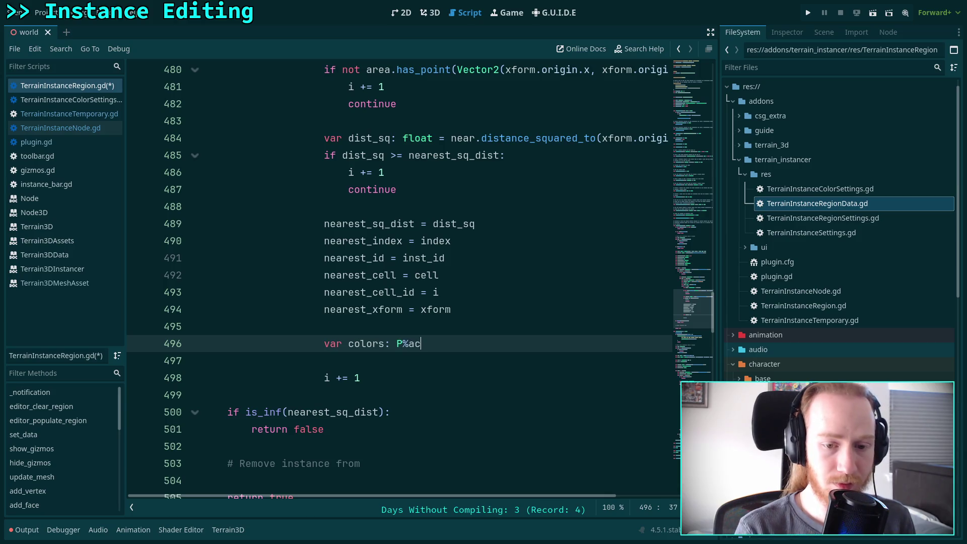
- Fix the misspelled type so colors is declared as a PackedColorArray
key("BackSpace")
key("BackSpace")
type("ckde")
key("BackSpace")
key("BackSpace")
type("ed")
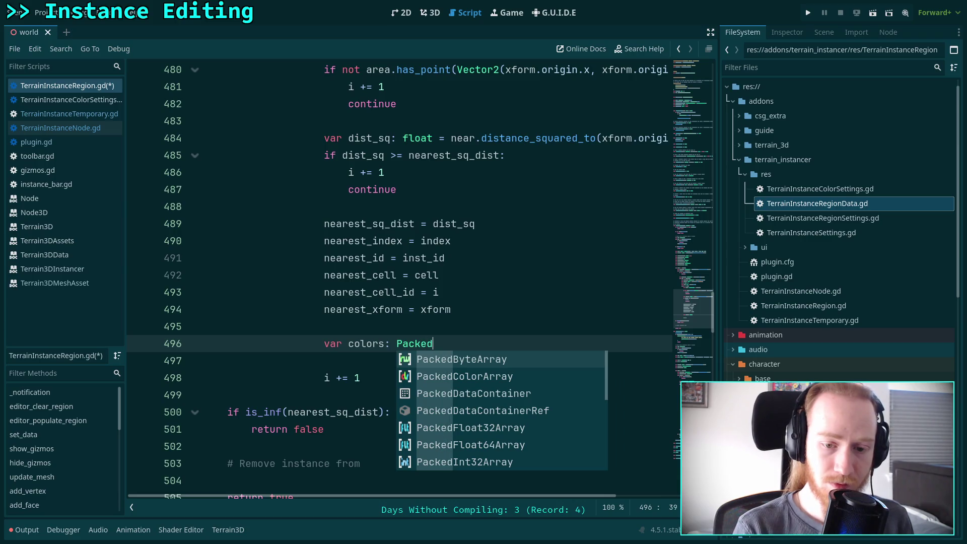
type("C")
key("Return")
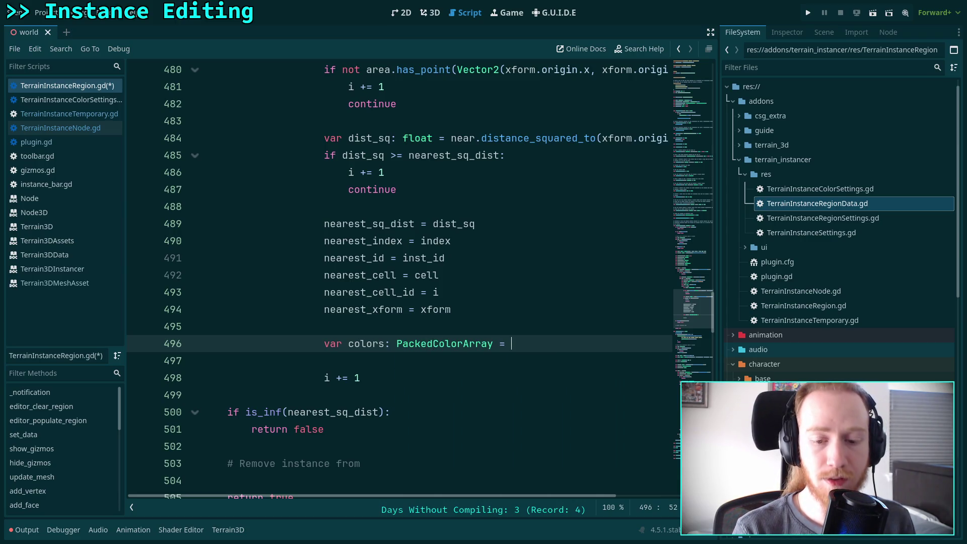
key("Escape")
- Fill the colors line with the xform line's mesh_data lookup, keyed on color instead
scroll(403, 276, "up", 6)
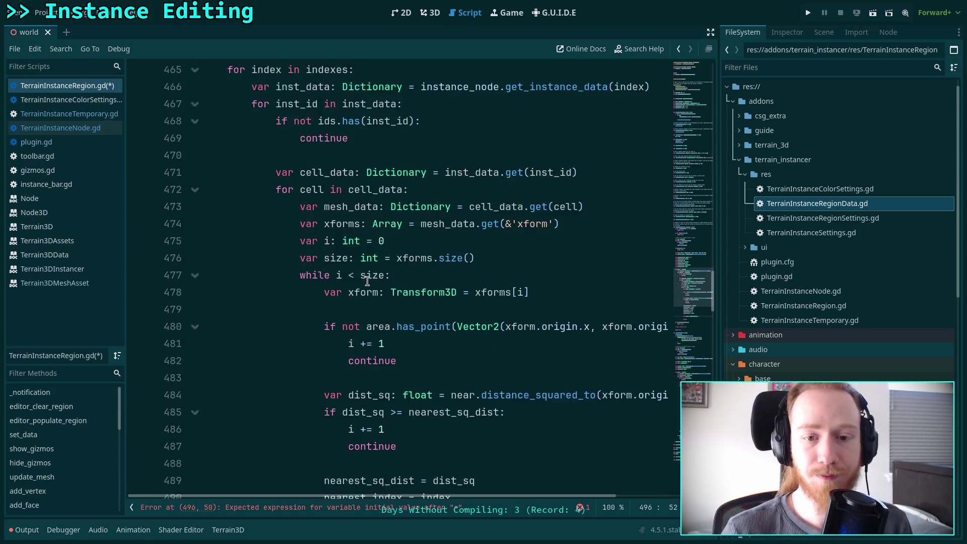
left_click_drag(421, 276, 599, 280)
right_click(468, 275)
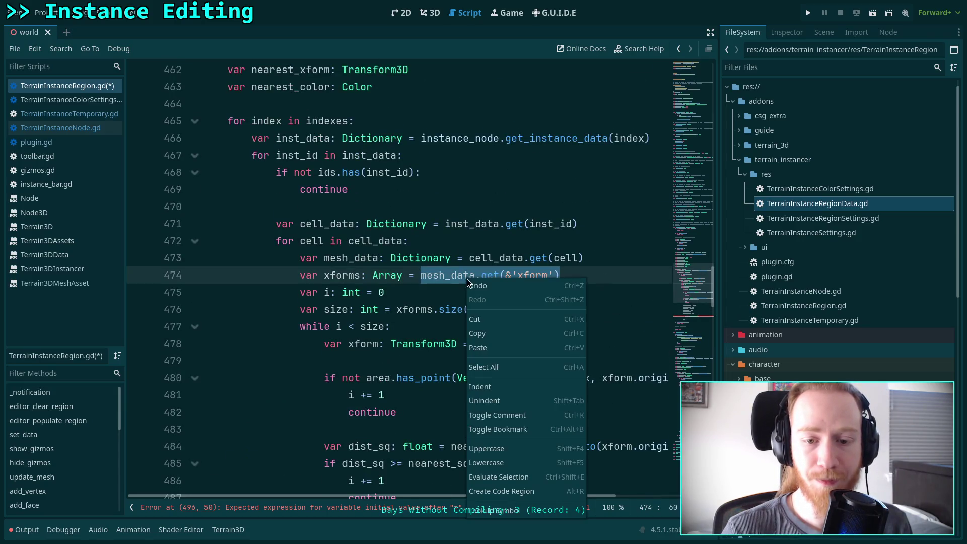
left_click(484, 322)
scroll(559, 294, "down", 7)
key("ctrl+v")
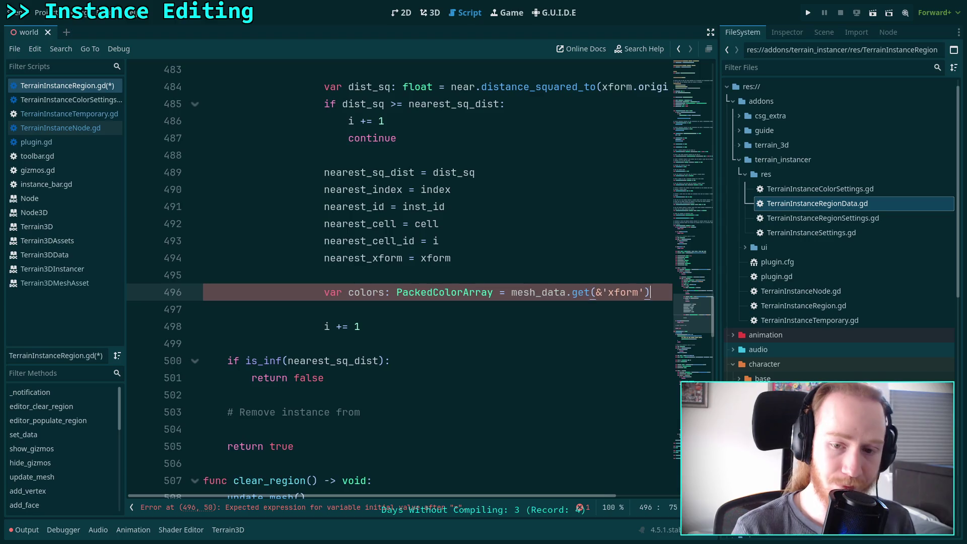
key("Left")
key("Left")
key("BackSpace")
key("BackSpace")
key("BackSpace")
key("BackSpace")
key("BackSpace")
type("c")
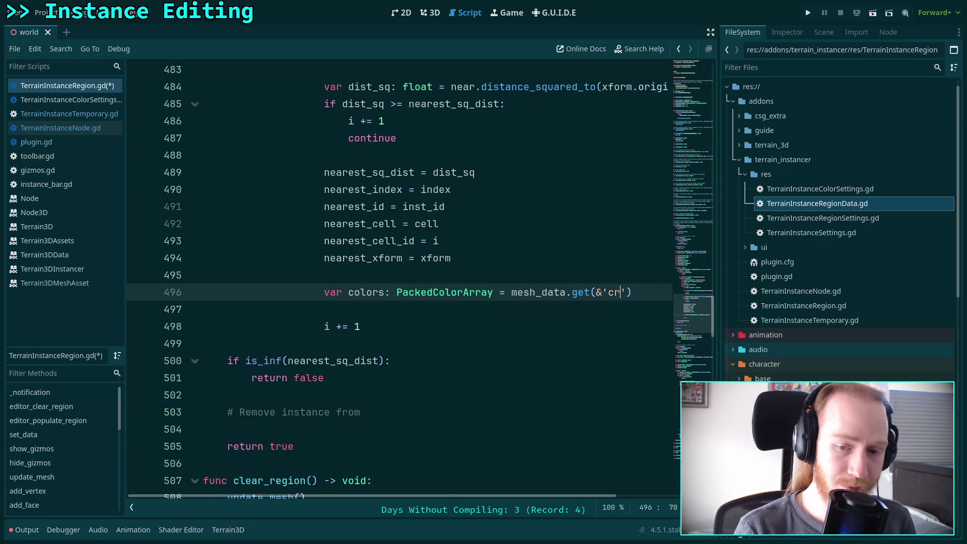
type("olor")
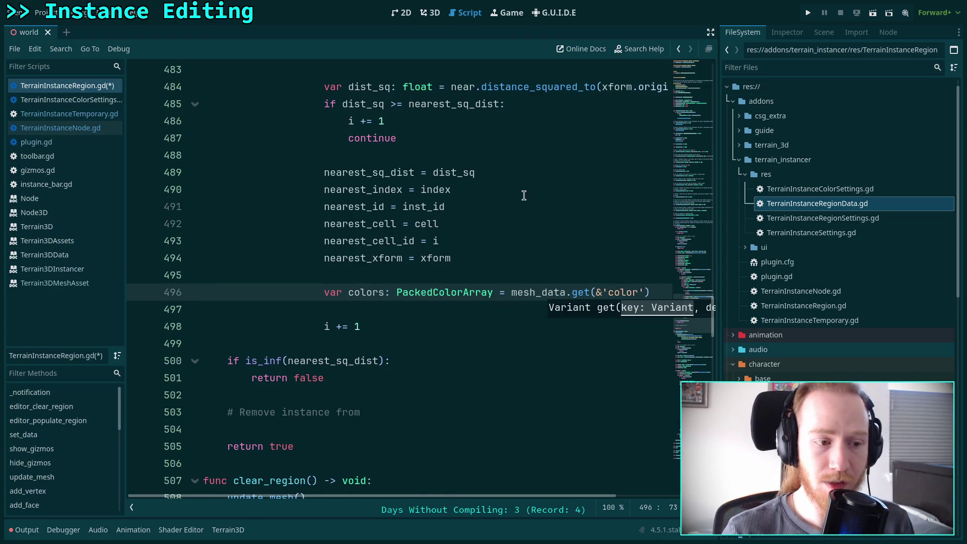
- Add an if colors.size() check assigning nearest_color = colors[i], with an else branch
scroll(524, 195, "up", 10)
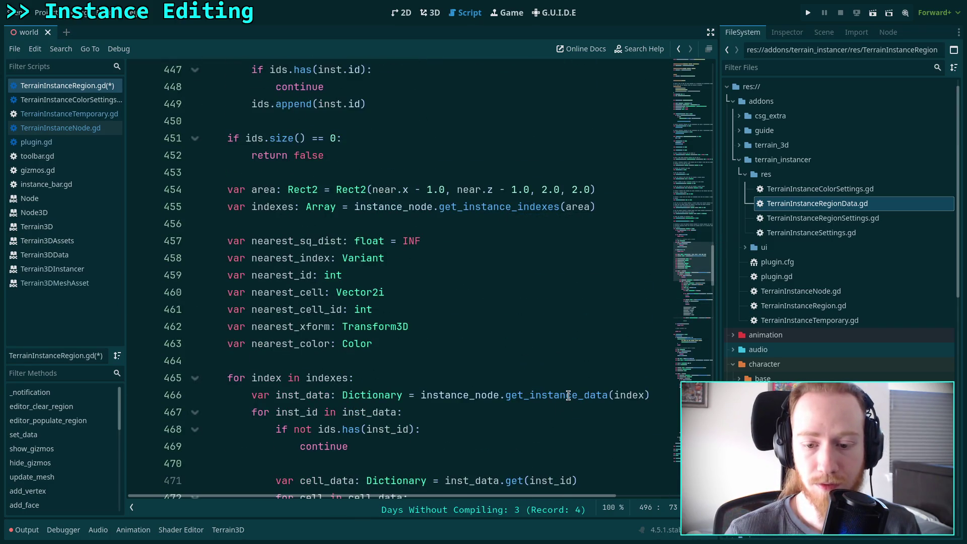
mouse_move(568, 395)
scroll(485, 363, "down", 10)
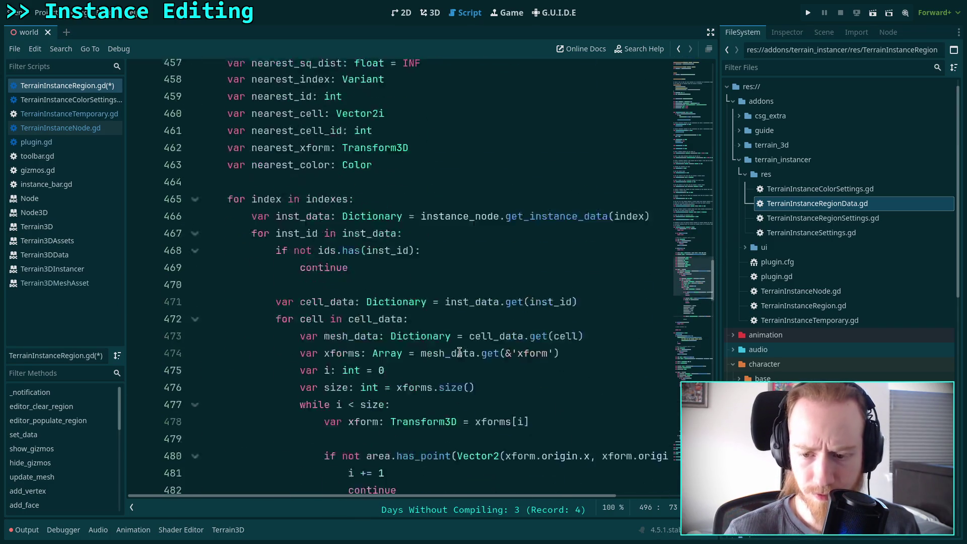
left_click(653, 294)
key("Return")
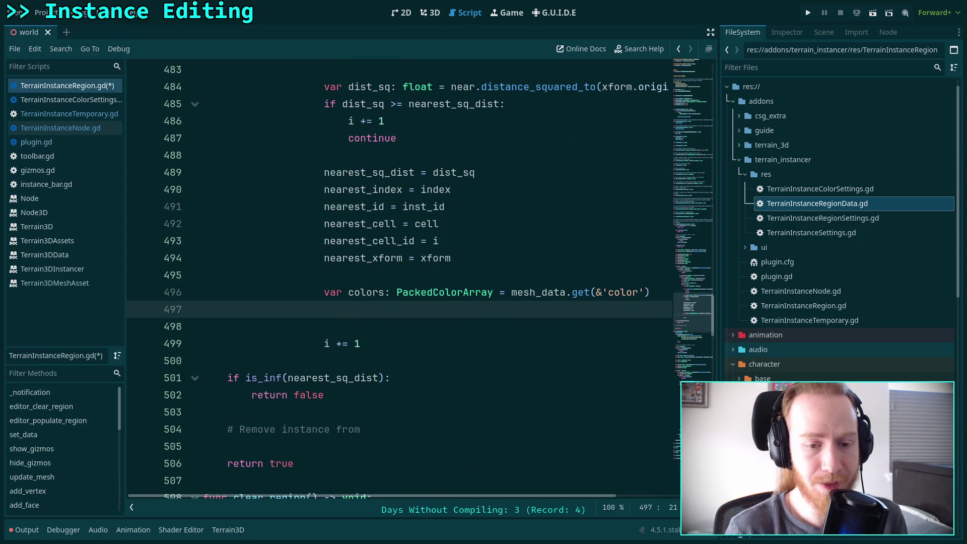
type("if ")
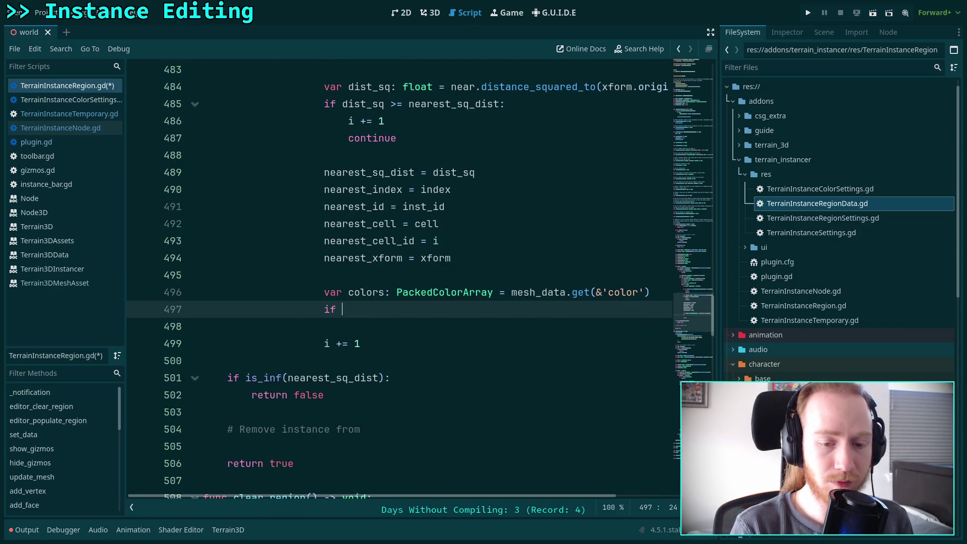
type("colors.si")
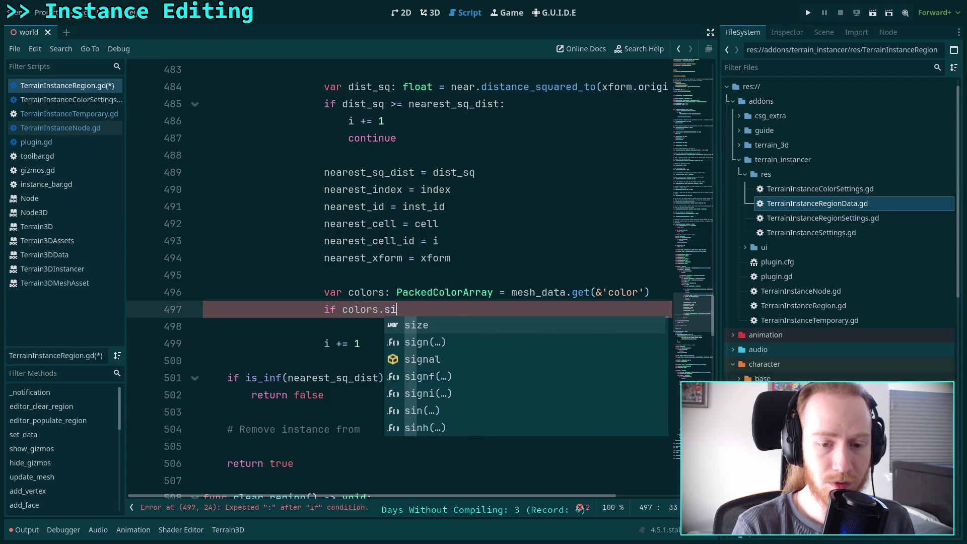
key("Return")
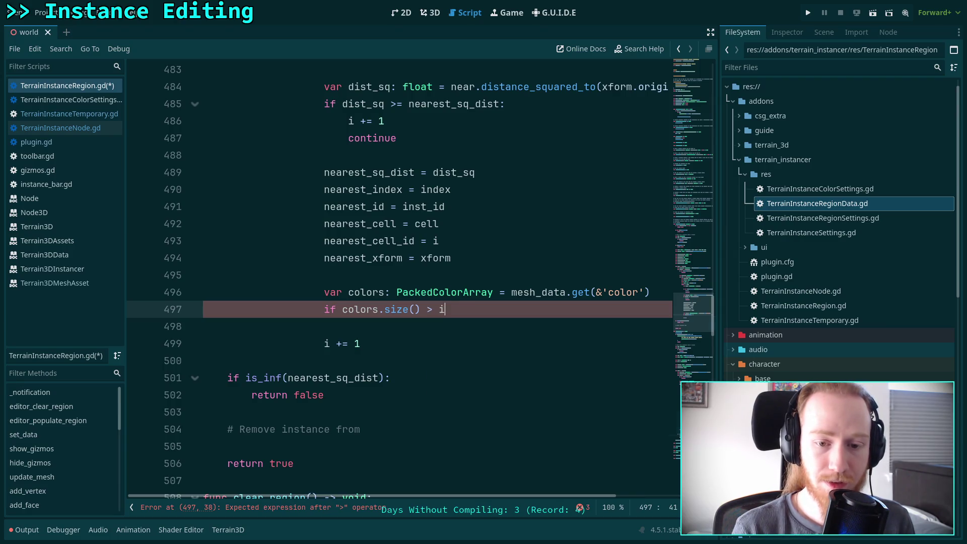
type(":")
key("Return")
type("nearest_color = ")
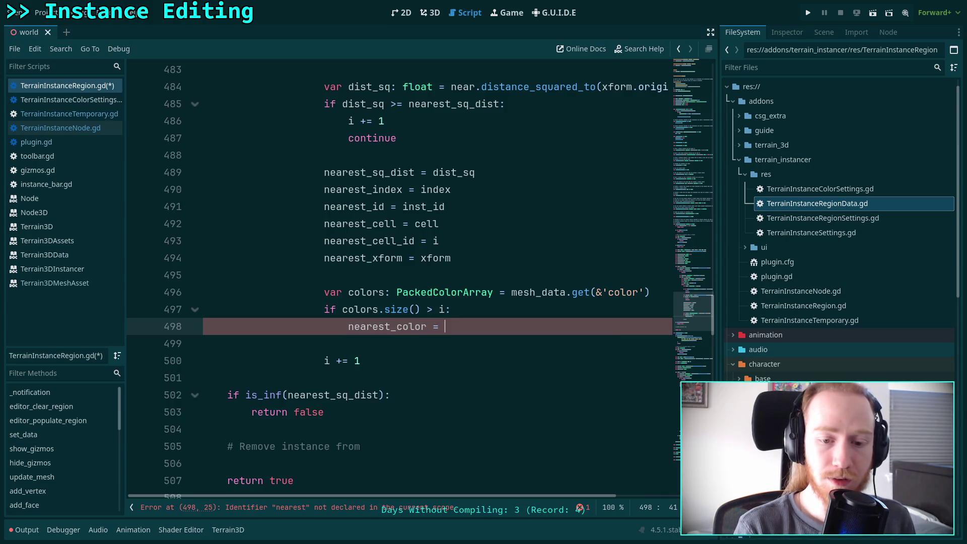
type("colors")
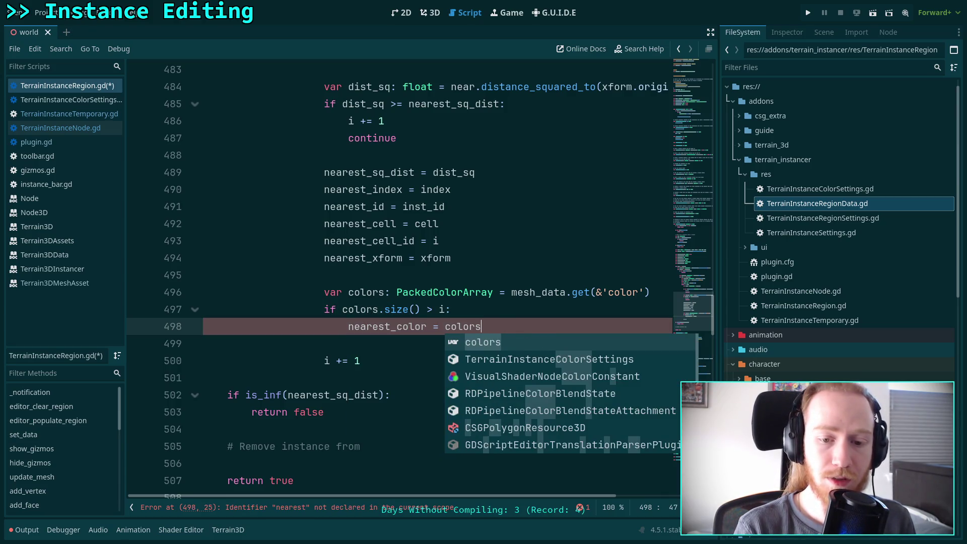
type("[i]")
key("Return")
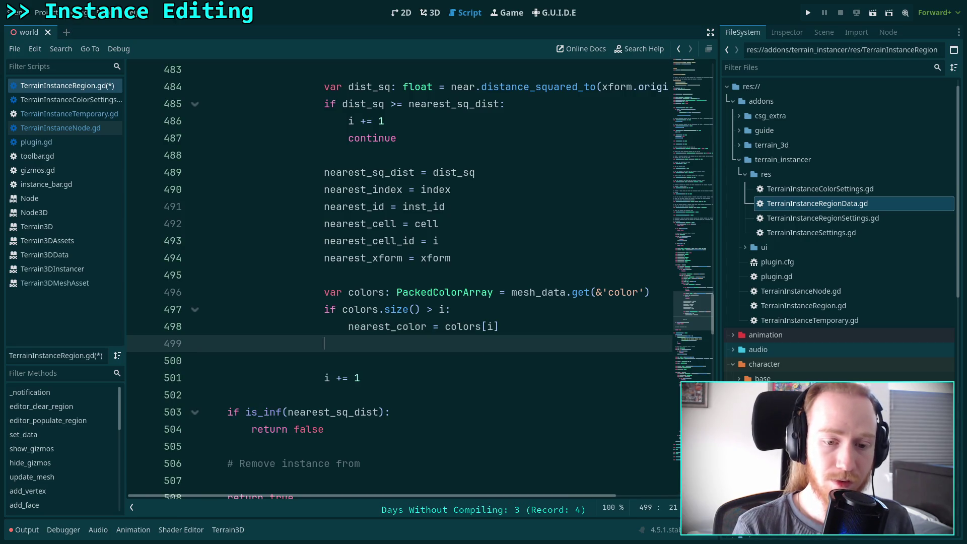
type("else:")
key("Return")
- Set nearest_color to Color.WHITE in the else branch and save the script
type("nearest_")
type("color =")
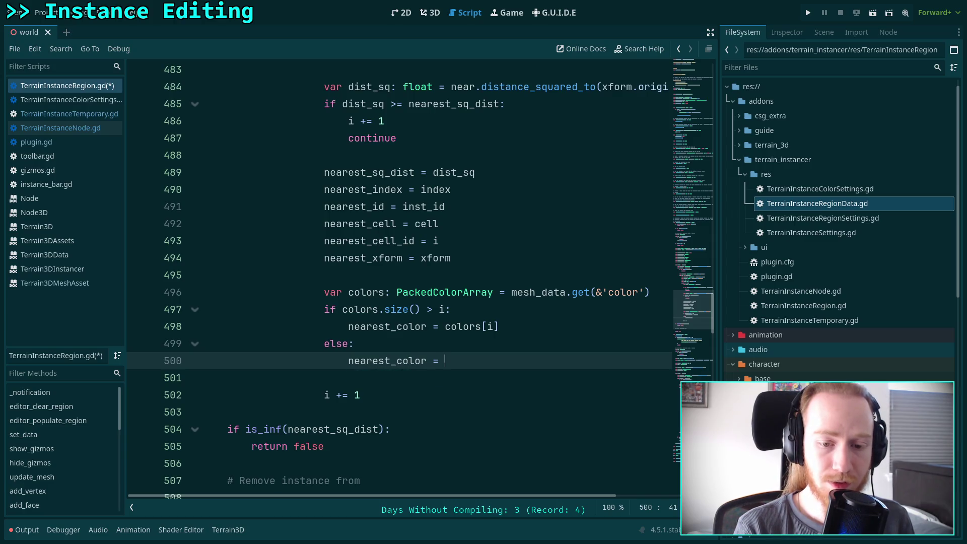
type("Color.Whi")
key("BackSpace")
key("BackSpace")
type("h")
key("Down")
key("Return")
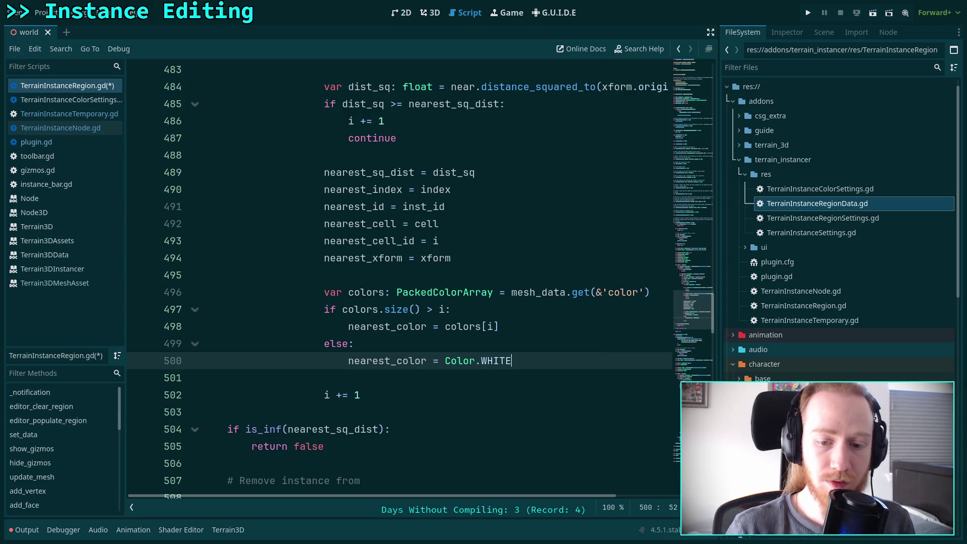
key("ctrl+s")
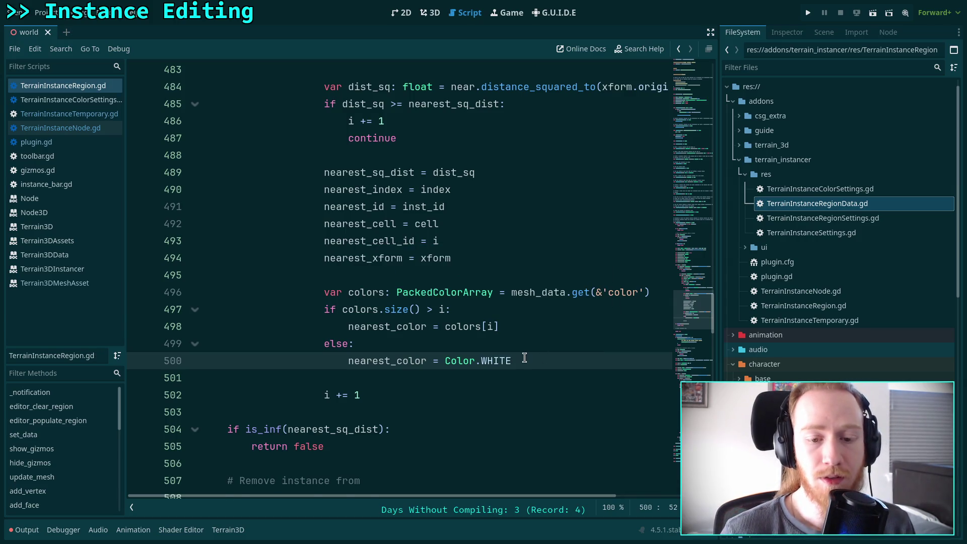
- Complete the removal comment to read '# Remove instance from data and update'
scroll(444, 374, "down", 1)
scroll(443, 374, "down", 1)
left_click(436, 388)
left_click(452, 375)
type("ata and update")
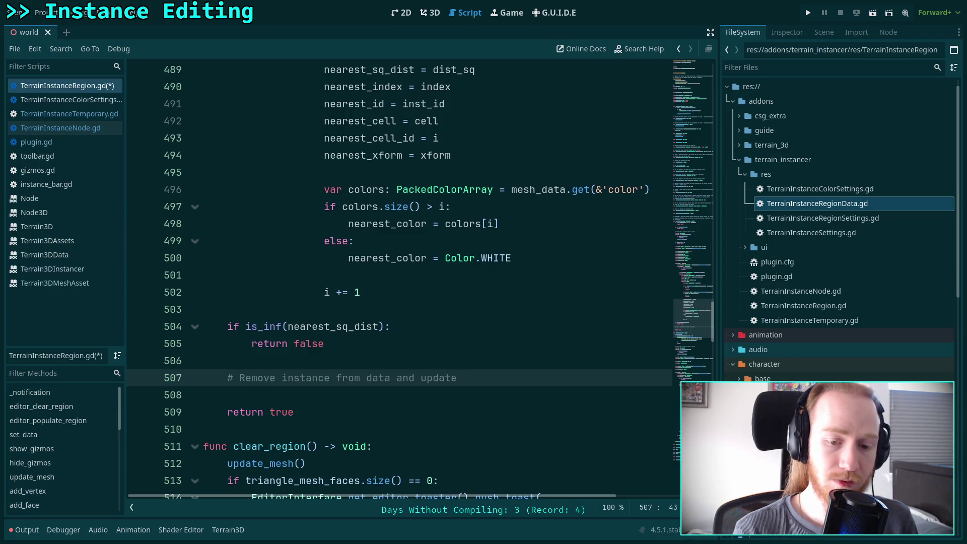
- Add a '# Create temporary and add child' comment two lines below it
key("Return")
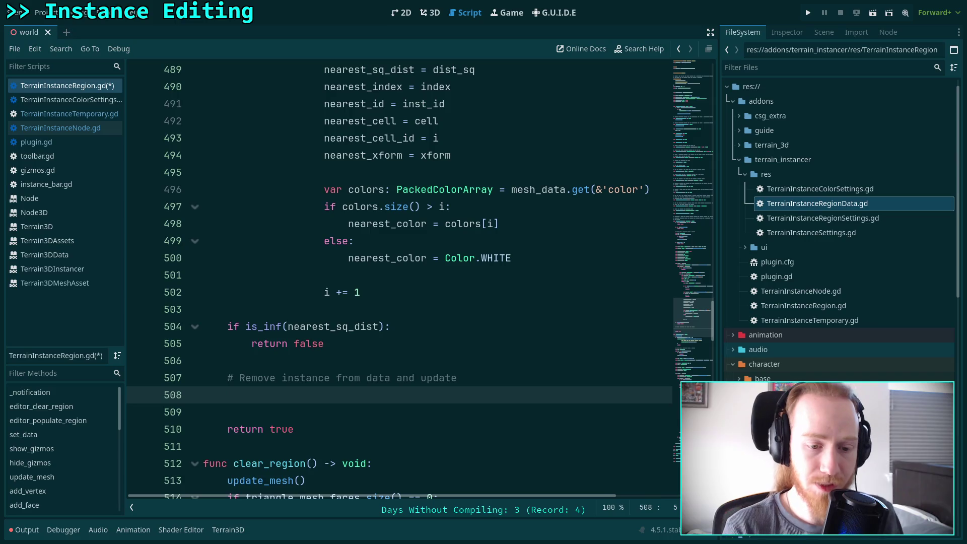
key("Return")
type("d")
key("BackSpace")
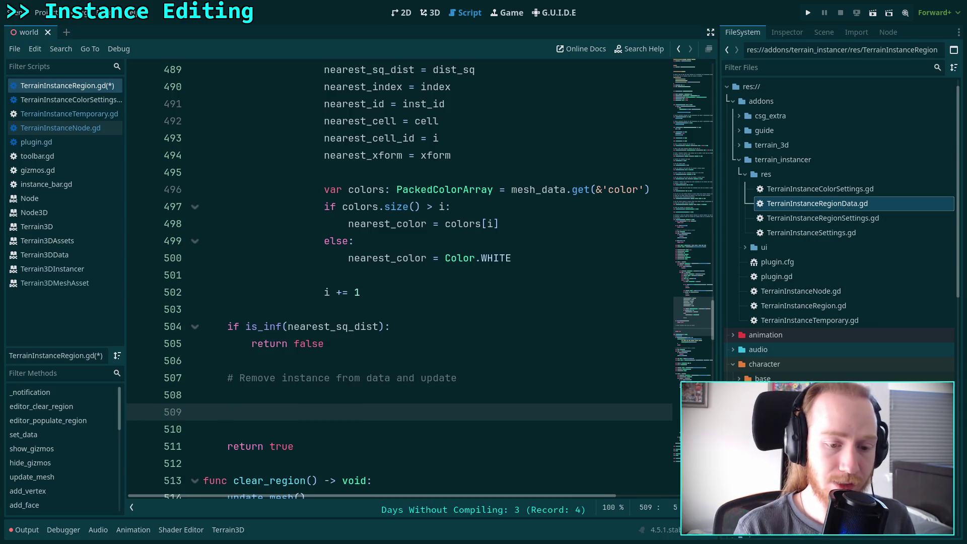
type("Create tem")
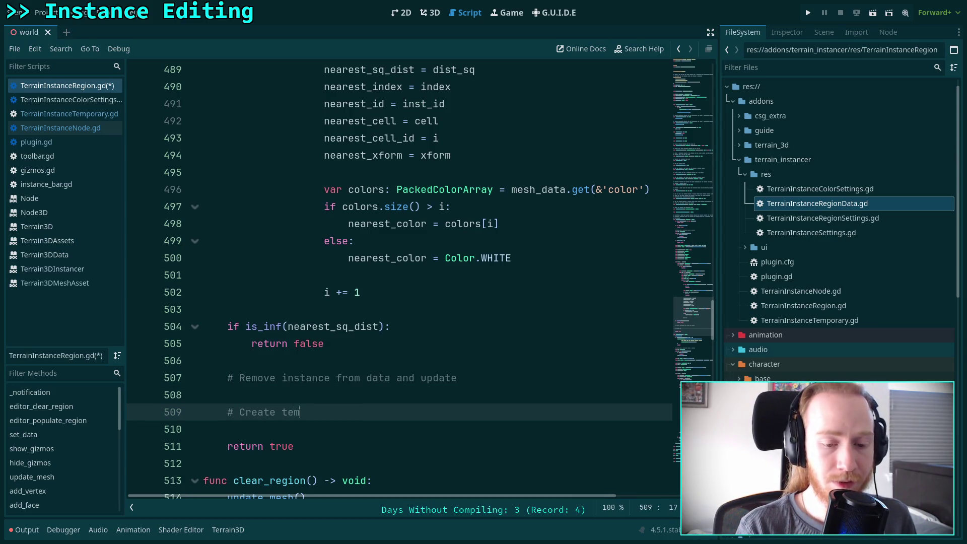
type("porary and ad")
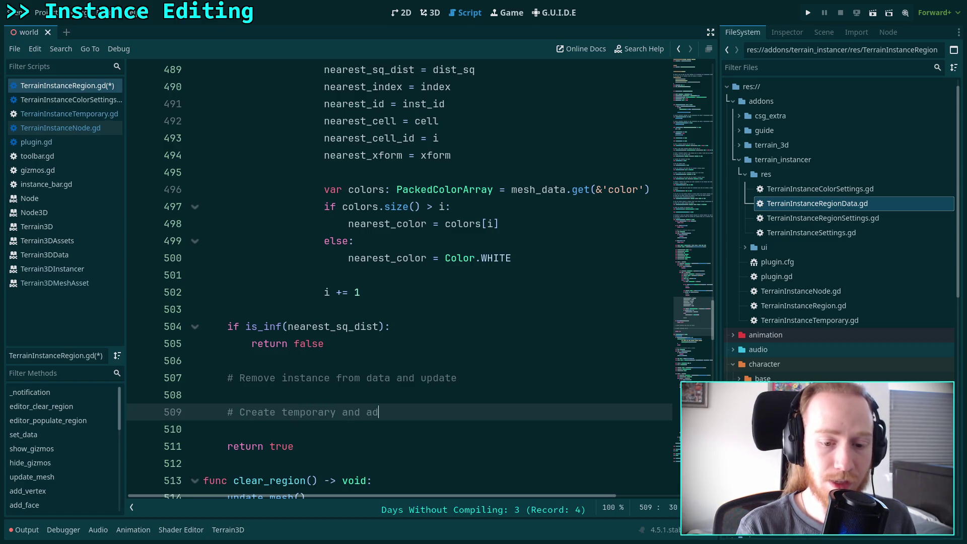
key("BackSpace")
key("BackSpace")
key("BackSpace")
type("se")
key("BackSpace")
key("BackSpace")
type("add child")
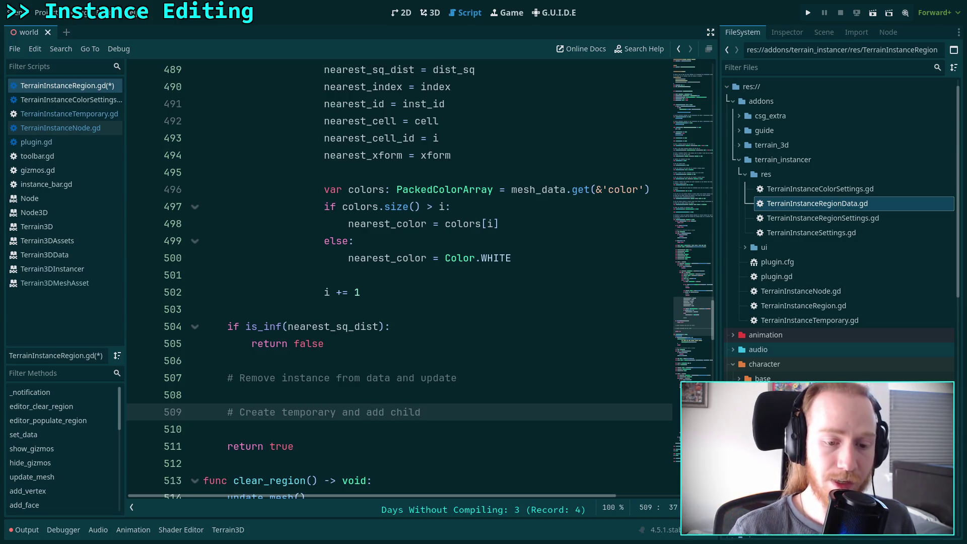
left_click(468, 381)
- Insert an empty line directly below the removal comment
key("Return")
scroll(514, 349, "down", 1)
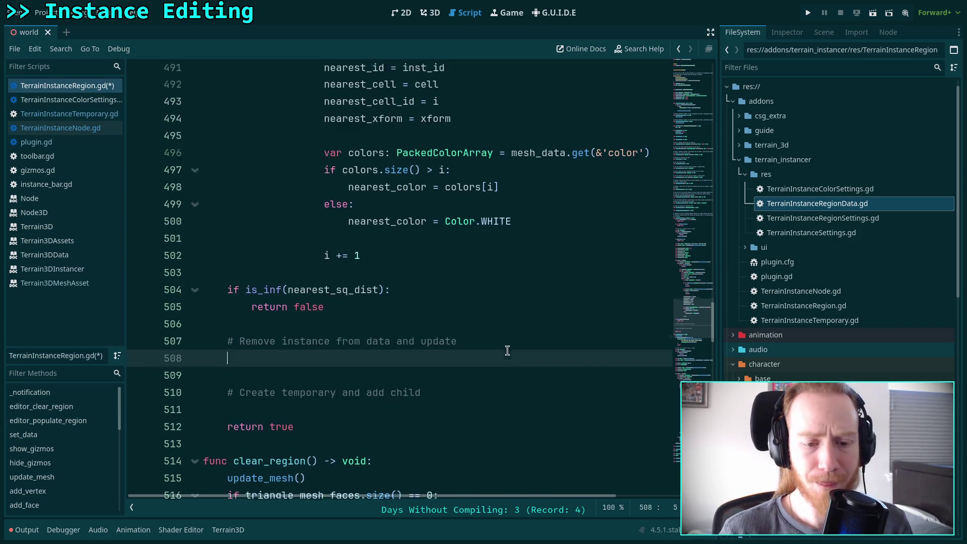
scroll(514, 348, "up", 9)
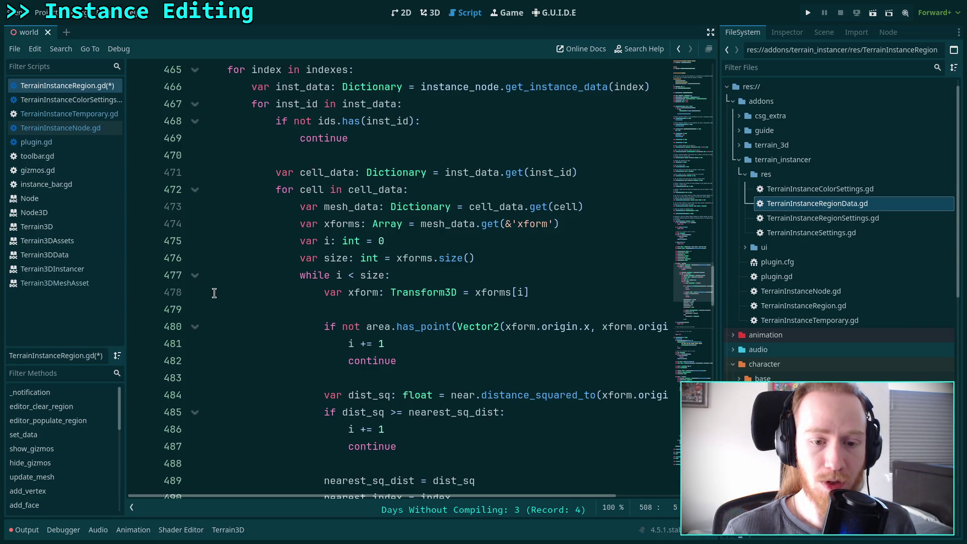
scroll(222, 291, "down", 4)
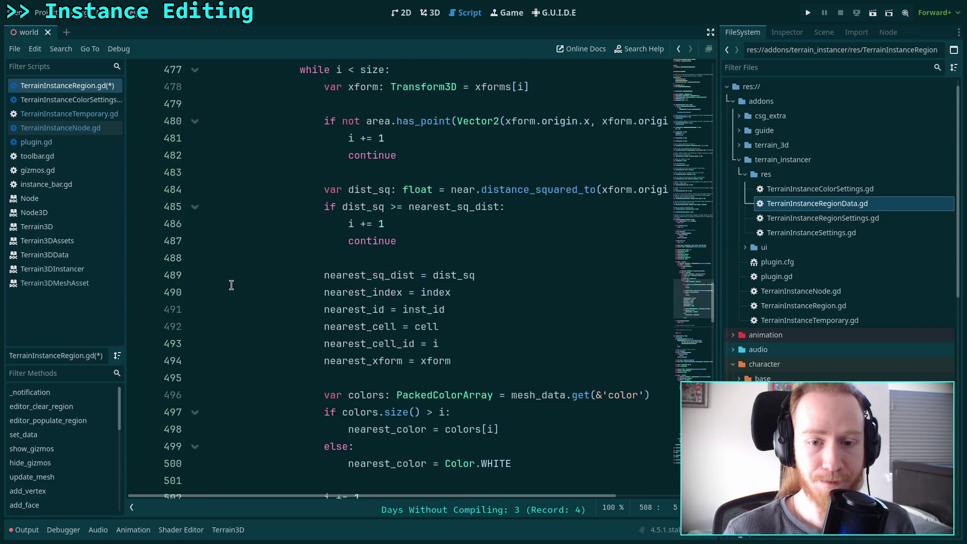
scroll(231, 284, "up", 5)
- Collapse the while and for index loops to review the code, then re-expand the for loop
left_click(194, 325)
left_click(240, 259)
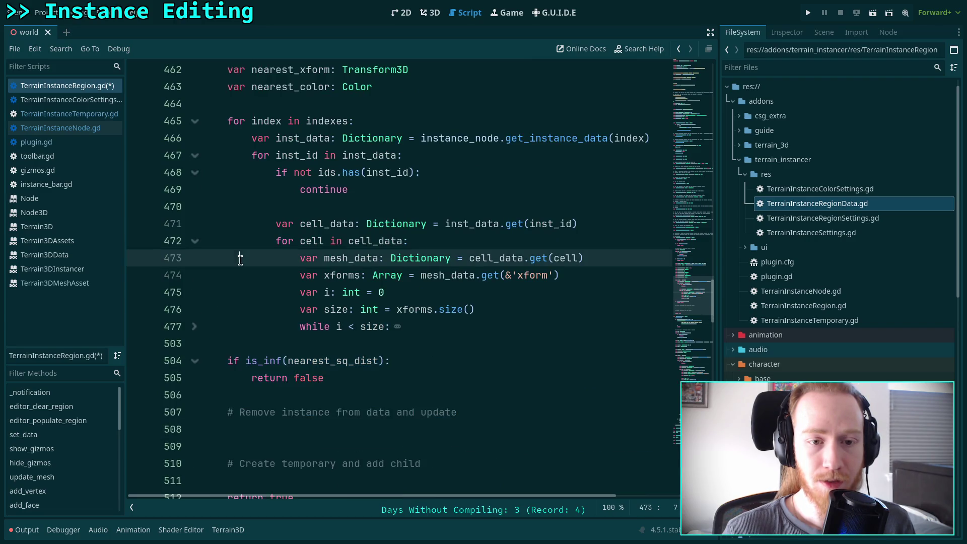
left_click(195, 121)
scroll(309, 272, "up", 2)
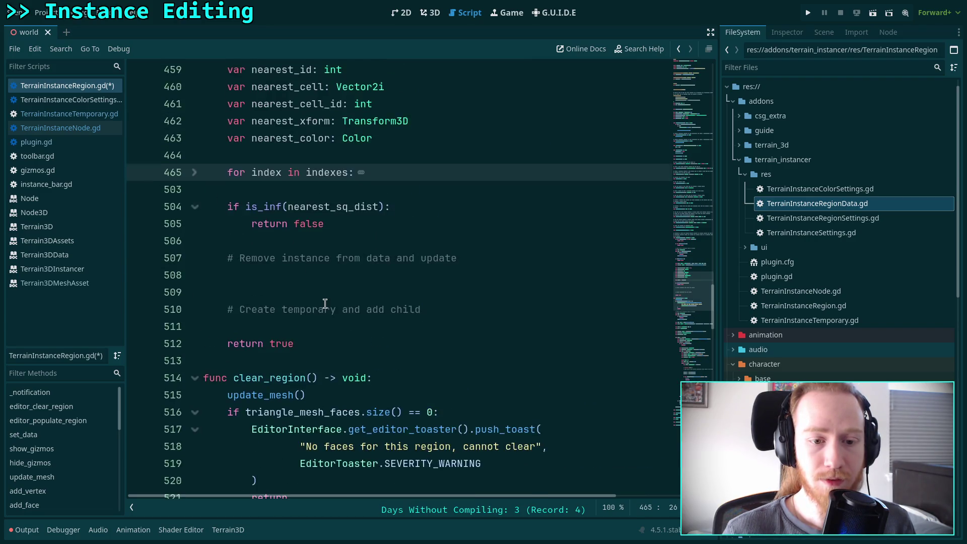
left_click(309, 327)
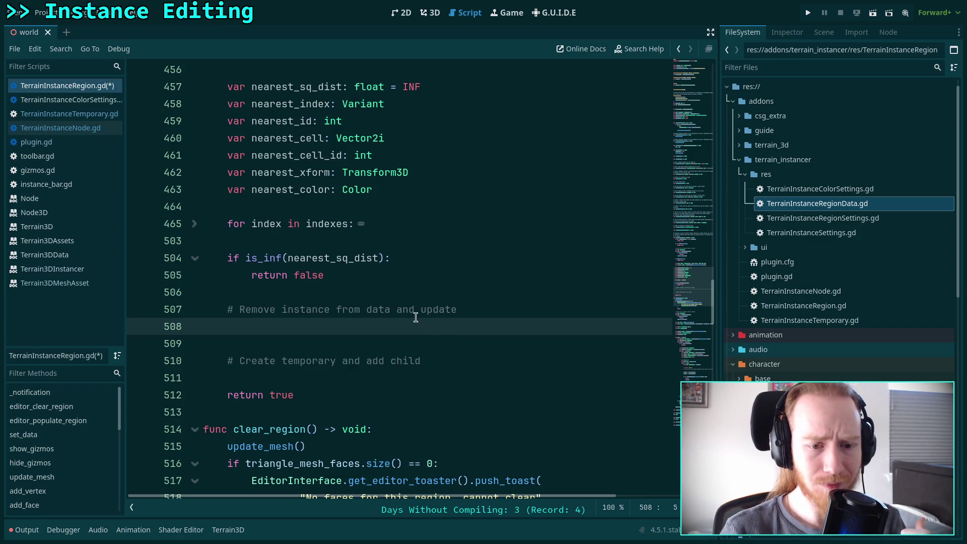
left_click(194, 224)
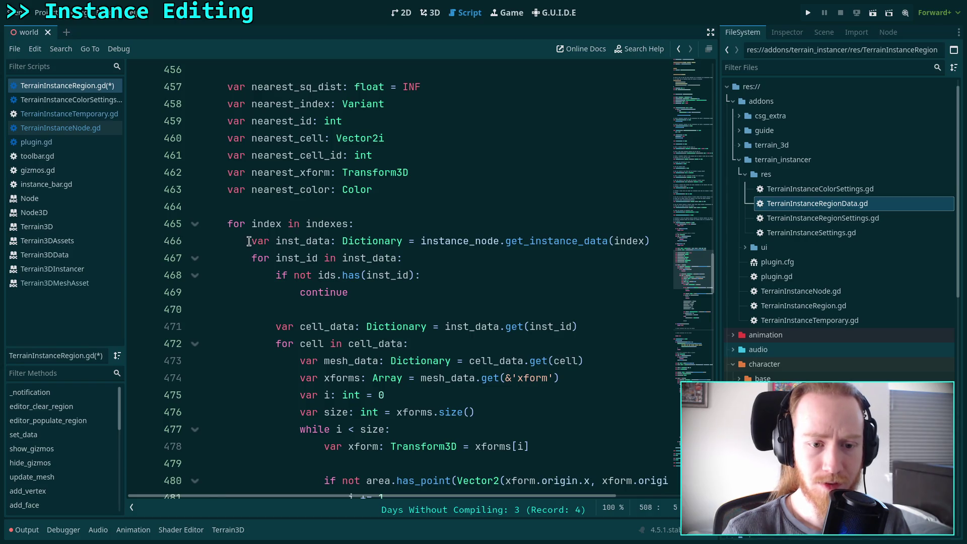
- Copy the inst_data declaration from line 466 and paste it under the removal comment
left_click_drag(249, 241, 252, 258)
right_click(266, 240)
left_click(291, 295)
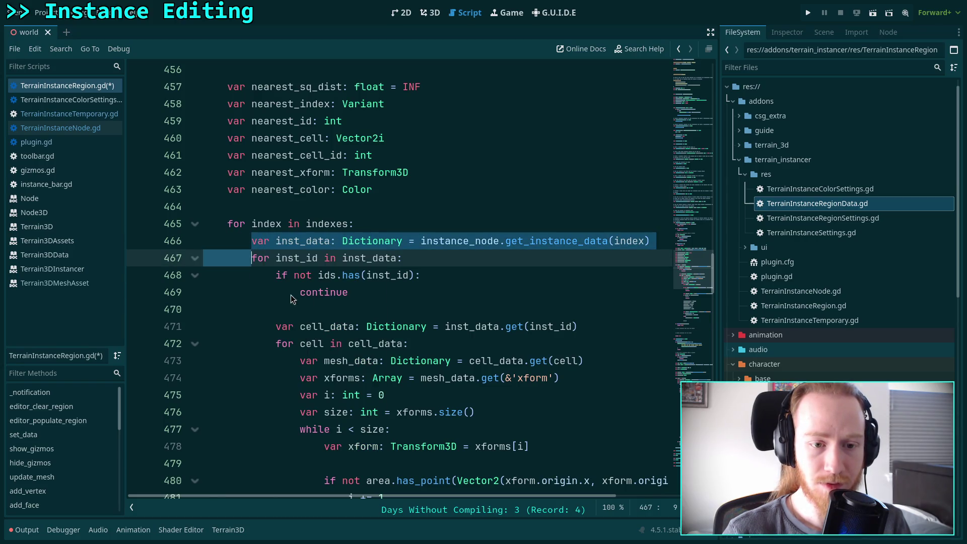
left_click(195, 224)
scroll(354, 217, "up", 1)
left_click(354, 217)
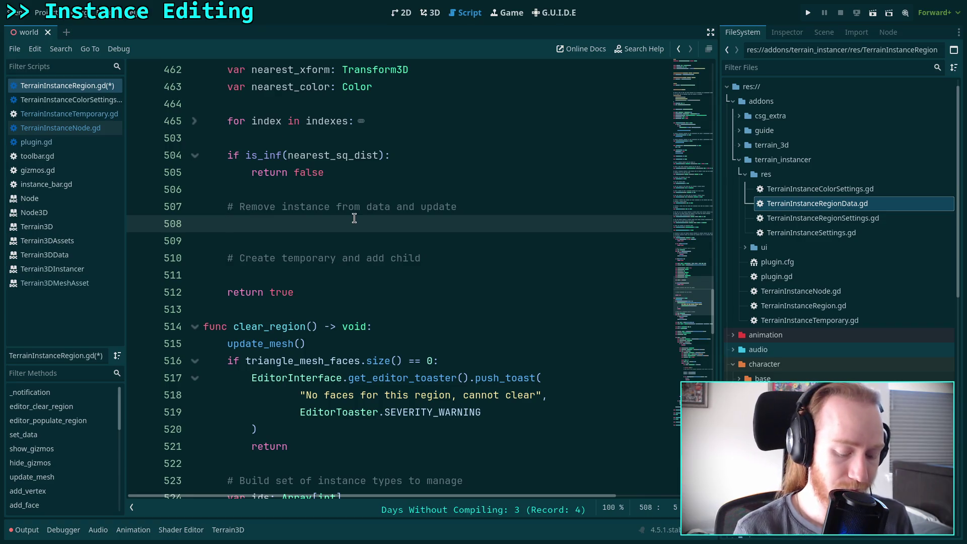
key("ctrl+v")
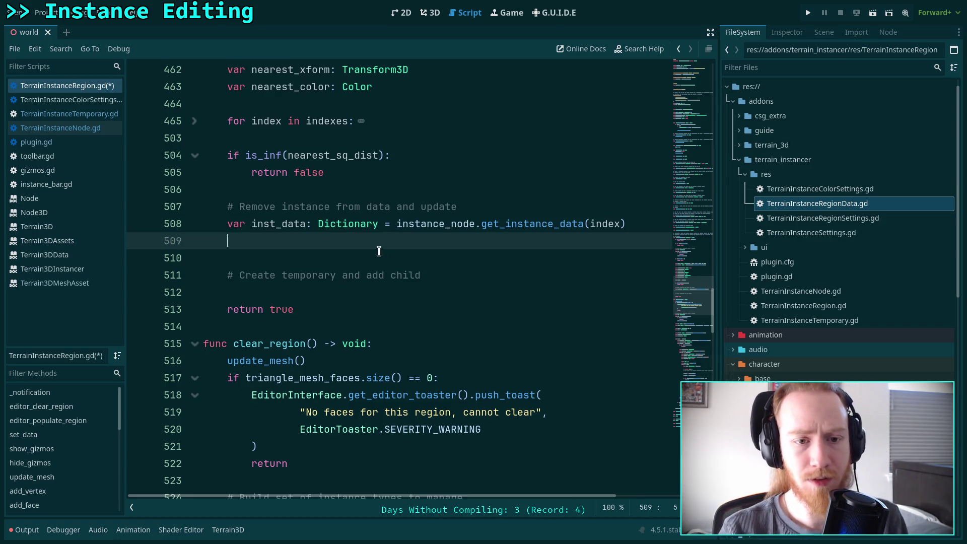
- Change the pasted lookup's argument from index to nearest_index
scroll(182, 176, "up", 1)
left_click(196, 172)
key("alt+Left")
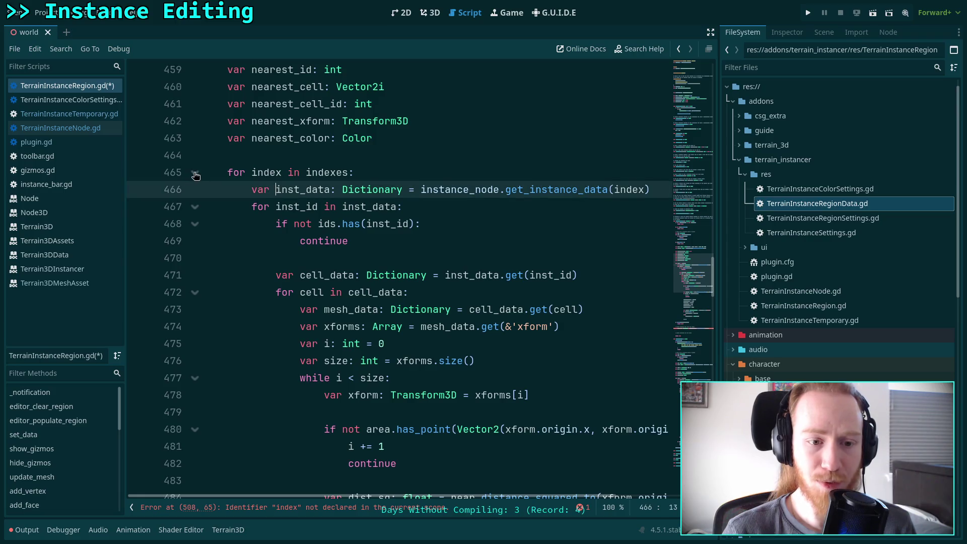
left_click(195, 173)
double_click(605, 279)
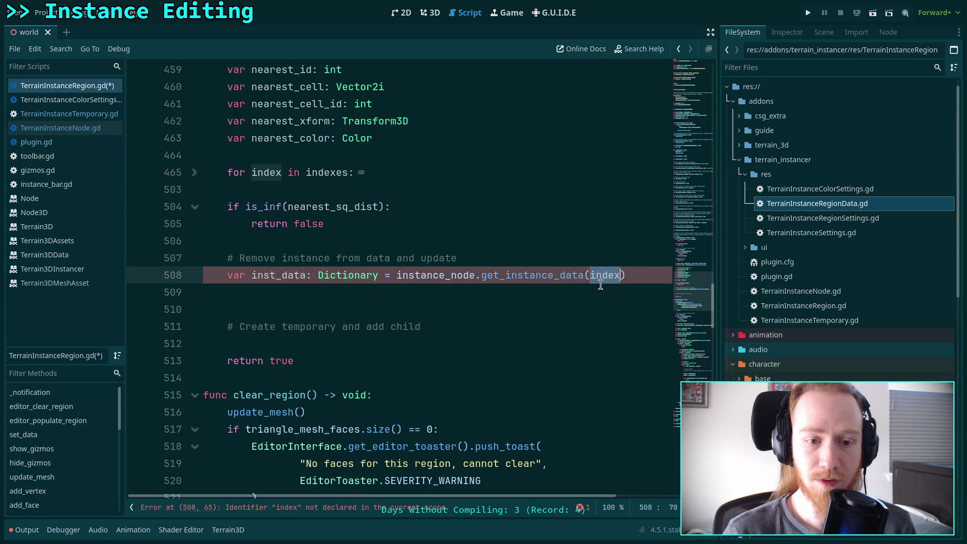
type("nearest_")
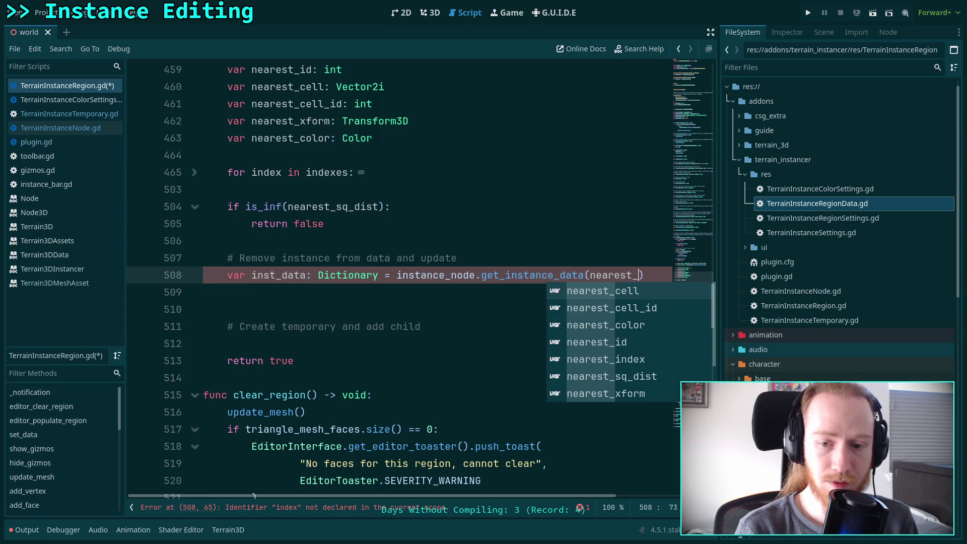
key("Down")
key("Down")
key("Down")
key("Return")
- Declare var new_inst_data: Dictionary on line 509
scroll(484, 402, "up", 2)
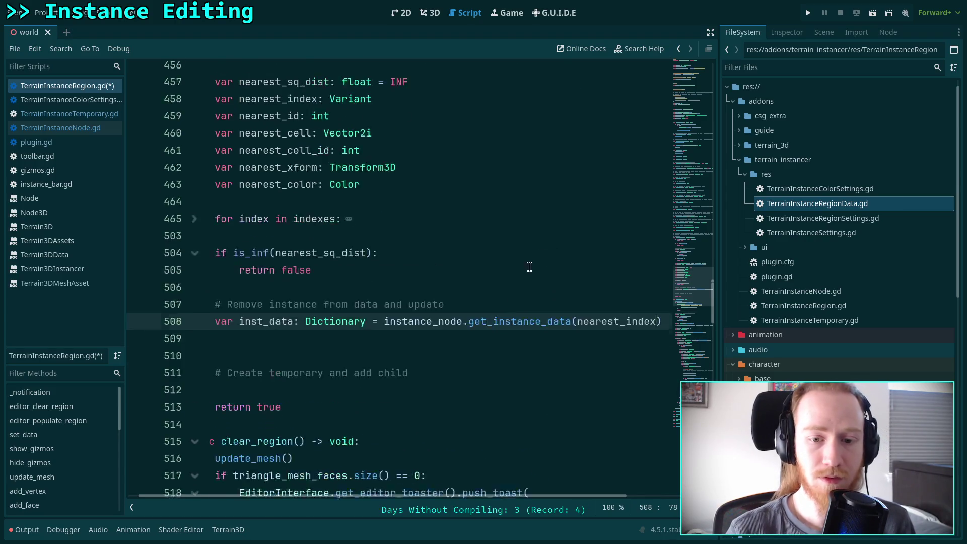
scroll(453, 496, "left", 1)
left_click(318, 309)
left_click(195, 282)
left_click(195, 277)
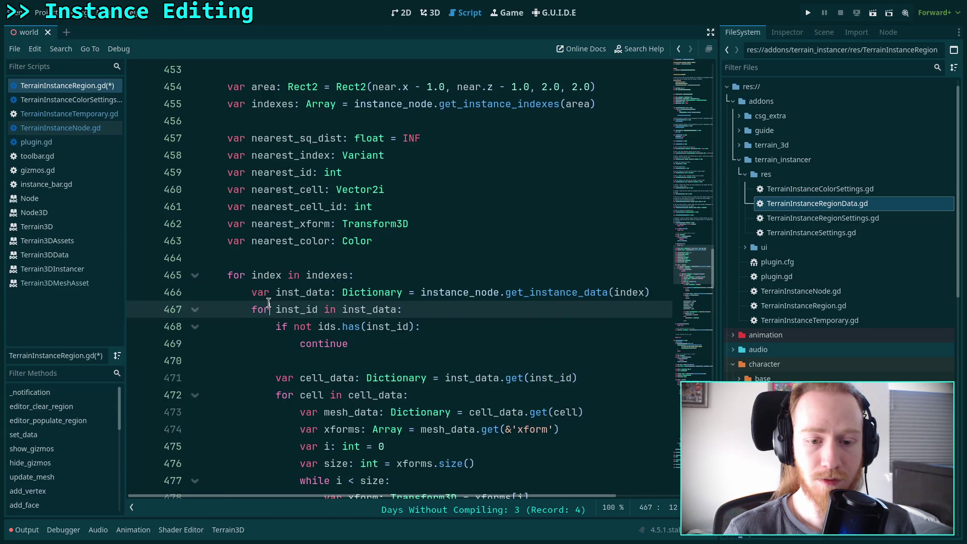
left_click(195, 279)
left_click(373, 395)
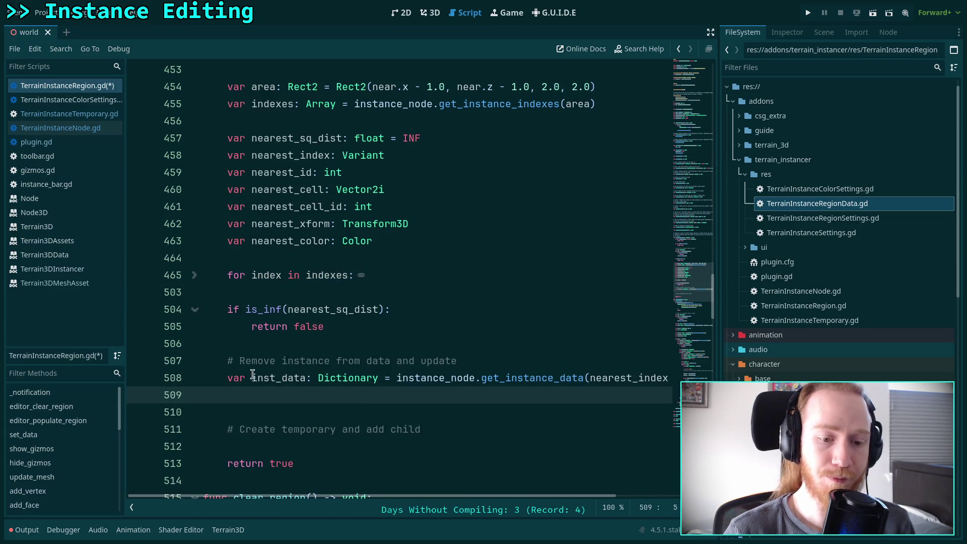
type("var new")
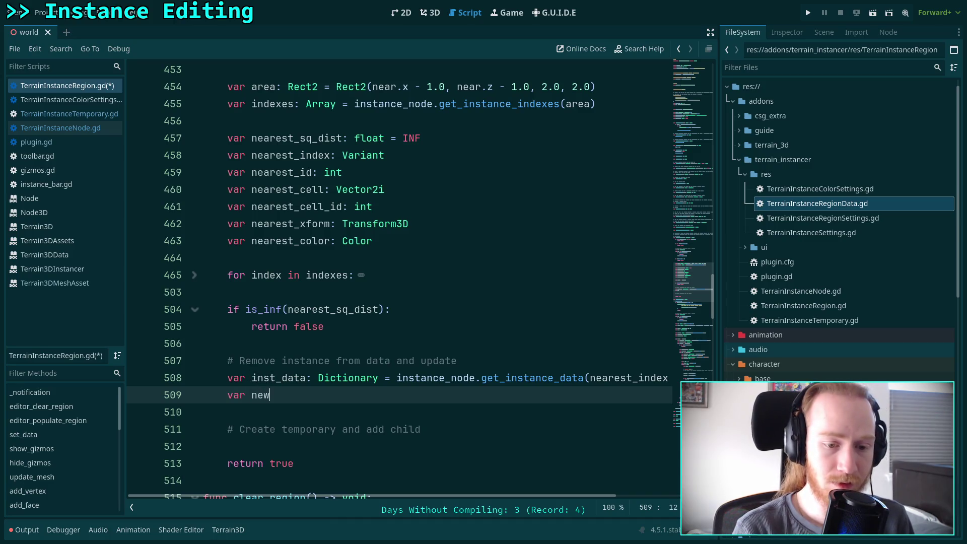
type("_inst_data: D")
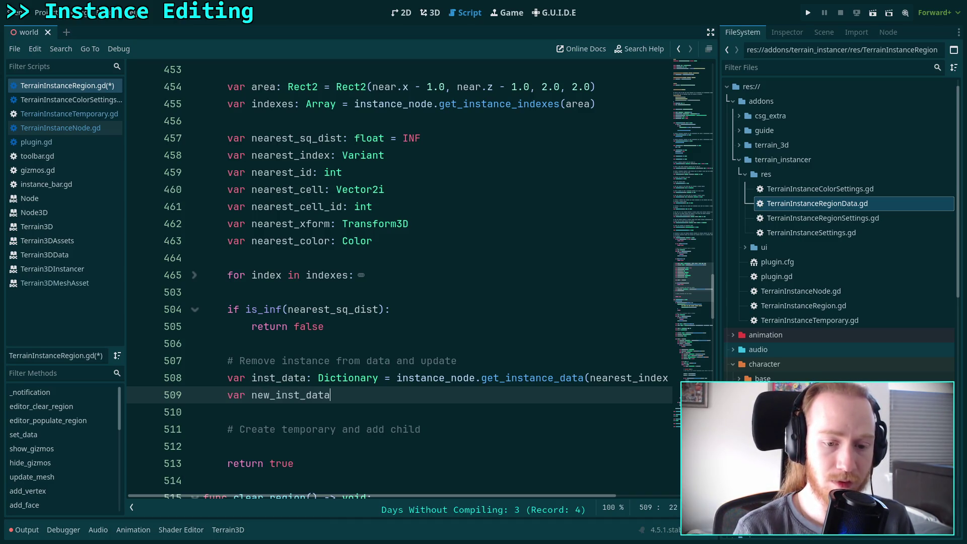
type("ictio")
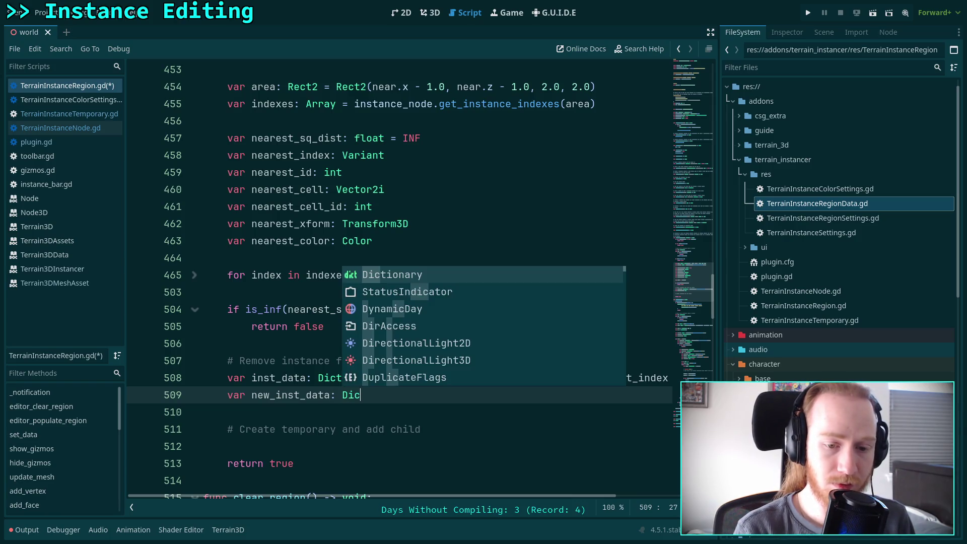
key("Return")
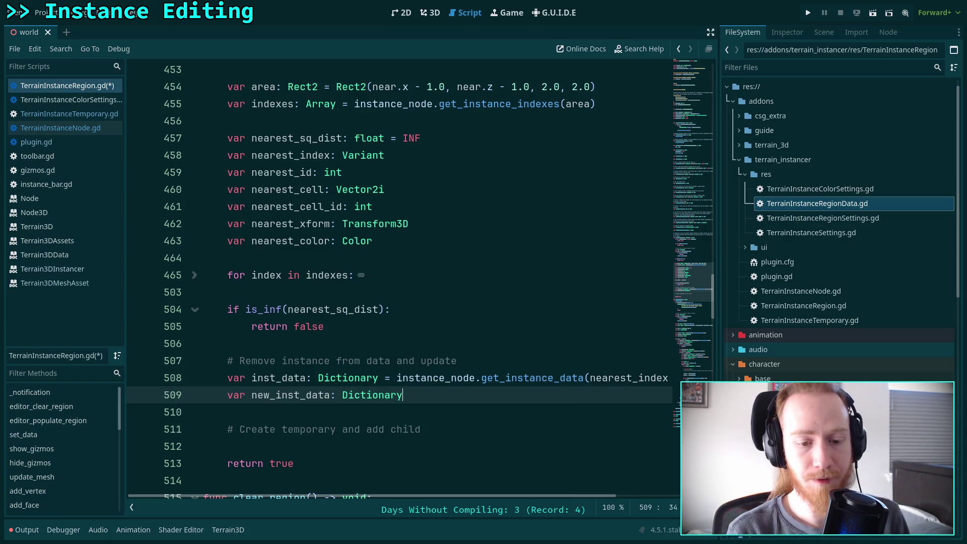
- Try assigning inst_data.duplicate_deep(), then remove it so the line ends at '='
type(" = inst_")
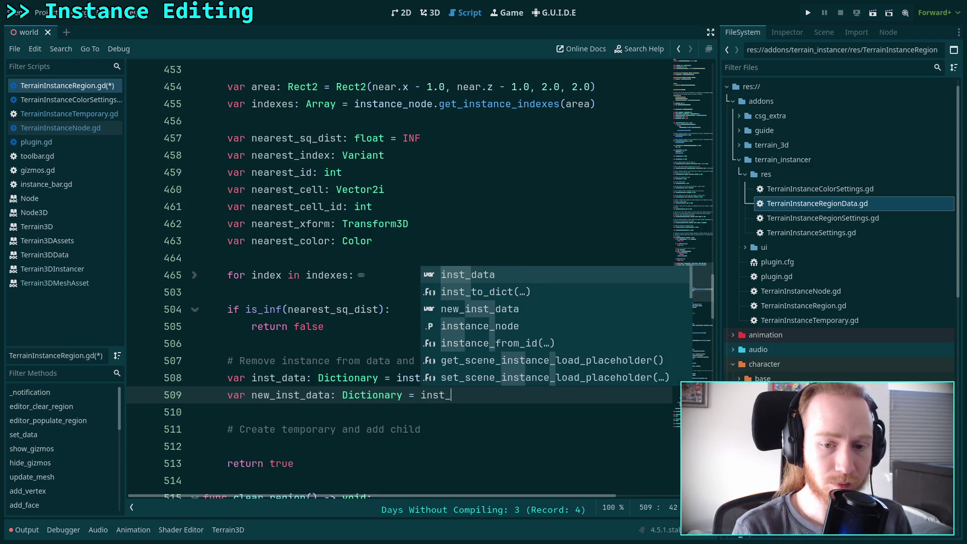
type("data.du")
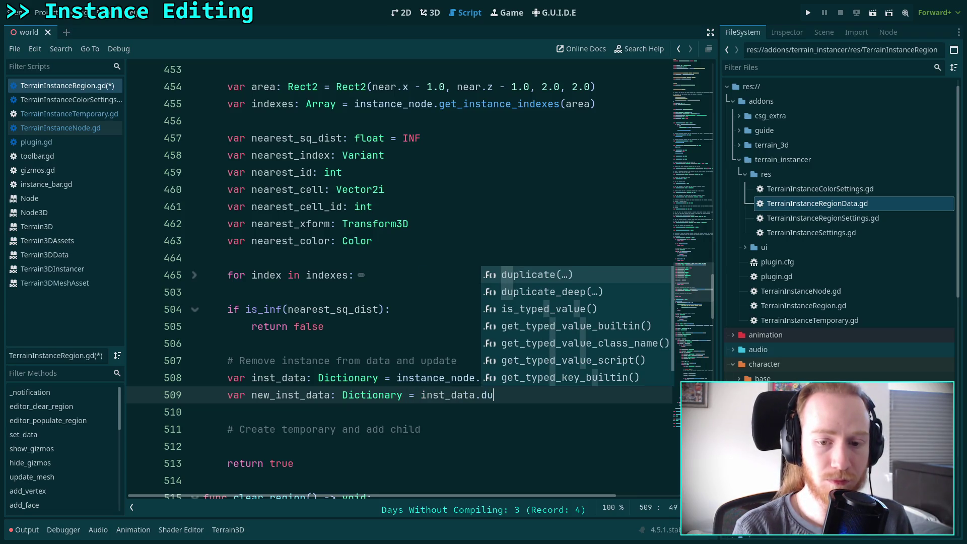
key("Down")
key("Return")
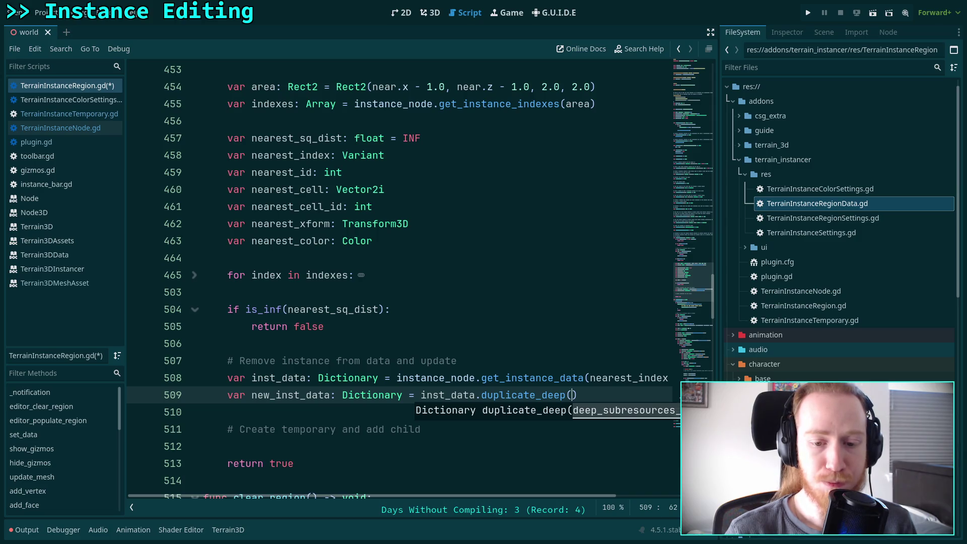
key("BackSpace")
key("BackSpace")
key("BackSpace")
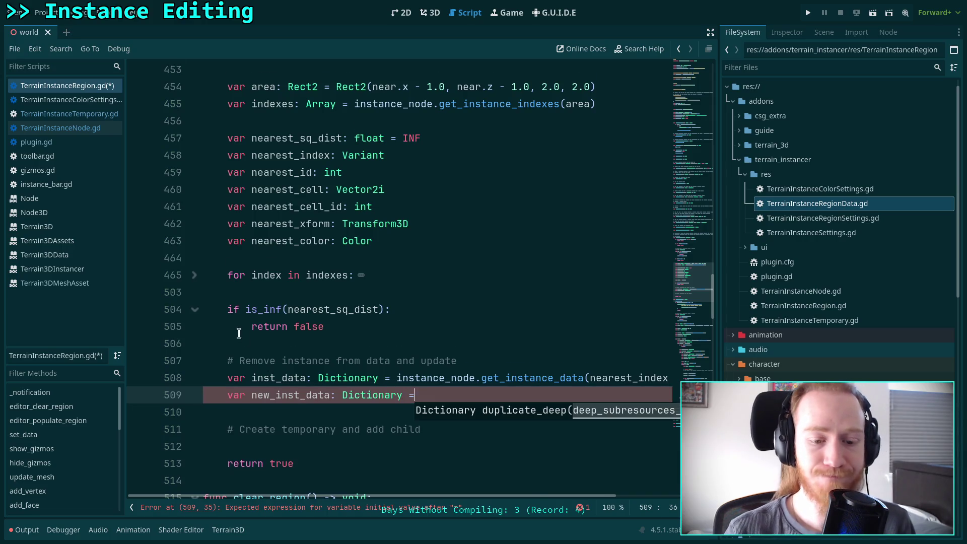
scroll(239, 333, "down", 20)
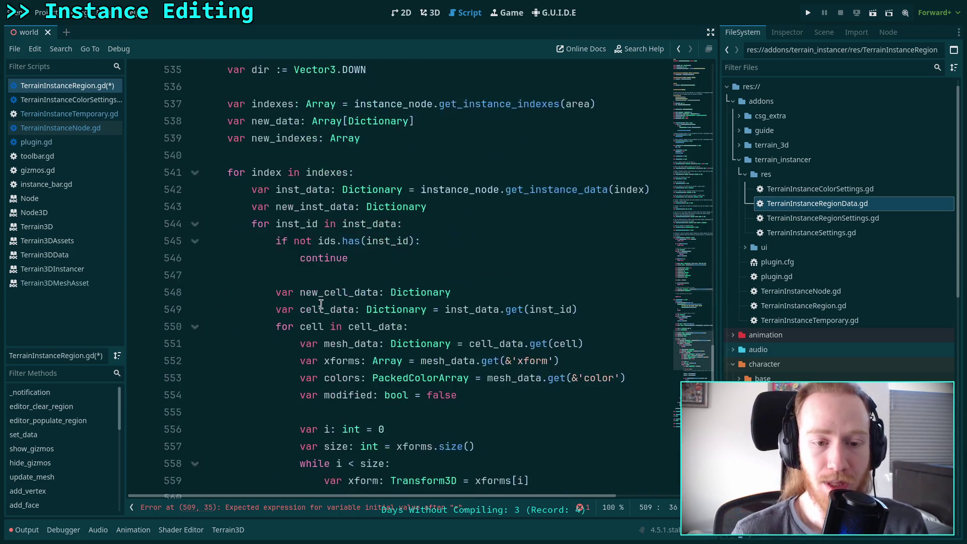
double_click(316, 208)
scroll(330, 309, "down", 10)
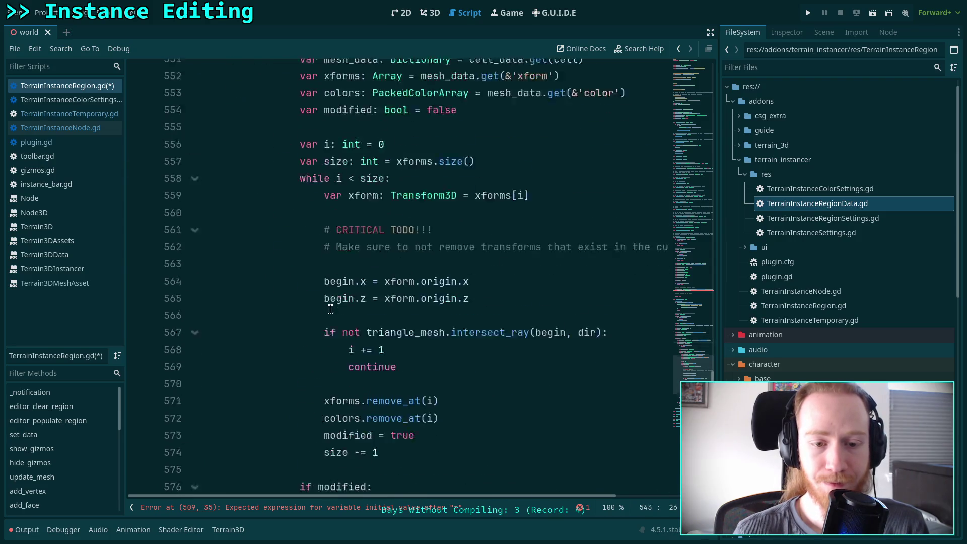
mouse_move(295, 314)
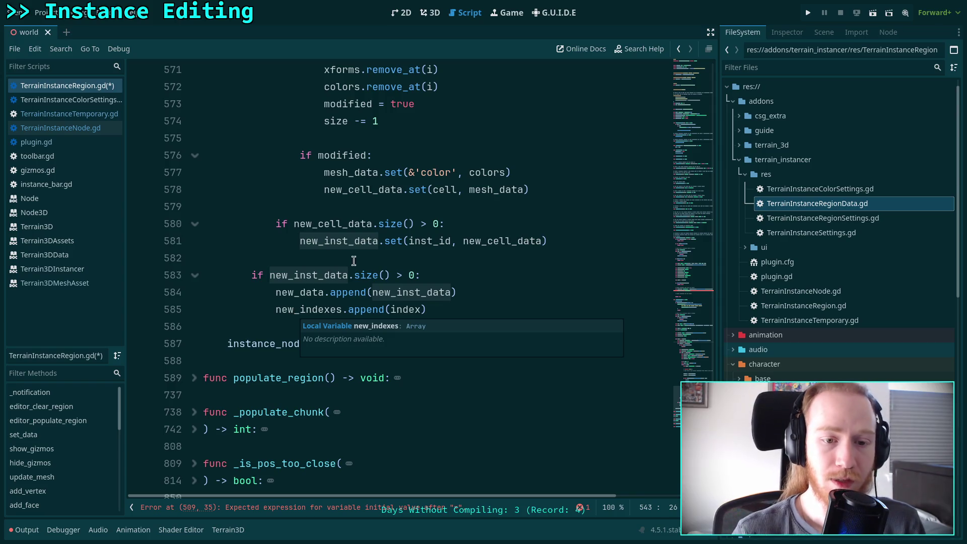
double_click(333, 224)
scroll(331, 257, "up", 5)
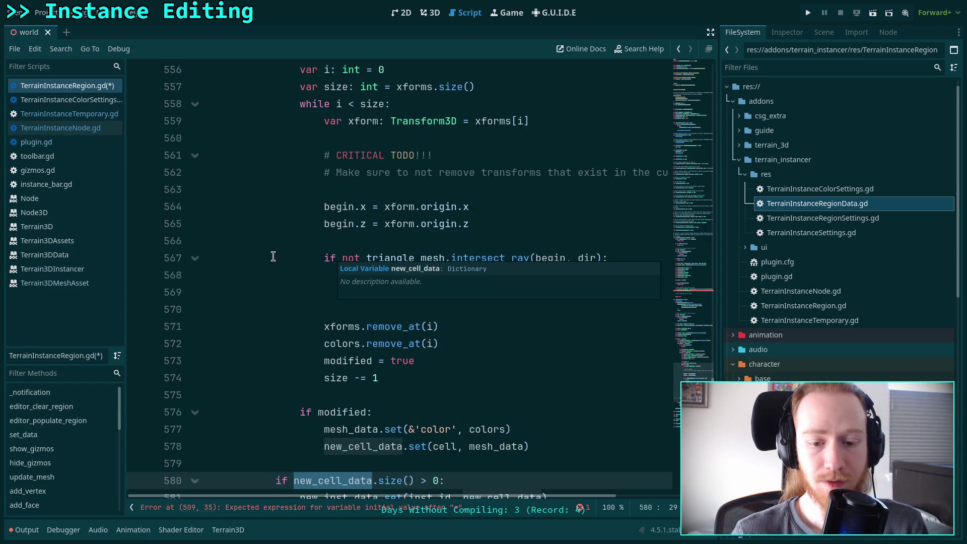
scroll(273, 257, "up", 1)
scroll(273, 257, "up", 3)
scroll(273, 257, "down", 6)
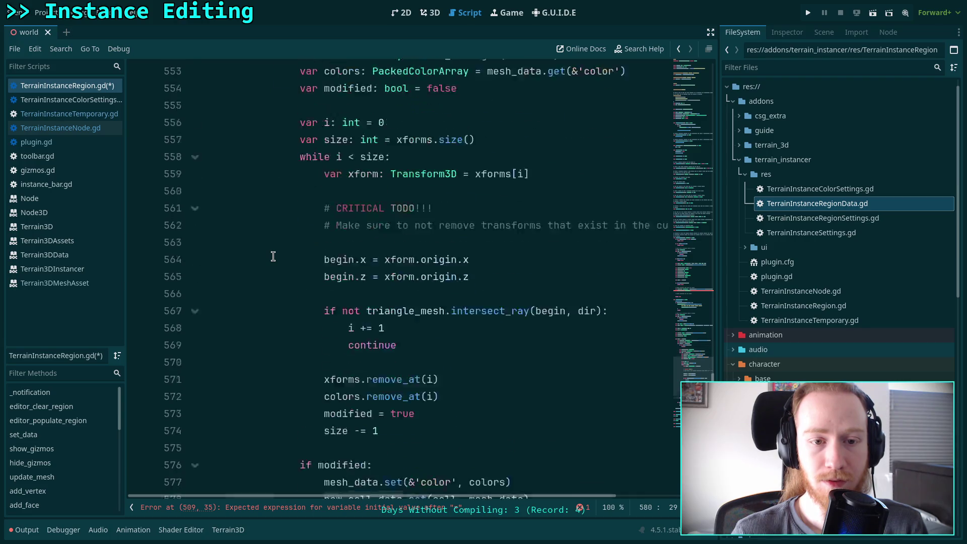
scroll(273, 257, "up", 3)
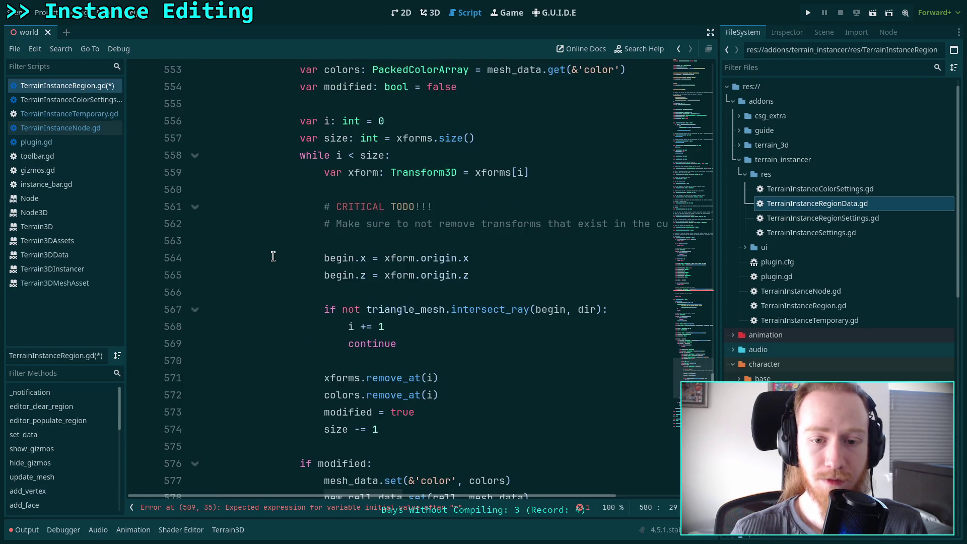
scroll(273, 257, "down", 2)
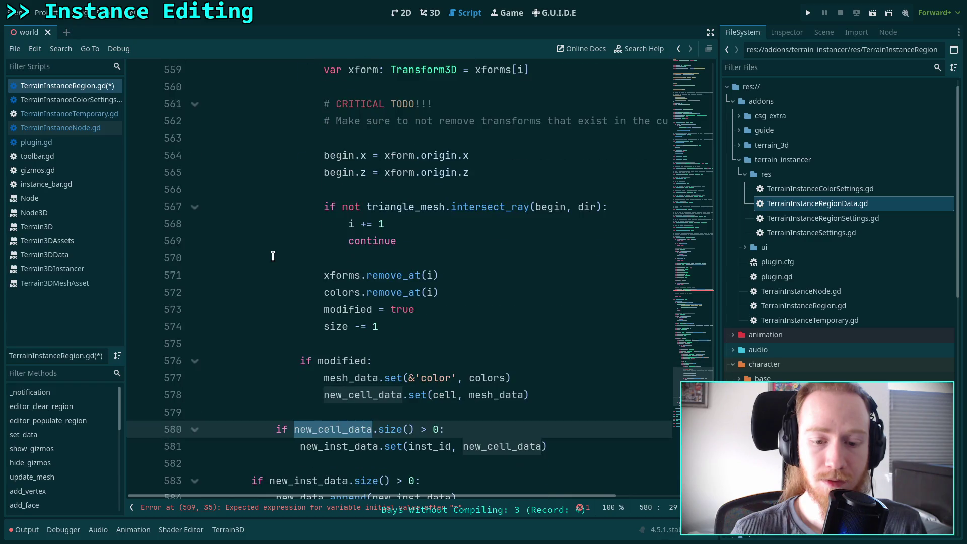
scroll(273, 256, "down", 3)
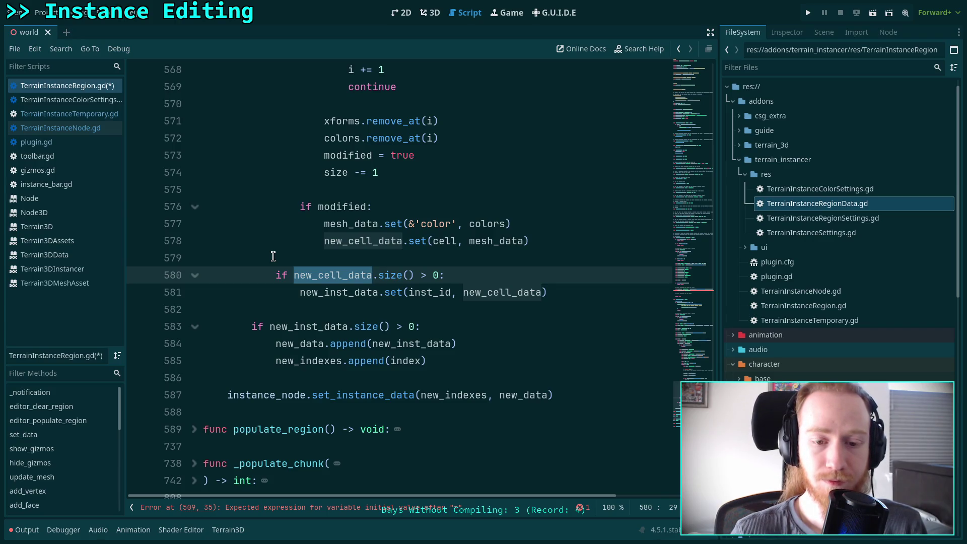
scroll(273, 257, "up", 12)
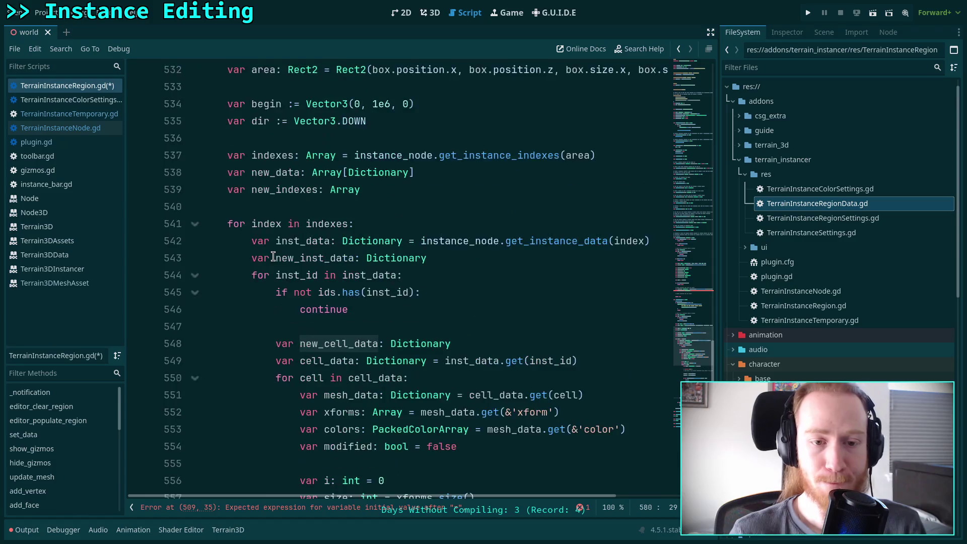
scroll(273, 257, "down", 11)
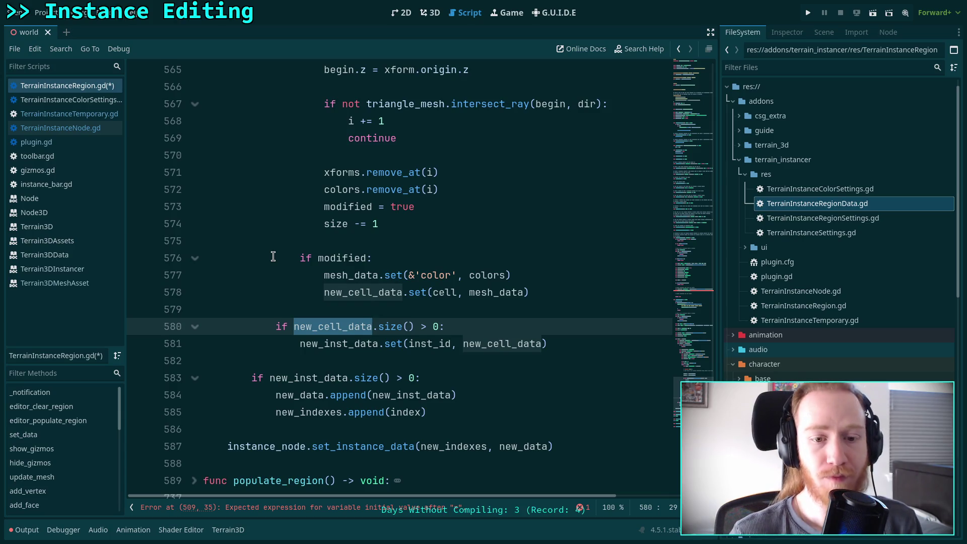
scroll(273, 257, "up", 2)
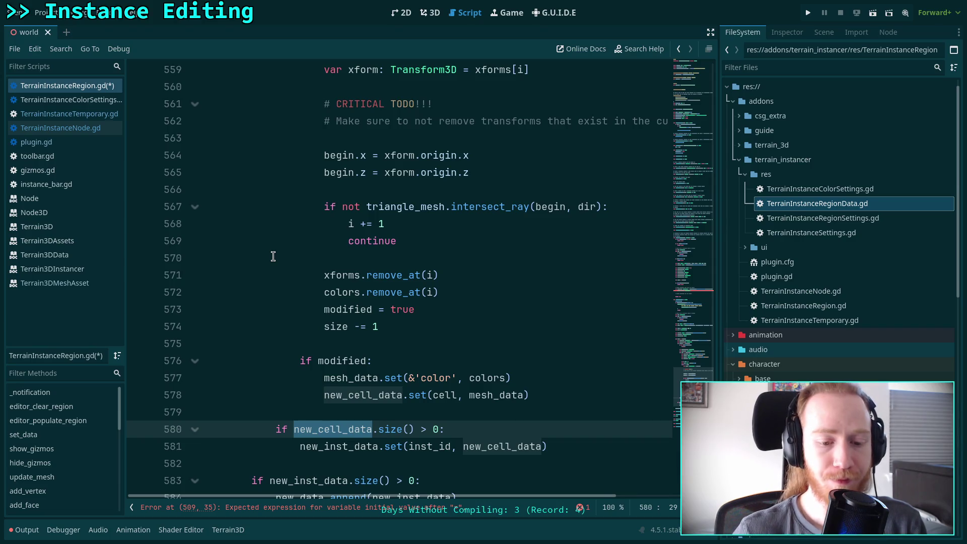
scroll(273, 256, "down", 1)
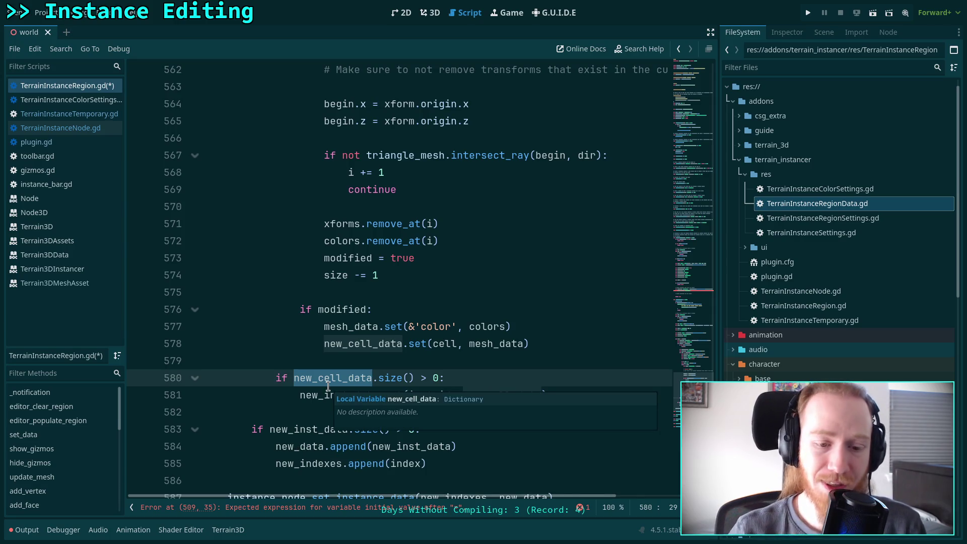
scroll(437, 288, "up", 1)
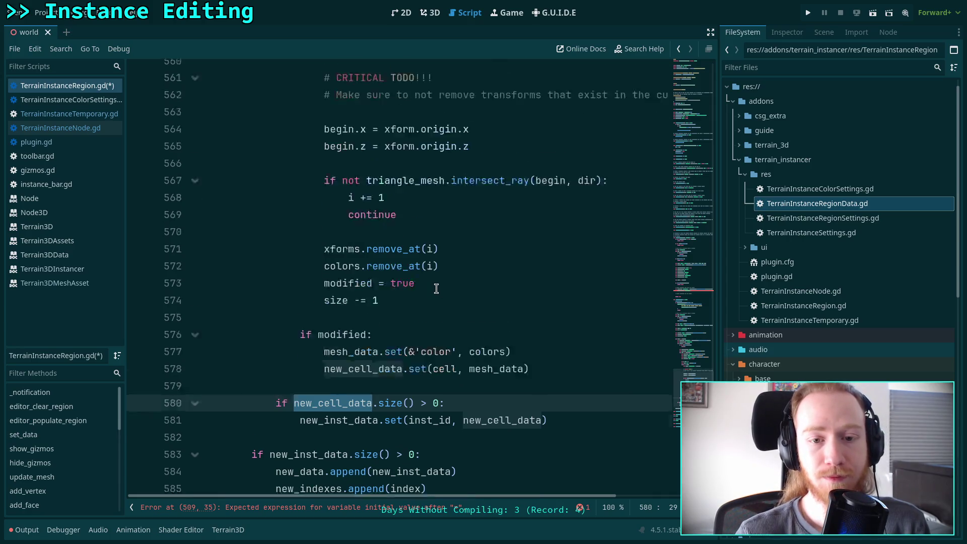
scroll(436, 288, "up", 2)
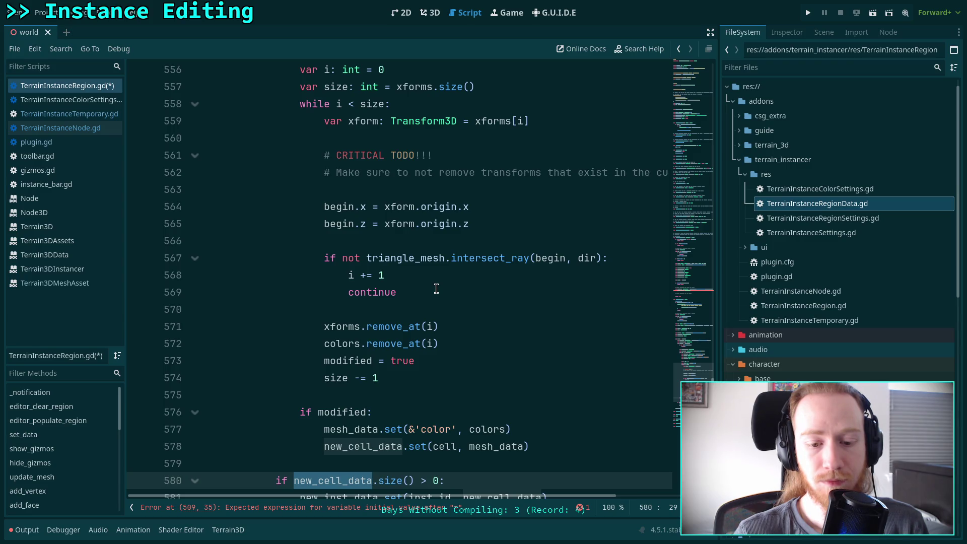
scroll(436, 289, "down", 1)
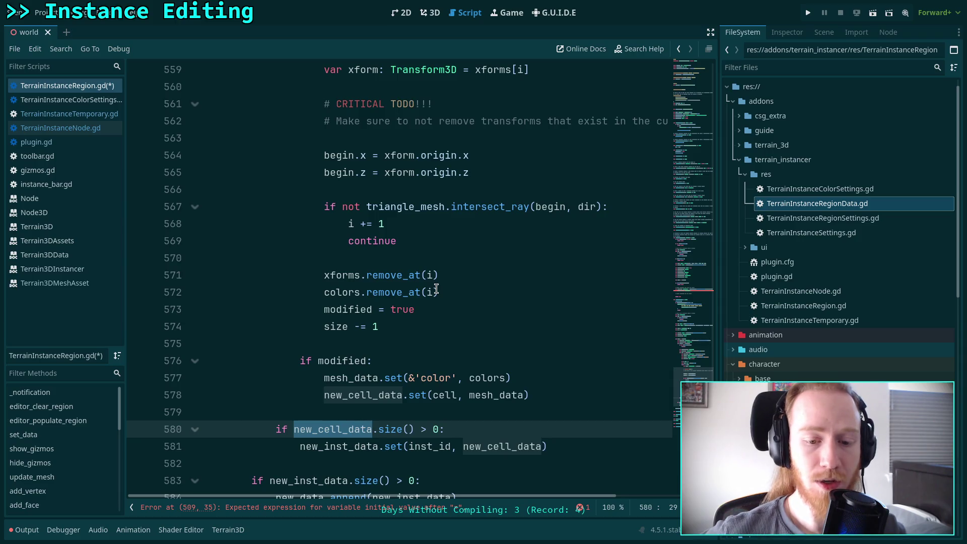
scroll(437, 290, "up", 15)
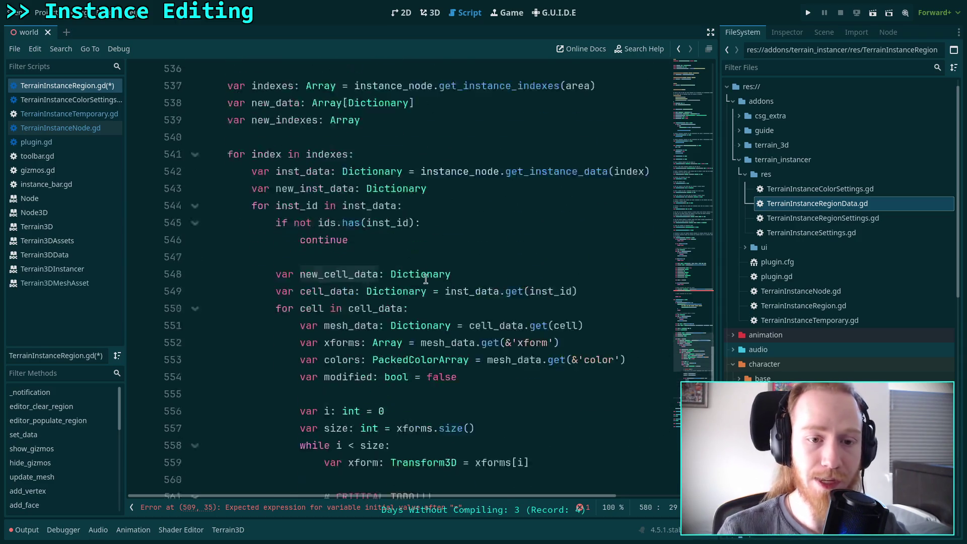
scroll(405, 324, "up", 3)
left_click(489, 292)
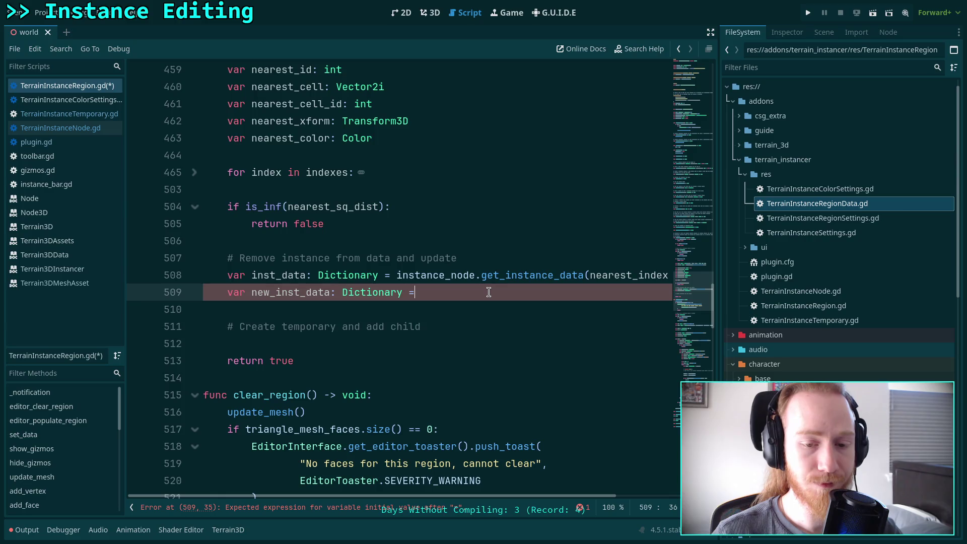
left_click_drag(436, 292, 227, 293)
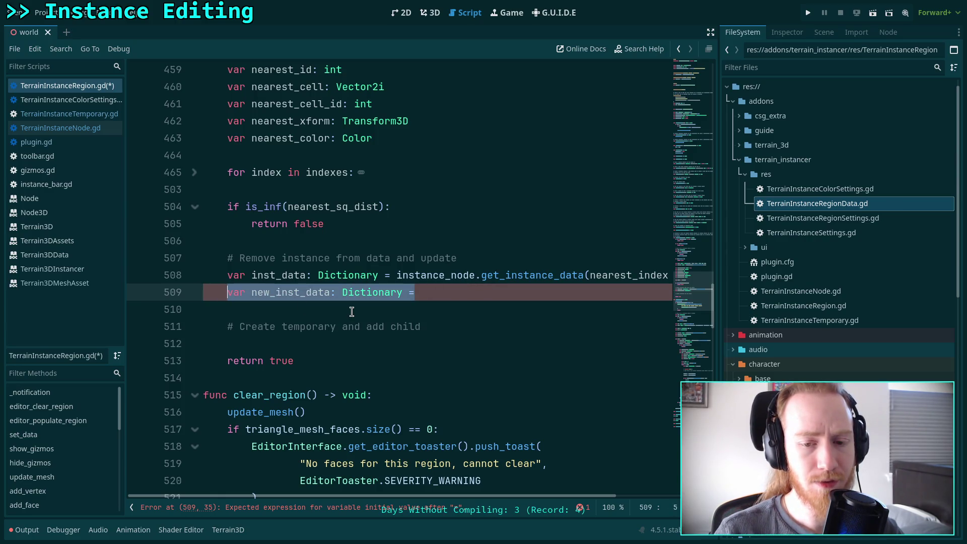
mouse_move(497, 280)
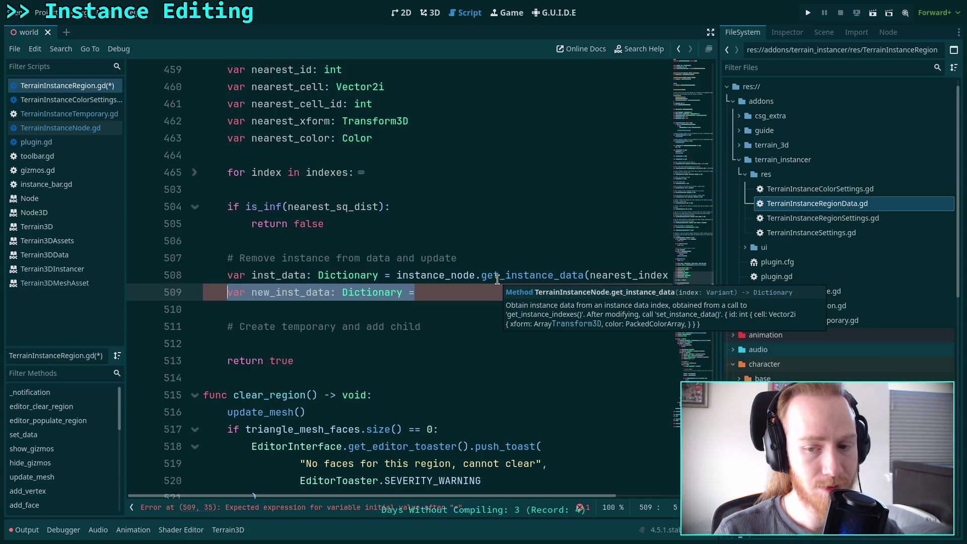
scroll(262, 247, "up", 2)
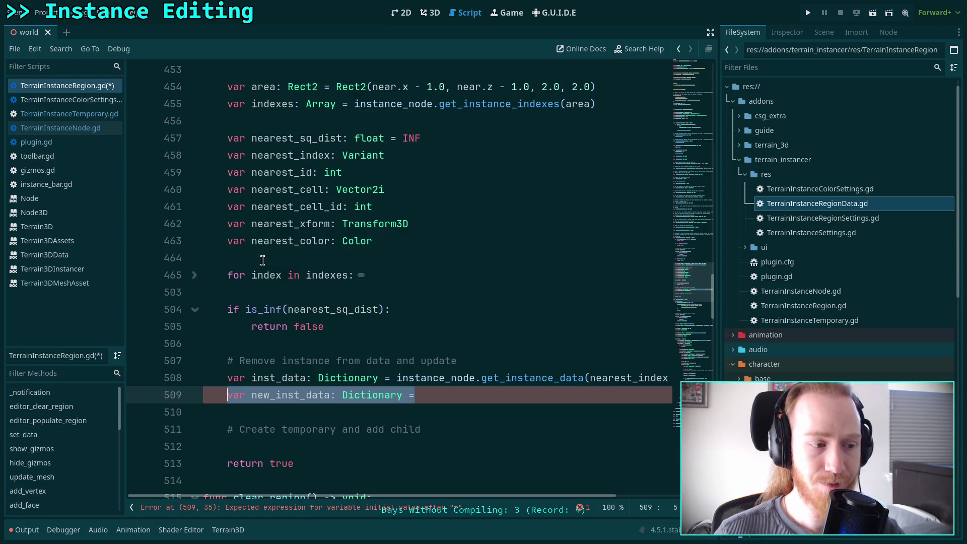
left_click(423, 396)
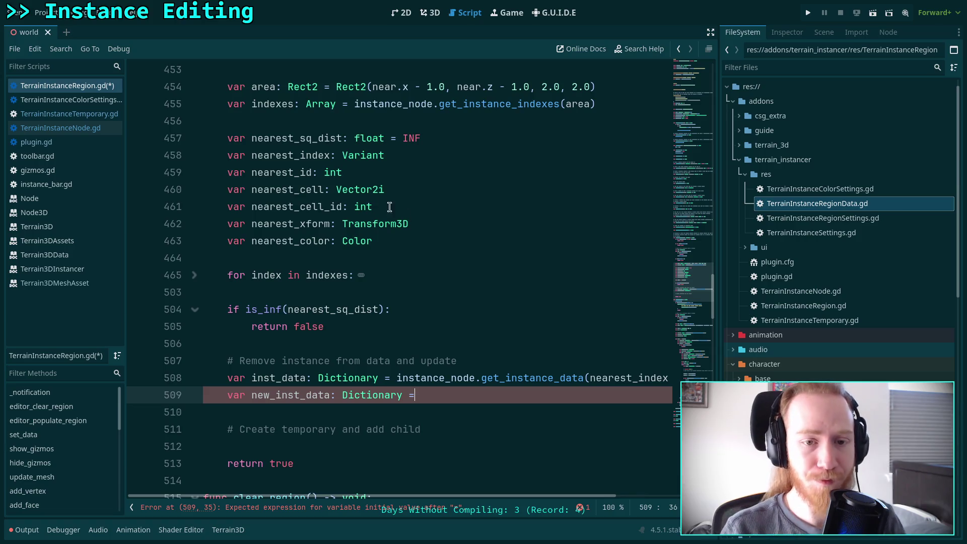
- Declare var nearest_inst_data: Dictionary below the nearest_sq_dist declaration
left_click(443, 140)
key("Return")
type("var n")
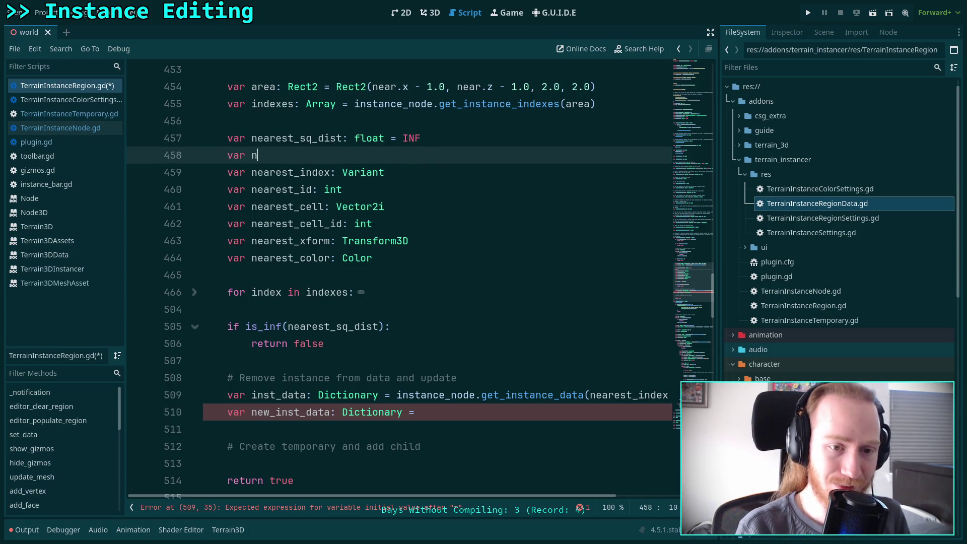
type("earest_inst_d")
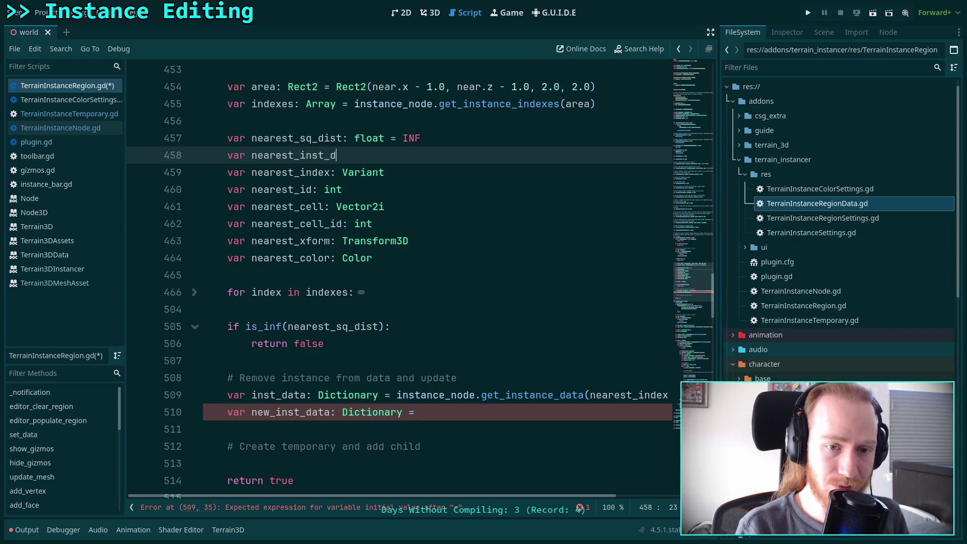
type("ata: Dictionary")
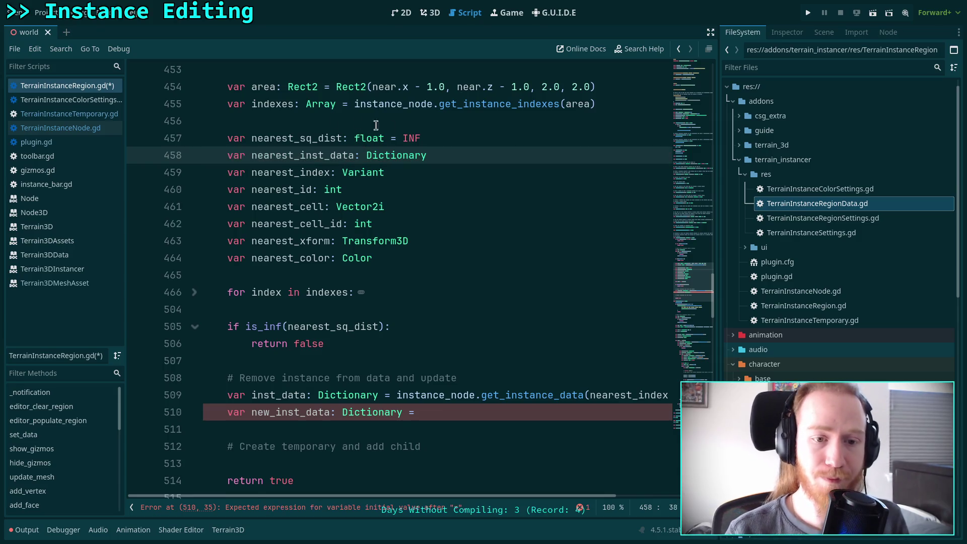
left_click(194, 292)
scroll(328, 292, "down", 10)
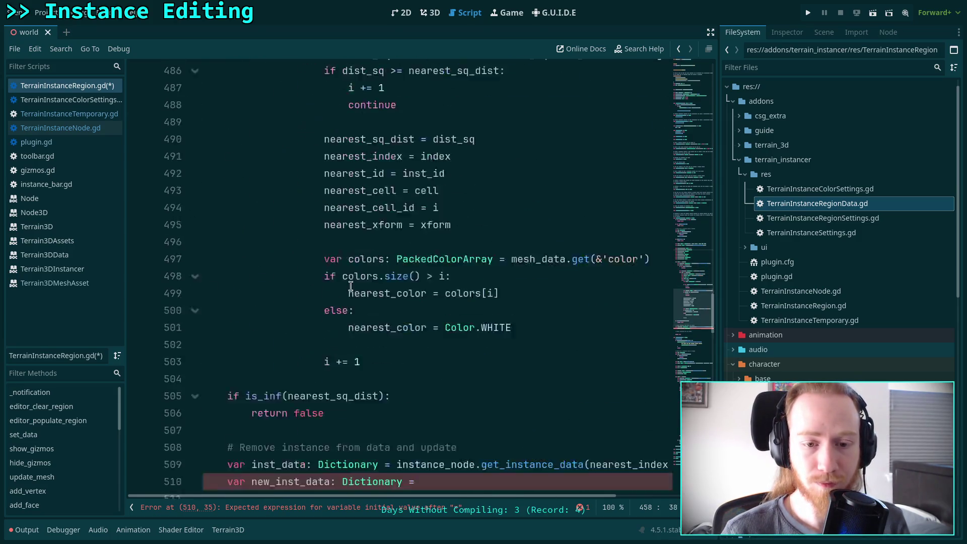
scroll(383, 280, "up", 1)
- Store nearest_inst_data = inst_data after nearest_index = index in the search loop
left_click(476, 189)
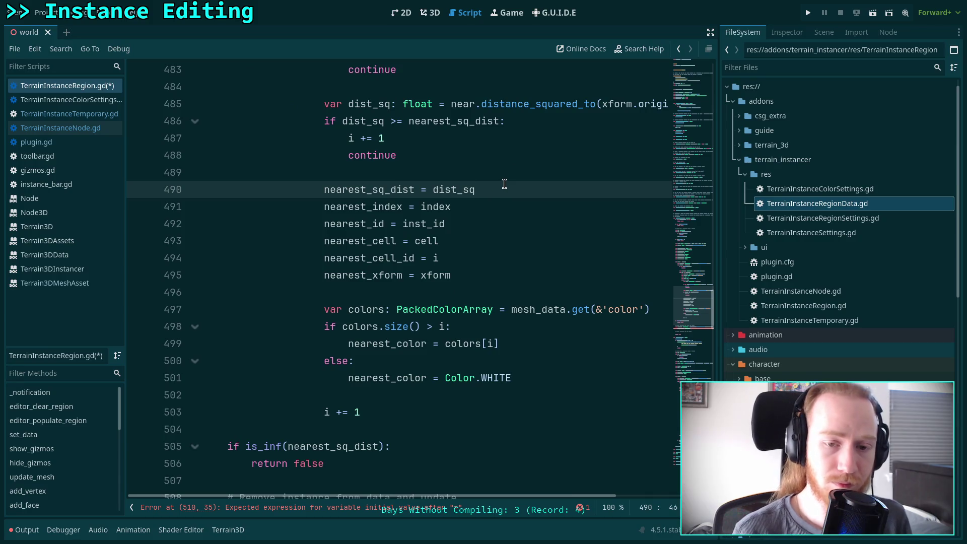
key("Return")
key("ctrl+z")
key("Down")
key("Return")
type("nearest_ind")
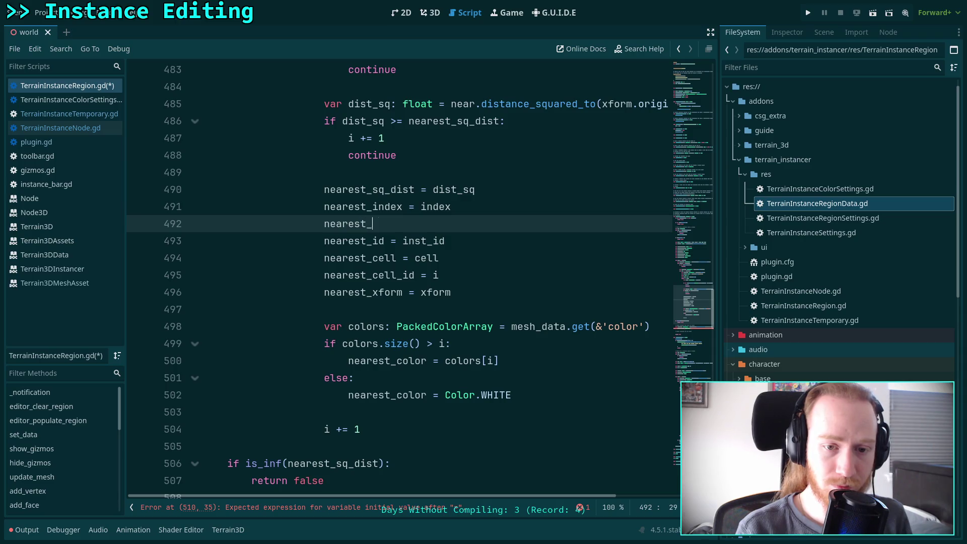
key("Return")
type("= ")
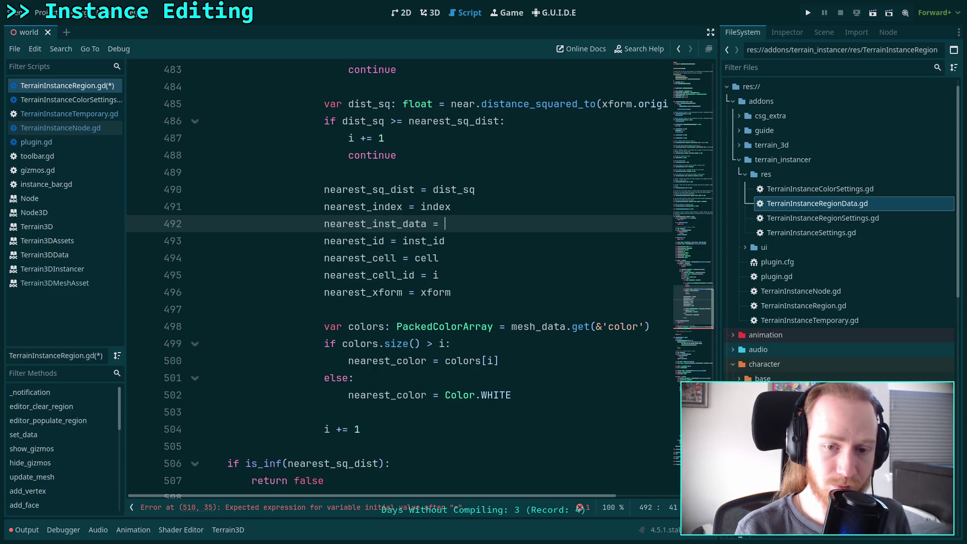
type("inst")
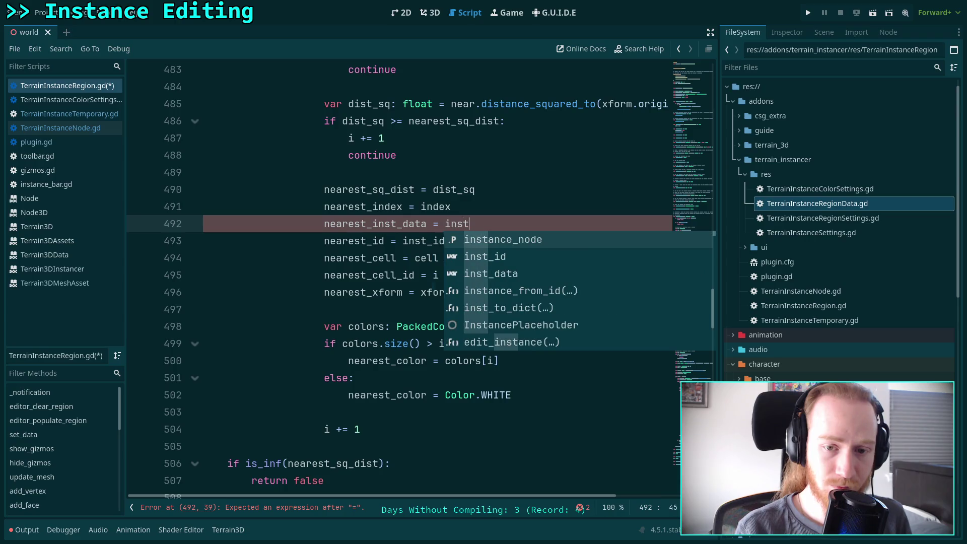
key("Down")
key("Down")
key("Return")
- Save TerrainInstanceRegion.gd
scroll(447, 205, "up", 4)
scroll(447, 205, "up", 3)
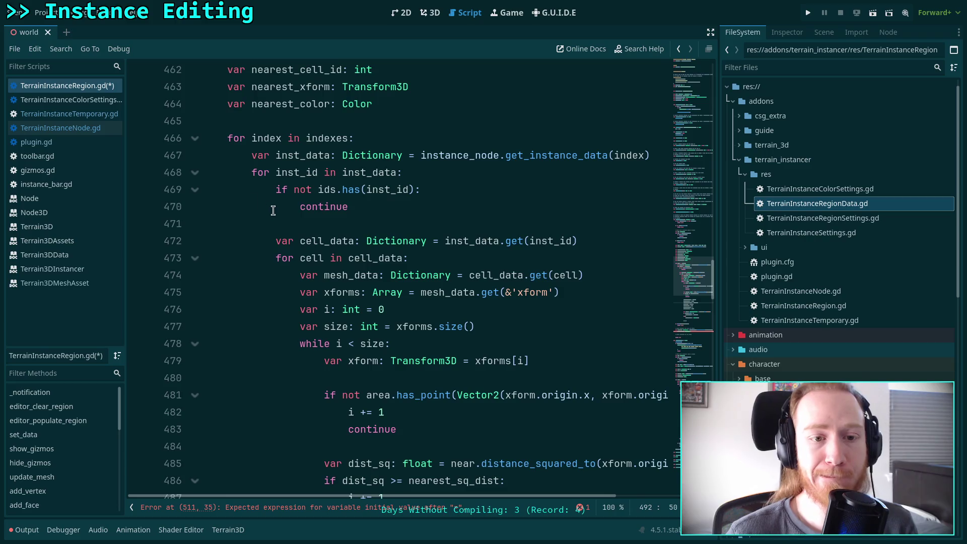
scroll(303, 197, "down", 5)
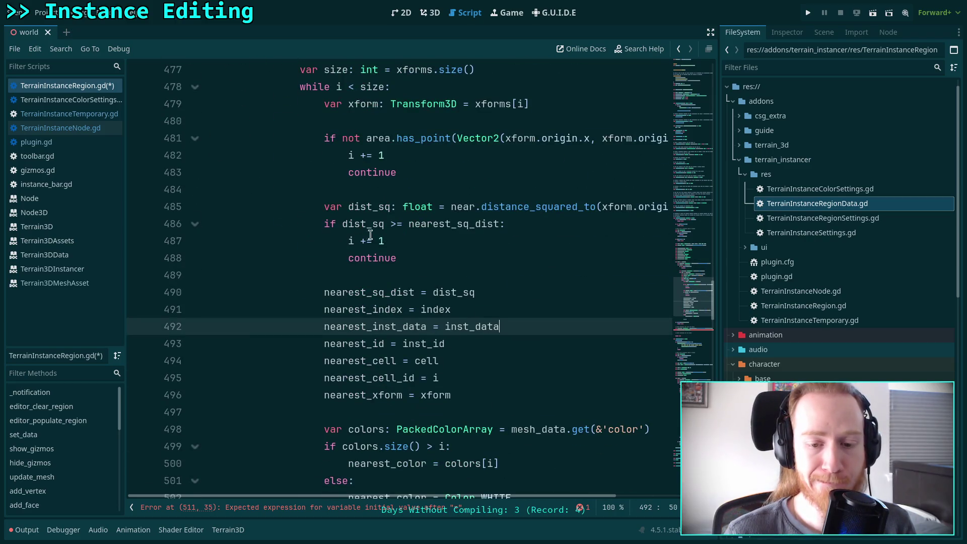
left_click(524, 281)
key("ctrl+s")
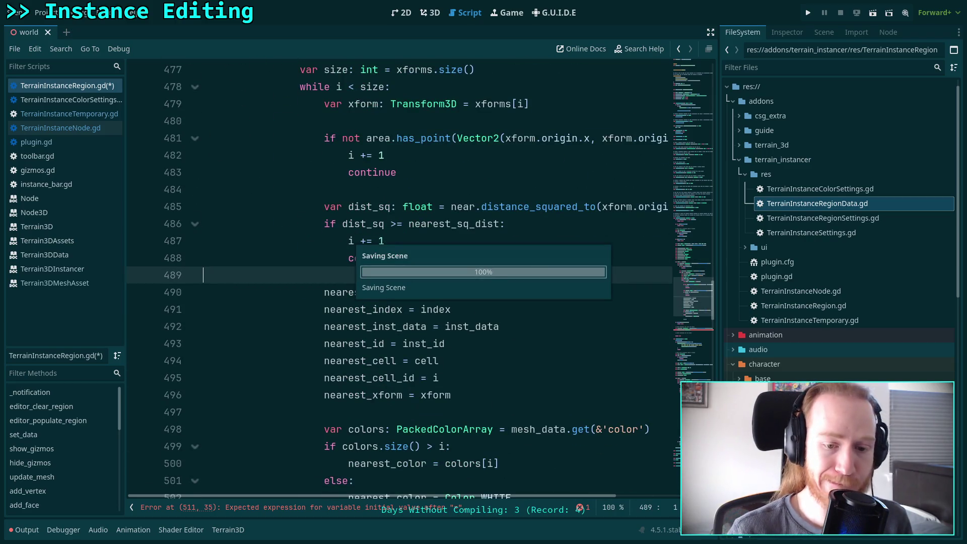
- Delete the draft inst_data and new_inst_data lines 510–511 under the removal comment
scroll(194, 136, "up", 5)
left_click(195, 138)
left_click_drag(450, 262, 221, 259)
key("BackSpace")
key("shift+Up")
key("BackSpace")
scroll(504, 337, "up", 2)
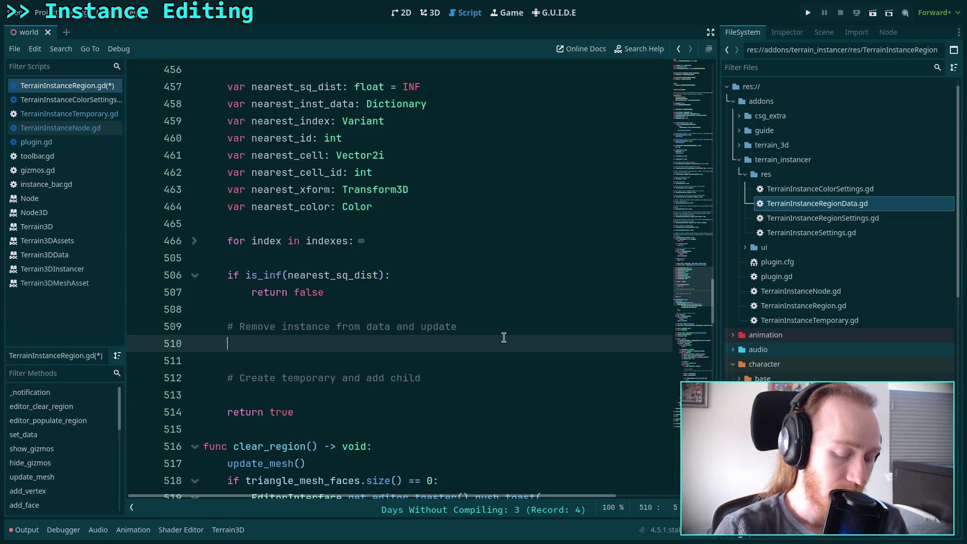
- Begin a 'var' declaration on line 510, then check how clear_region uses new_data and new_inst_data
type("var")
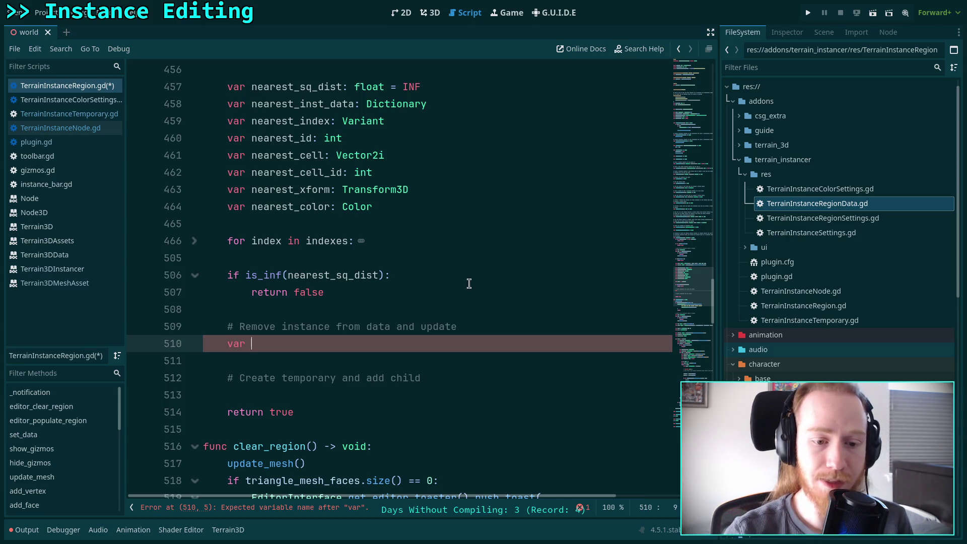
scroll(424, 287, "down", 5)
scroll(426, 276, "down", 12)
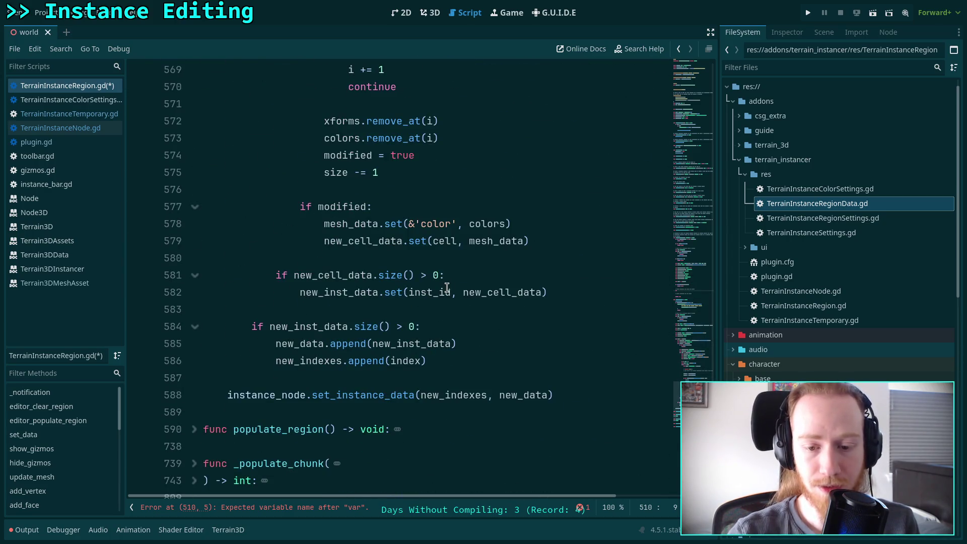
double_click(538, 395)
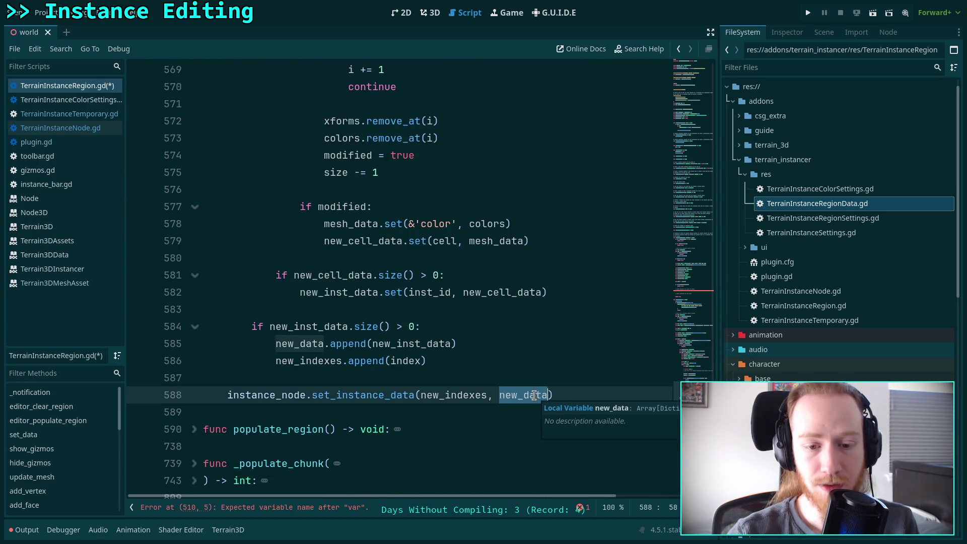
double_click(408, 344)
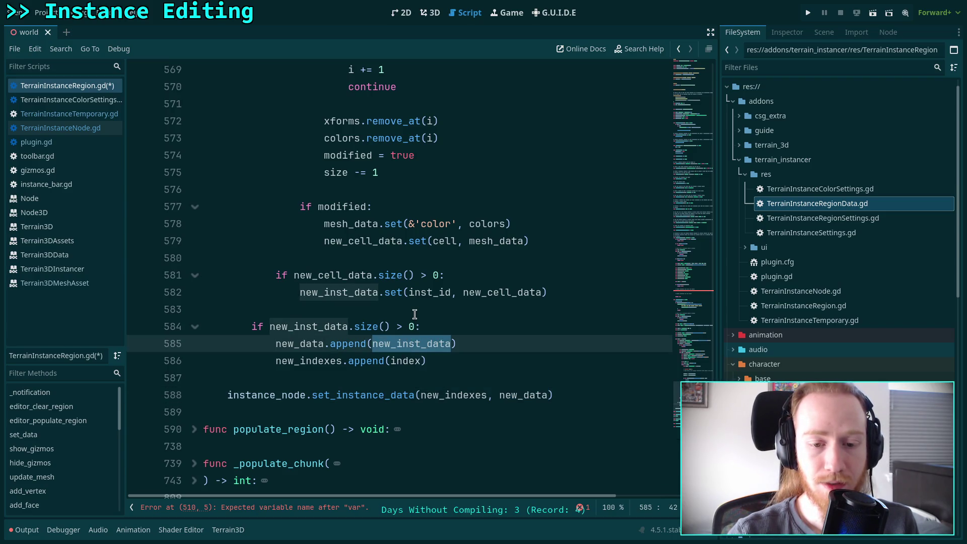
mouse_move(420, 293)
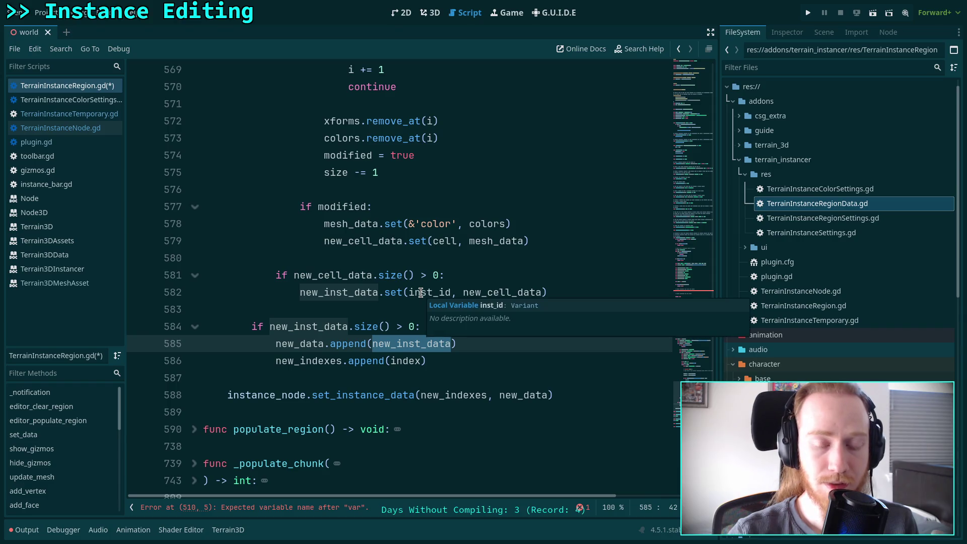
- Unfold the 'for index in indexes' loop at line 466 and open TerrainInstanceNode.gd
scroll(402, 276, "up", 7)
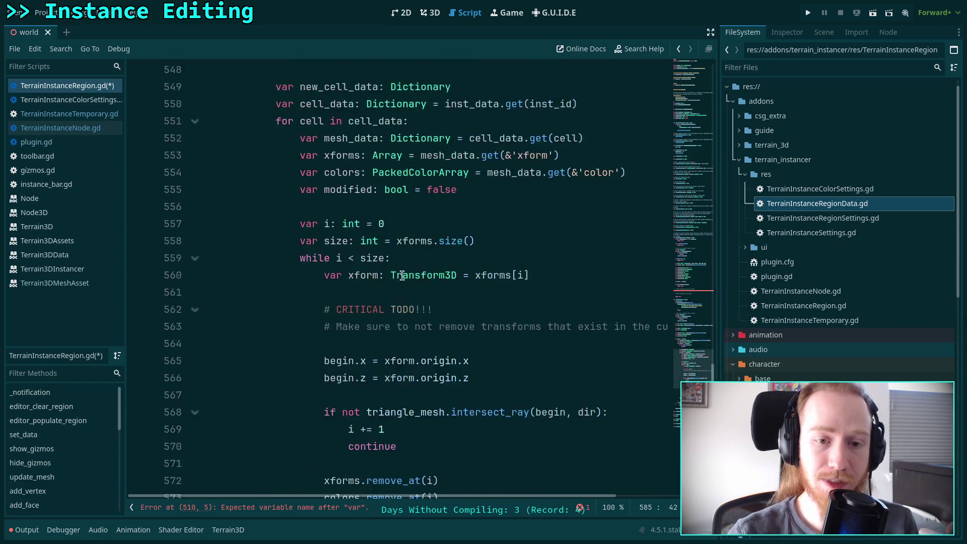
scroll(401, 276, "up", 15)
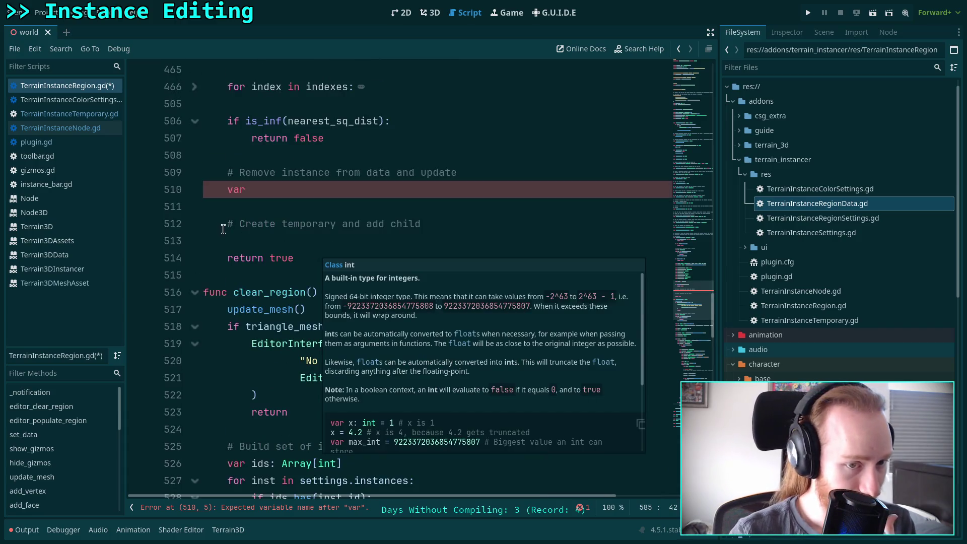
scroll(286, 230, "up", 3)
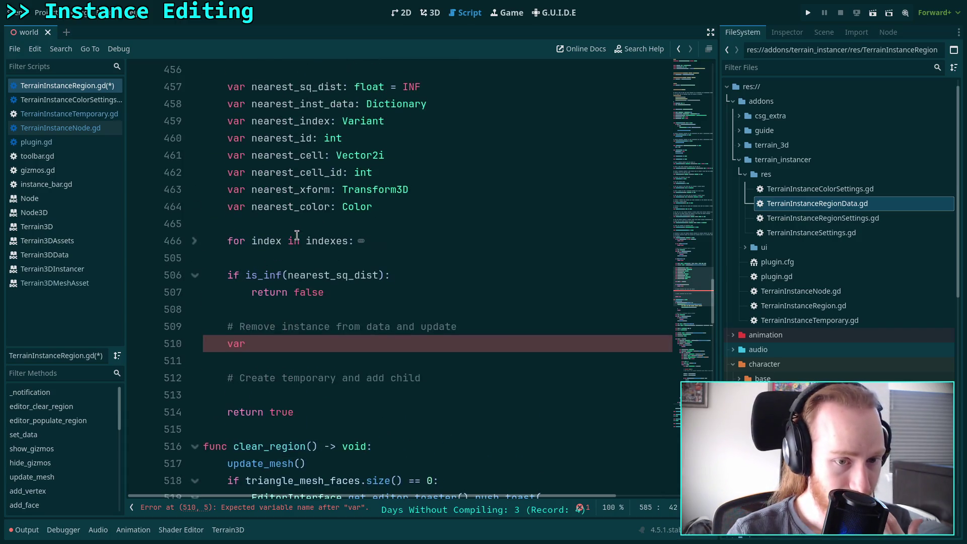
left_click(195, 246)
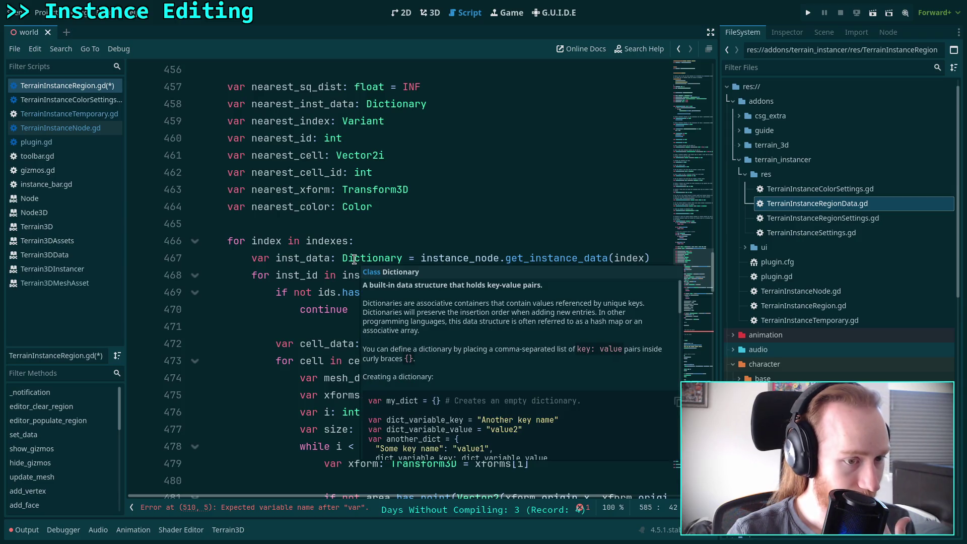
scroll(300, 272, "down", 2)
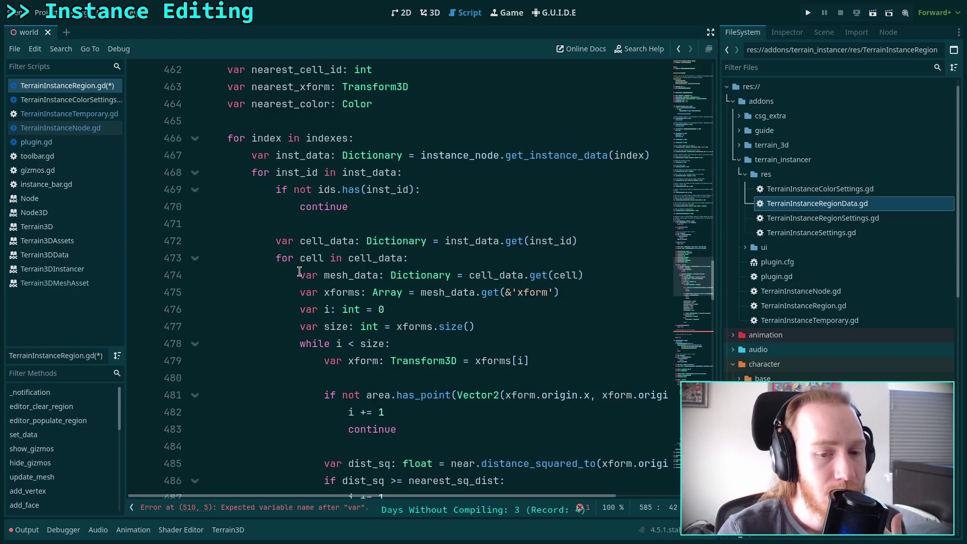
left_click(86, 127)
scroll(369, 258, "down", 7)
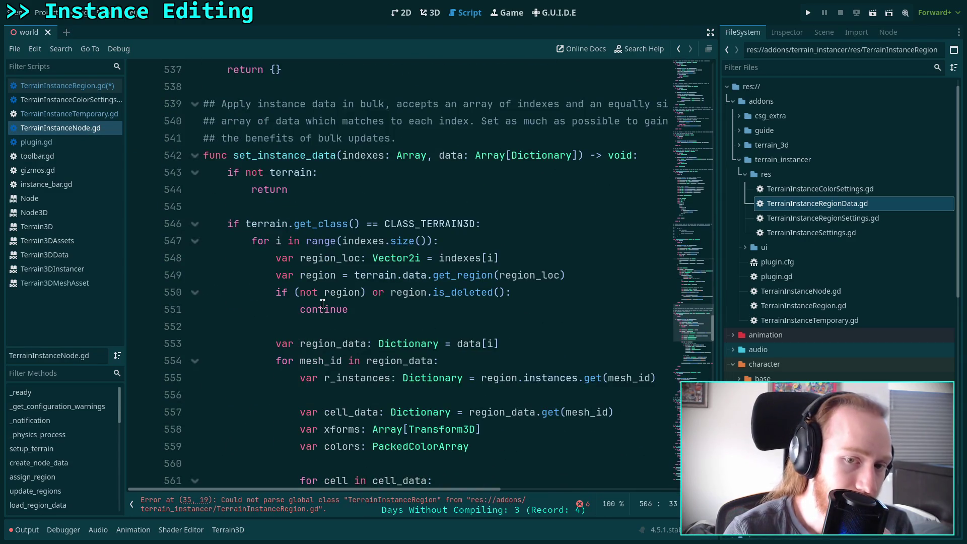
scroll(323, 305, "down", 1)
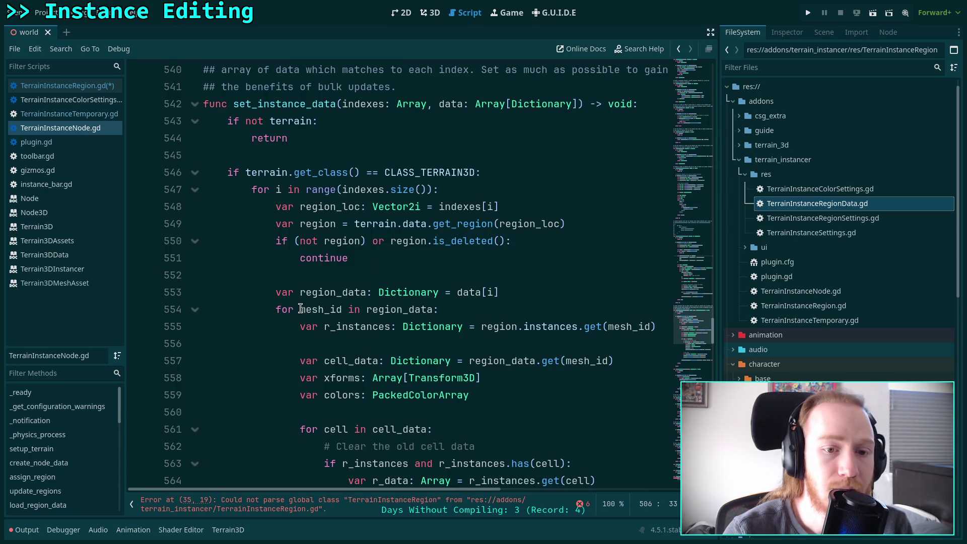
double_click(359, 190)
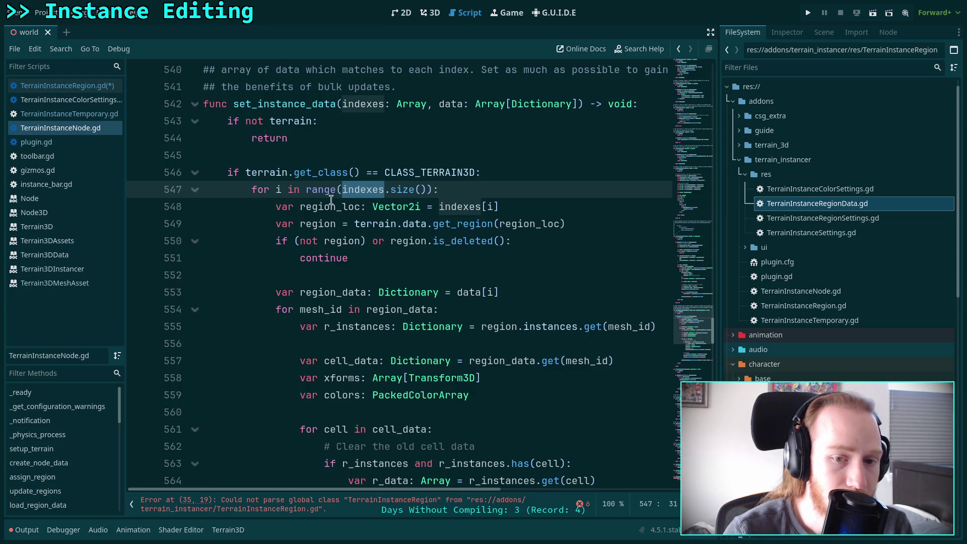
scroll(351, 275, "down", 1)
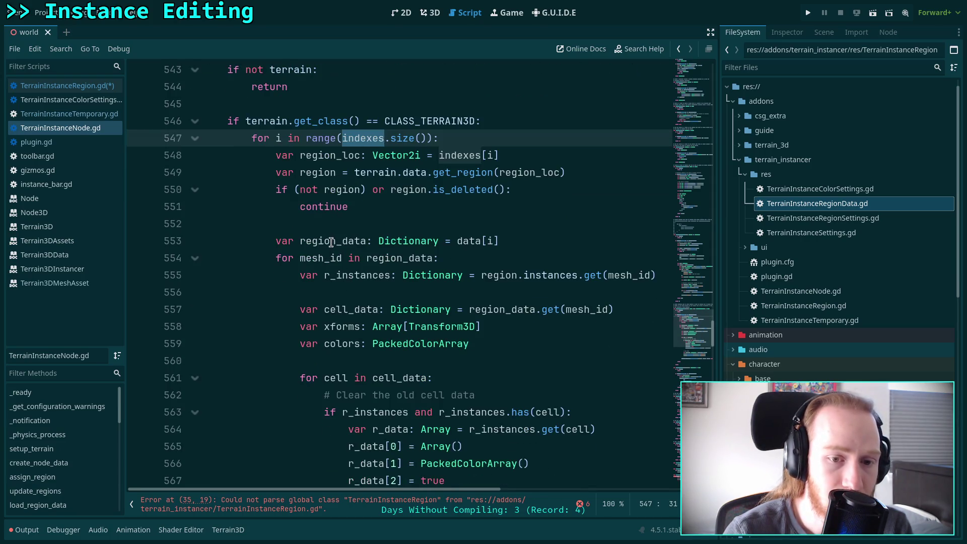
double_click(331, 242)
scroll(415, 302, "down", 2)
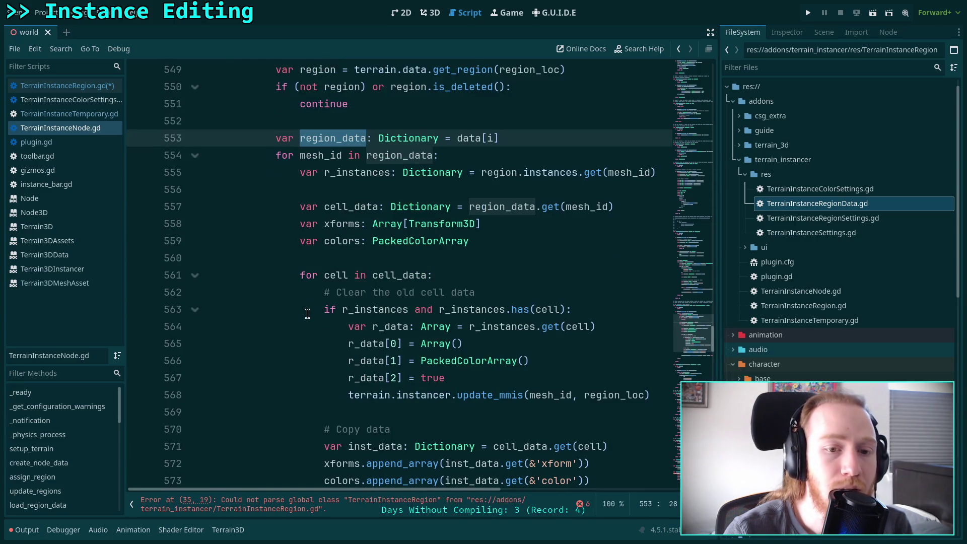
scroll(309, 293, "up", 2)
scroll(307, 256, "down", 6)
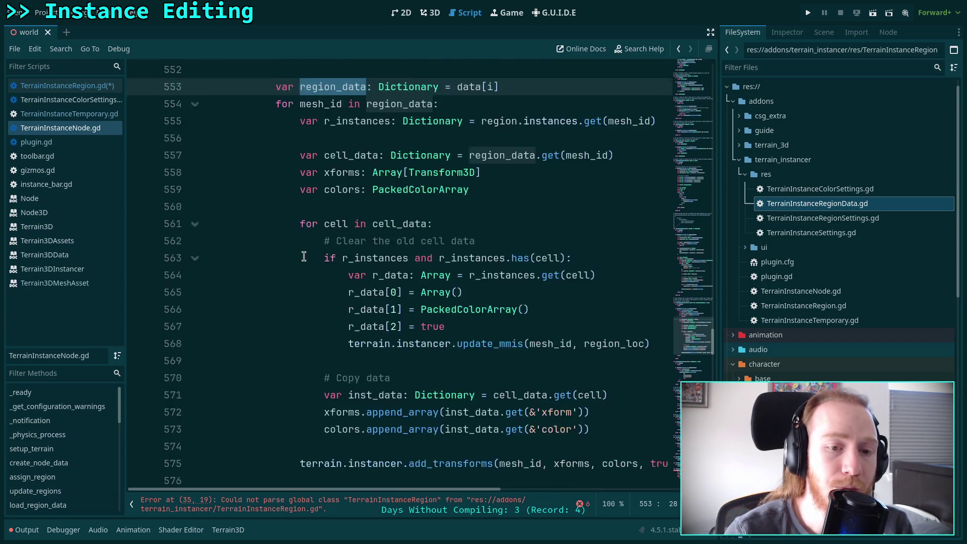
scroll(303, 257, "up", 4)
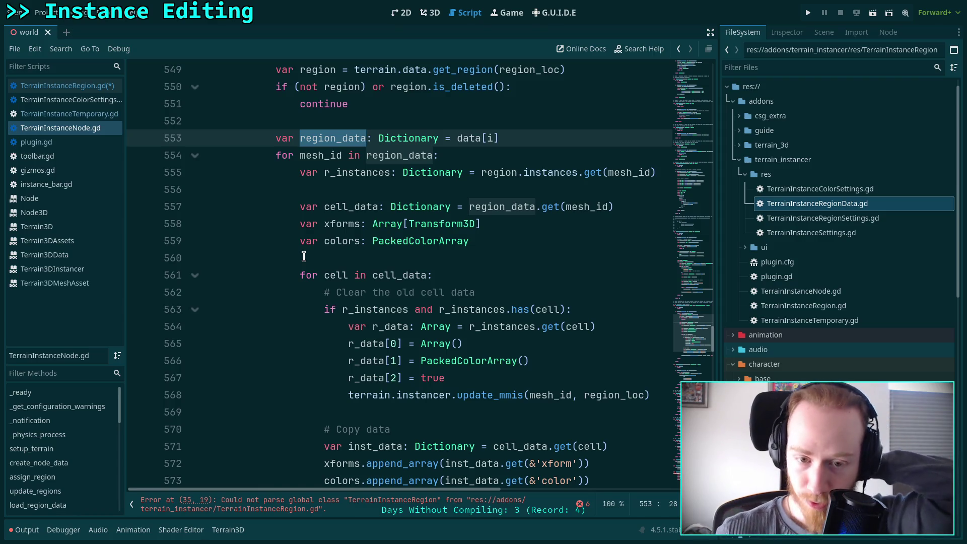
scroll(302, 242, "up", 5)
key("alt+Left")
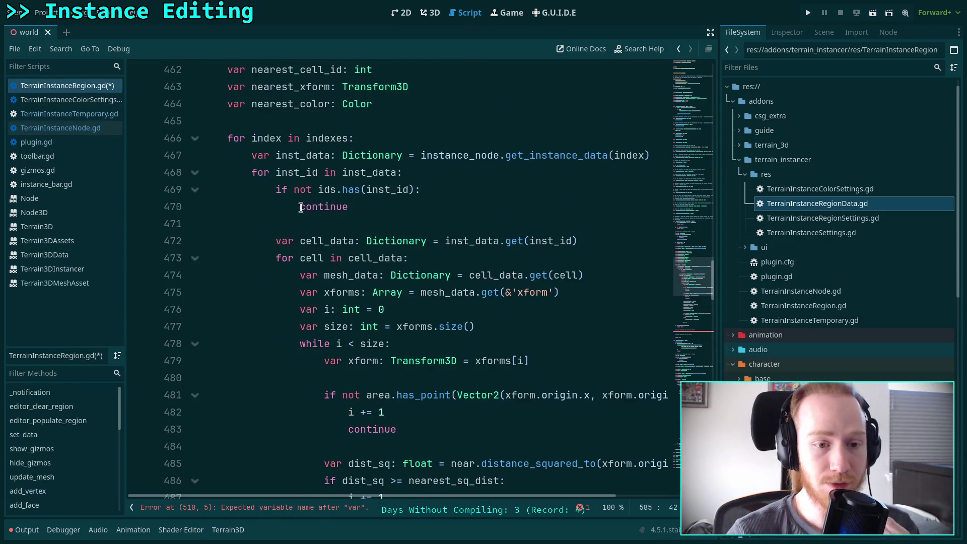
- Fold the search loop and complete line 510 as 'var new_inst_data: Dictionary'
scroll(303, 282, "up", 3)
left_click(198, 341)
scroll(203, 341, "down", 2)
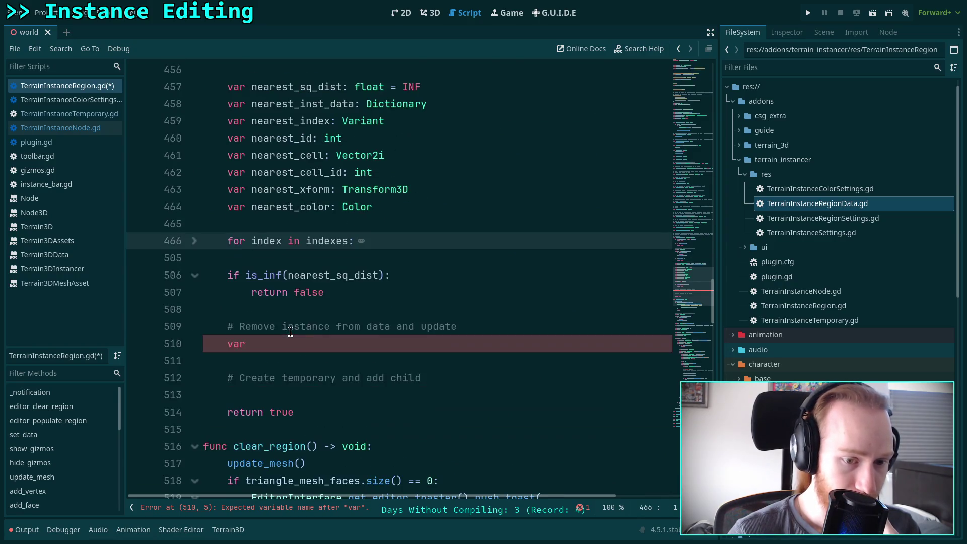
left_click(329, 346)
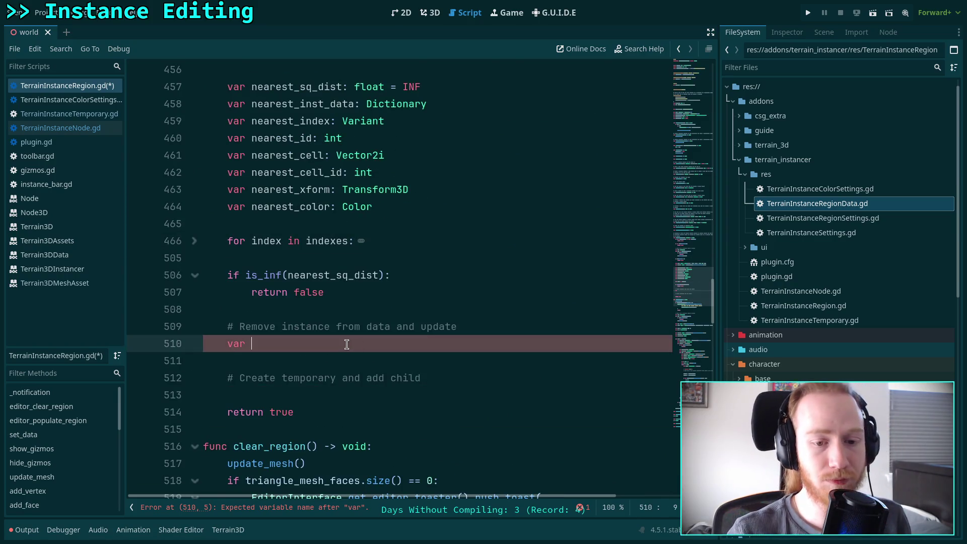
type("new_")
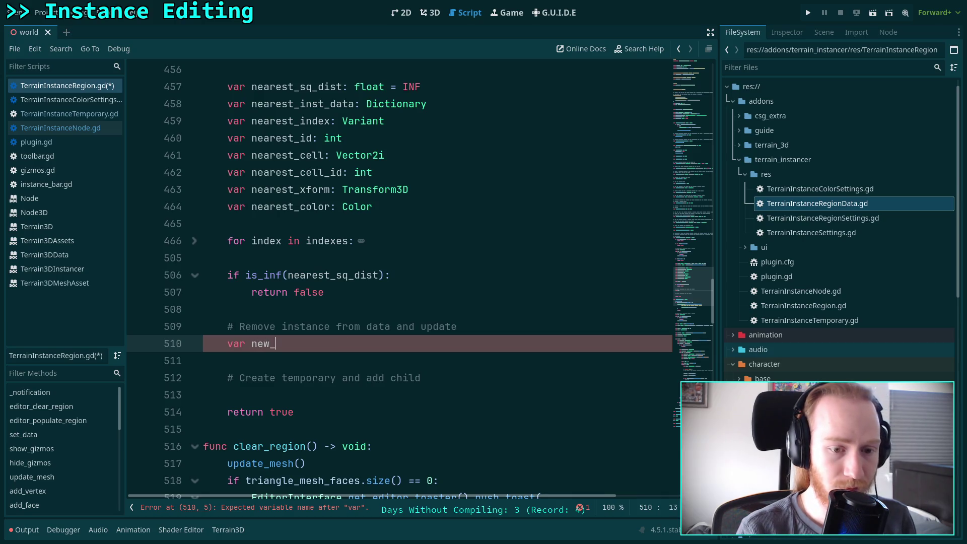
type("inst_data: Dictionary")
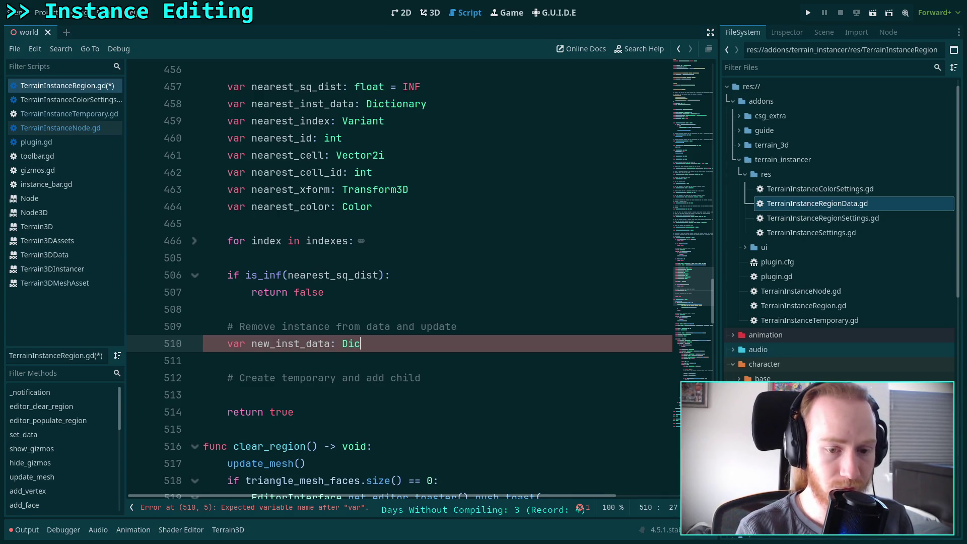
key("Return")
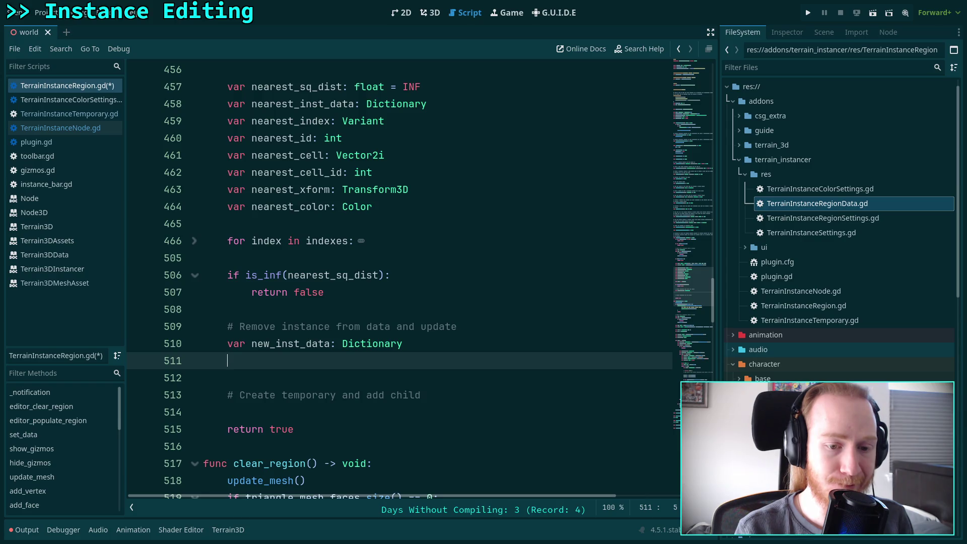
- Add 'var new_cell_data: Dictionary' below it, then select 'inst' in nearest_inst_data
type("var")
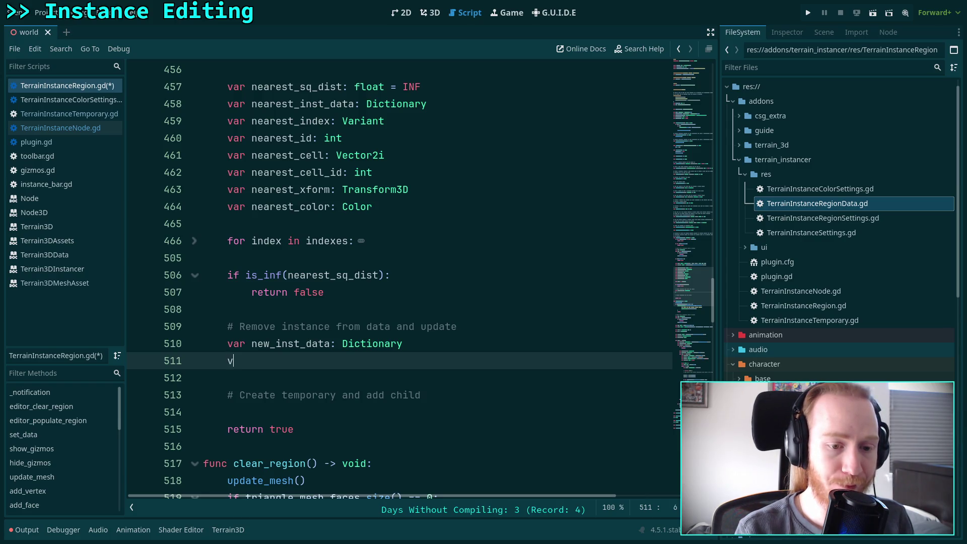
type("new_cell_data: Dicio")
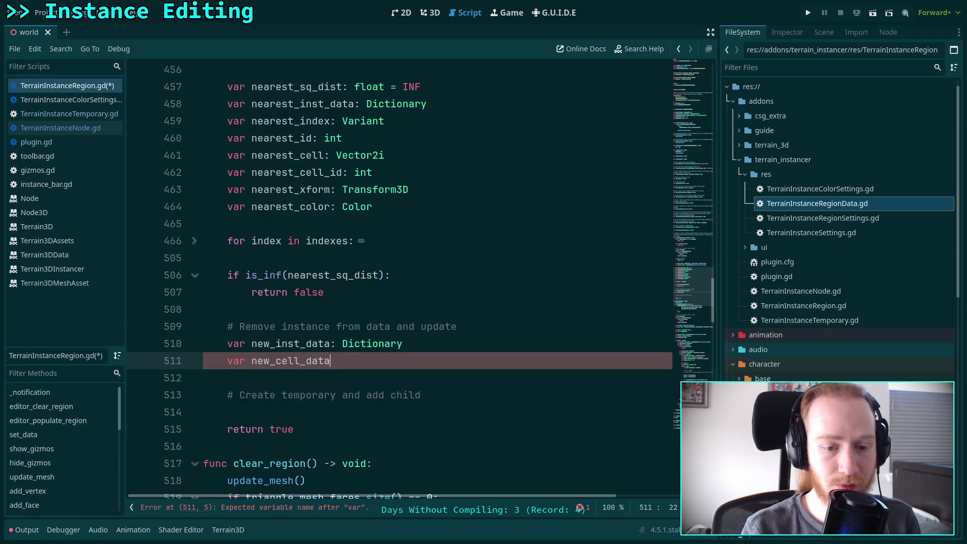
key("BackSpace")
key("BackSpace")
type("tio")
key("Return")
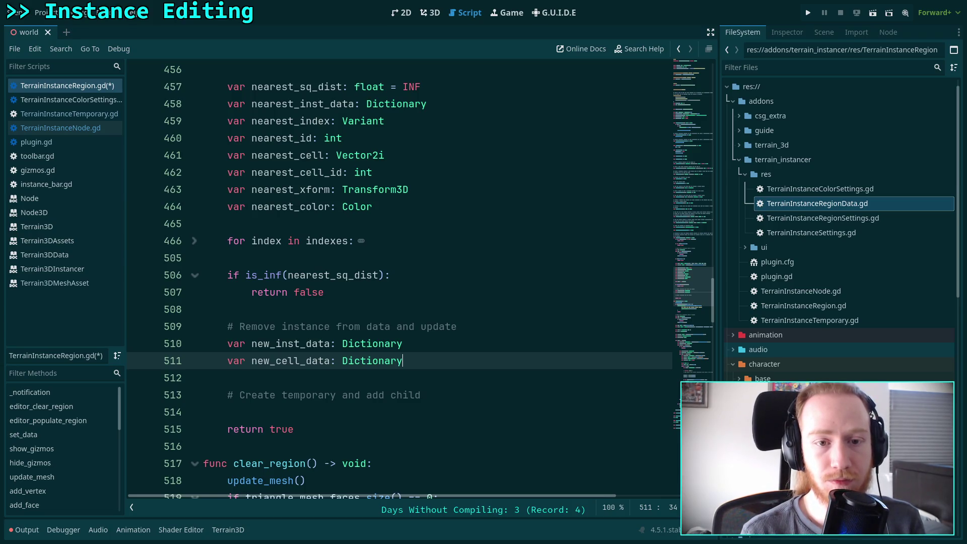
left_click_drag(300, 103, 324, 104)
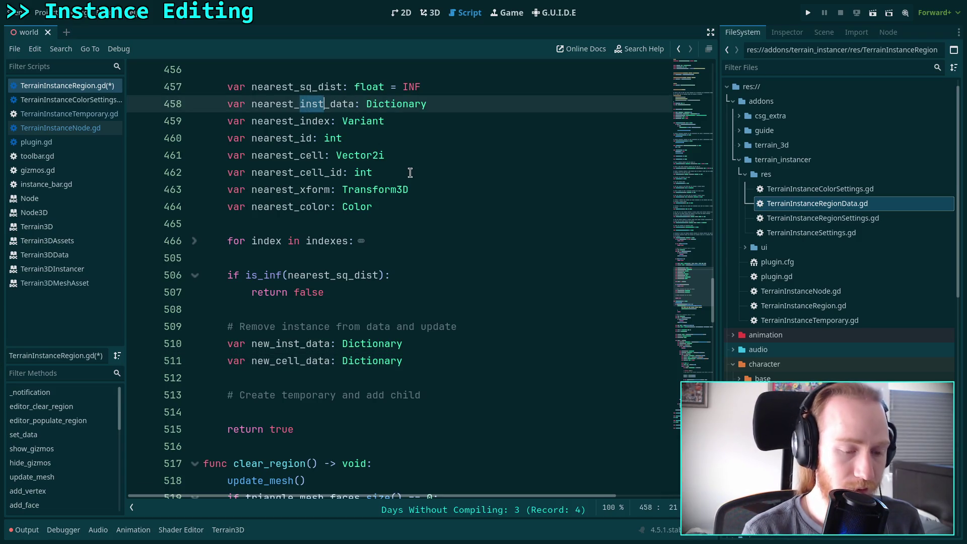
- Rename nearest_inst_data to nearest_cell_data in the declaration and loop, keeping it below nearest_id
type("cell")
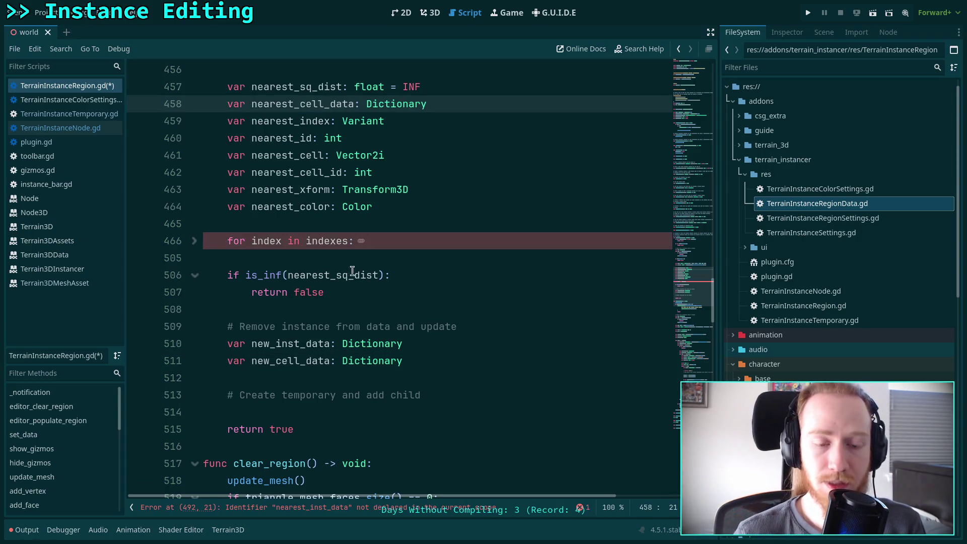
left_click(195, 241)
scroll(344, 297, "down", 9)
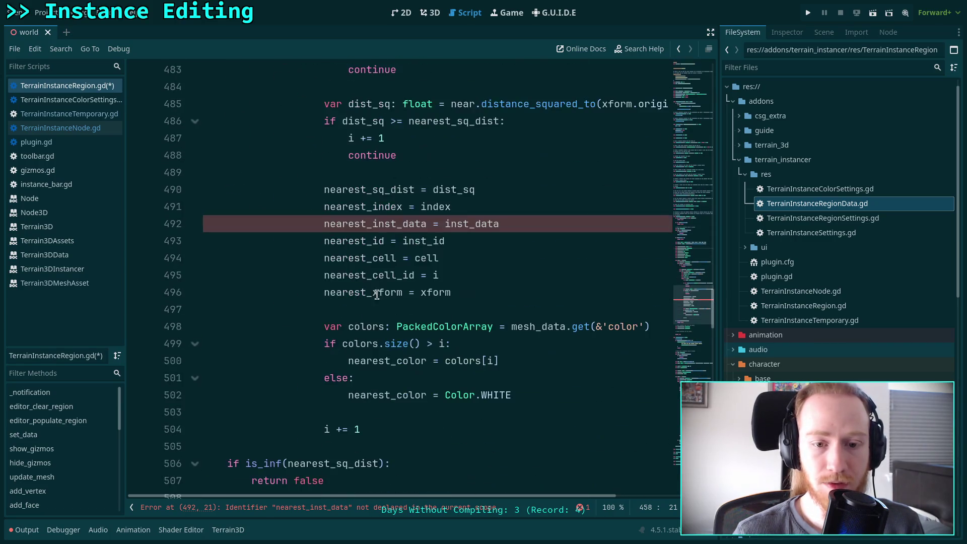
left_click_drag(373, 226, 403, 225)
type("cell")
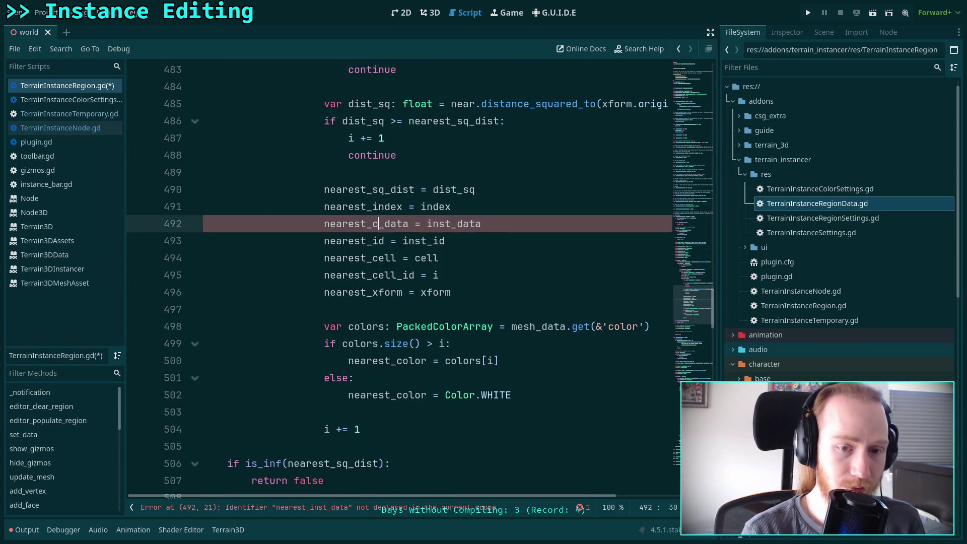
key("alt+Down")
key("alt+Down")
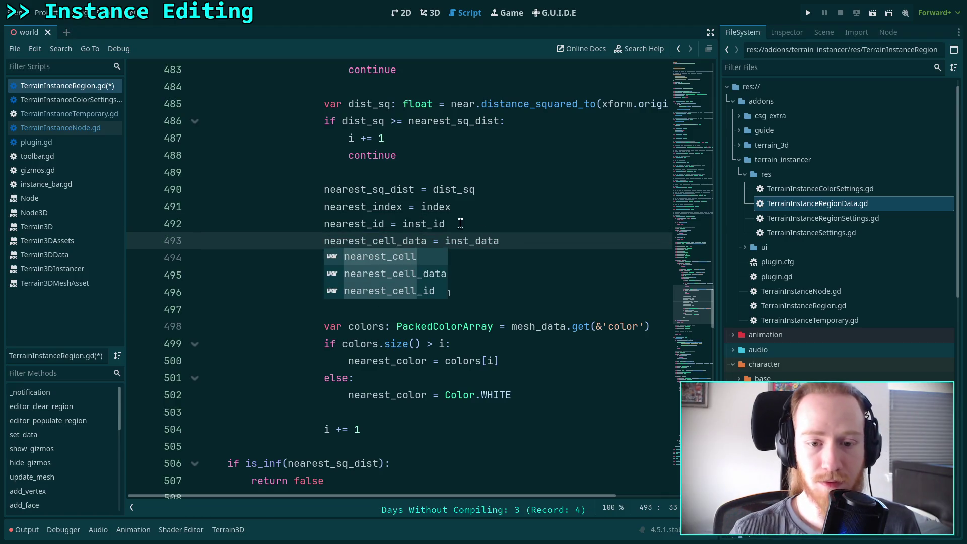
key("alt+Up")
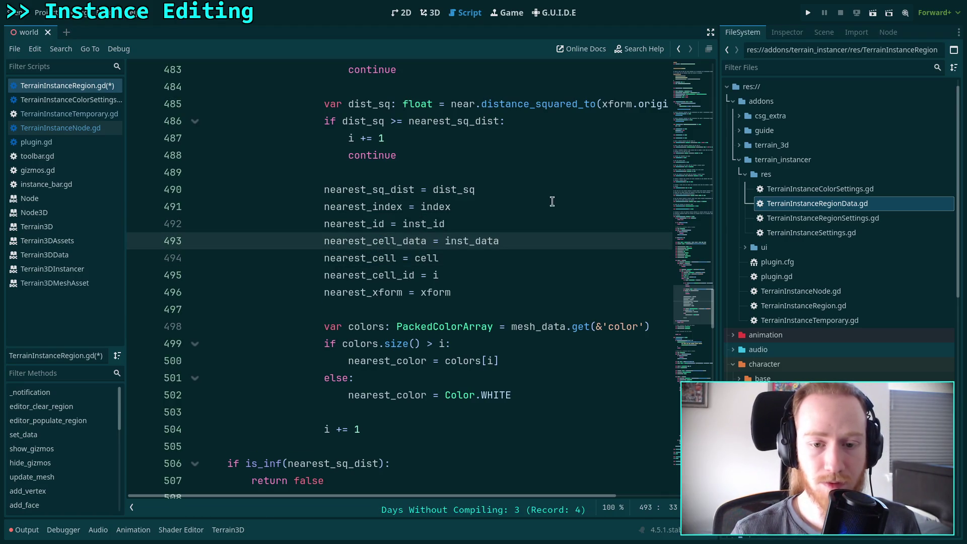
- Assign cell_data instead of inst_data to nearest_cell_data, save the script, and refold the loop
double_click(444, 242)
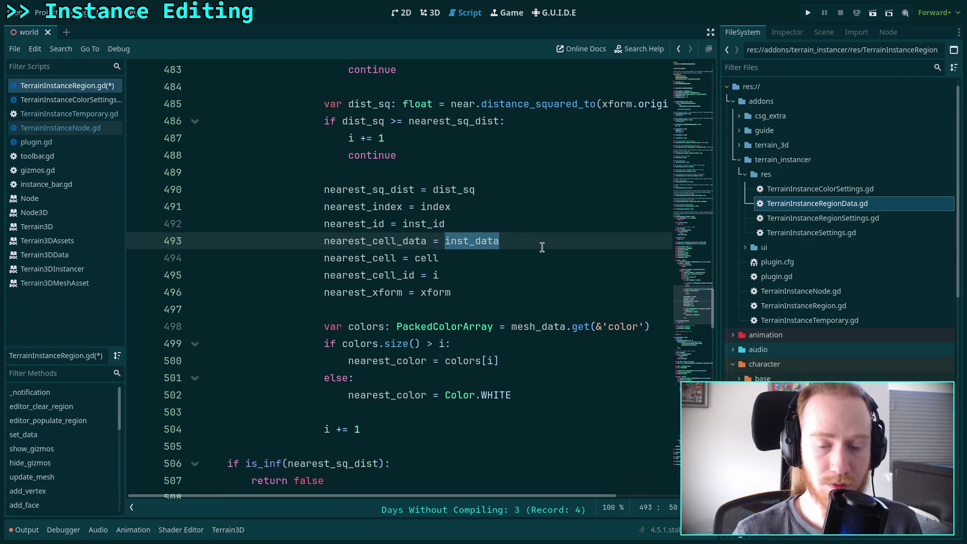
scroll(529, 307, "up", 4)
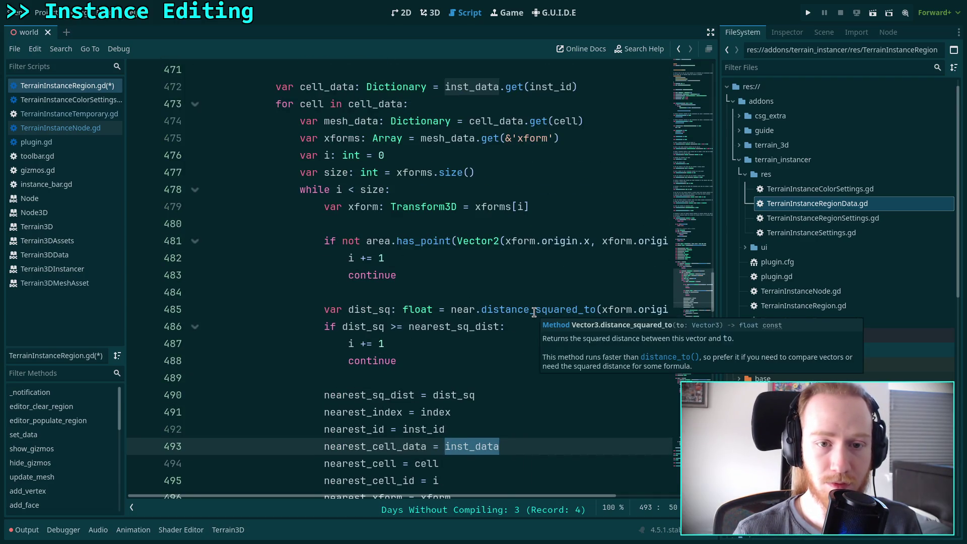
type("cell_data")
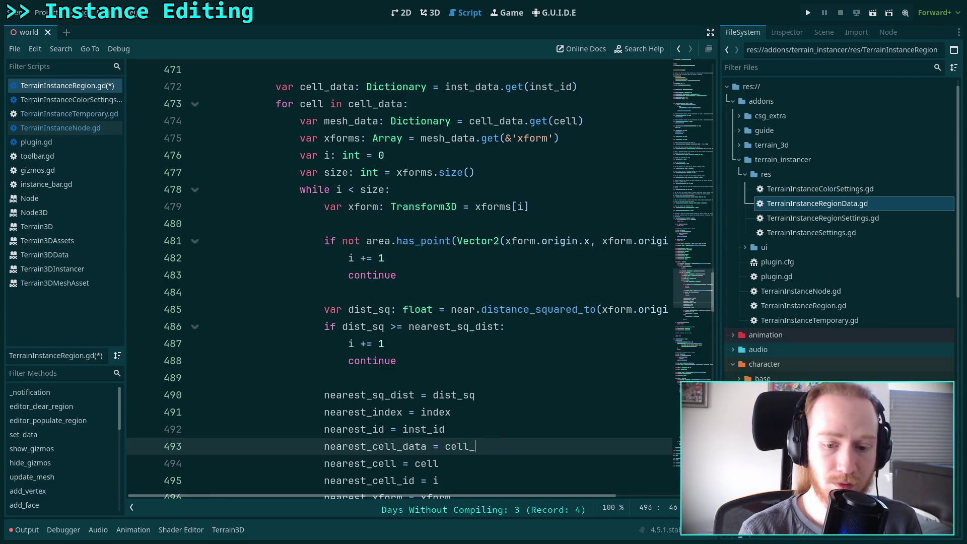
key("ctrl+s")
left_click(373, 308)
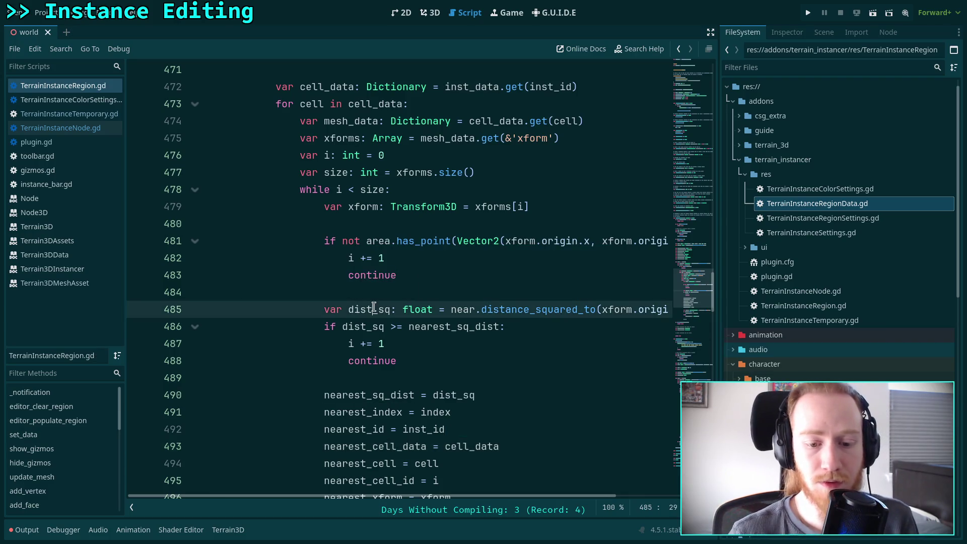
scroll(282, 226, "up", 3)
left_click(194, 143)
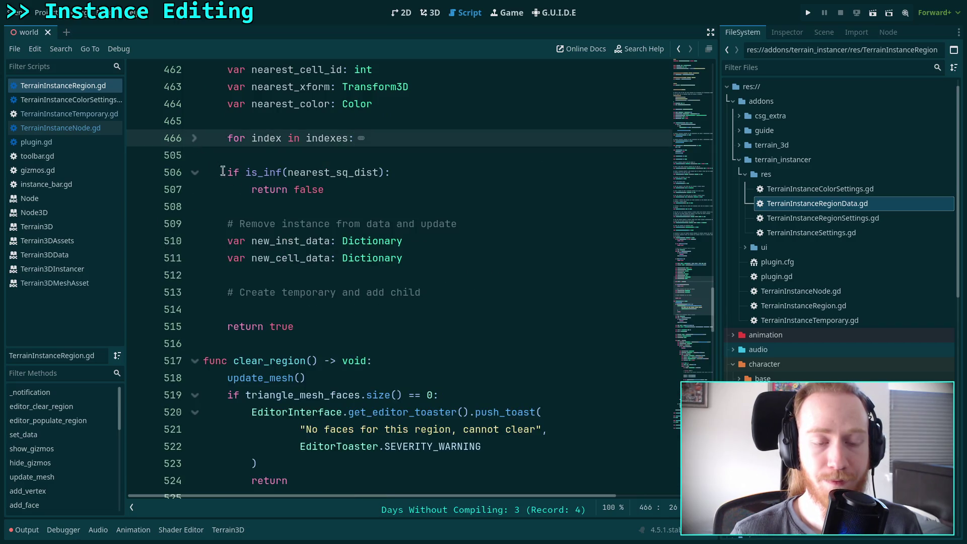
left_click(72, 129)
scroll(412, 292, "down", 6)
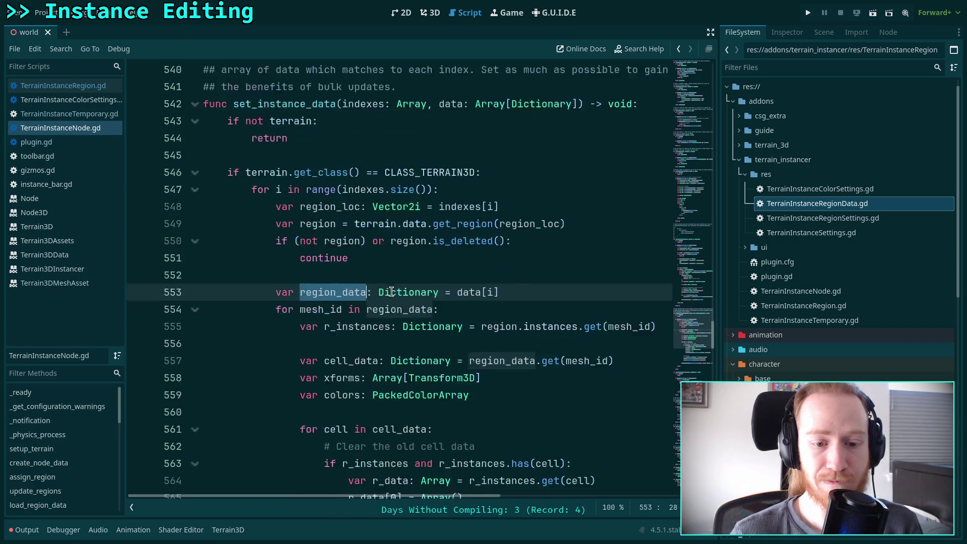
scroll(411, 292, "up", 1)
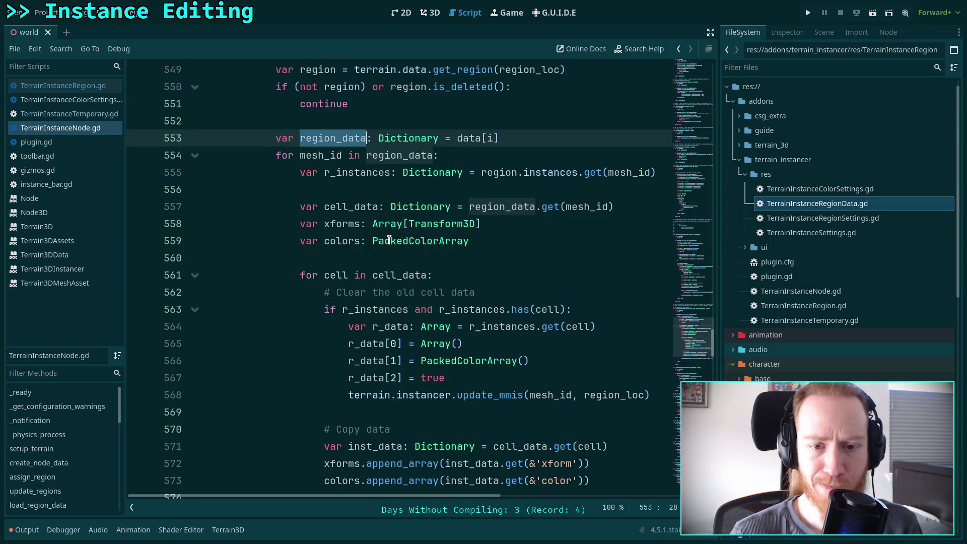
double_click(363, 211)
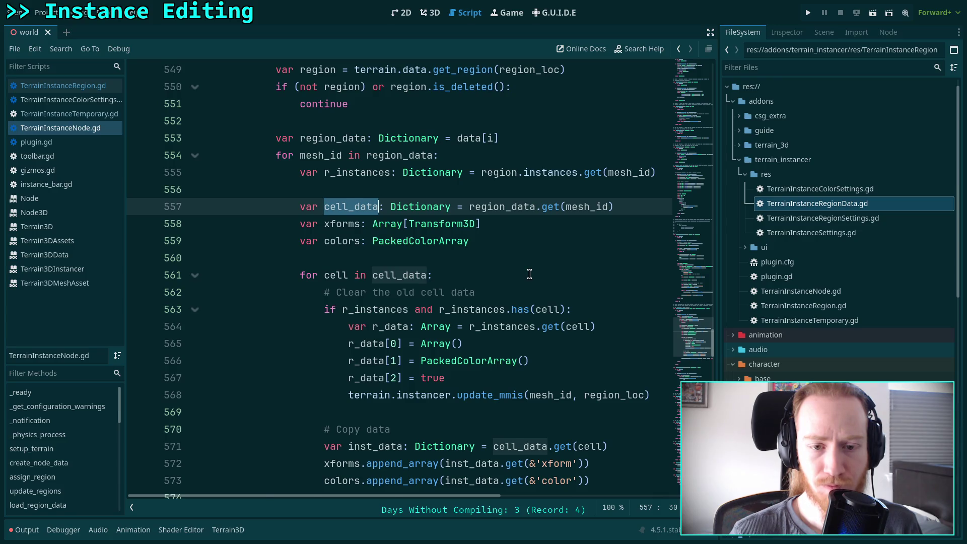
scroll(529, 274, "down", 1)
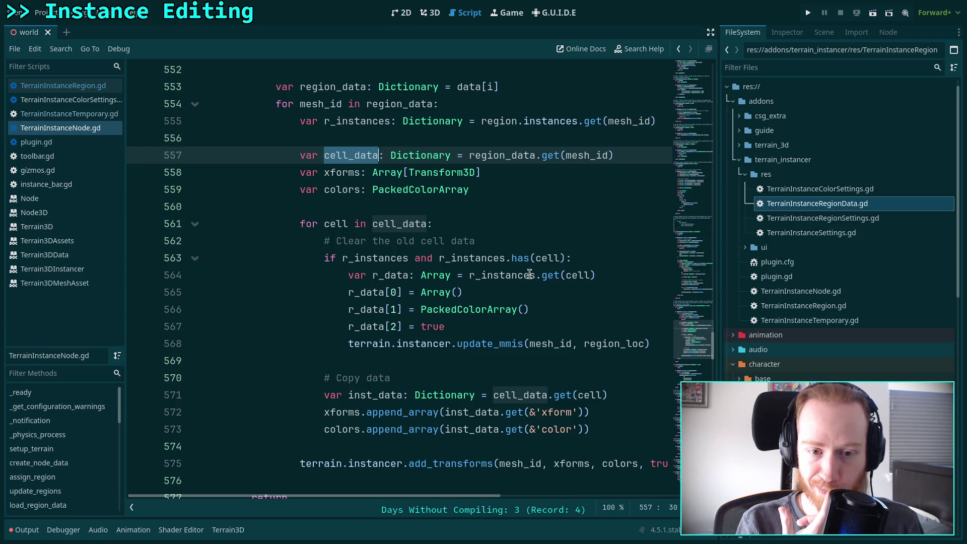
double_click(376, 257)
scroll(421, 259, "up", 1)
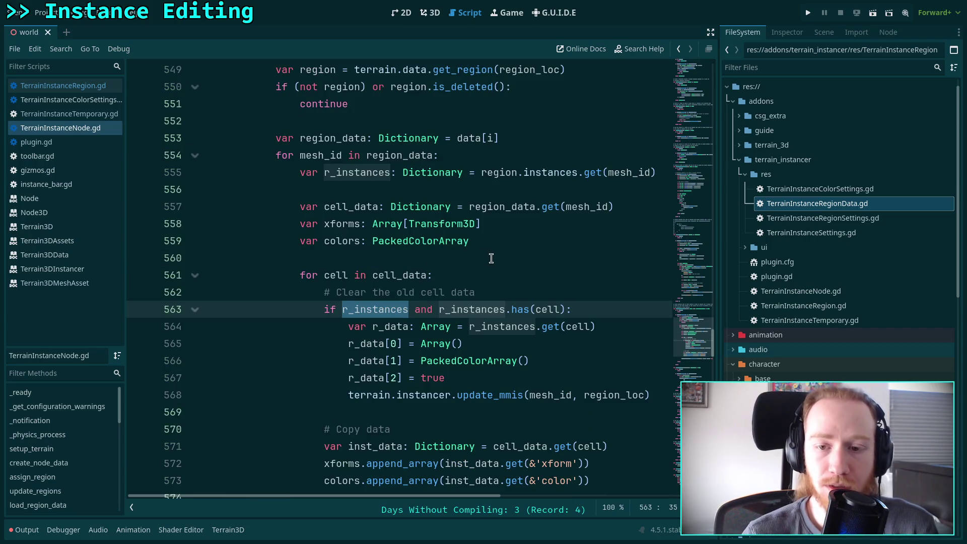
double_click(396, 276)
double_click(515, 207)
scroll(513, 284, "up", 4)
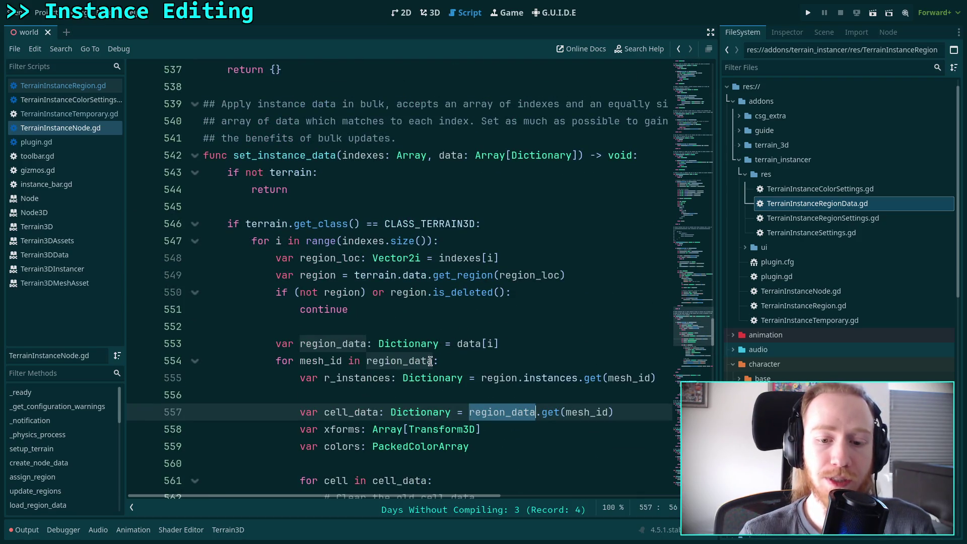
scroll(431, 362, "down", 3)
scroll(457, 390, "down", 2)
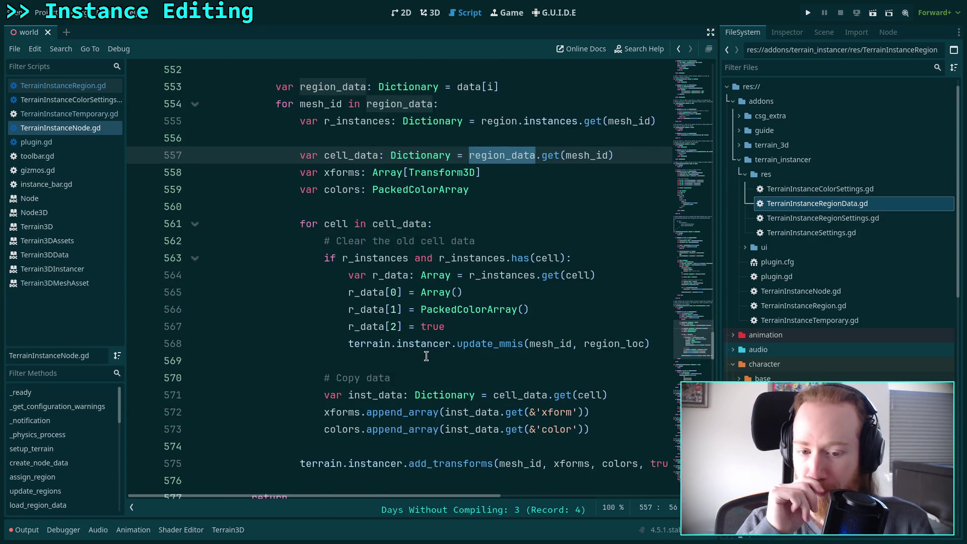
scroll(426, 356, "up", 7)
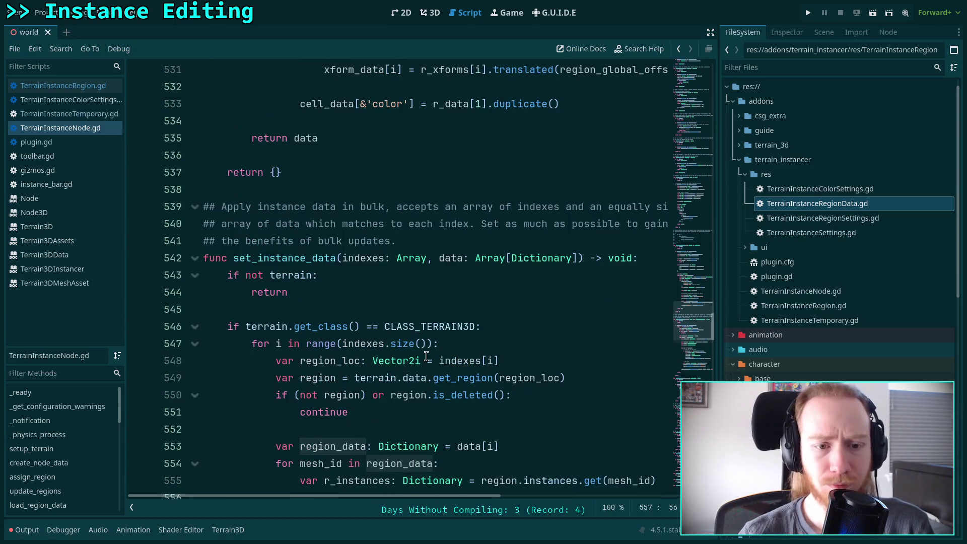
mouse_move(449, 495)
left_mouse_down()
mouse_move(497, 500)
mouse_move(442, 503)
left_mouse_up()
scroll(456, 402, "down", 4)
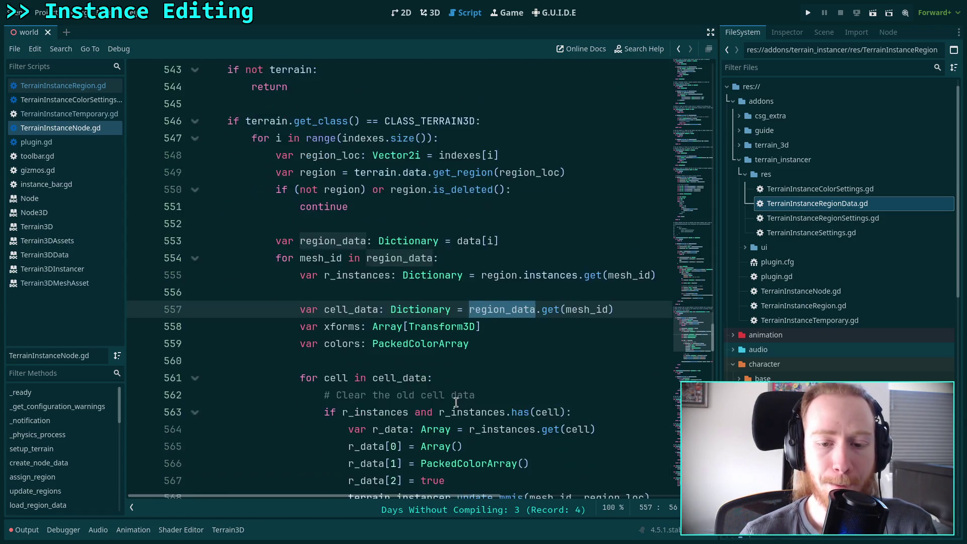
scroll(456, 402, "down", 2)
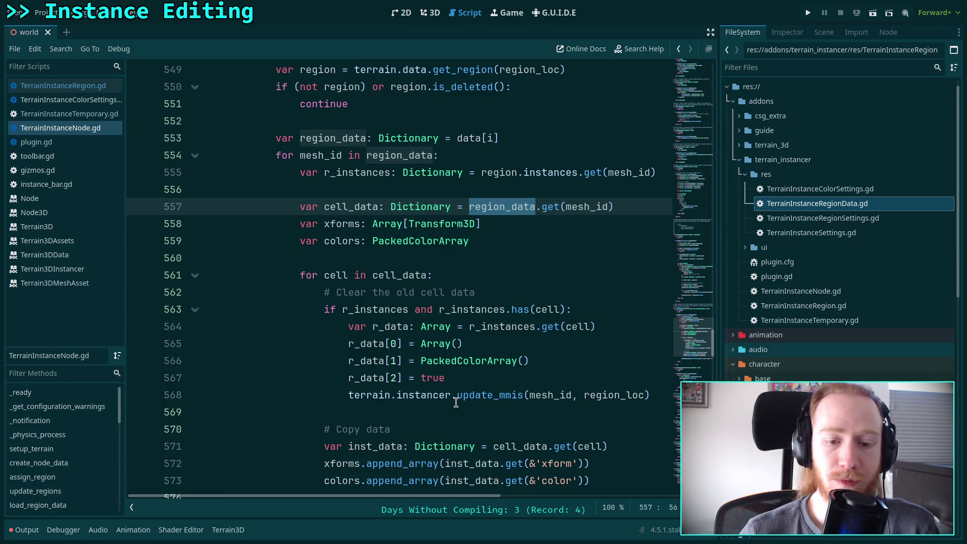
scroll(456, 402, "down", 1)
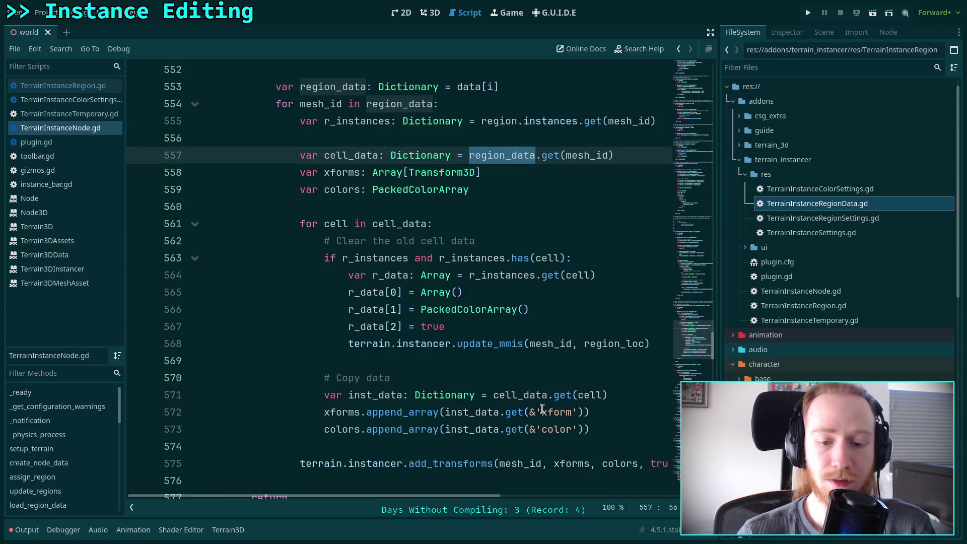
double_click(380, 258)
scroll(403, 251, "up", 1)
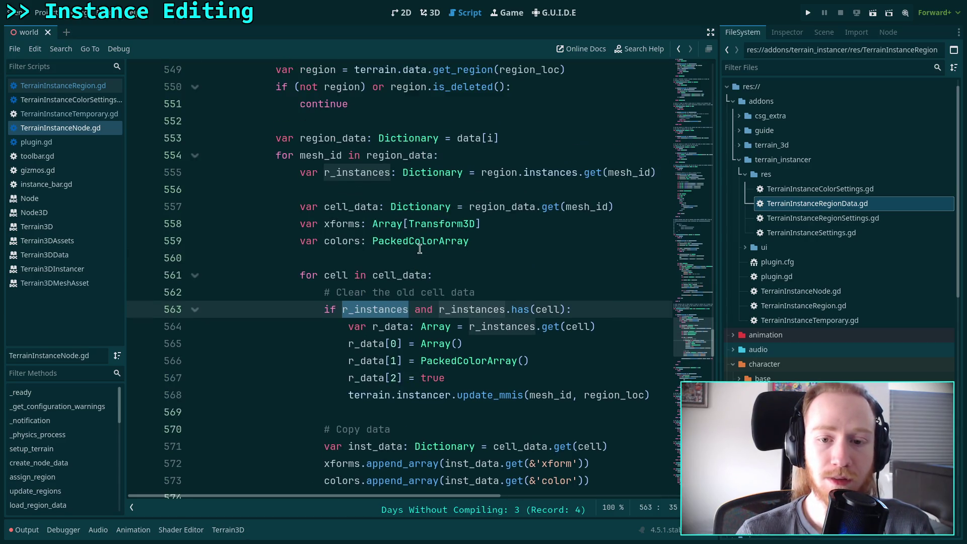
double_click(539, 310)
mouse_move(373, 247)
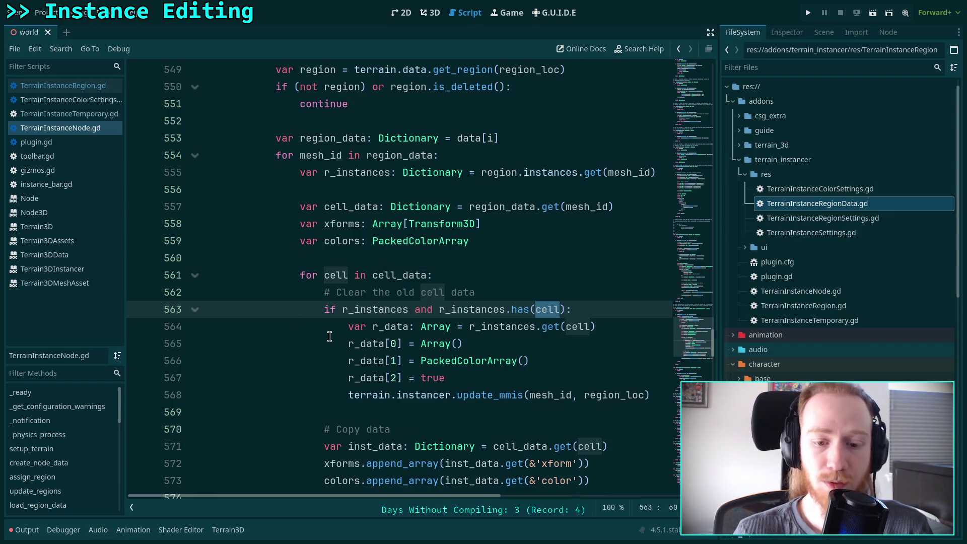
scroll(330, 336, "down", 1)
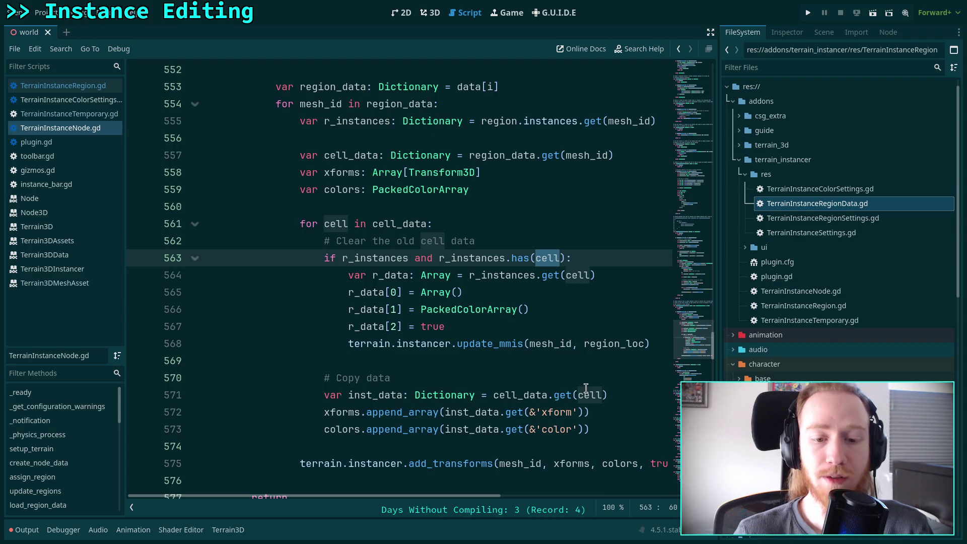
mouse_move(582, 395)
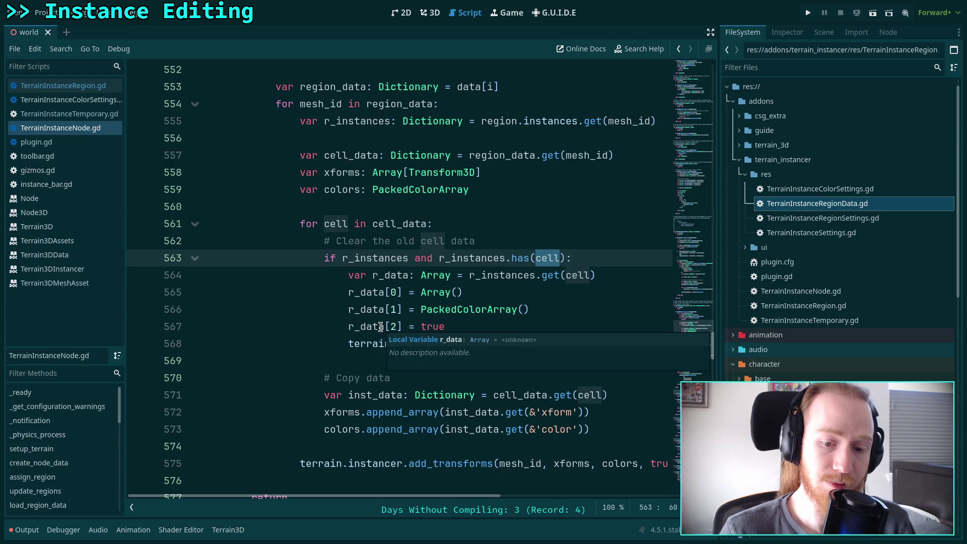
left_click_drag(446, 493, 461, 491)
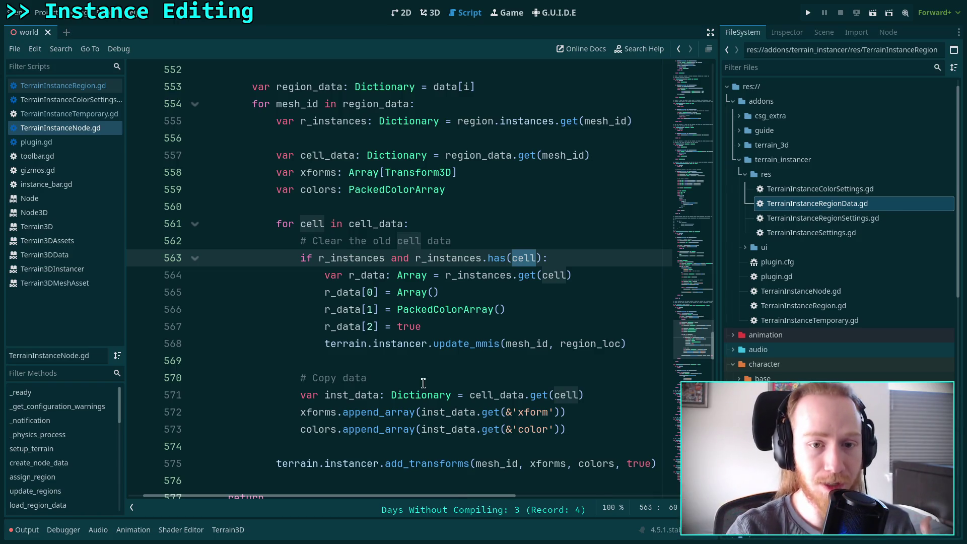
left_click(65, 86)
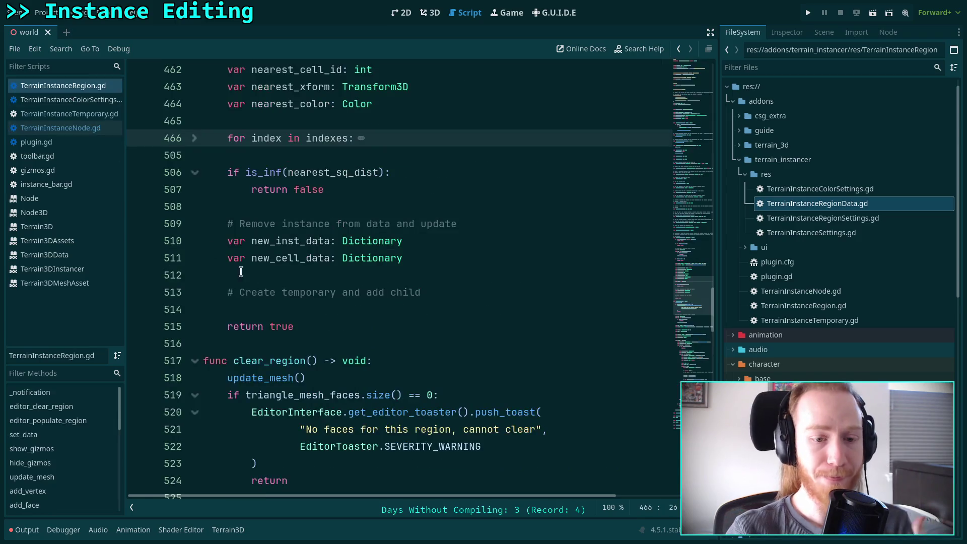
- Open a blank line after the new_cell_data declaration
scroll(328, 262, "up", 3)
scroll(403, 360, "down", 1)
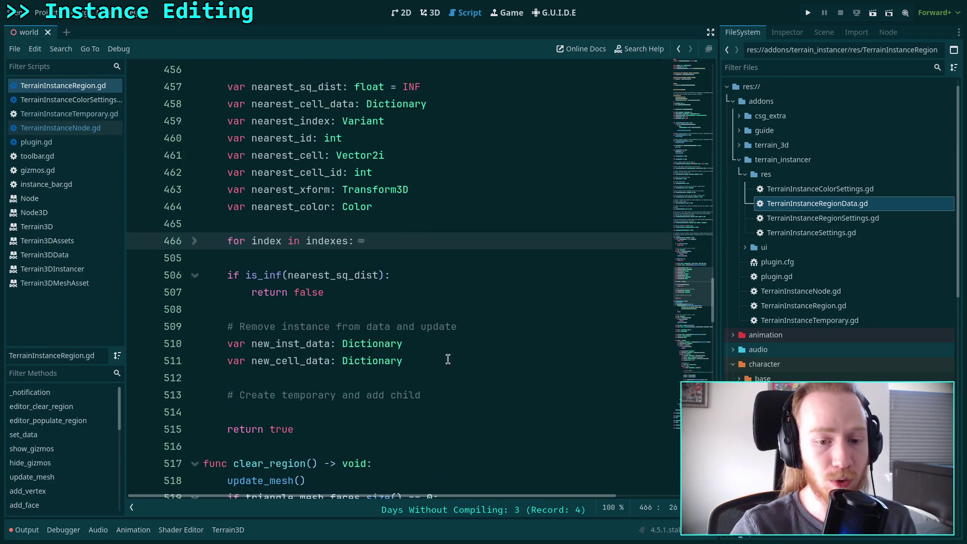
left_click(453, 361)
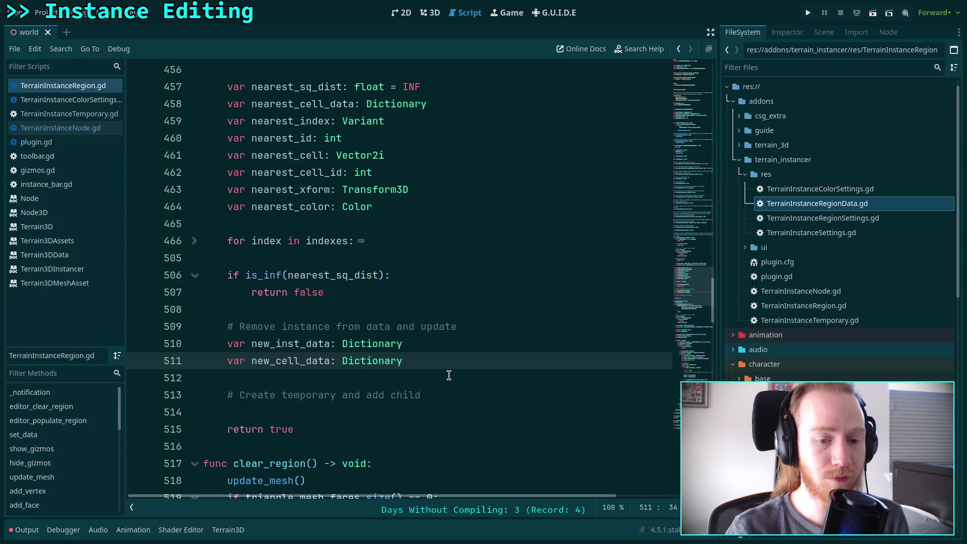
key("Return")
type("n")
key("BackSpace")
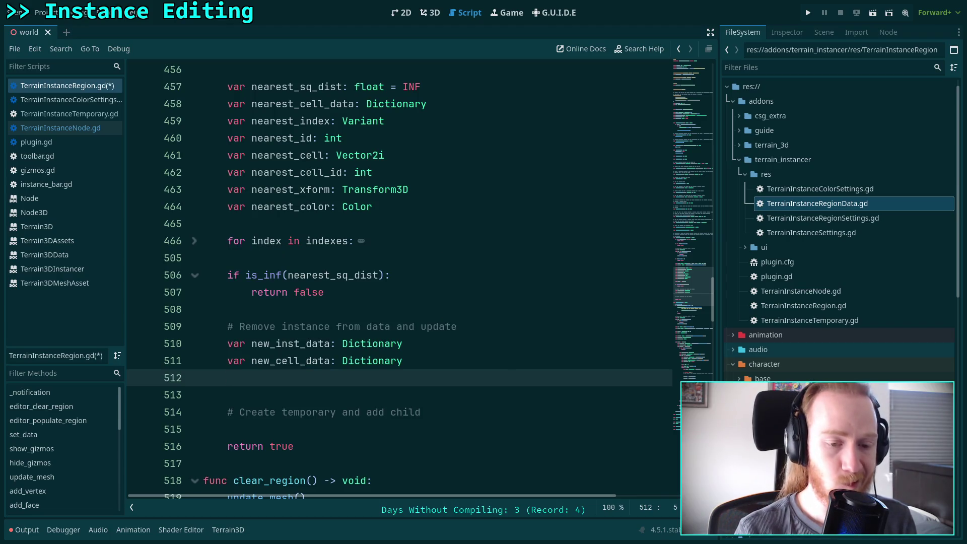
- Add '# Only need to provide the one cell we changed' under the removal comment, then start 'new_' on line 513
left_click(486, 327)
key("Return")
type("# ")
type("Only t")
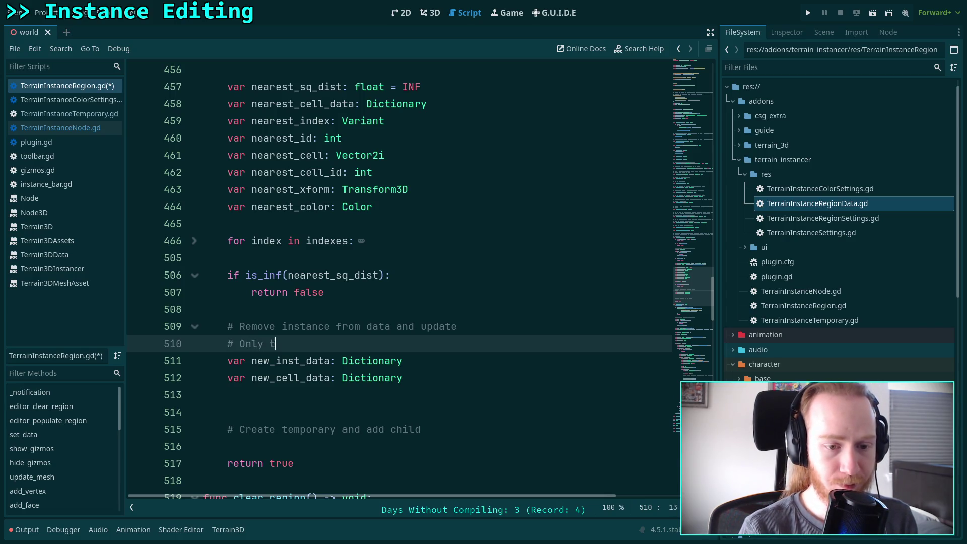
key("BackSpace")
type("need to ")
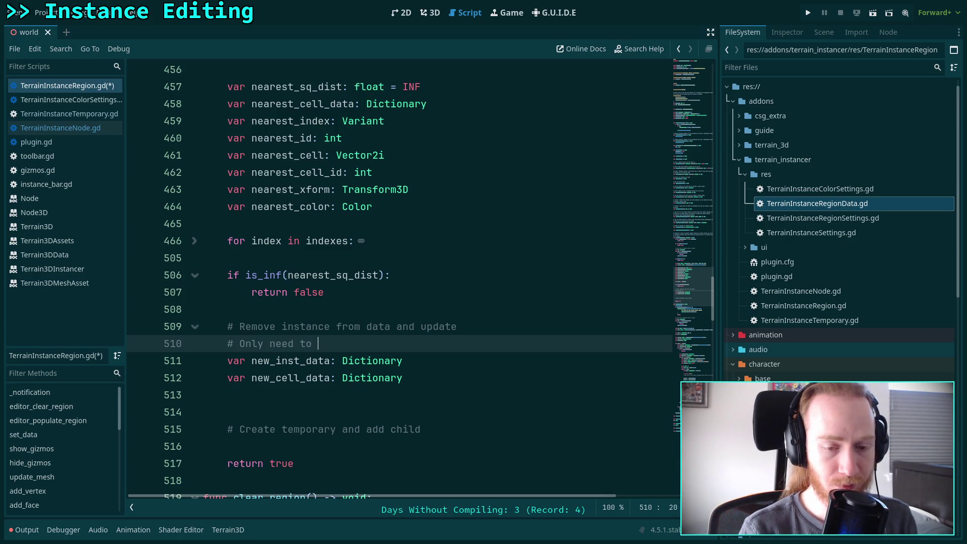
type("provide the one cell we changed")
key("Down")
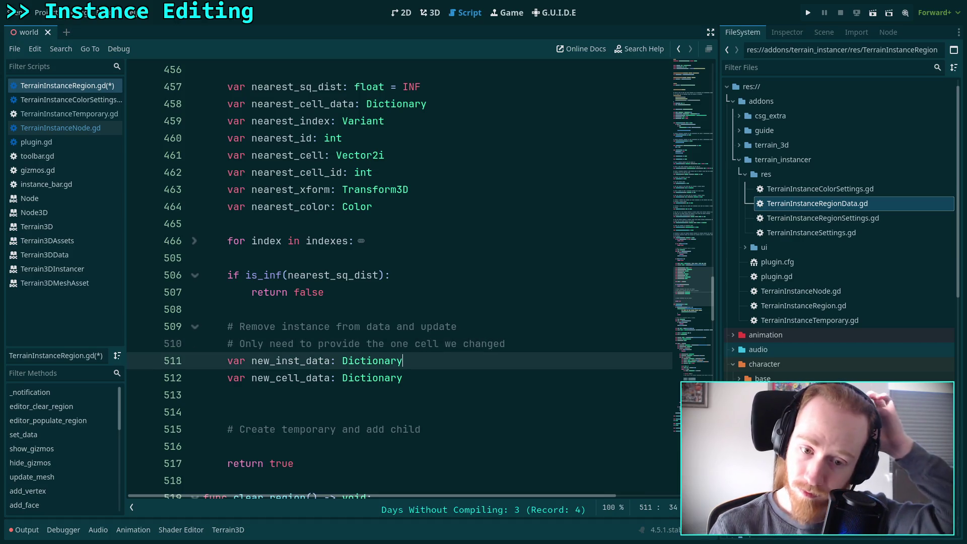
left_click(403, 378)
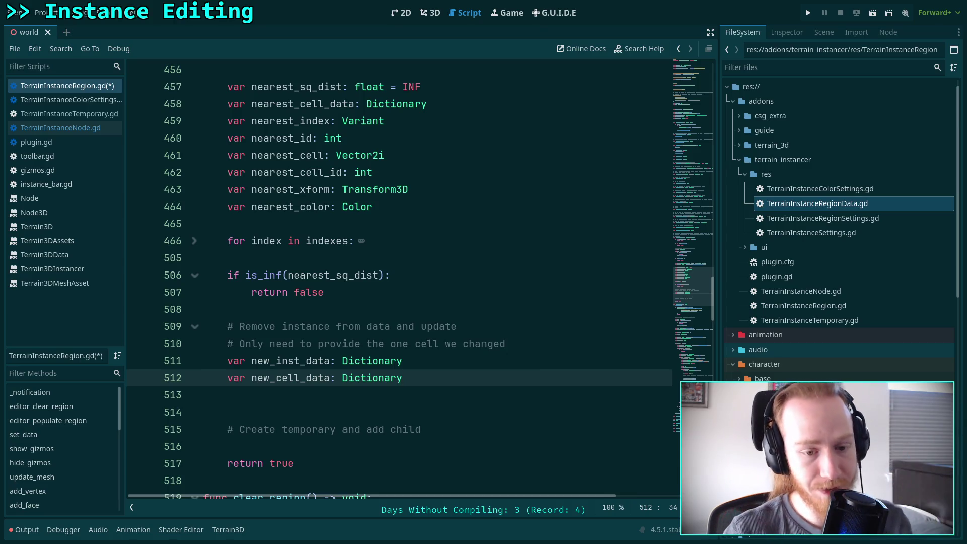
left_click(228, 395)
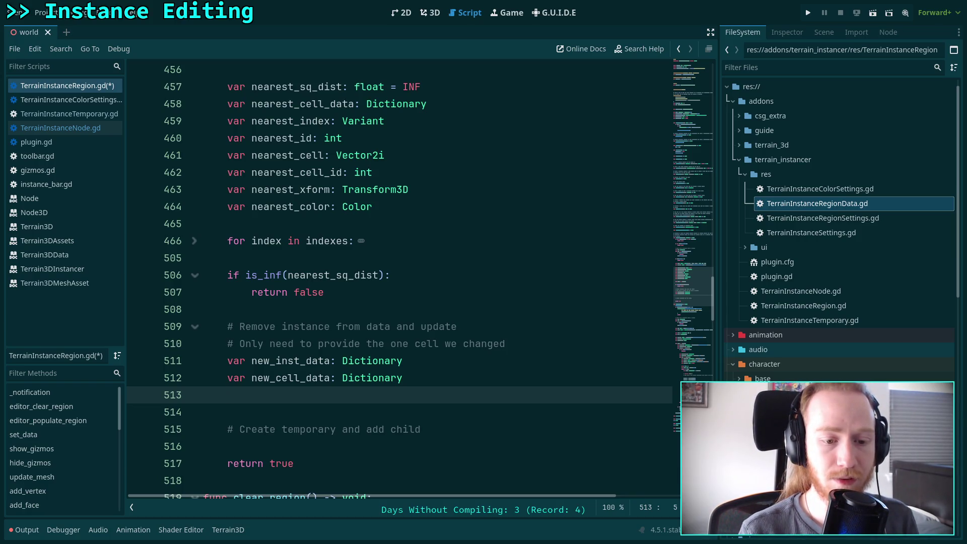
type("new_")
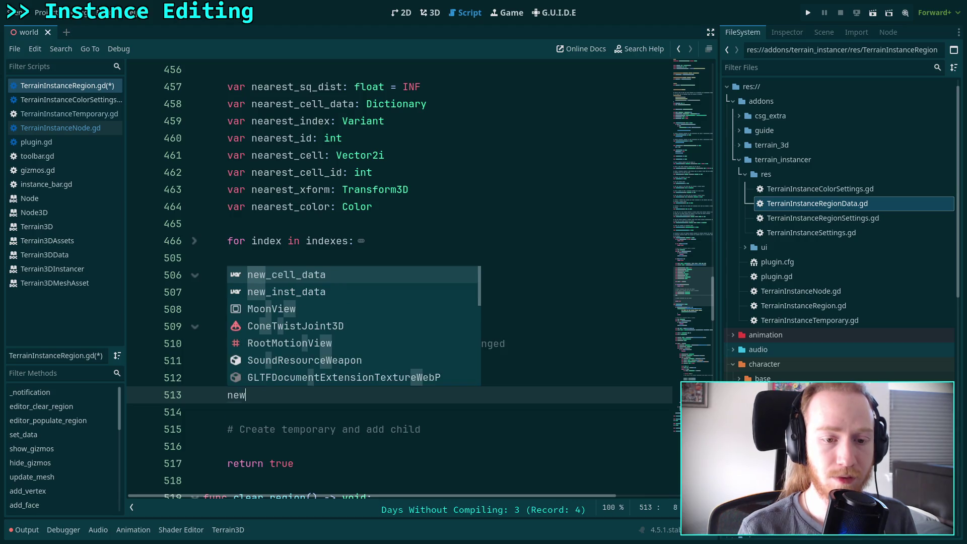
- Write 'new_cell_data.set(nearest_cell, ' on line 513 with autocomplete
key("Return")
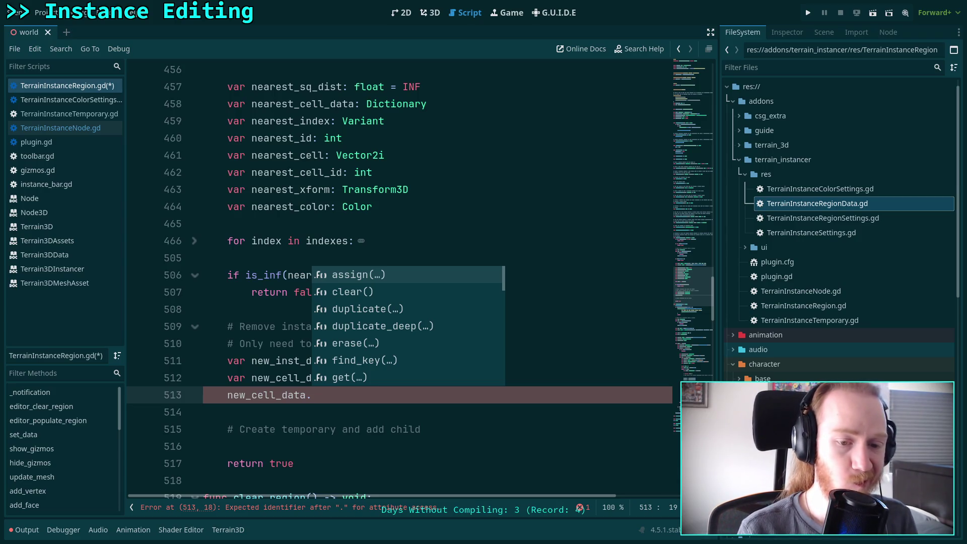
type("set")
key("Return")
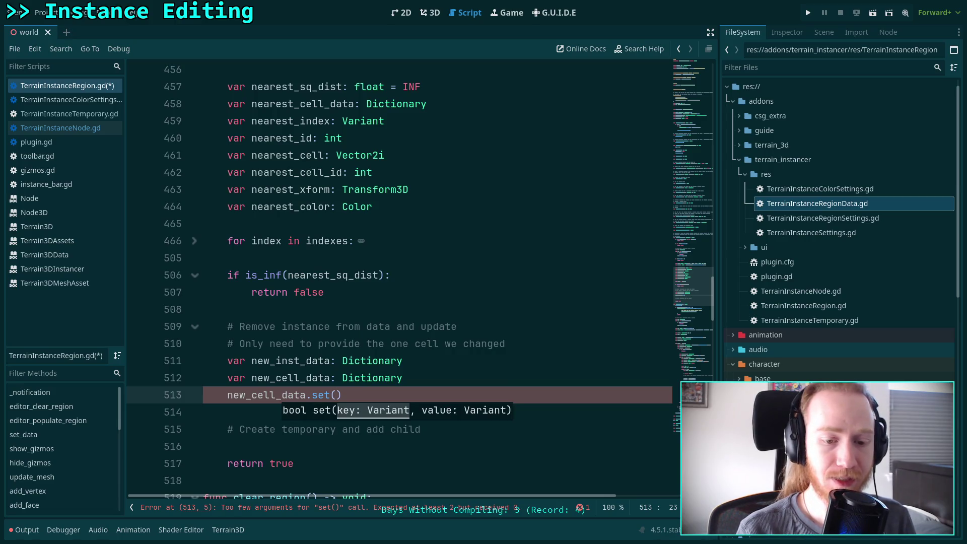
type("nearest_c")
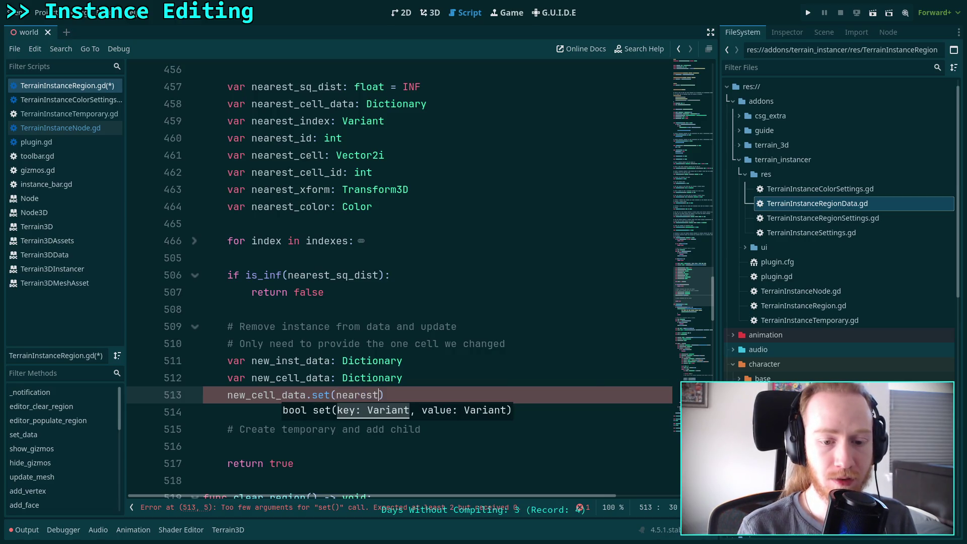
type("ell_")
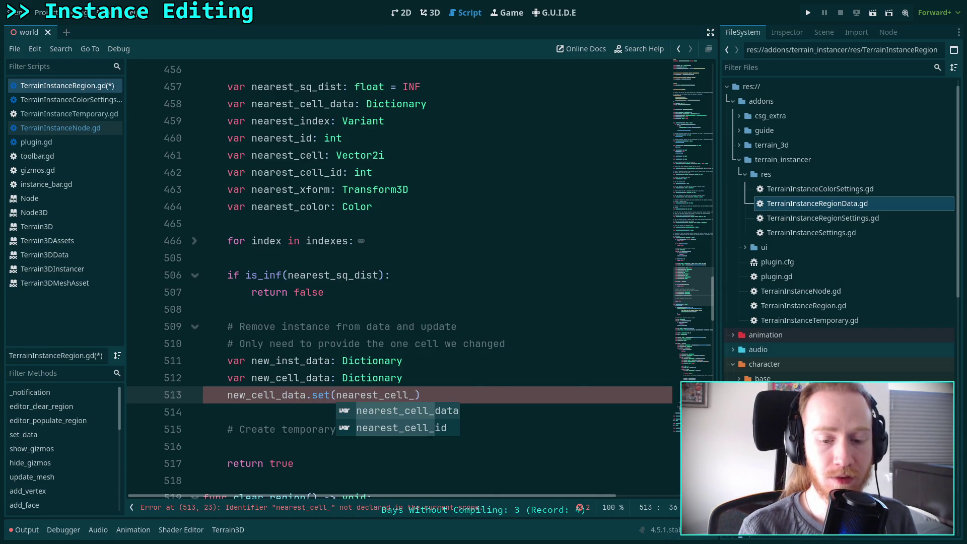
key("Down")
key("Return")
key("BackSpace")
key("BackSpace")
key("BackSpace")
type(",")
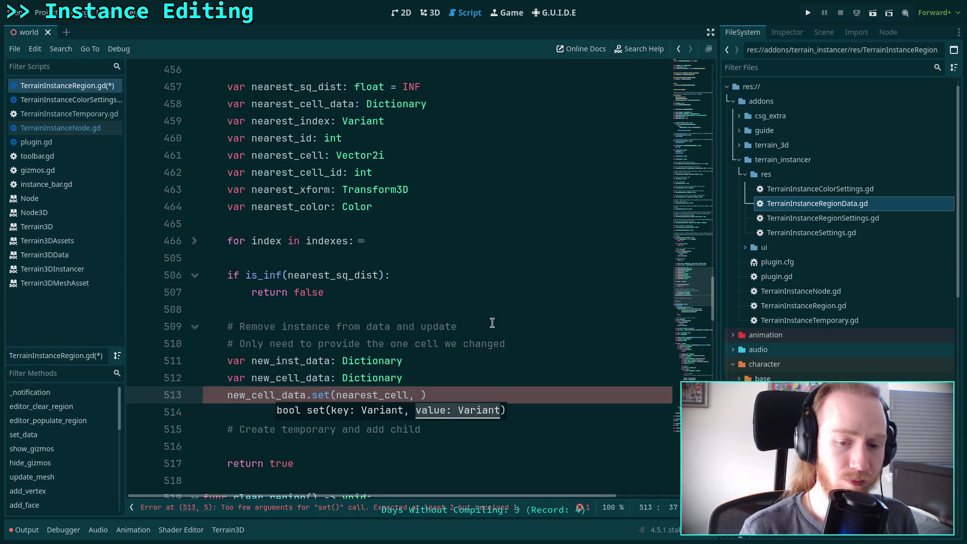
left_click(424, 378)
- Try a var line above the set call, then delete it and select the set line
key("Return")
type("var")
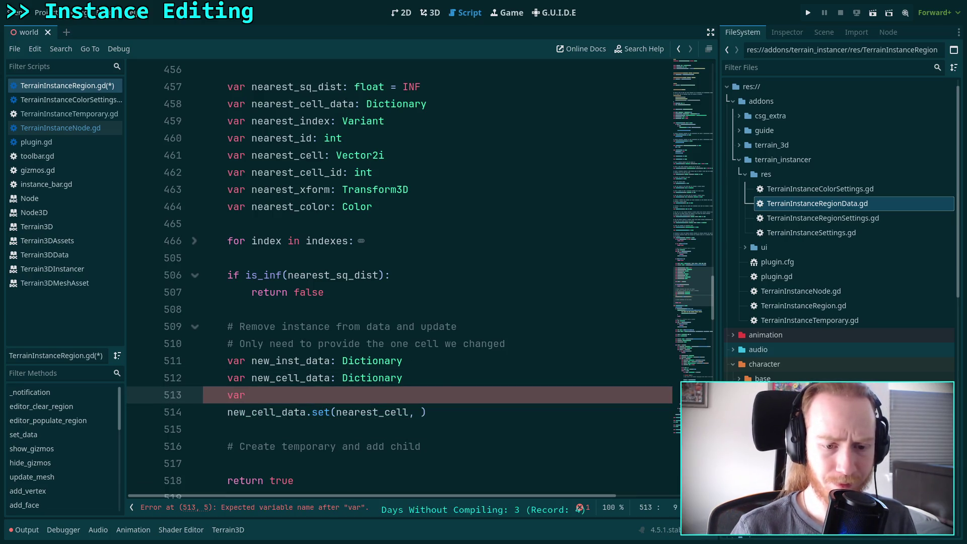
left_click(432, 378)
left_click_drag(432, 378, 443, 367)
left_click(433, 379)
left_click(454, 409)
left_click(432, 396)
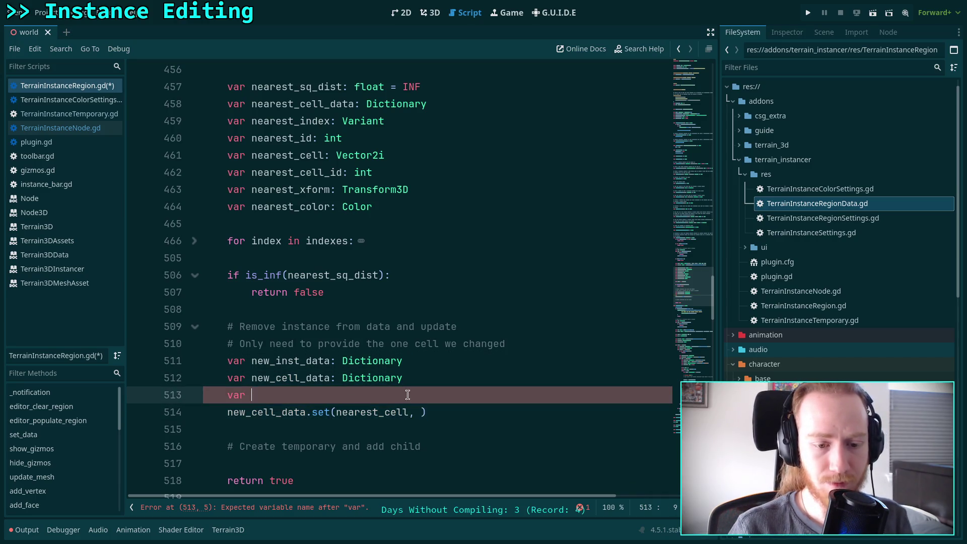
key("ctrl+shift+k")
left_click_drag(443, 395, 225, 396)
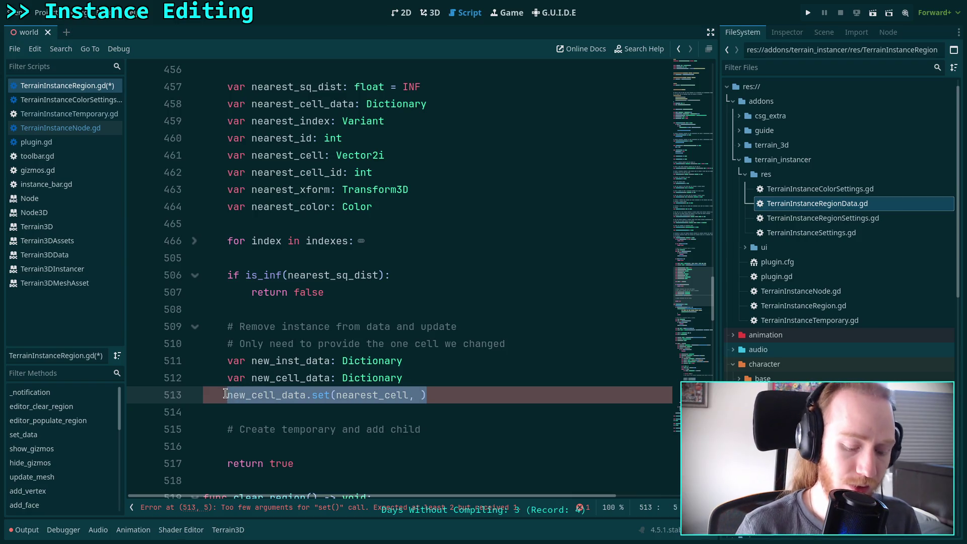
- Declare 'var new_cell_xforms: Array[Transform3D]' and 'var new_cell_colors: PackedColorArray'
type("var new_cell_xforms: ")
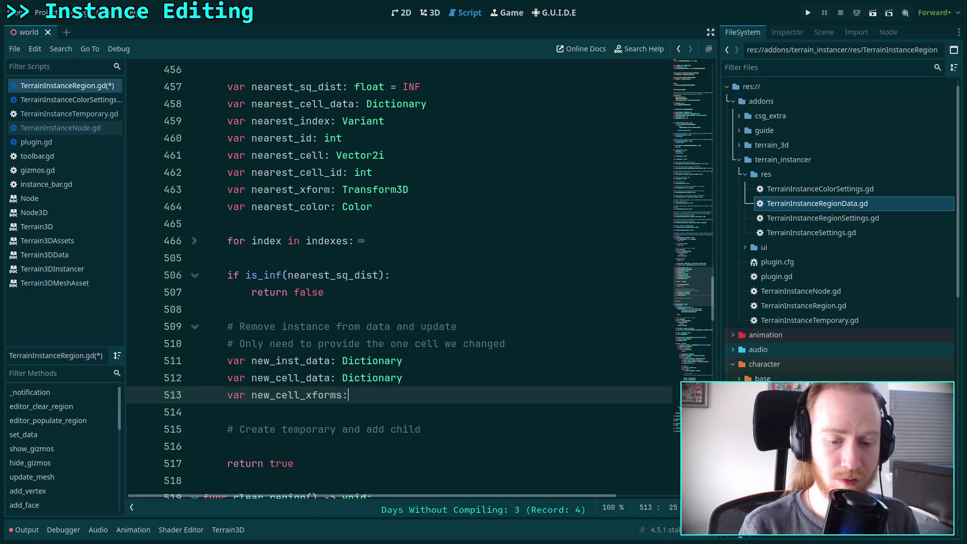
type("Array[Transfo")
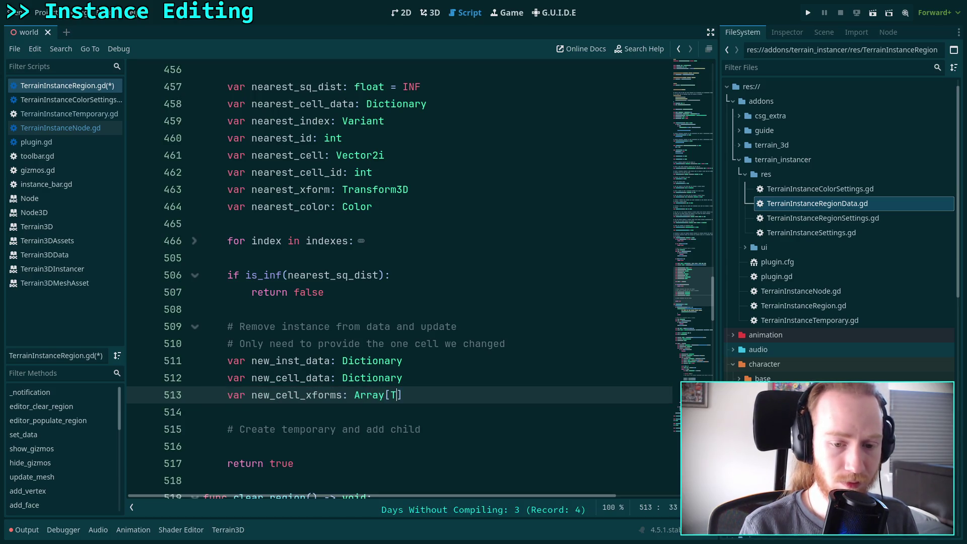
type("rm3D")
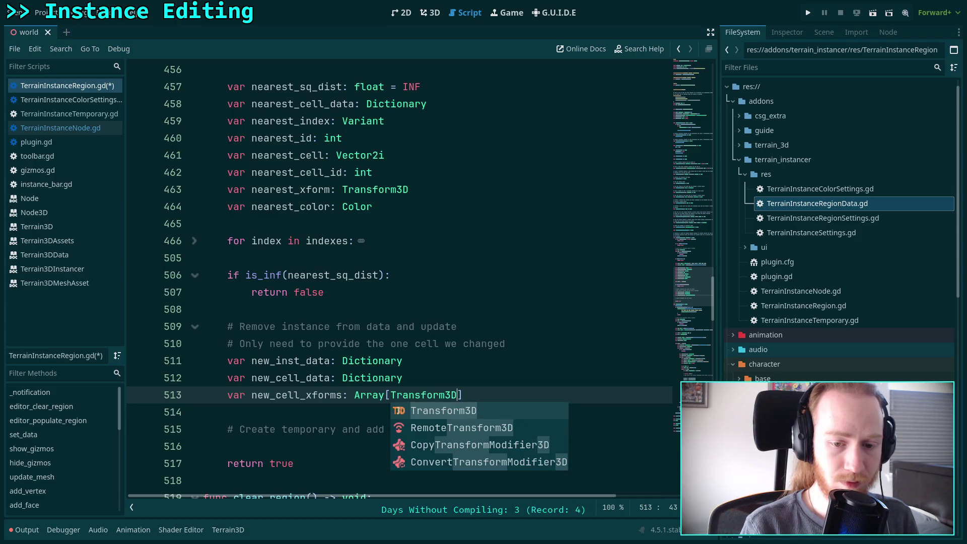
key("End")
key("Return")
key("BackSpace")
type("var new_cell_colo")
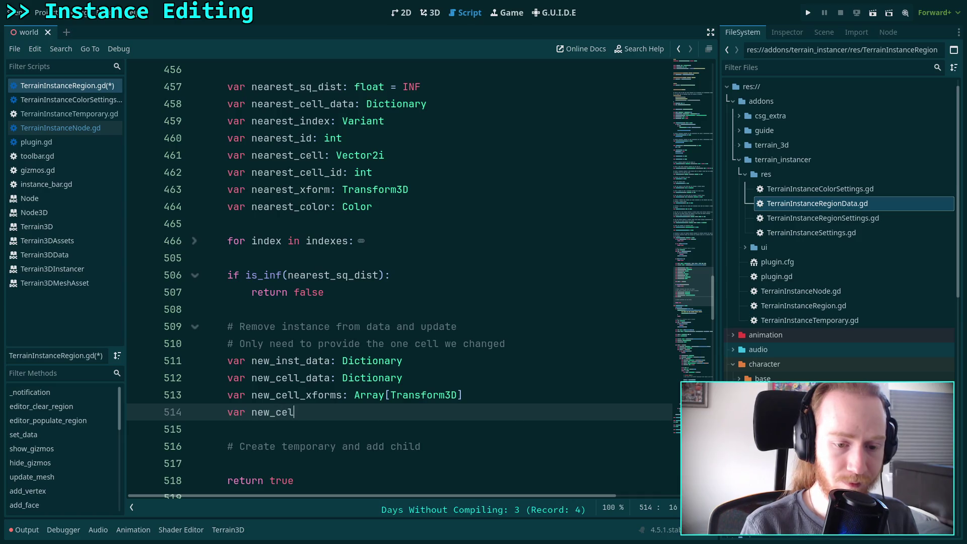
type("rs: ")
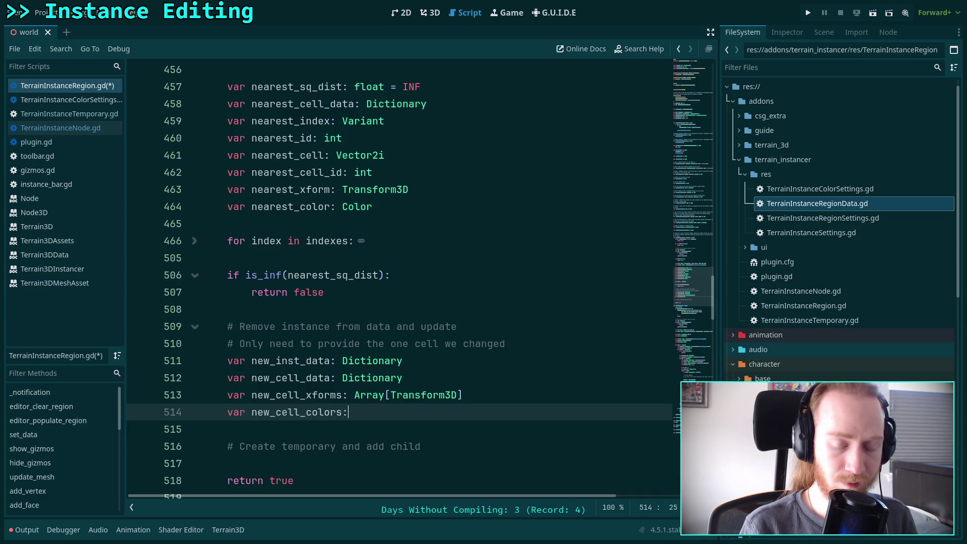
type("Pa")
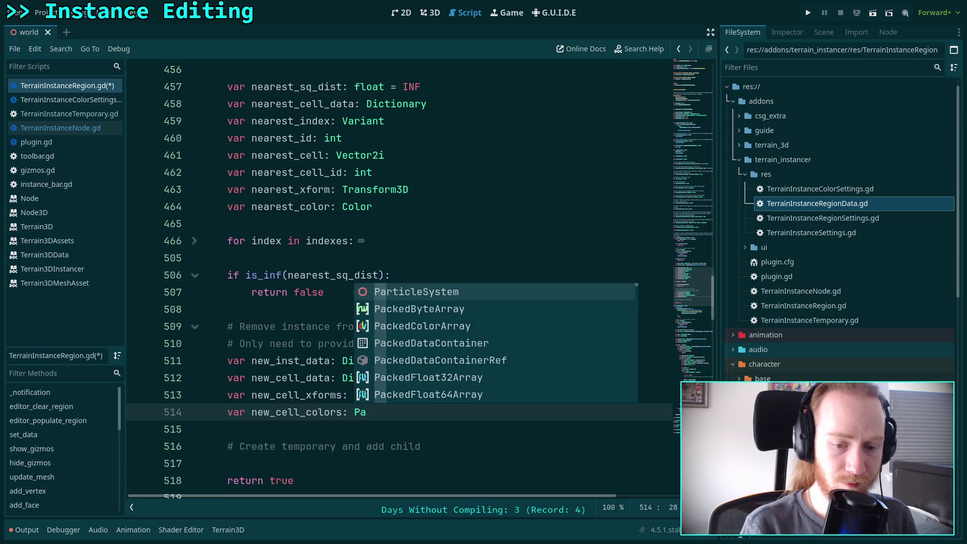
type("ckedC")
key("Return")
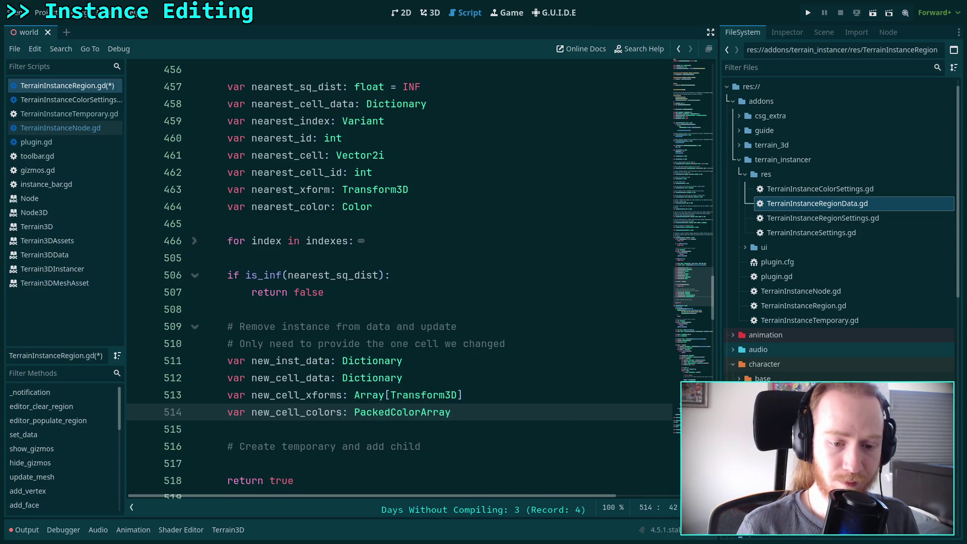
- Add a blank line and start a 'new_cell_xforms.' call on line 516
key("Return")
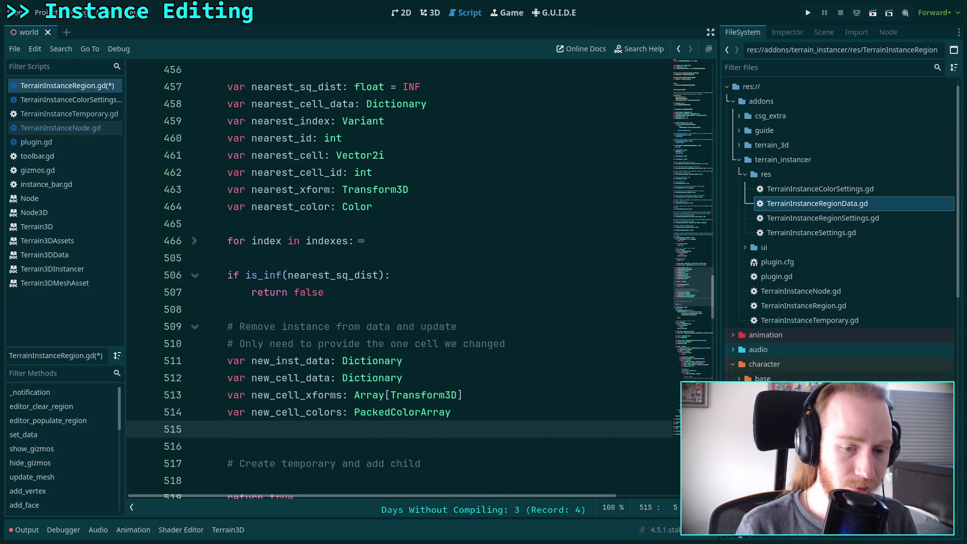
key("Return")
type("new_cell_xf")
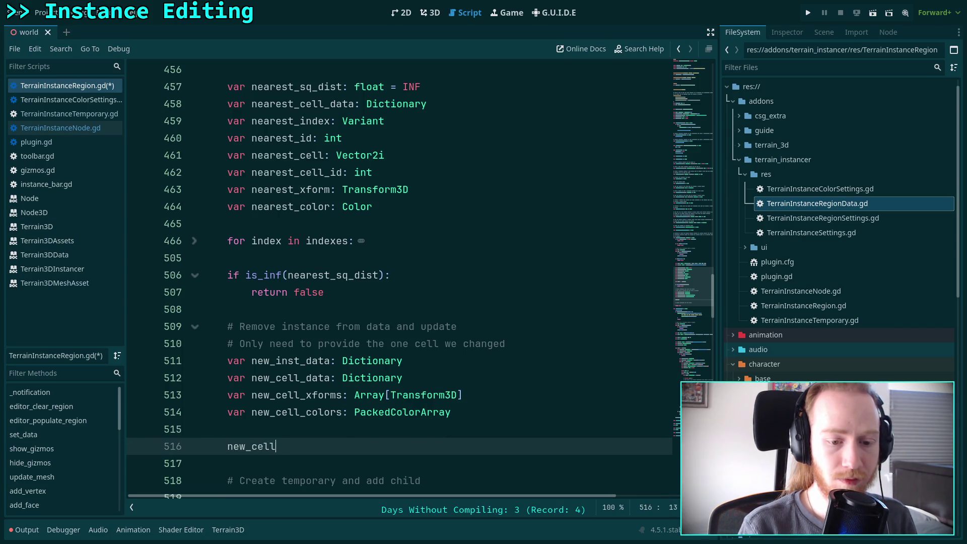
key("Return")
type(".")
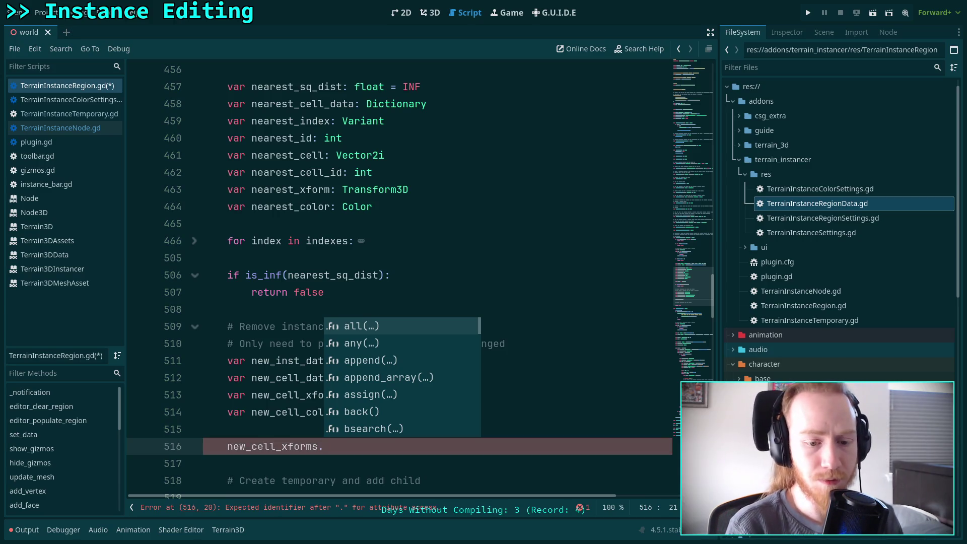
- Highlight the uses of nearest_cell_data and unfold the search loop at line 466
left_click(260, 416)
scroll(337, 318, "up", 3)
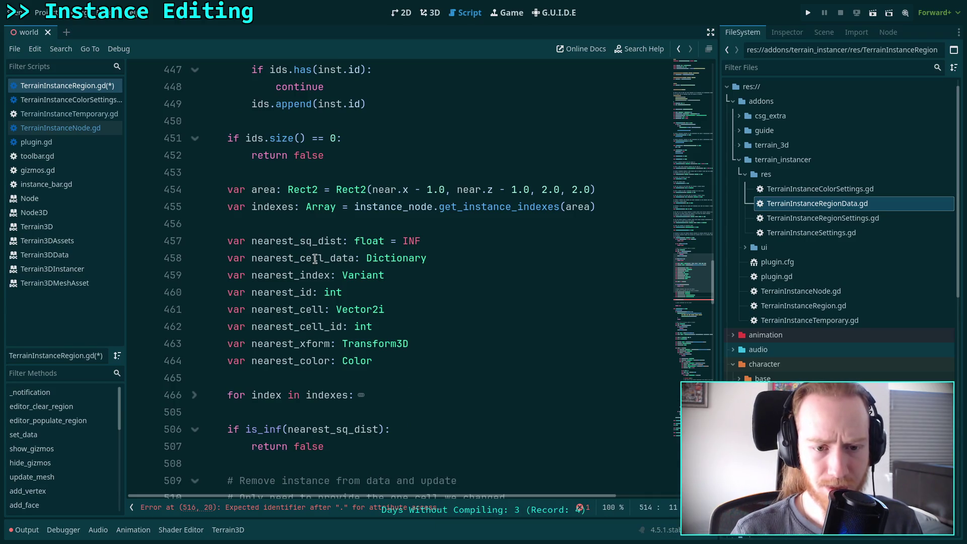
double_click(302, 257)
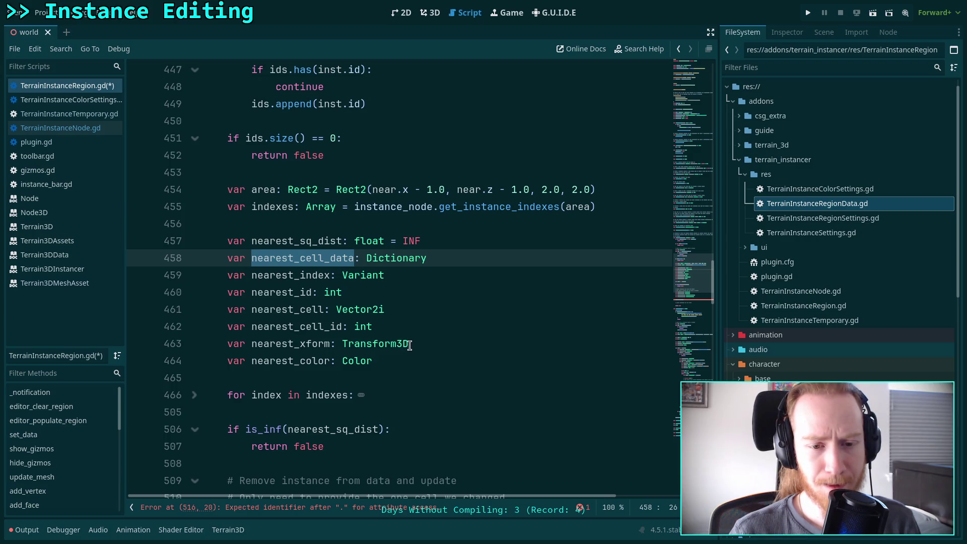
left_click(195, 395)
scroll(416, 359, "down", 8)
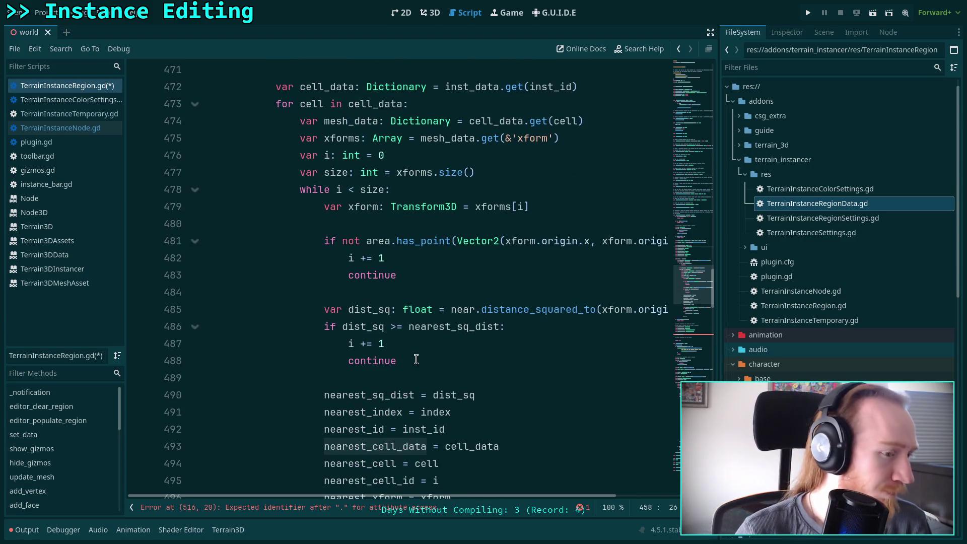
scroll(408, 284, "down", 2)
- Trace cell_data and mesh_data, then rename nearest_cell_data to nearest_mesh_data on line 493
left_click(483, 343)
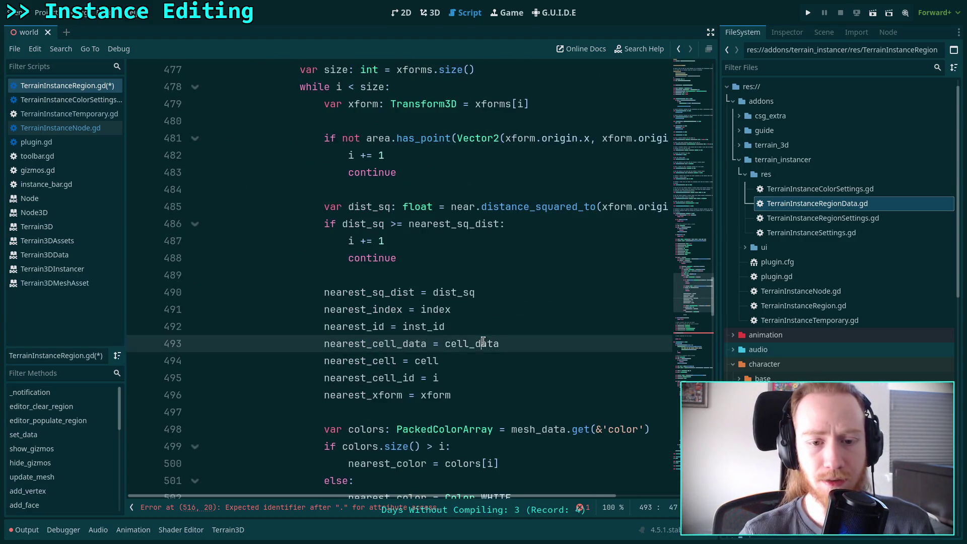
double_click(482, 343)
scroll(483, 343, "up", 2)
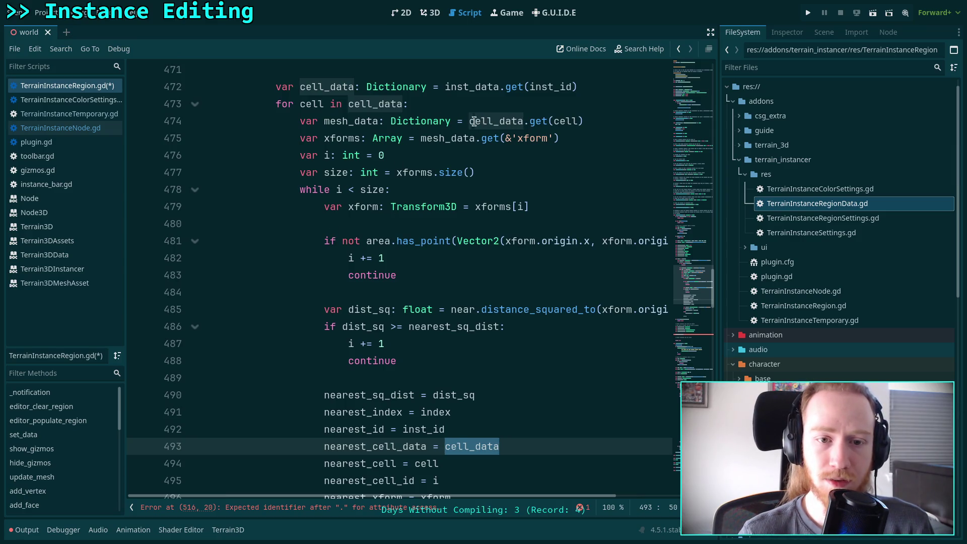
double_click(361, 121)
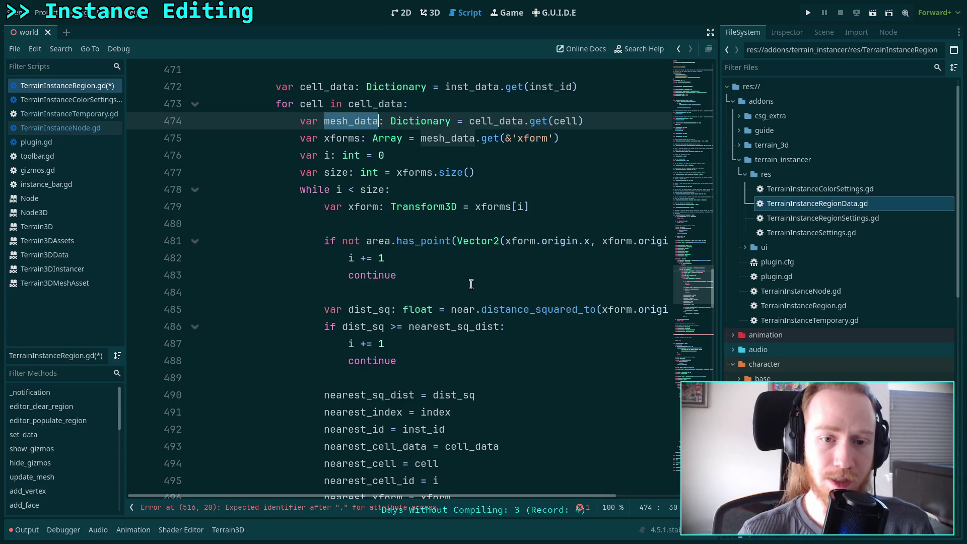
left_click_drag(379, 447, 391, 447)
key("shift+Right")
key("BackSpace")
key("BackSpace")
type("mesh")
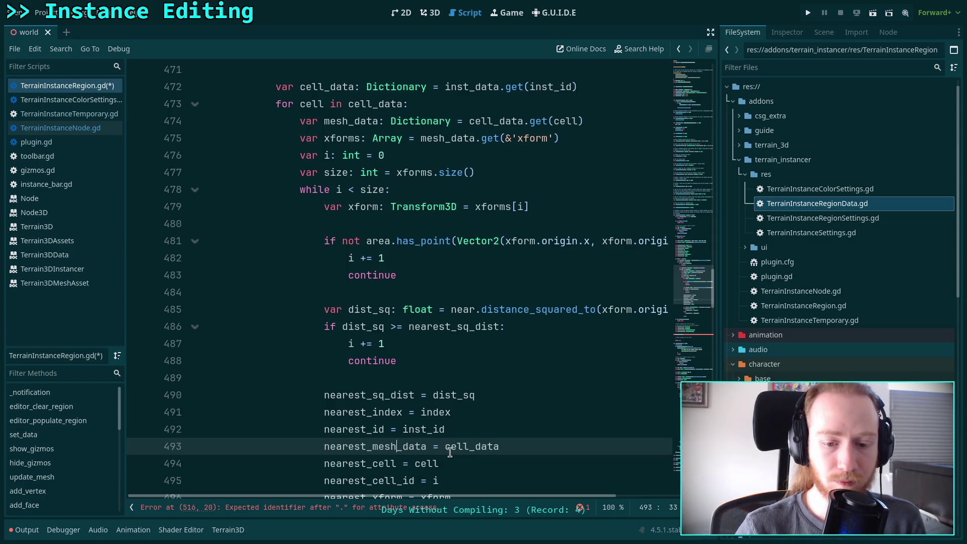
- Change the value assigned on line 493 from cell_data to mesh_data
left_click_drag(446, 448, 467, 449)
type("mesh")
key("Left")
key("Left")
key("Left")
double_click(466, 448)
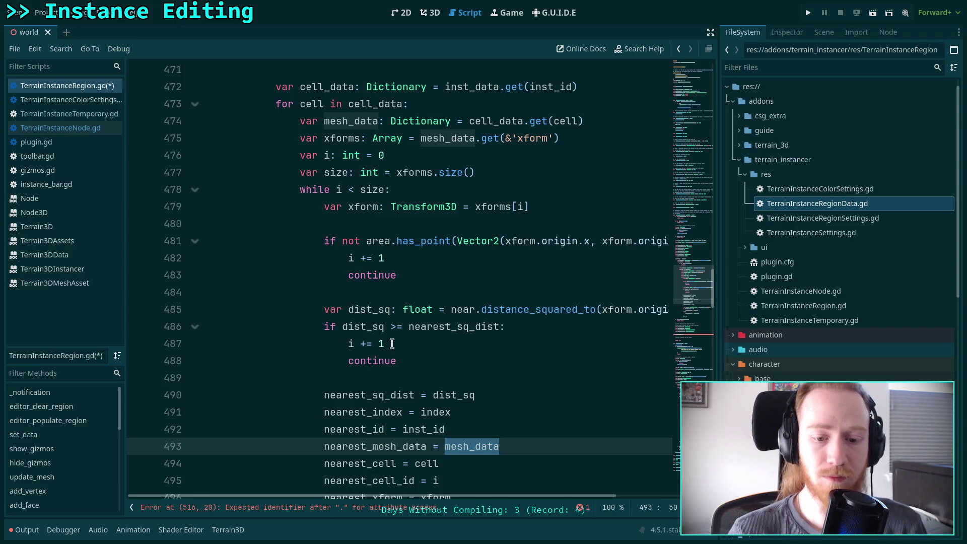
- Rename the nearest_cell_data declaration to nearest_mesh_data and move it down four lines
scroll(305, 365, "up", 9)
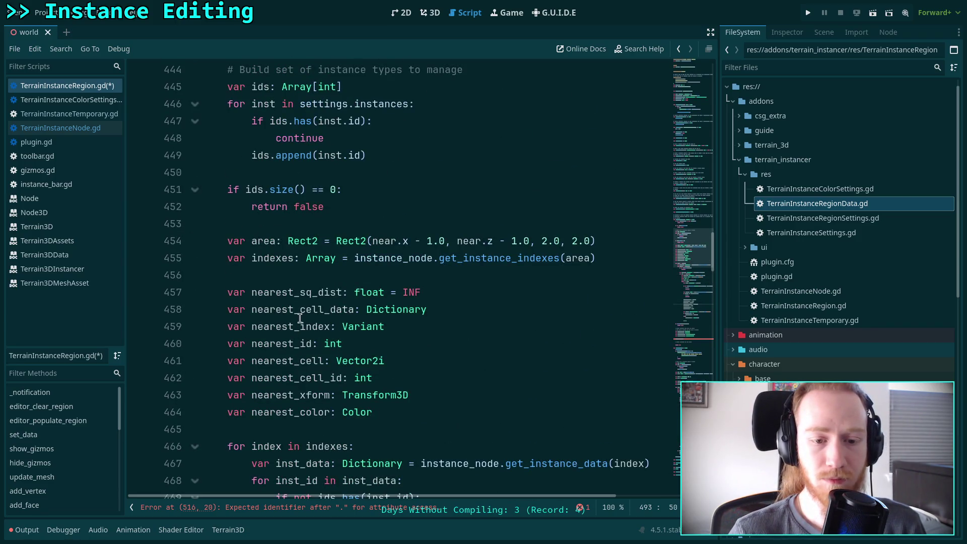
left_click_drag(300, 316, 323, 315)
type("mesh")
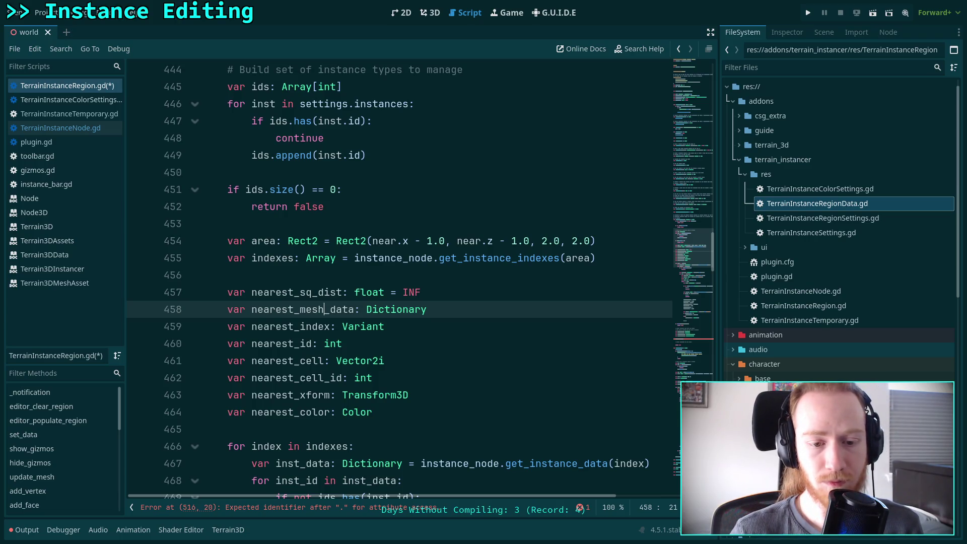
key("alt+Down")
key("alt+Down")
key("alt+Down")
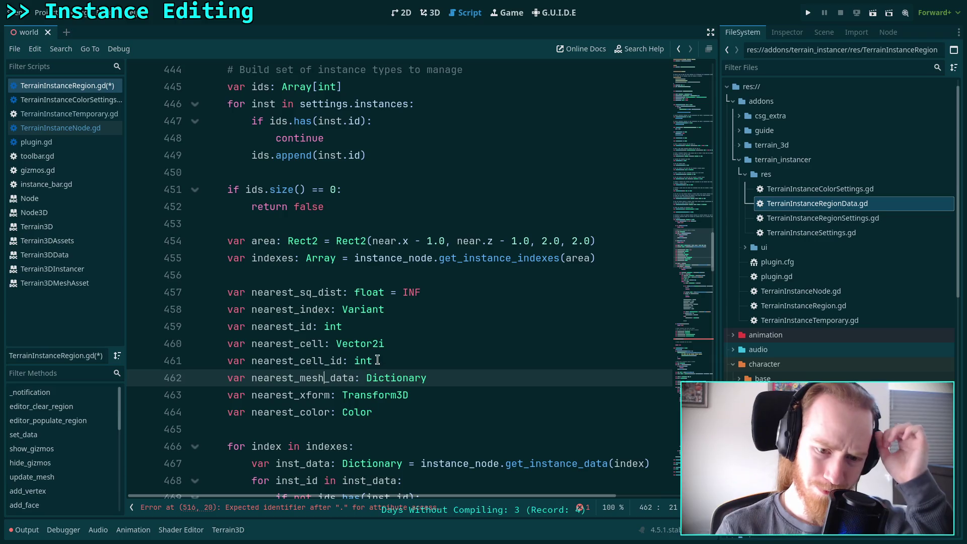
left_click_drag(377, 361, 220, 315)
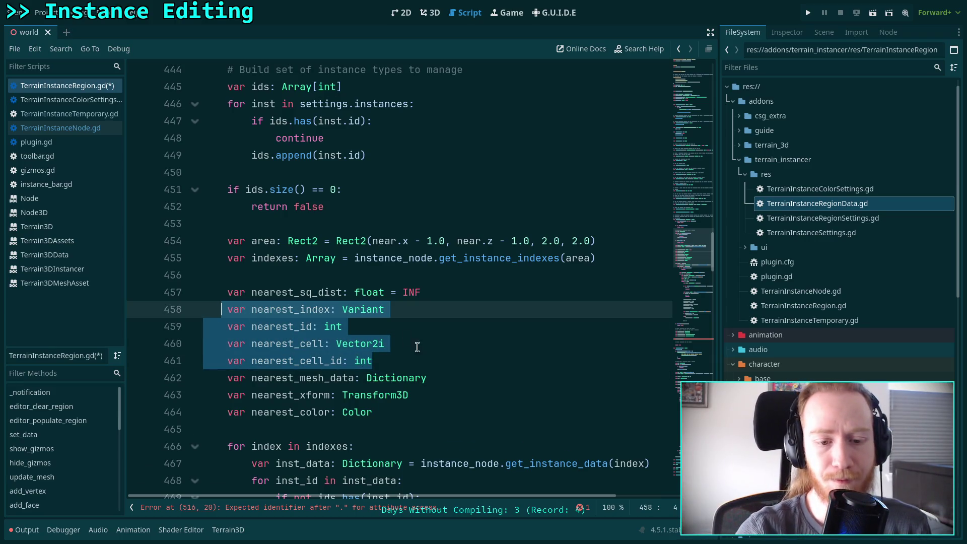
left_click(423, 363)
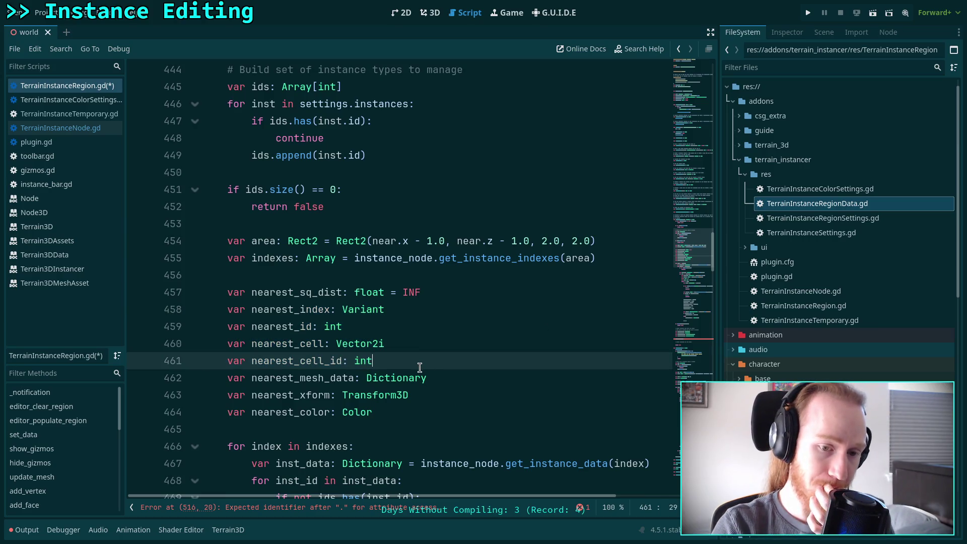
scroll(420, 367, "down", 4)
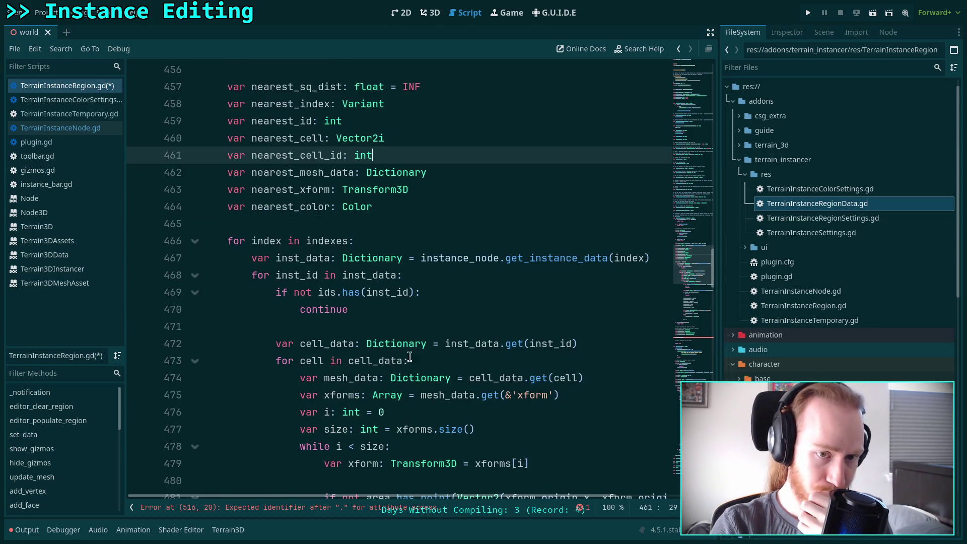
- Rename nearest_cell_id to nearest_mesh_id and move the nearest_cell assignment above nearest_mesh_data
left_click_drag(300, 155, 323, 151)
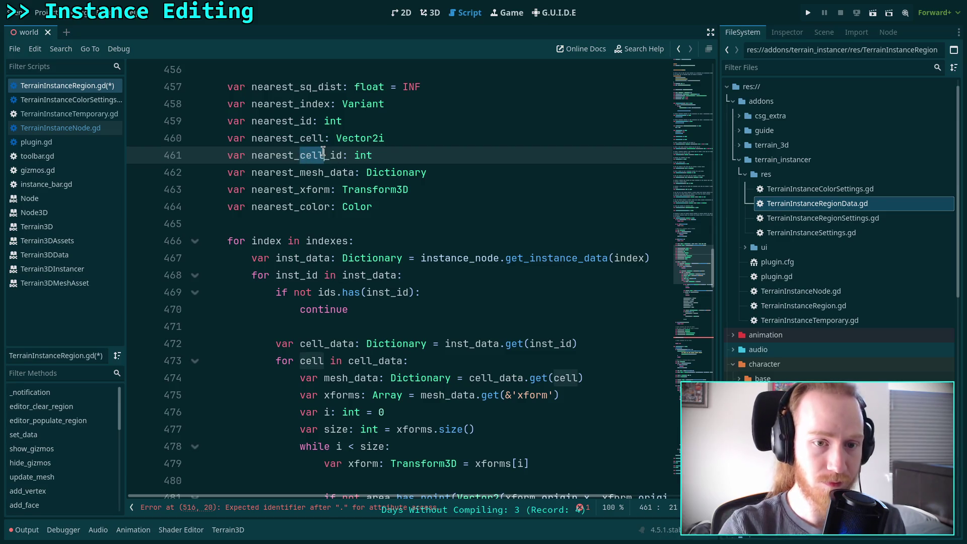
type("mesh")
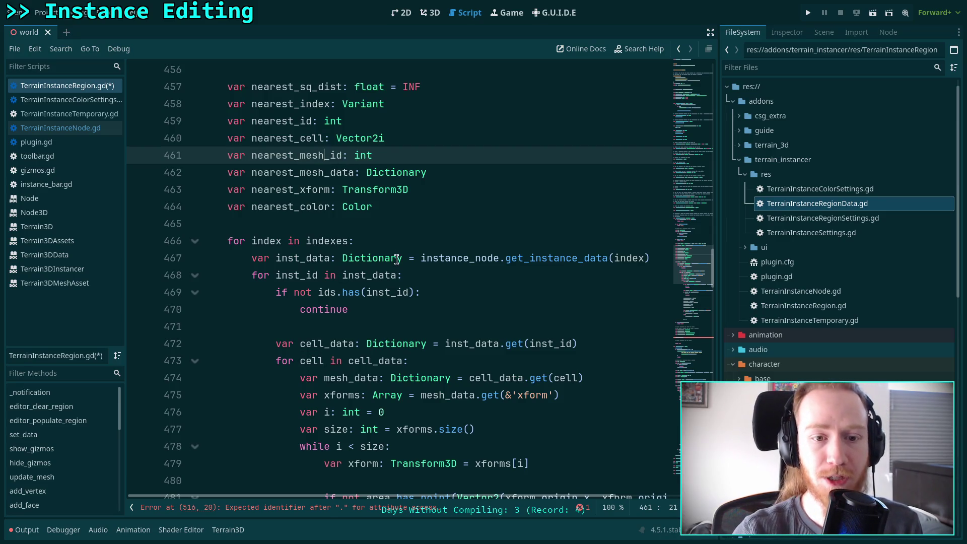
scroll(397, 259, "down", 4)
scroll(332, 201, "down", 2)
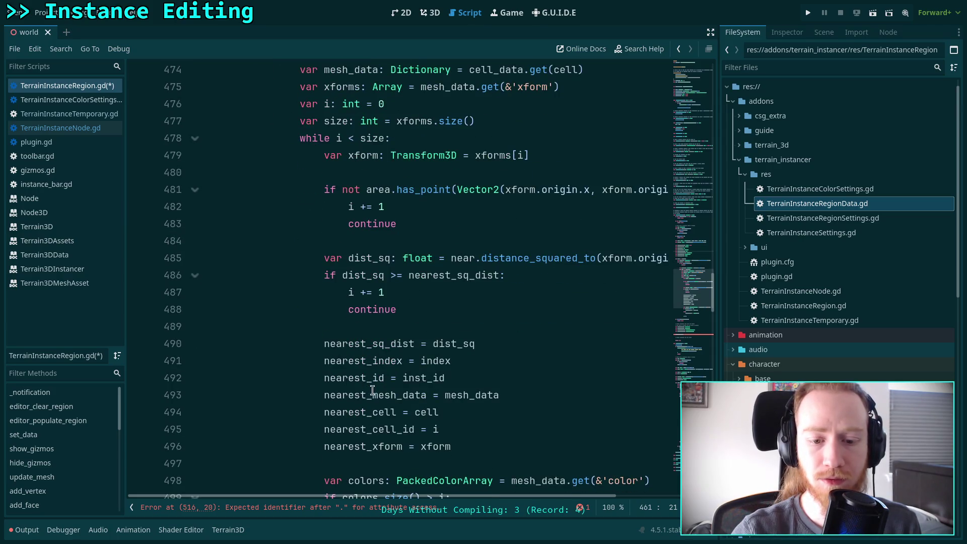
left_click_drag(374, 430, 396, 428)
type("mesh")
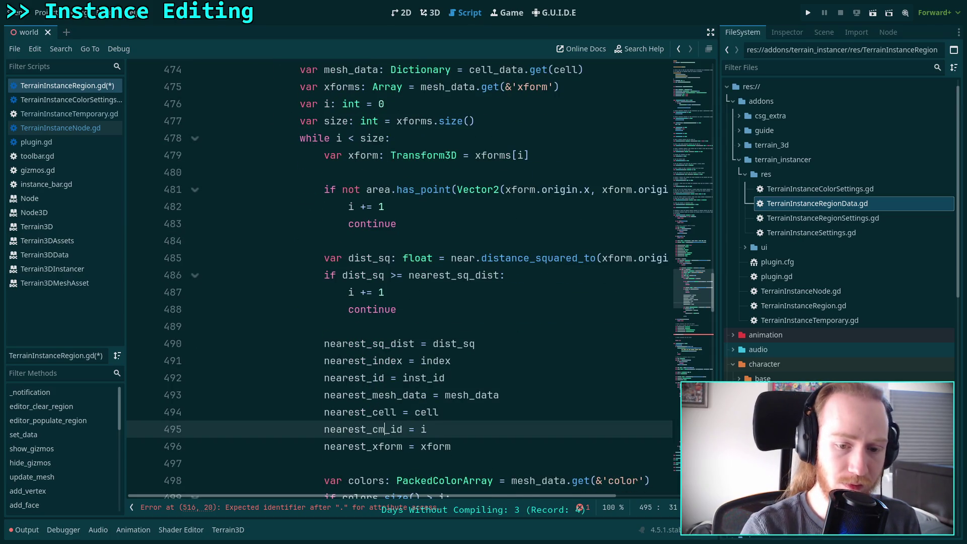
key("Escape")
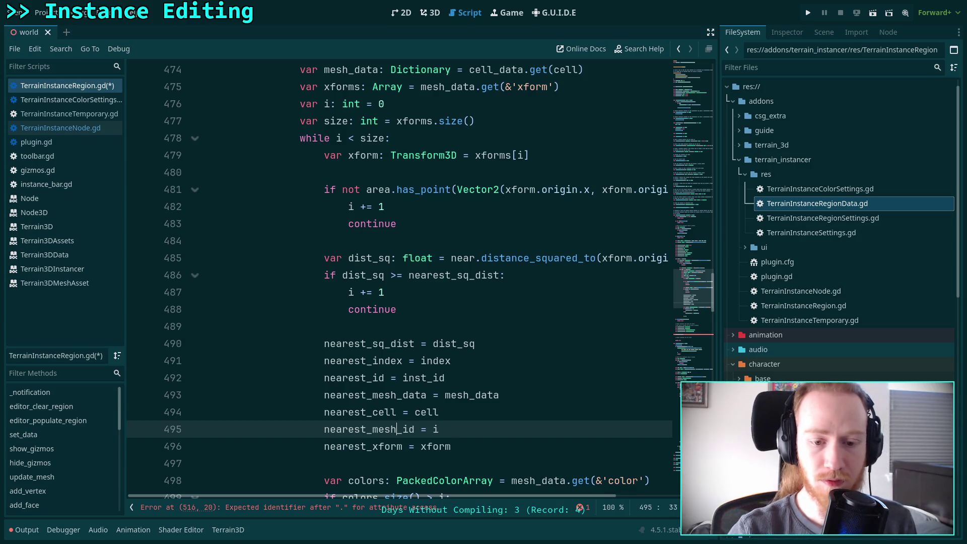
key("Up")
key("alt+Up")
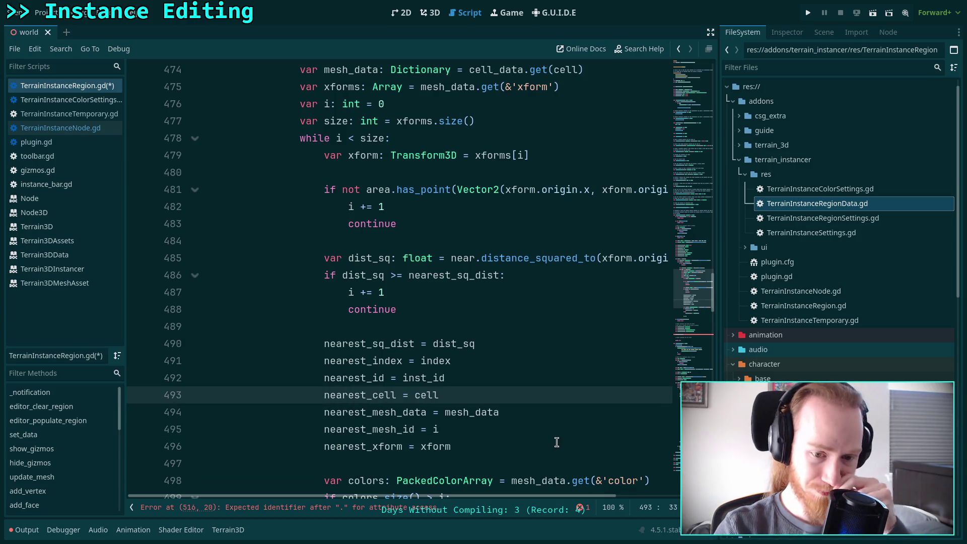
- Start renaming the nearest_id declaration to nearest_inst_id
double_click(372, 377)
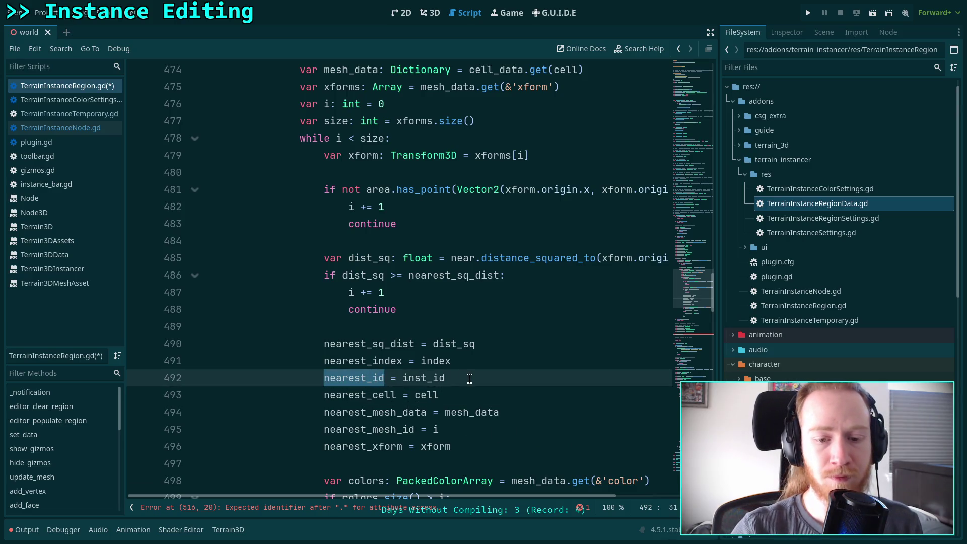
scroll(479, 386, "up", 8)
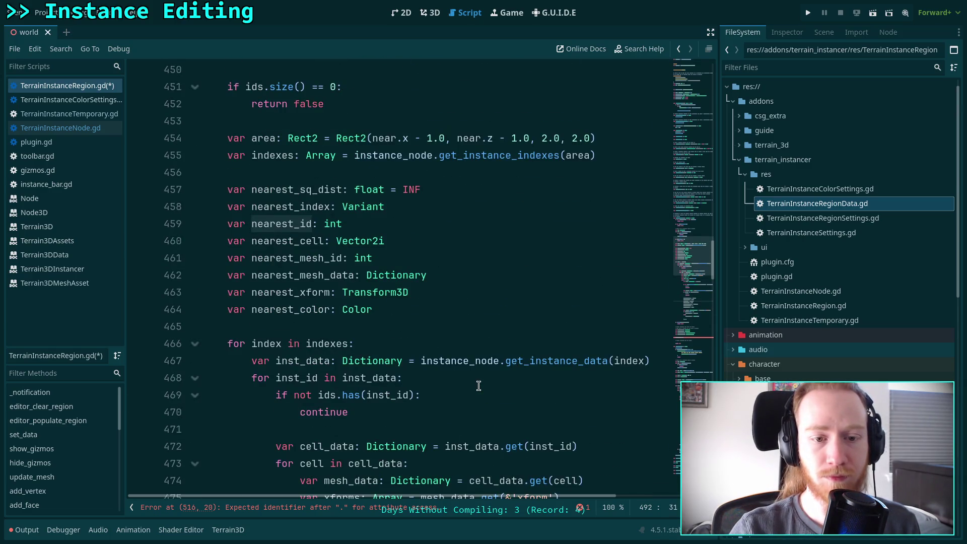
left_click(302, 228)
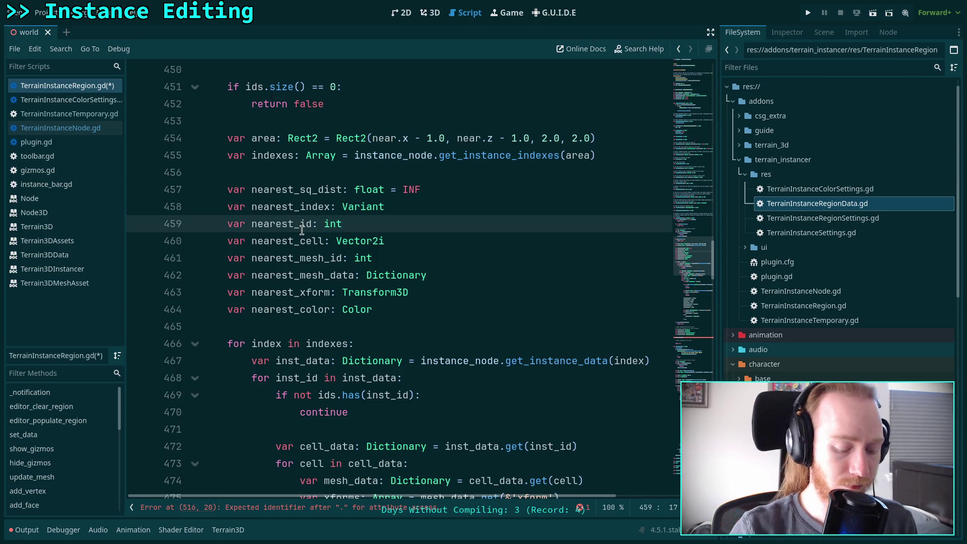
type("inst_")
scroll(302, 230, "down", 9)
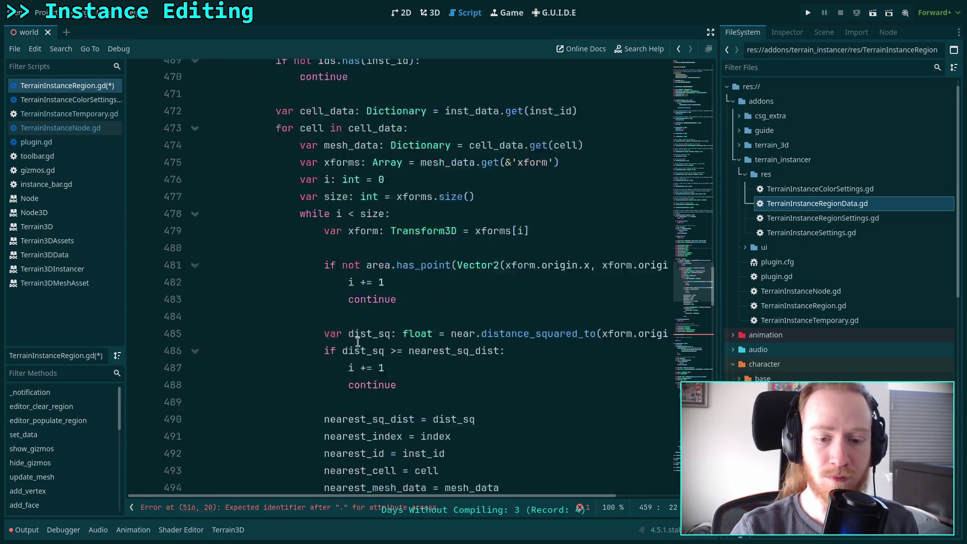
- Rename nearest_id to nearest_inst_id on line 492 and compare it with nearest_index
left_click(373, 327)
type("inst_")
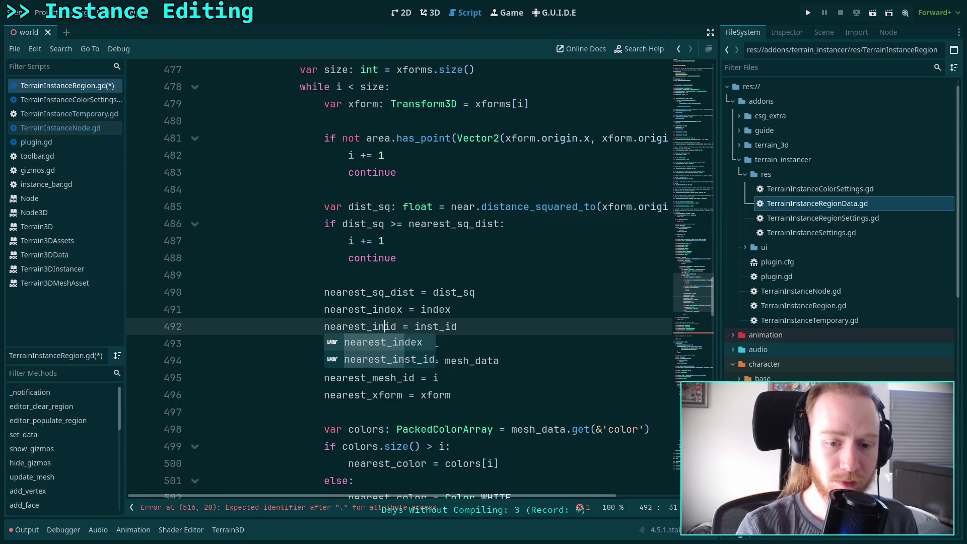
left_click(452, 295)
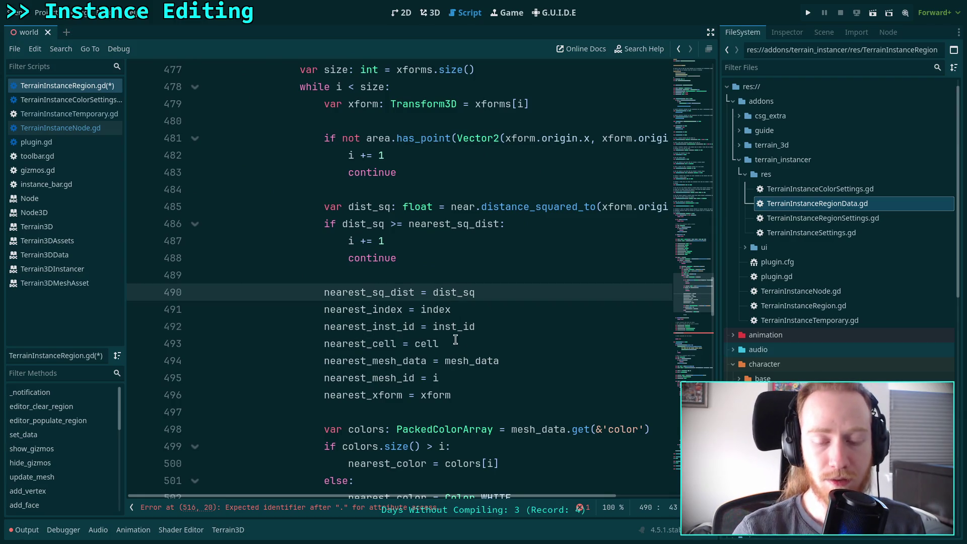
double_click(392, 311)
double_click(389, 327)
- Rename nearest_cell to nearest_cell_id in its declaration and on line 493
double_click(376, 344)
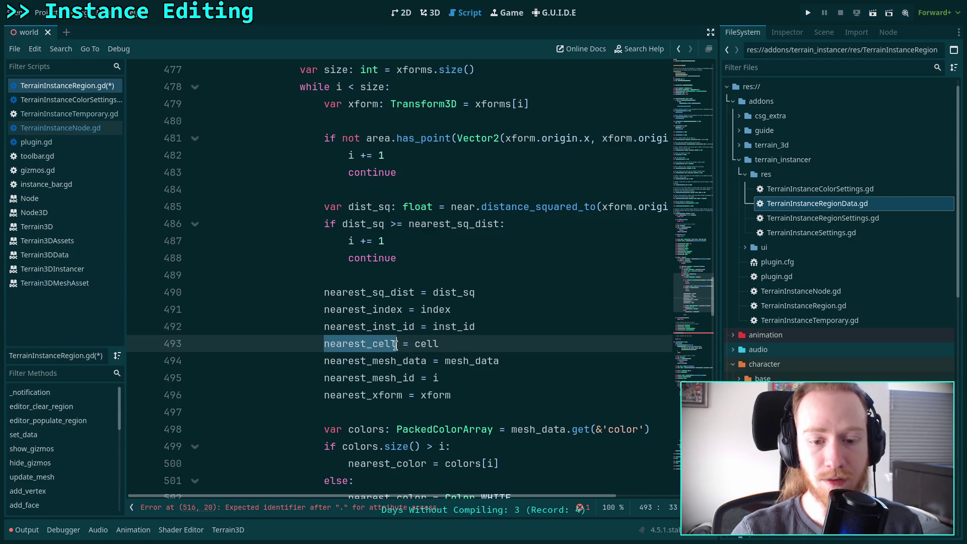
scroll(470, 343, "up", 5)
scroll(469, 343, "up", 2)
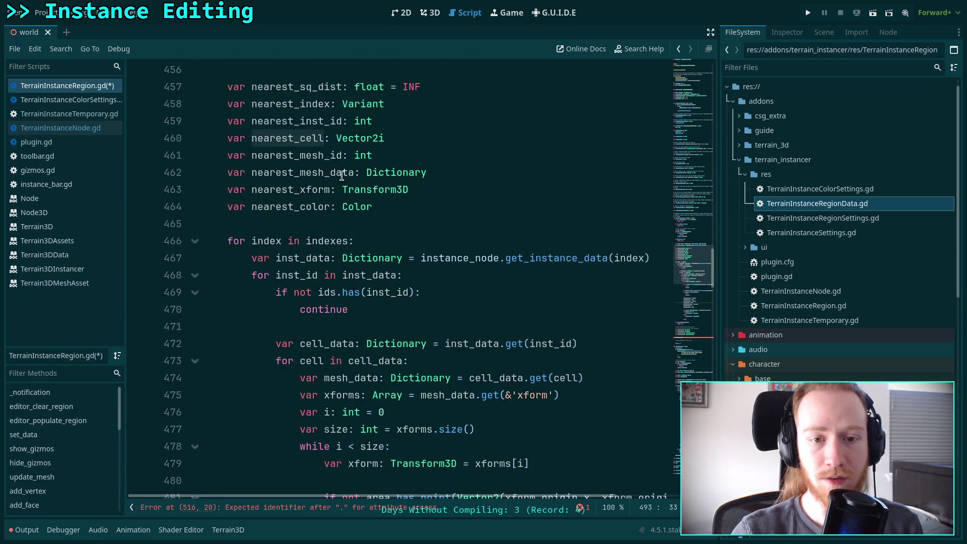
left_click(325, 140)
type("_id")
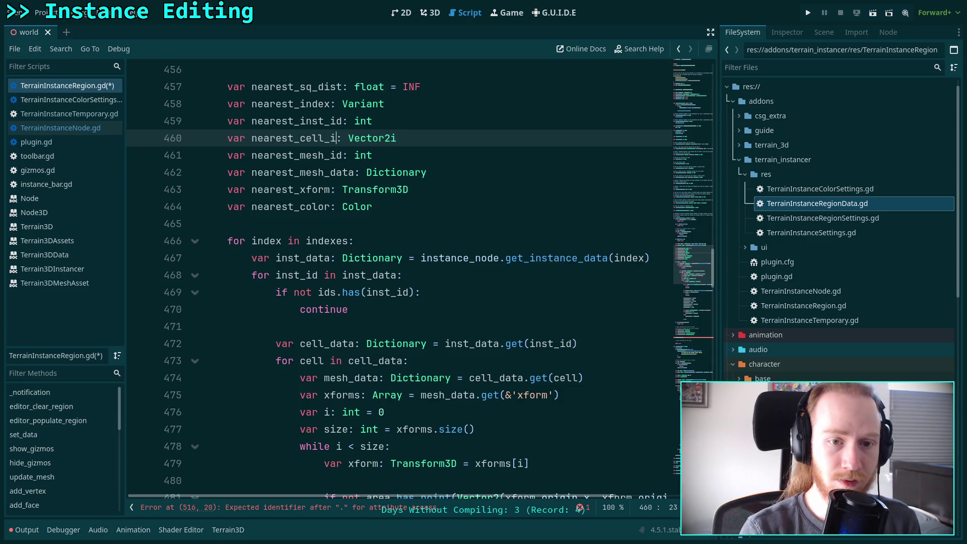
scroll(491, 336, "down", 7)
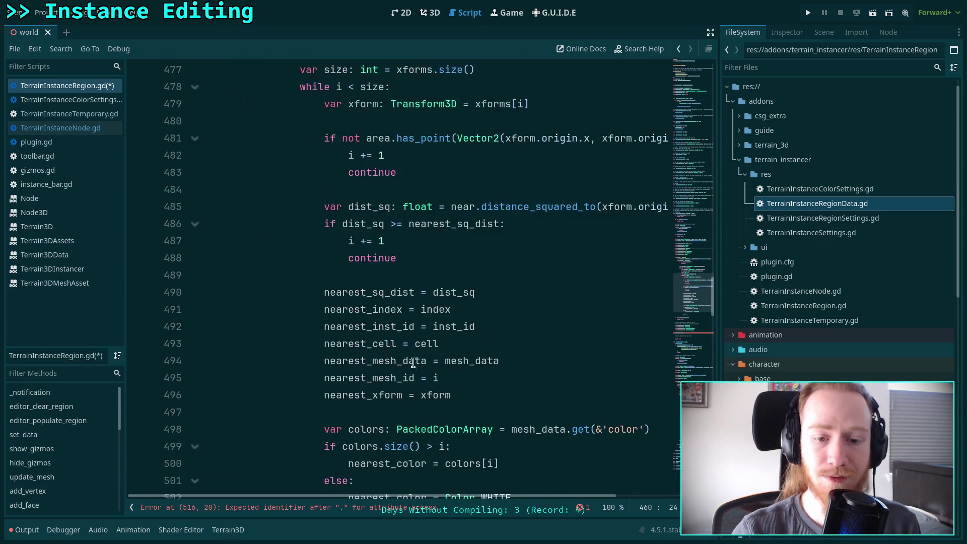
left_click(398, 345)
type("_id")
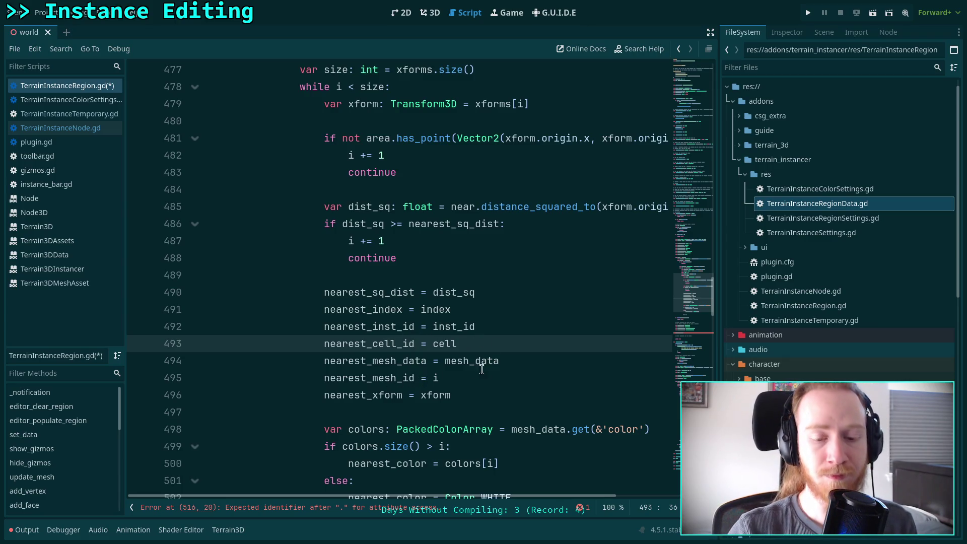
- Move 'nearest_mesh_data = mesh_data' below 'nearest_mesh_id = i', then return to line 516
left_click(508, 361)
key("alt+Down")
left_click(519, 361)
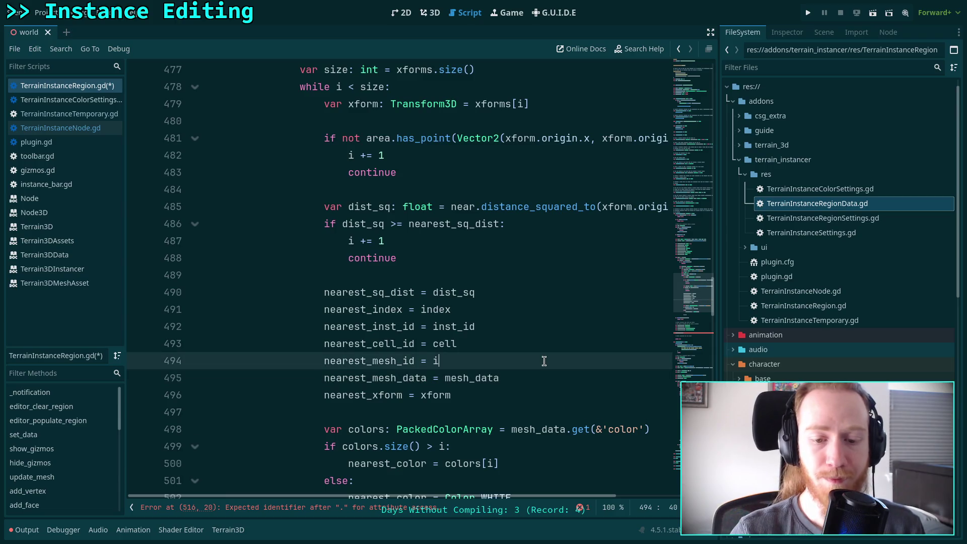
scroll(543, 360, "down", 7)
left_click(378, 377)
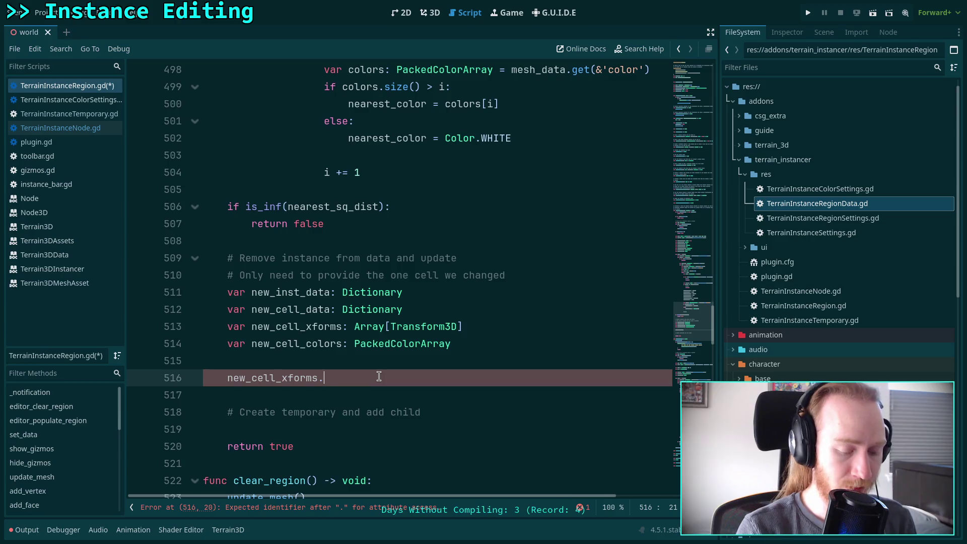
- Declare old_xforms as Array[Transform3D] and delete the new_cell_xforms and new_cell_colors declarations
key("BackSpace")
key("BackSpace")
key("BackSpace")
type("var old_xforms")
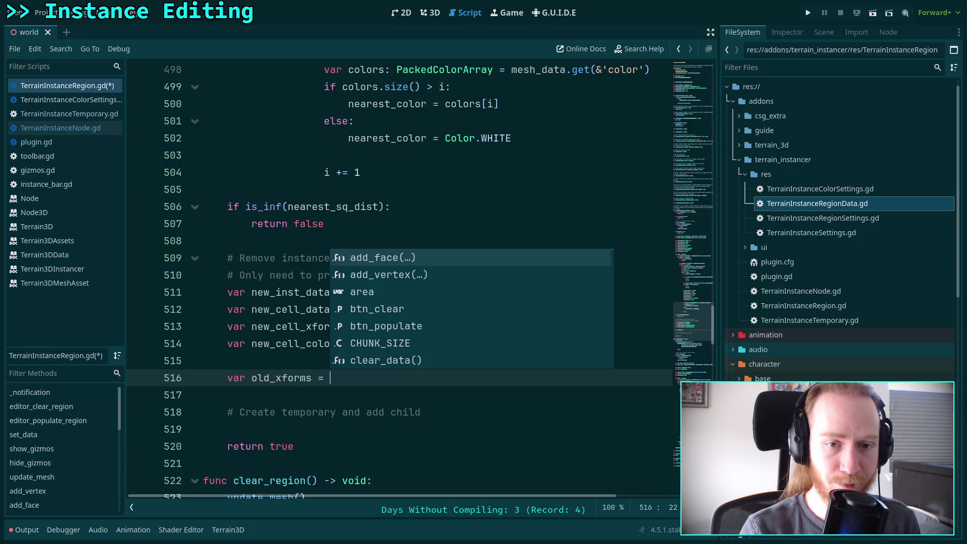
key("BackSpace")
key("BackSpace")
key("BackSpace")
type("Array[")
type("Transform3D")
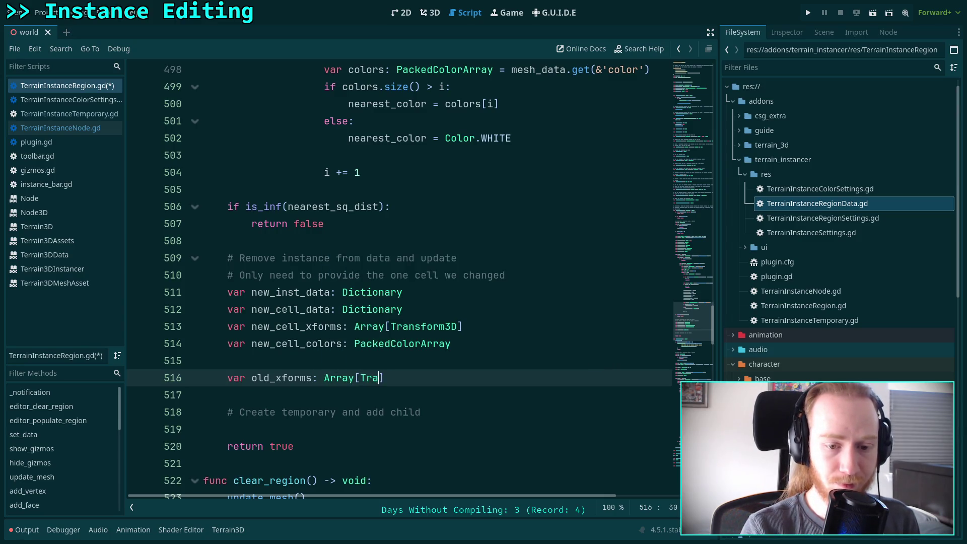
type("] =")
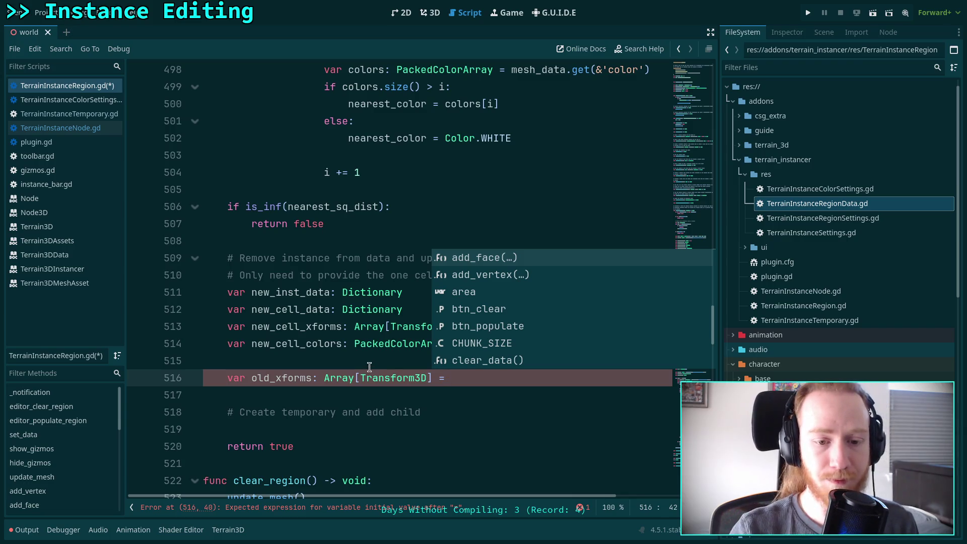
key("Escape")
left_click_drag(479, 344, 475, 308)
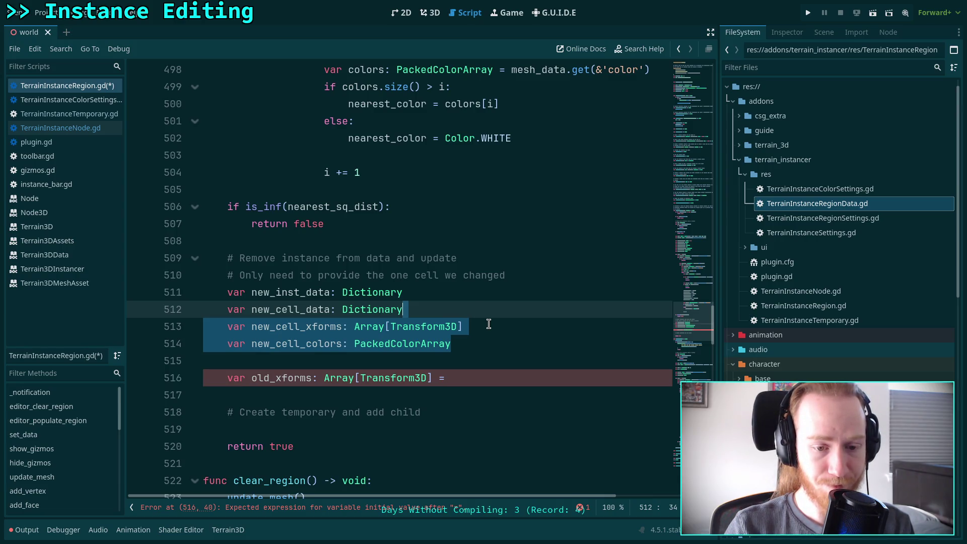
key("BackSpace")
- Rename it to new_xforms, initialised from nearest_mesh_data.get(&'xform')
left_click(524, 332)
left_click(533, 346)
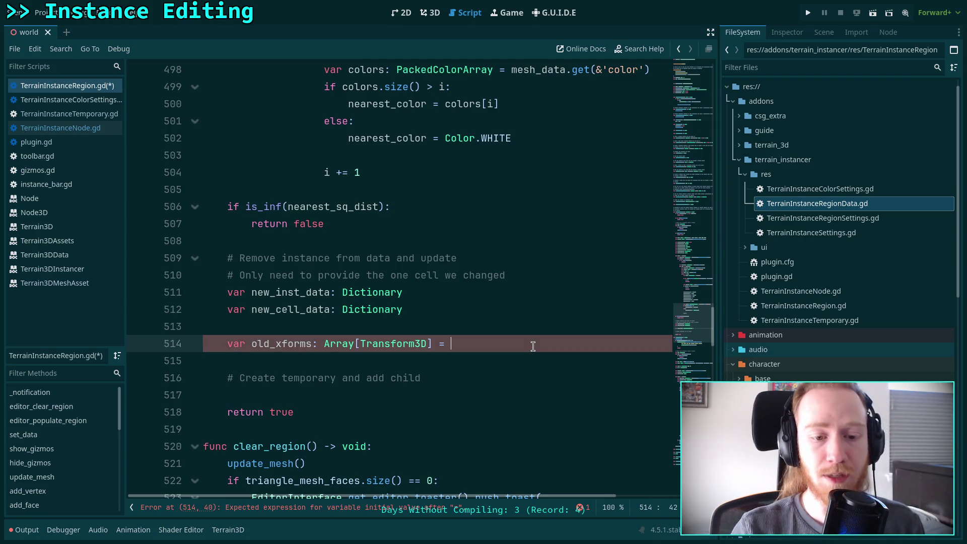
left_click_drag(252, 344, 267, 343)
type("new")
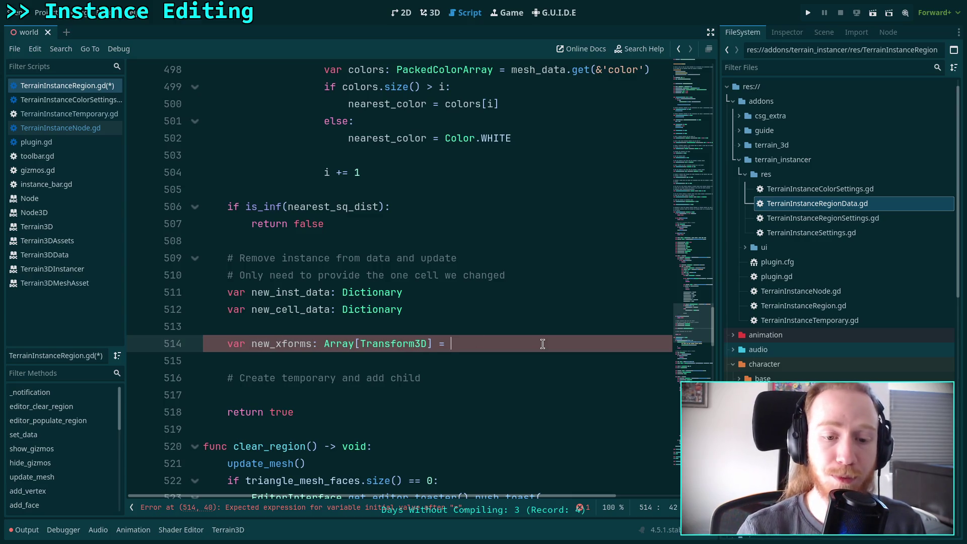
type("nearst")
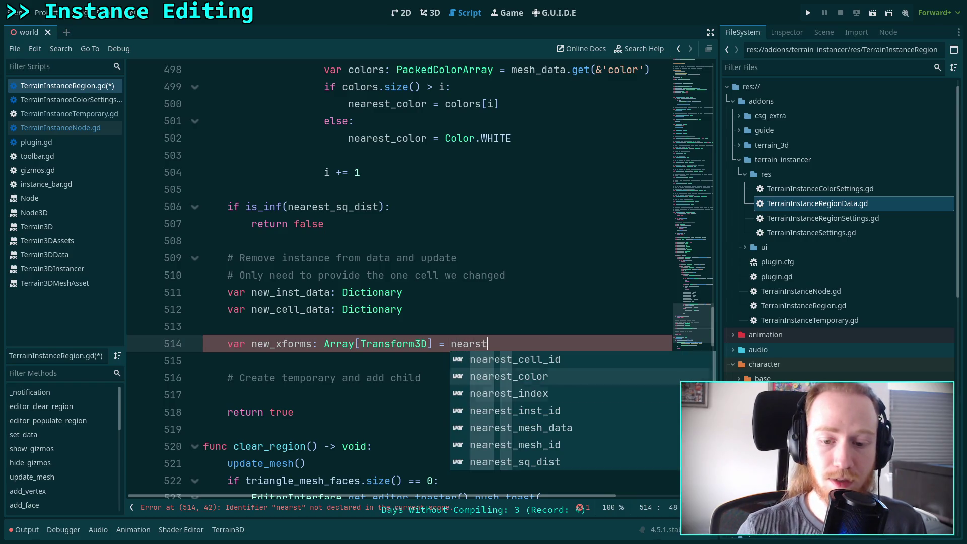
key("Return")
type(".")
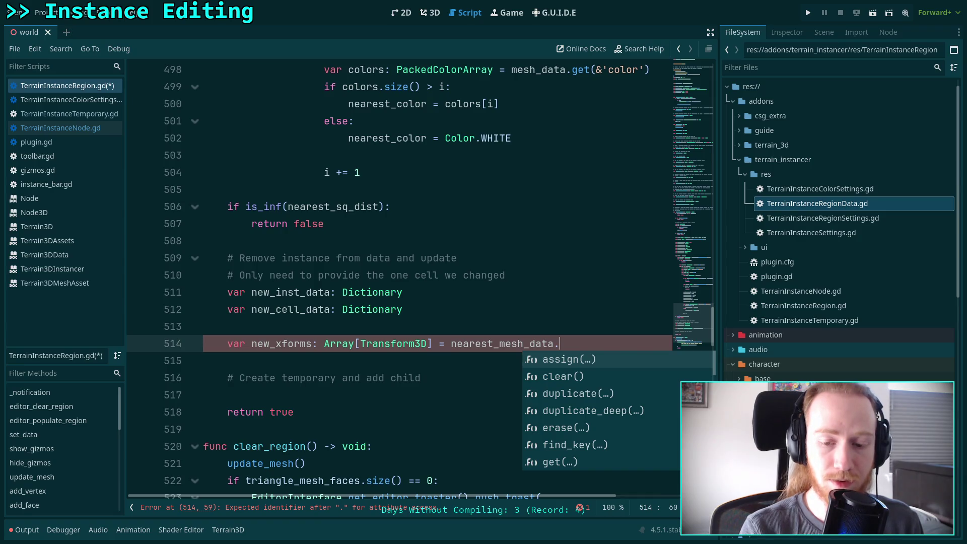
type("get(")
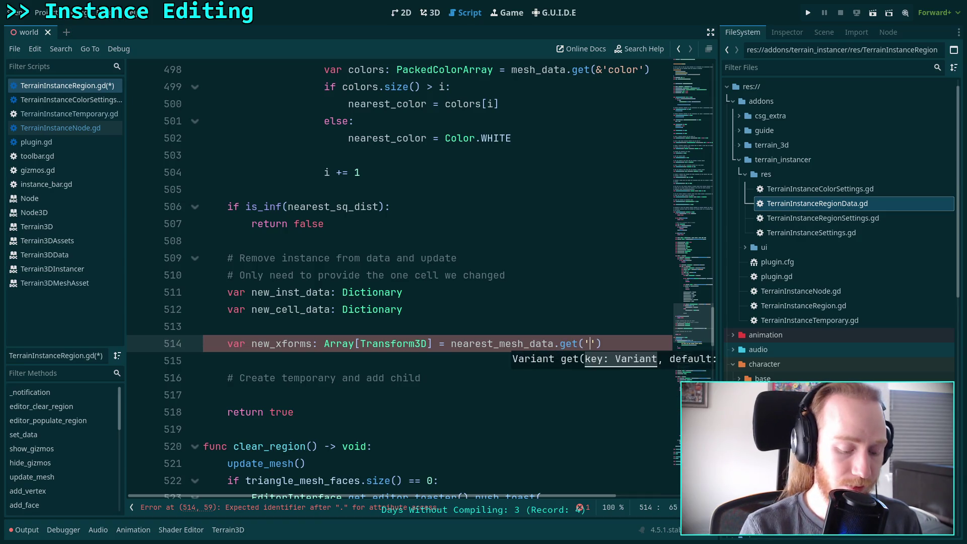
type("&'")
type("xforms")
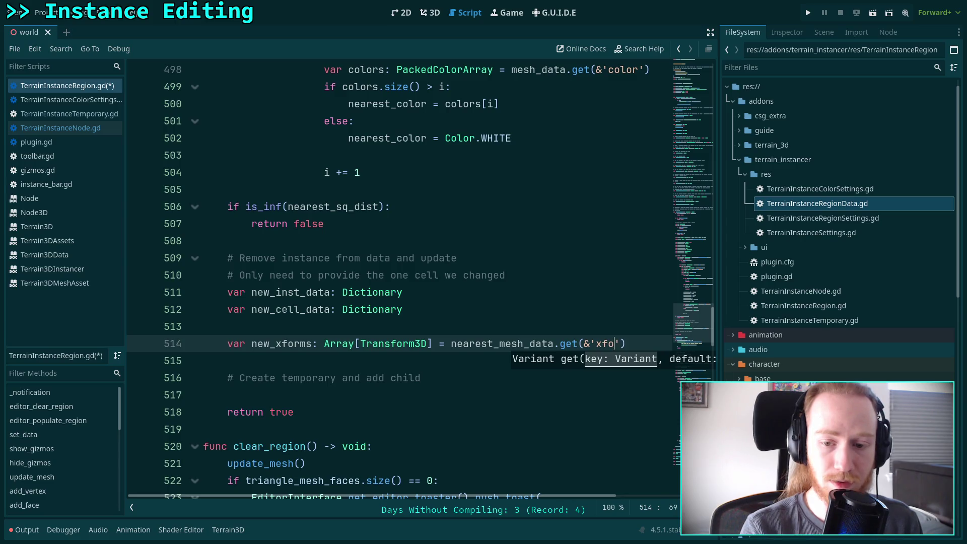
left_click(547, 292)
scroll(561, 341, "up", 5)
scroll(561, 341, "up", 4)
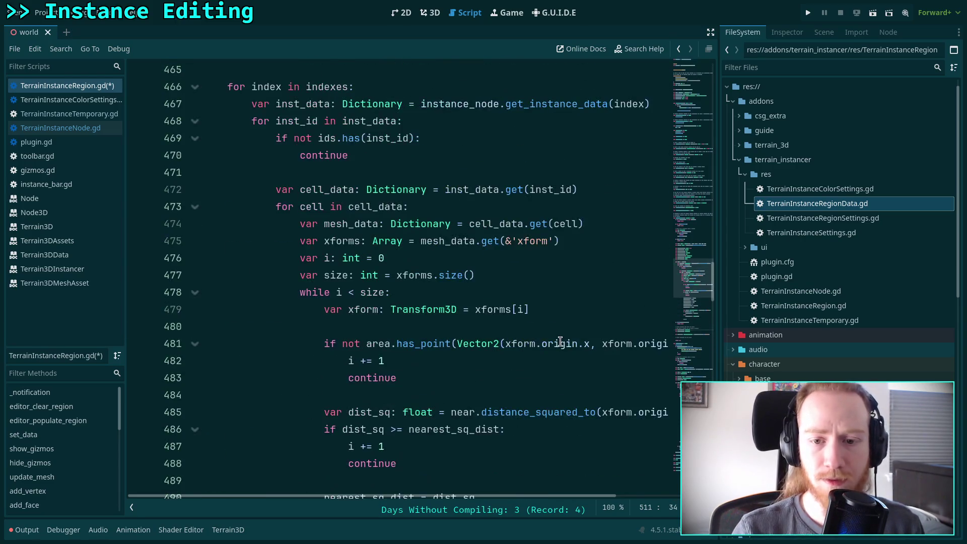
scroll(560, 341, "down", 10)
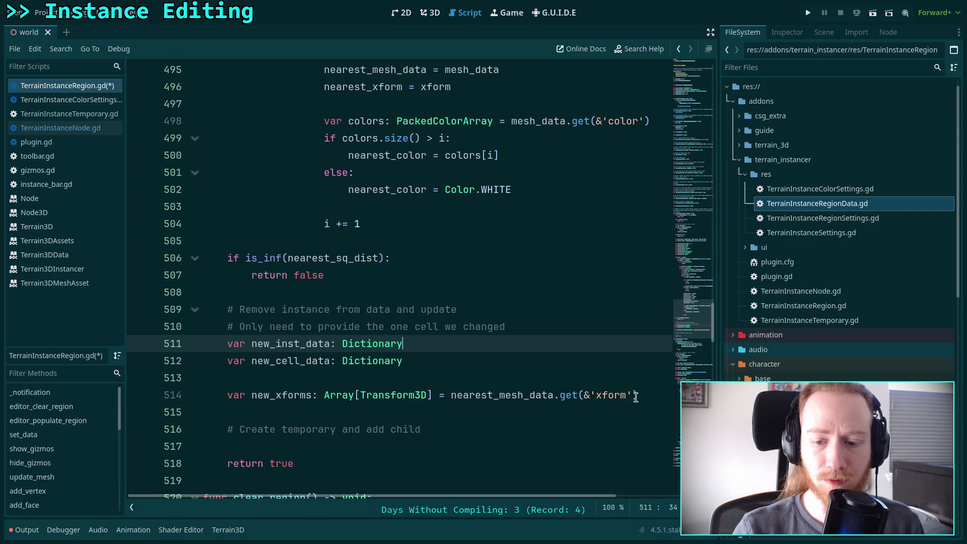
left_click(640, 396)
- Start a new var line below and switch to TerrainInstanceNode.gd for reference
key("Return")
type("var")
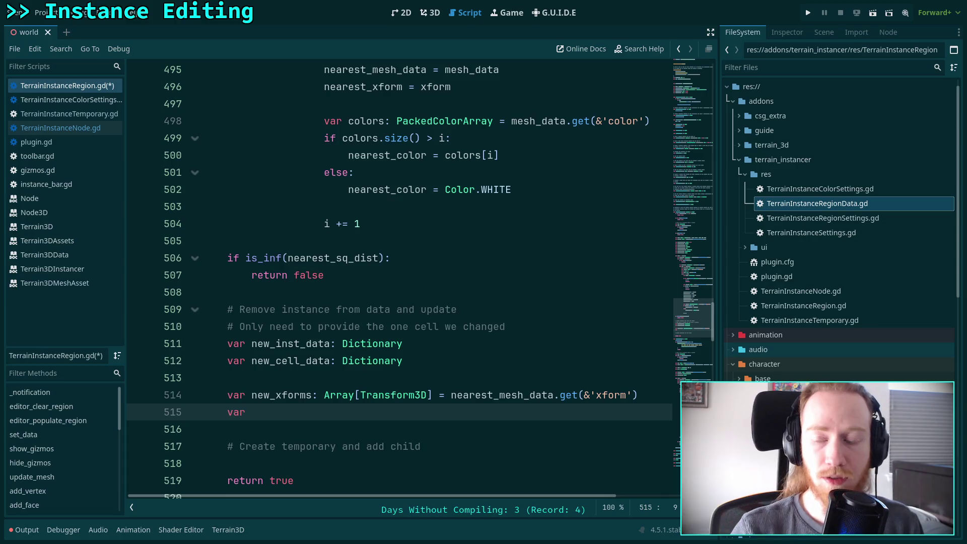
left_click(91, 130)
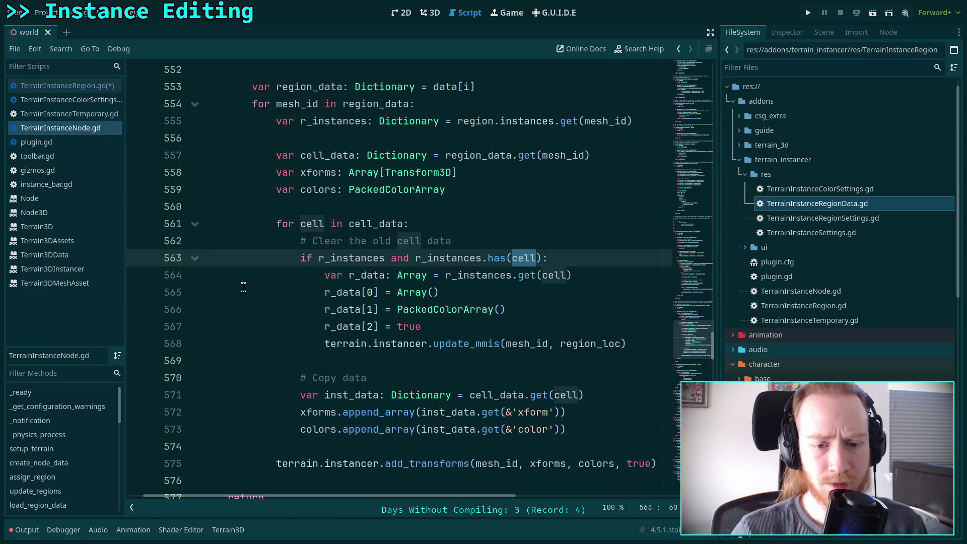
double_click(409, 294)
scroll(360, 292, "up", 1)
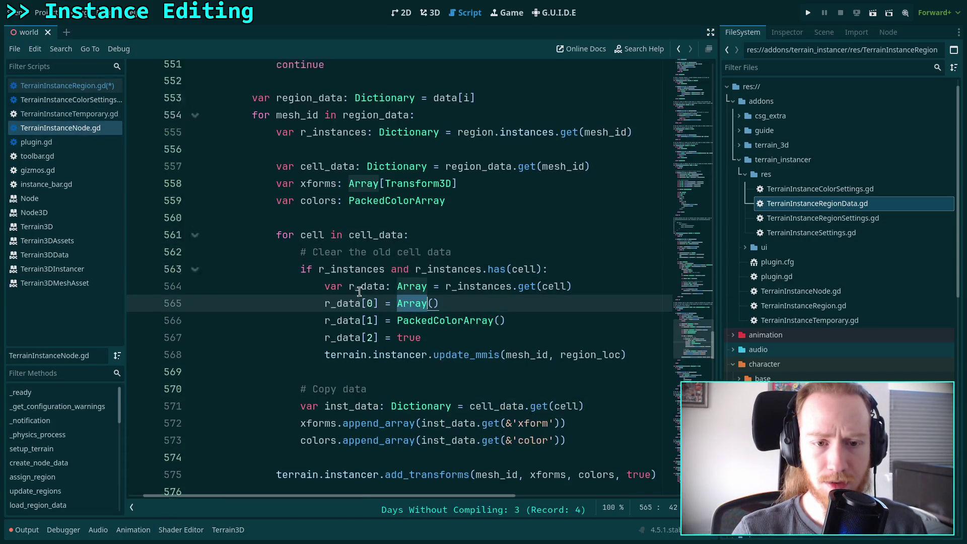
scroll(359, 292, "up", 15)
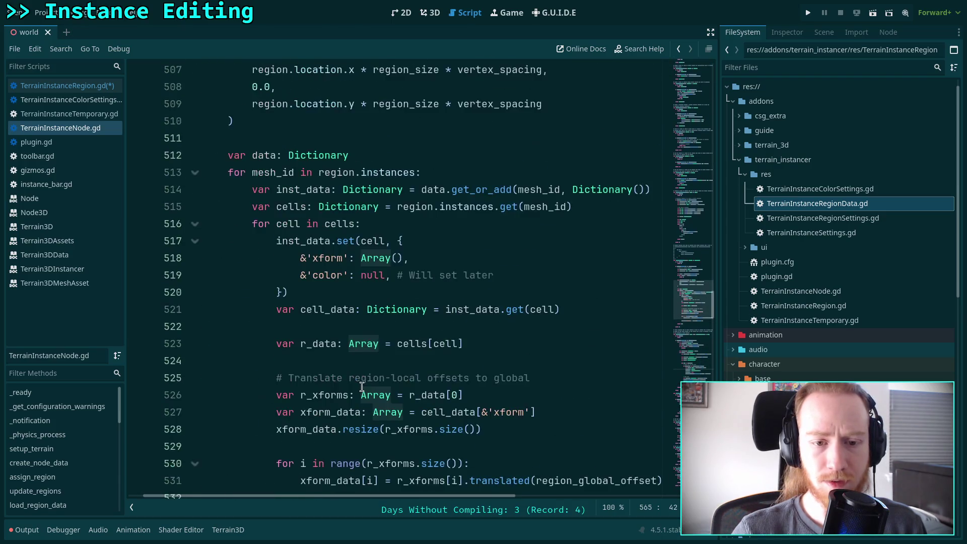
scroll(362, 496, "left", 2)
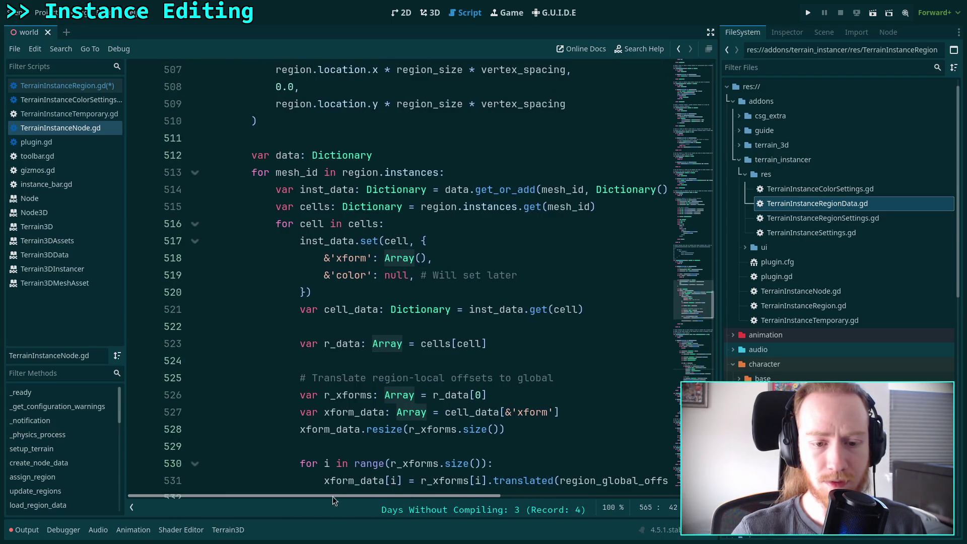
scroll(346, 363, "down", 1)
double_click(349, 344)
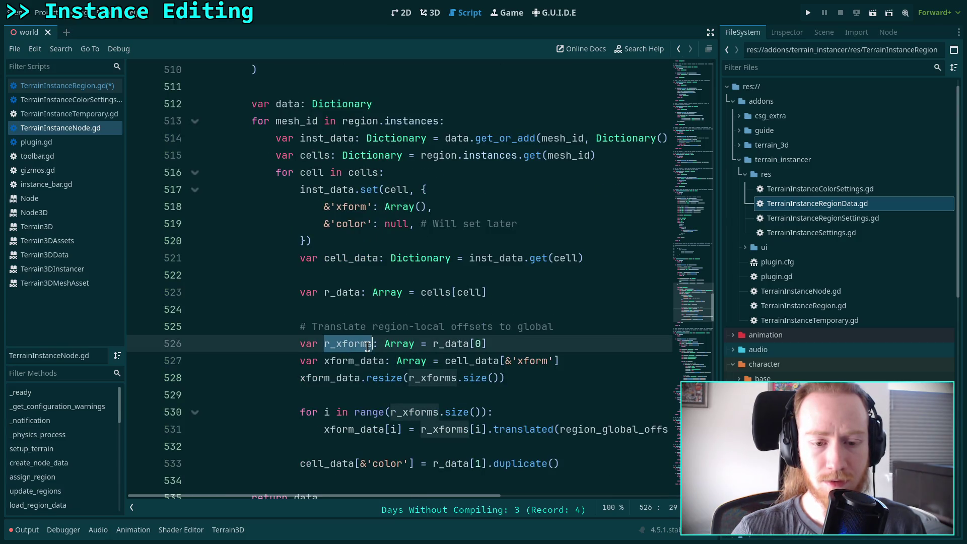
scroll(360, 370, "down", 2)
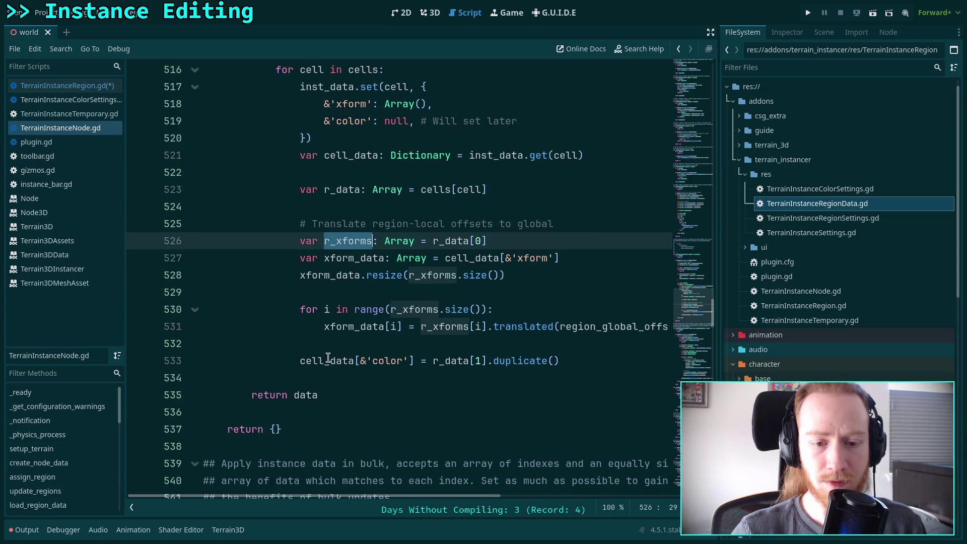
scroll(333, 355, "up", 4)
scroll(333, 355, "up", 5)
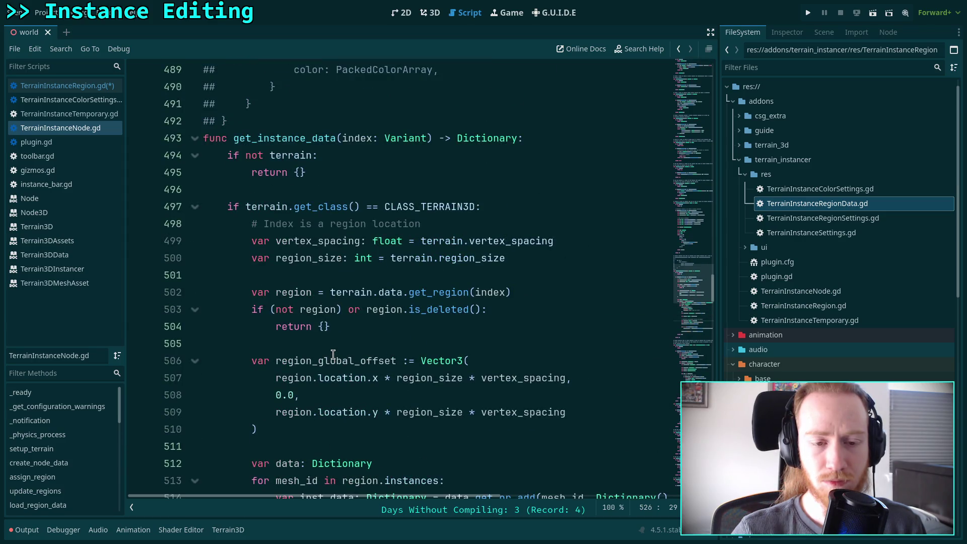
scroll(333, 355, "down", 1)
scroll(333, 354, "down", 4)
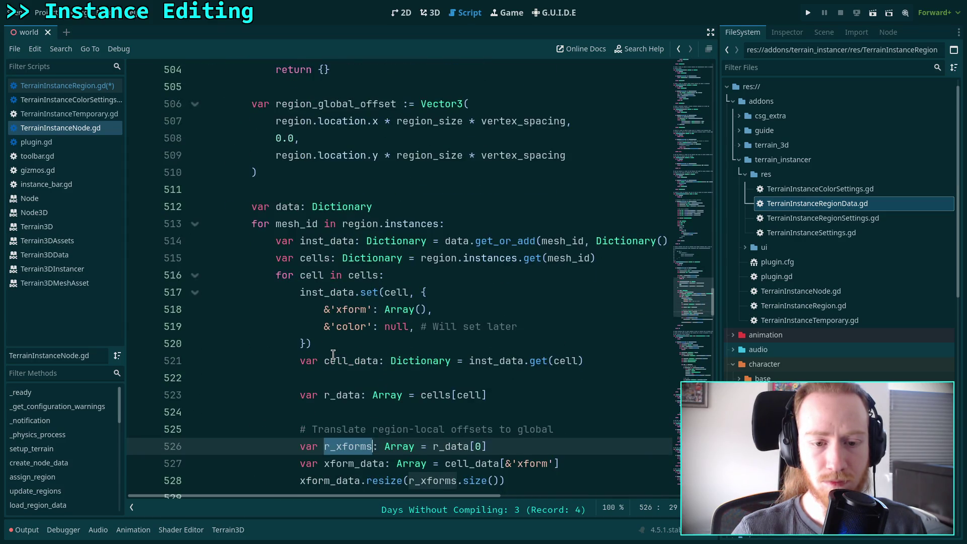
scroll(333, 355, "down", 1)
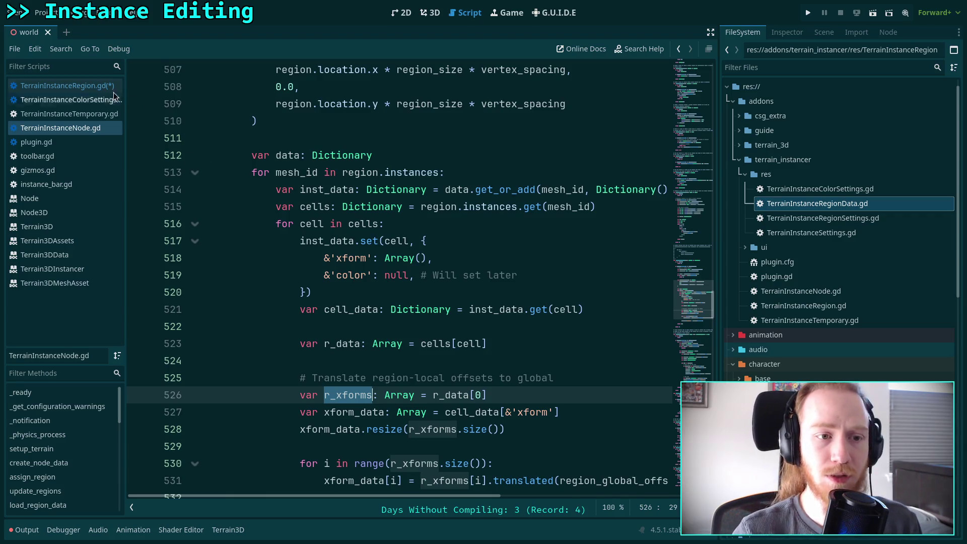
- In TerrainInstanceRegion.gd, declare new_colors: PackedColorArray from nearest_mesh_data.get(&'color')
left_click(91, 85)
left_click_drag(359, 396, 429, 396)
key("BackSpace")
key("BackSpace")
type("ne")
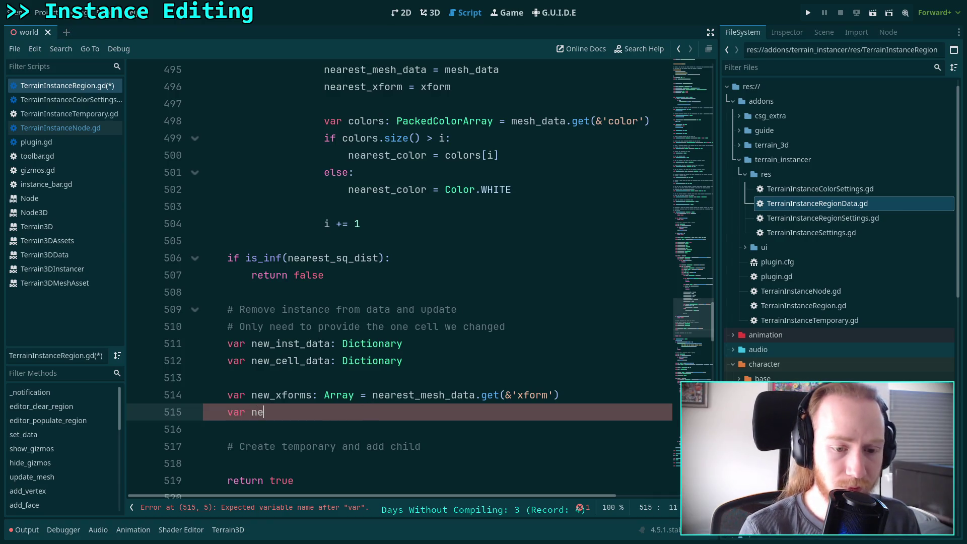
type("w_colors: PackedC")
key("Return")
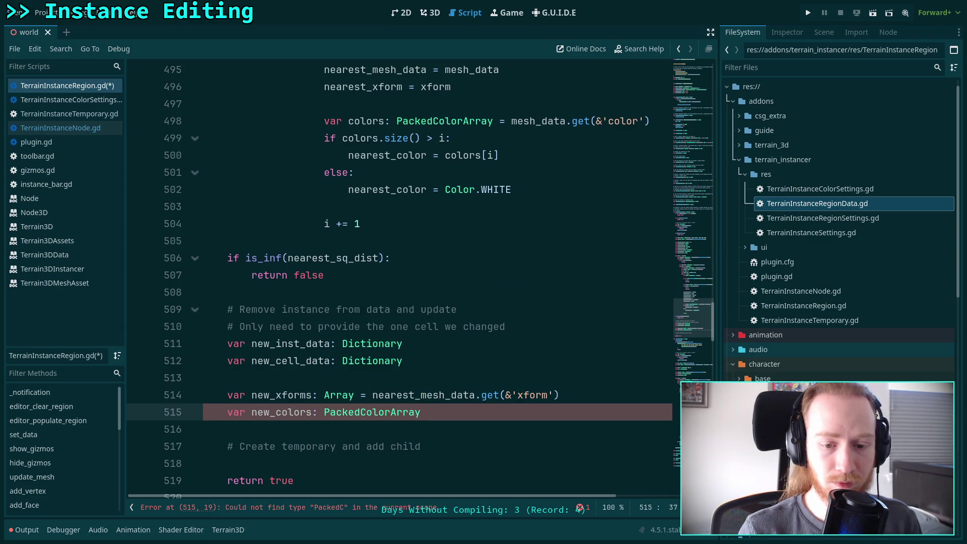
type(" = nearest")
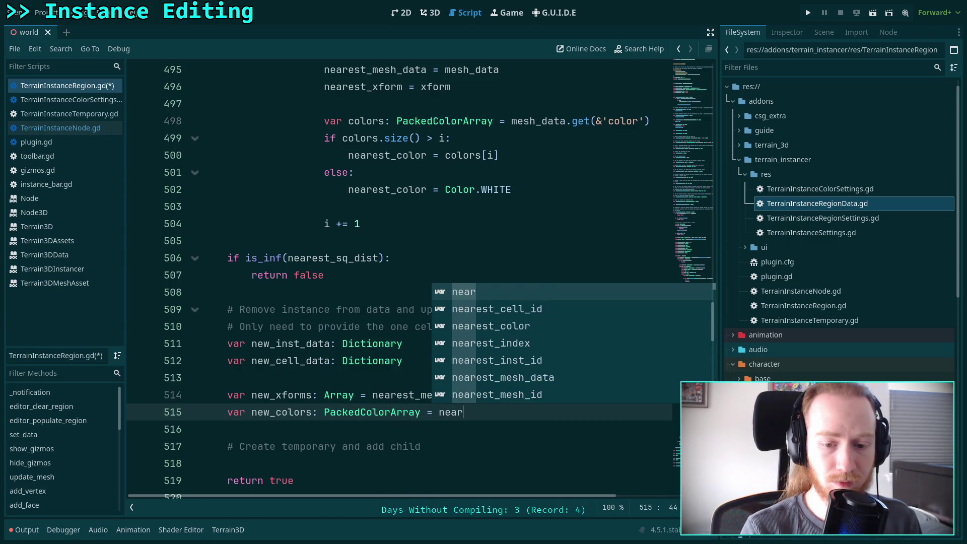
key("Down")
key("Down")
key("Down")
key("Down")
key("Return")
key("BackSpace")
key("BackSpace")
type("est_mesh_data.get(")
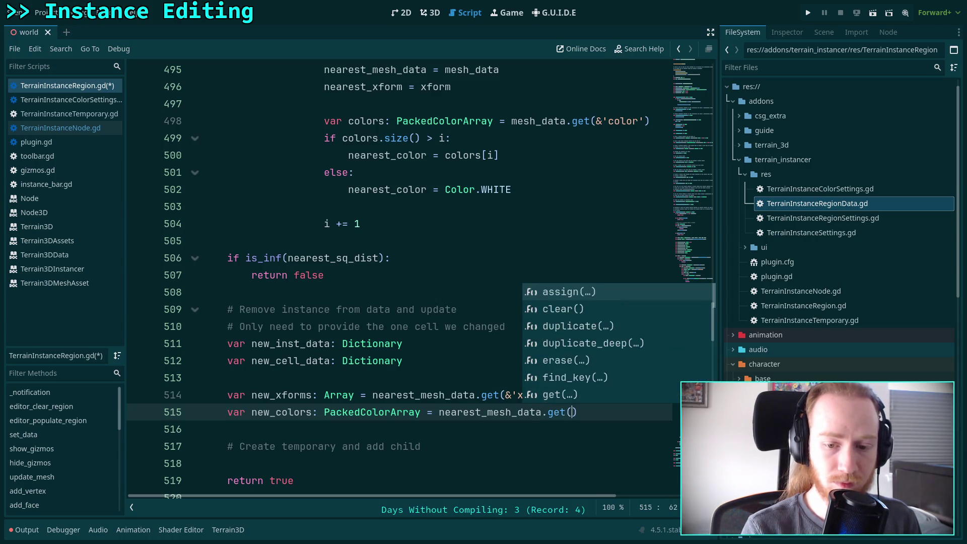
key("Return")
type("&'color")
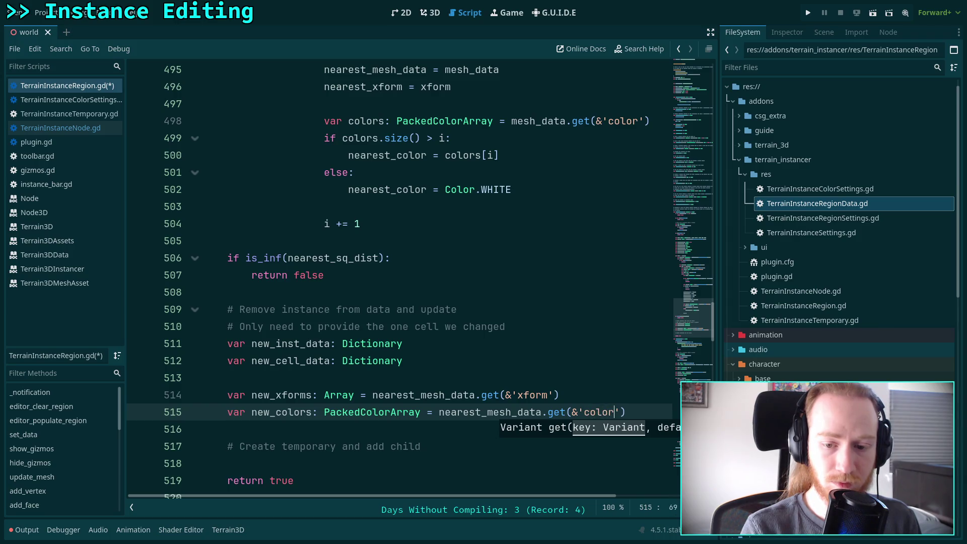
key("End")
- Add new_xforms.remove_at(nearest_mesh_id) and check where nearest_mesh_id is set
key("Return")
key("Return")
type("if")
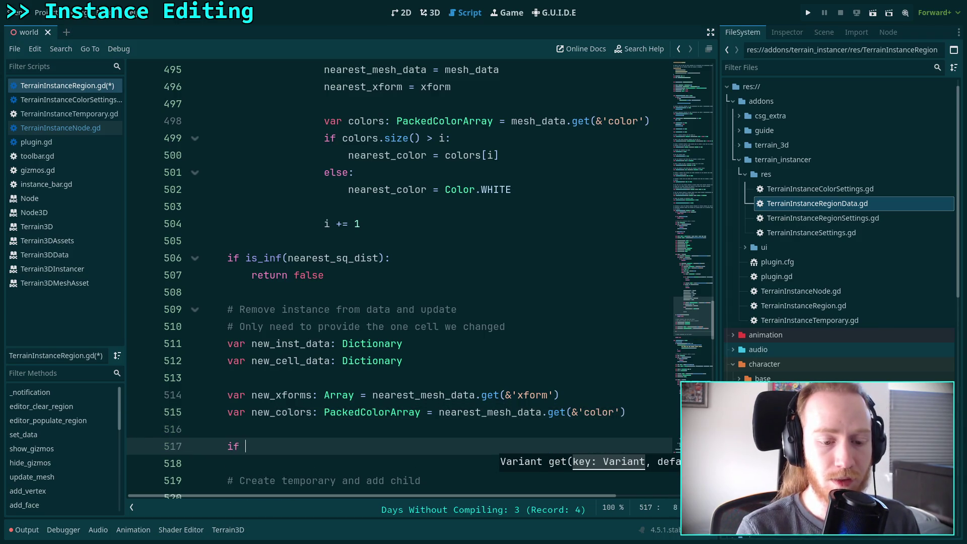
scroll(325, 383, "down", 1)
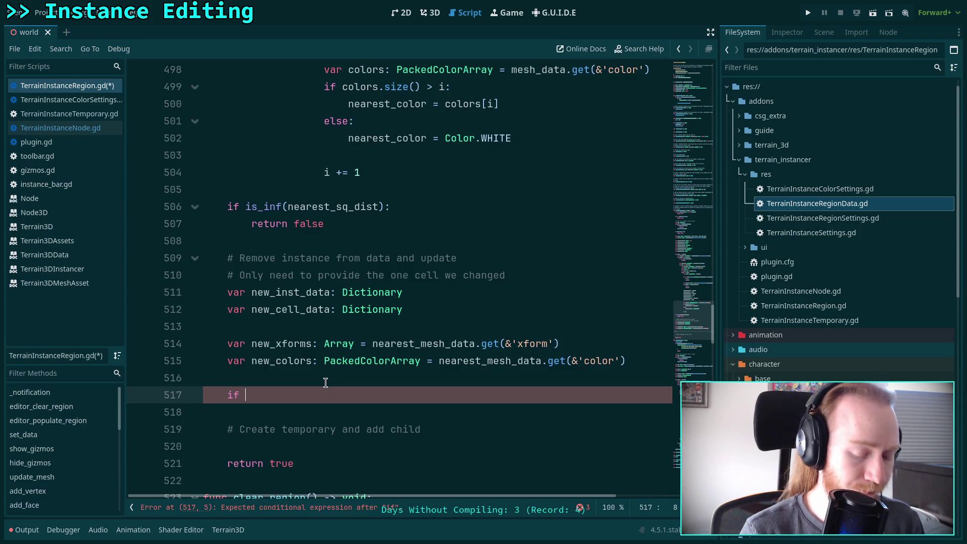
key("BackSpace")
key("BackSpace")
key("BackSpace")
type("new")
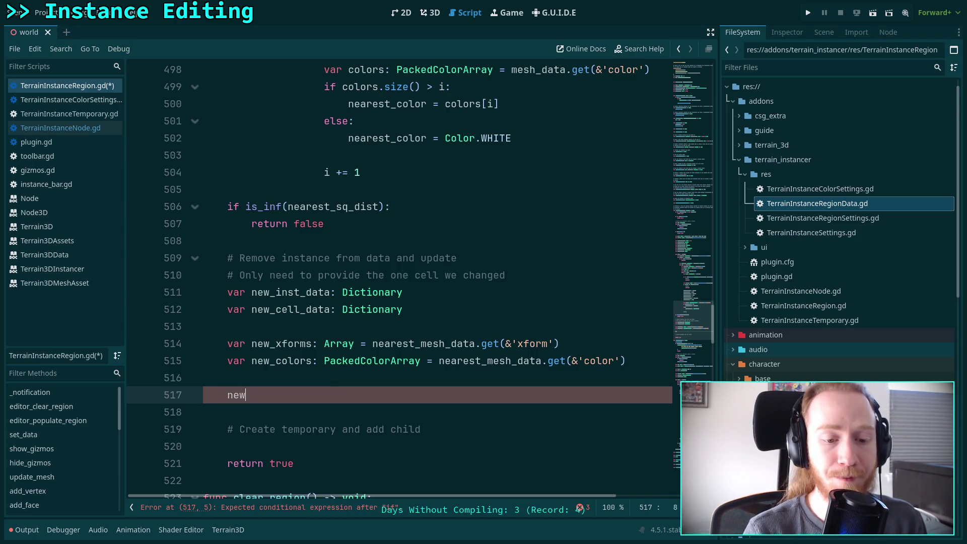
type("_x")
key("Return")
type(".rem")
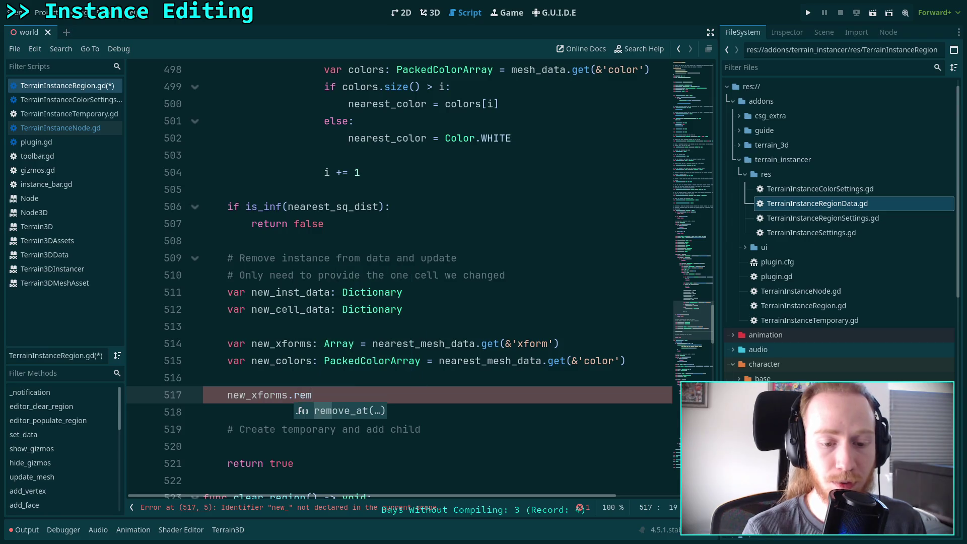
key("Return")
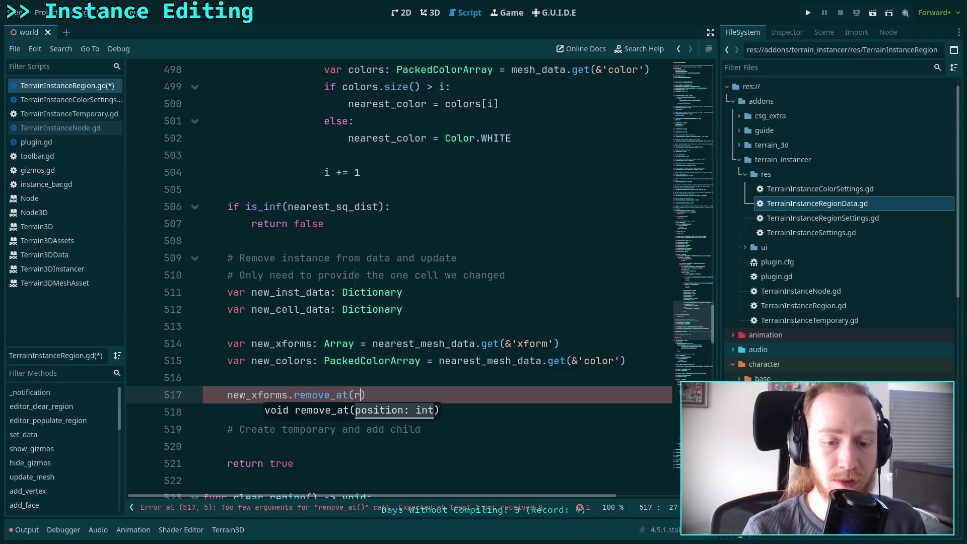
type("nearst")
key("Down")
key("Down")
key("Down")
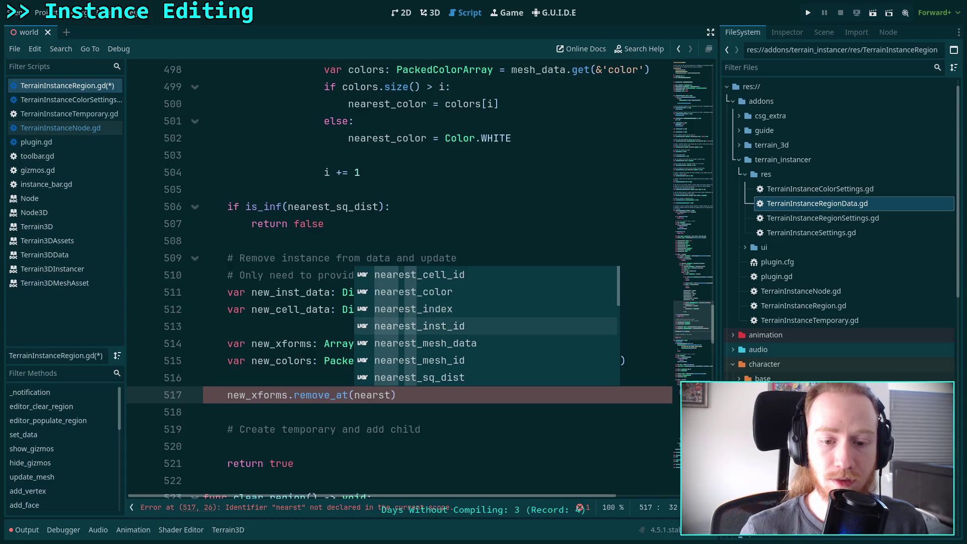
key("Return")
scroll(361, 361, "up", 2)
scroll(361, 361, "up", 5)
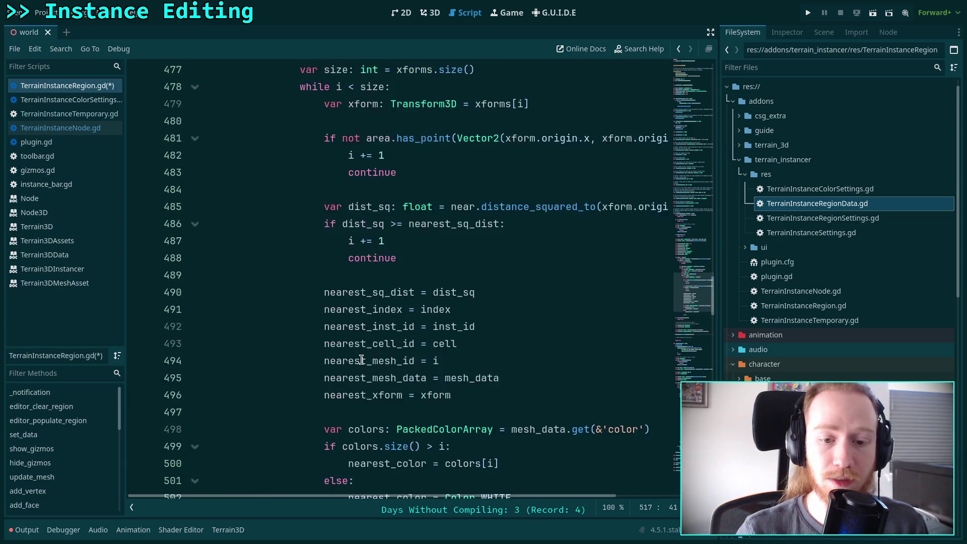
double_click(394, 362)
scroll(394, 363, "up", 2)
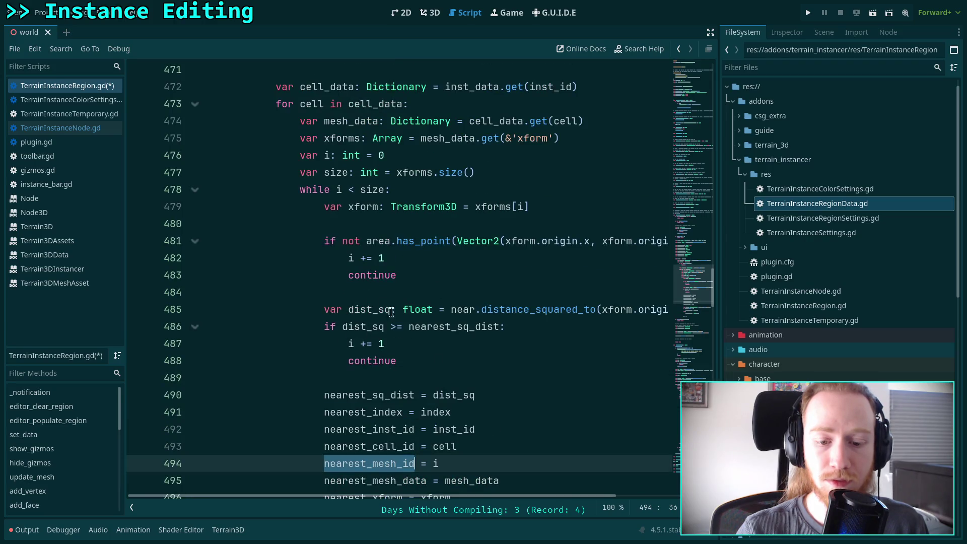
scroll(417, 337, "down", 10)
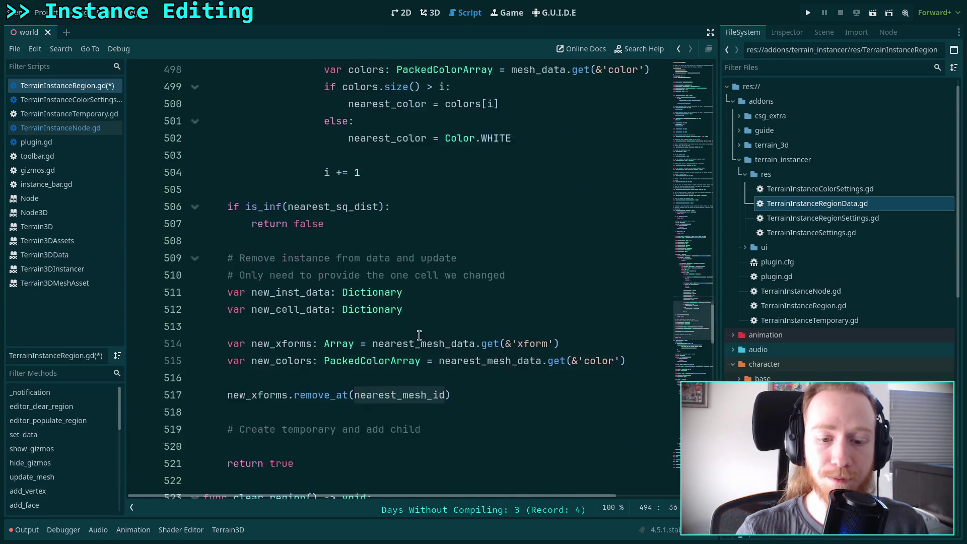
left_click(493, 342)
- Add 'if new_colors.size() > nearest_mesh_id:' guarding new_colors.remove_at(nearest_mesh_id)
key("Down")
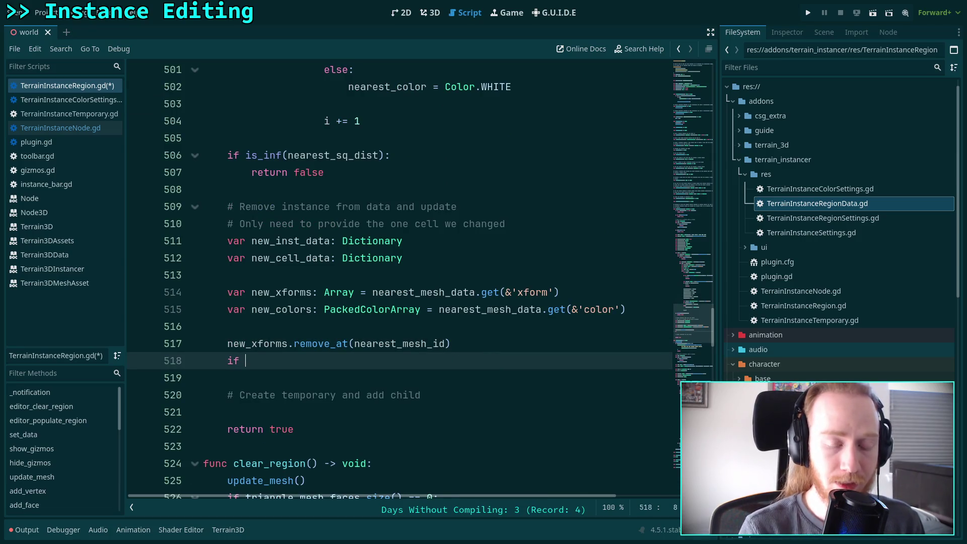
type("new")
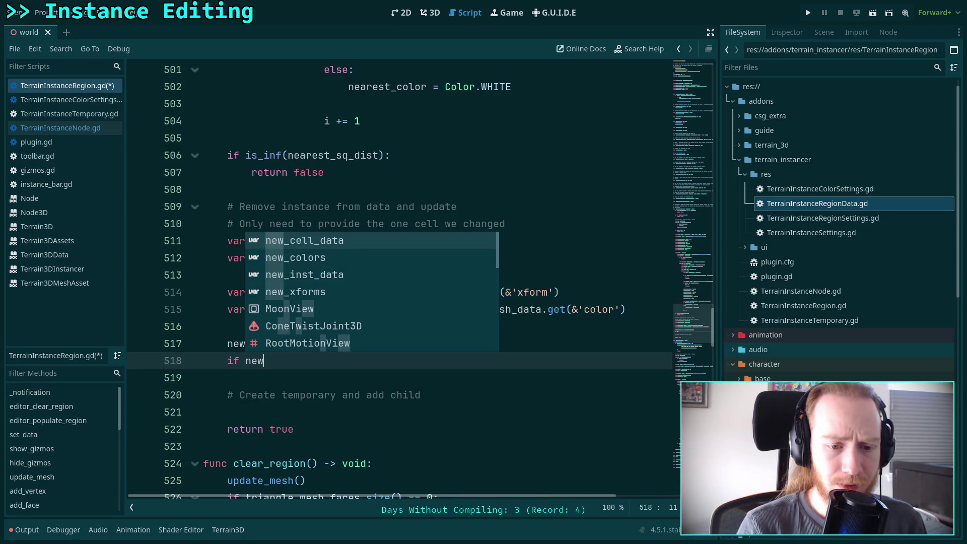
type("_colors.size")
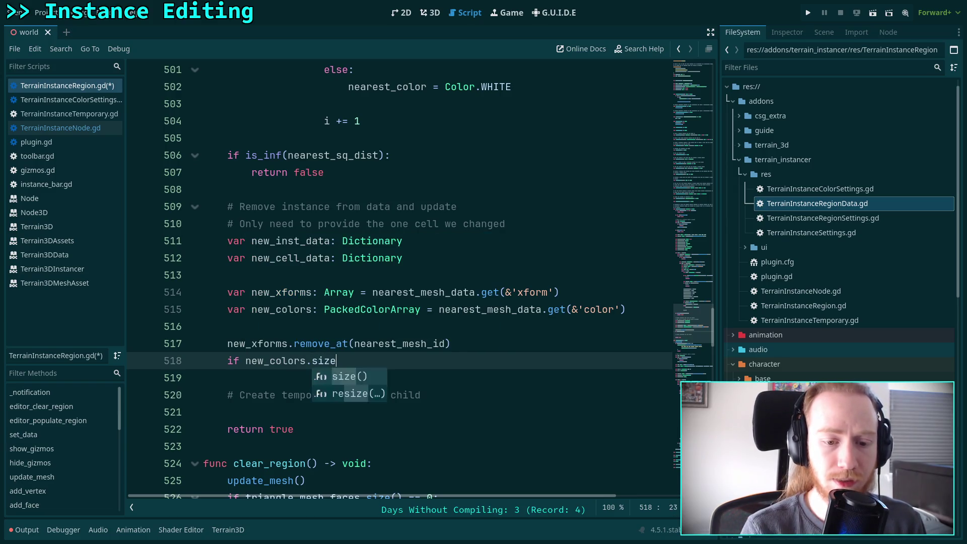
type("() > near")
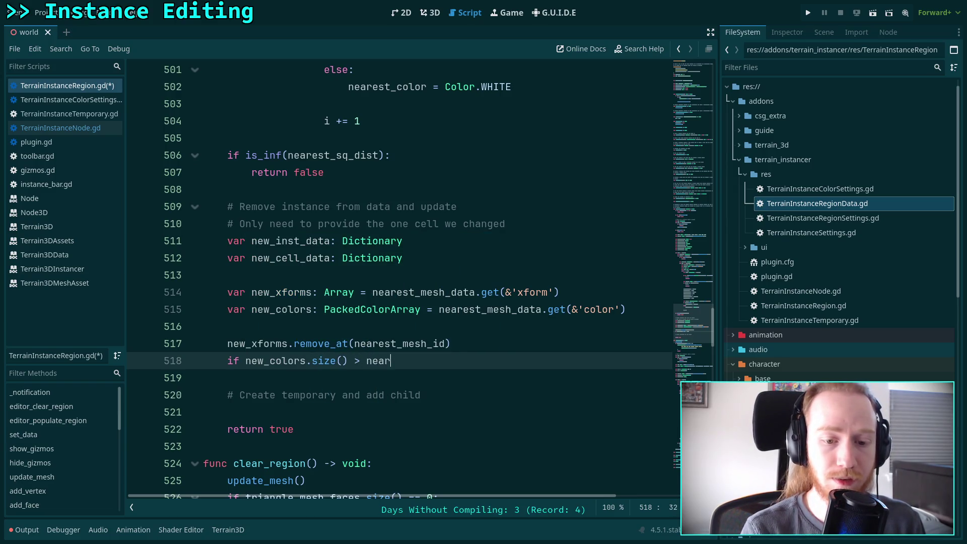
key("Down")
key("Down")
key("Down")
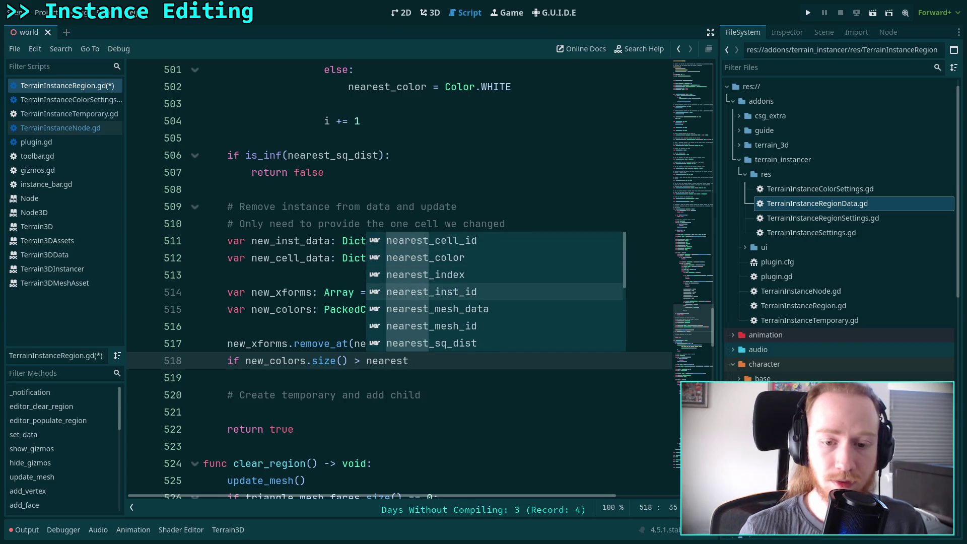
key("Return")
key("Return")
type("new_c")
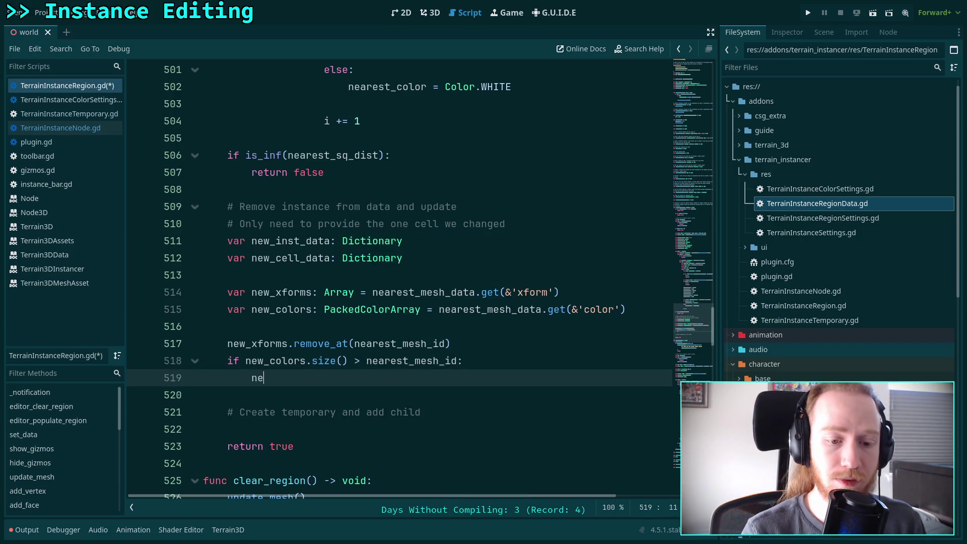
key("Return")
key("BackSpace")
key("BackSpace")
key("BackSpace")
type("olors.remo")
key("Return")
type("nearest_mesh_id")
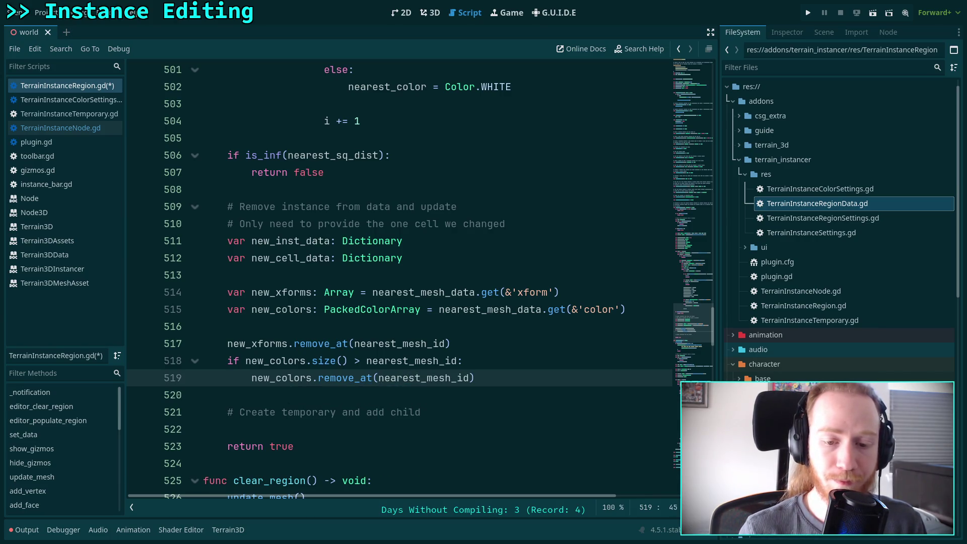
key("Return")
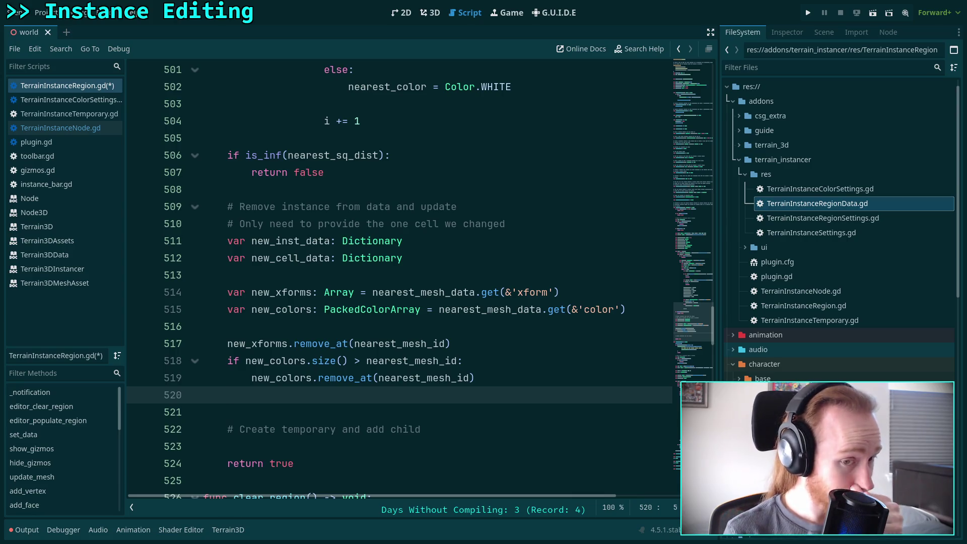
key("Return")
- Write new_cell_data.set(nearest_cell_id, {&'xform': new_xforms, &'color': new_colors})
type("new_c")
key("Return")
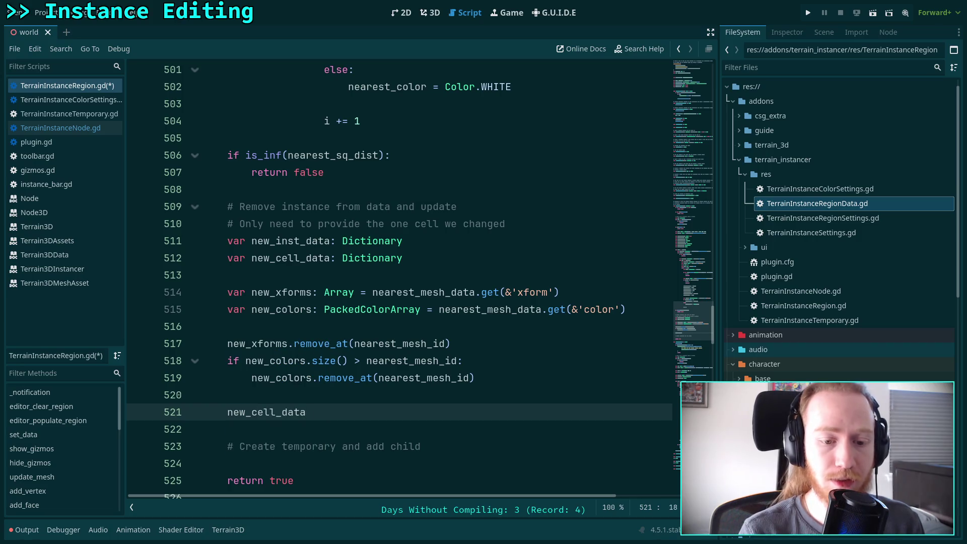
type(".set(")
key("Return")
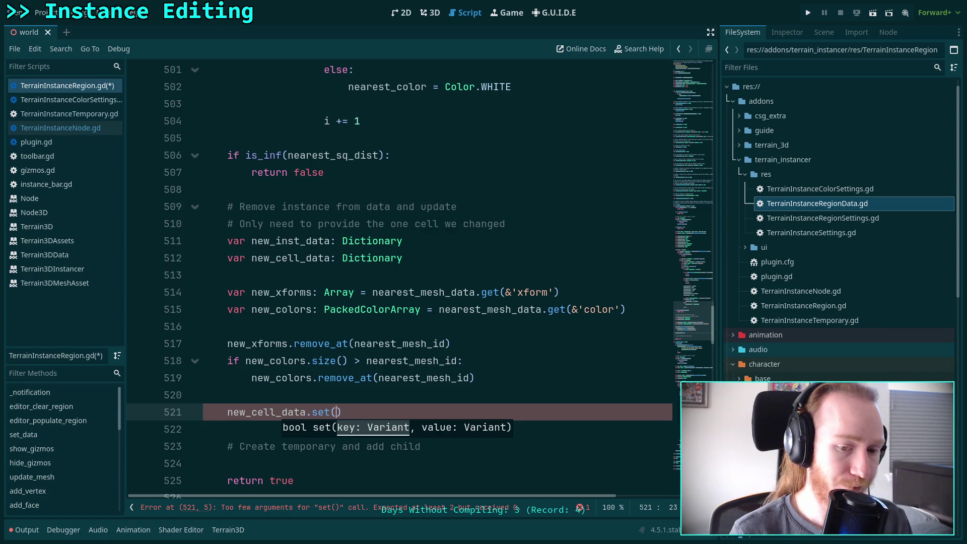
type("nearest_")
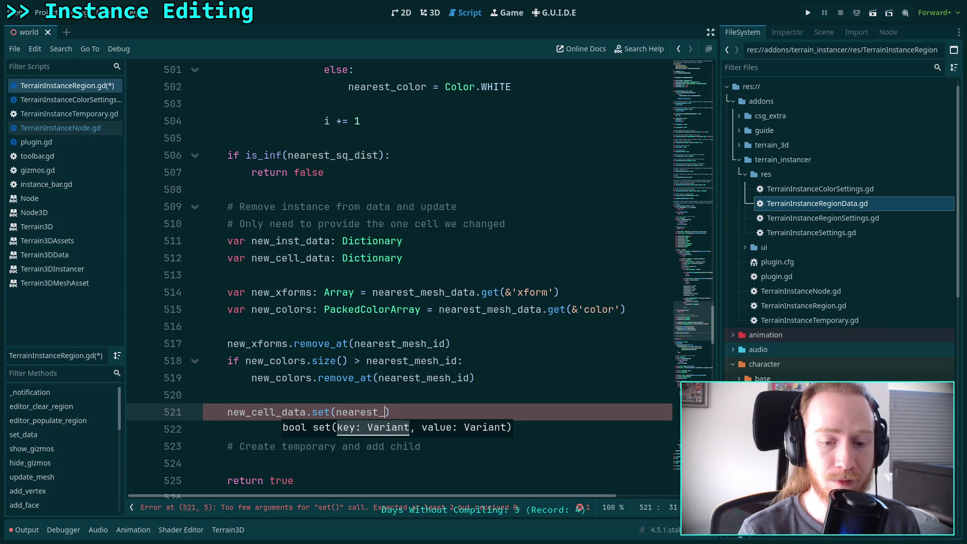
key("Return")
type(",")
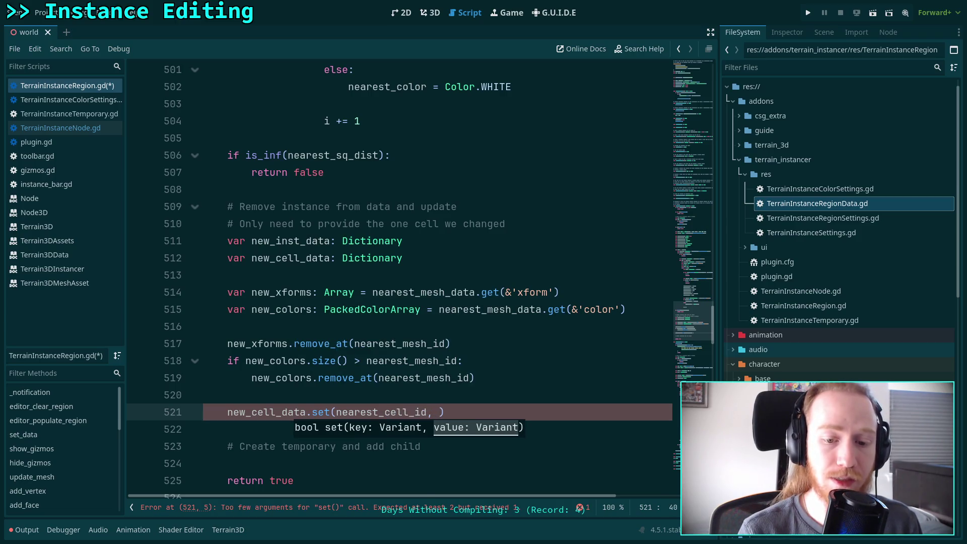
type(" { ^&")
key("BackSpace")
key("BackSpace")
type("&'")
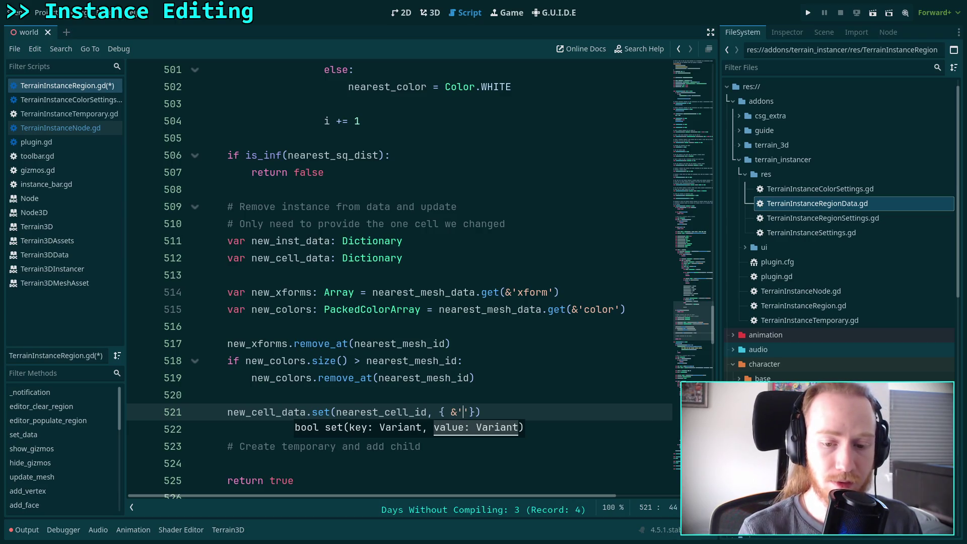
type("xform' : new_x")
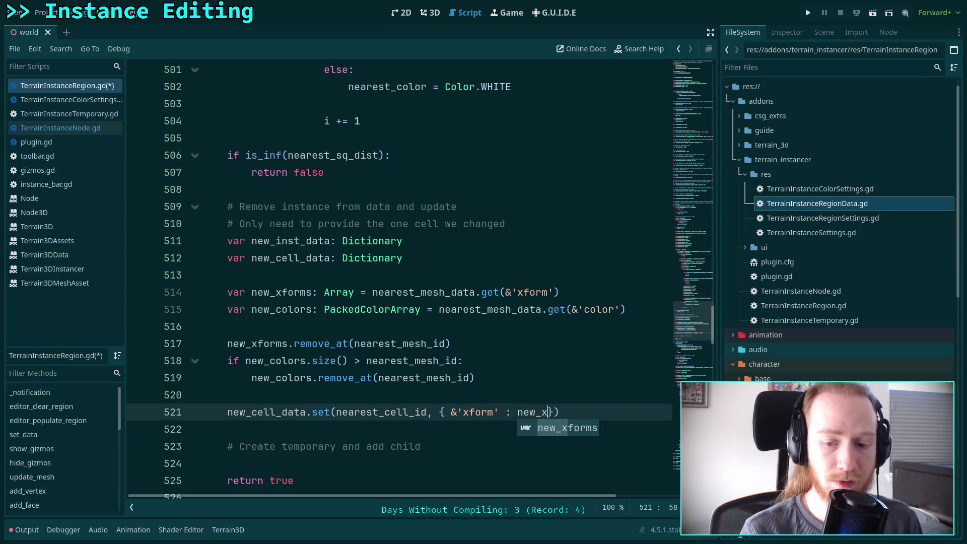
key("Return")
type(", ")
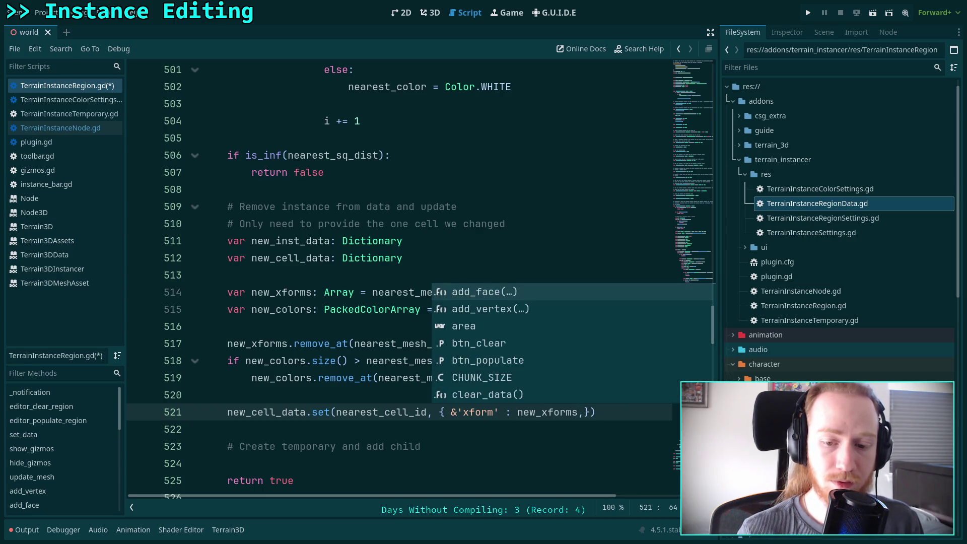
type("&'color'")
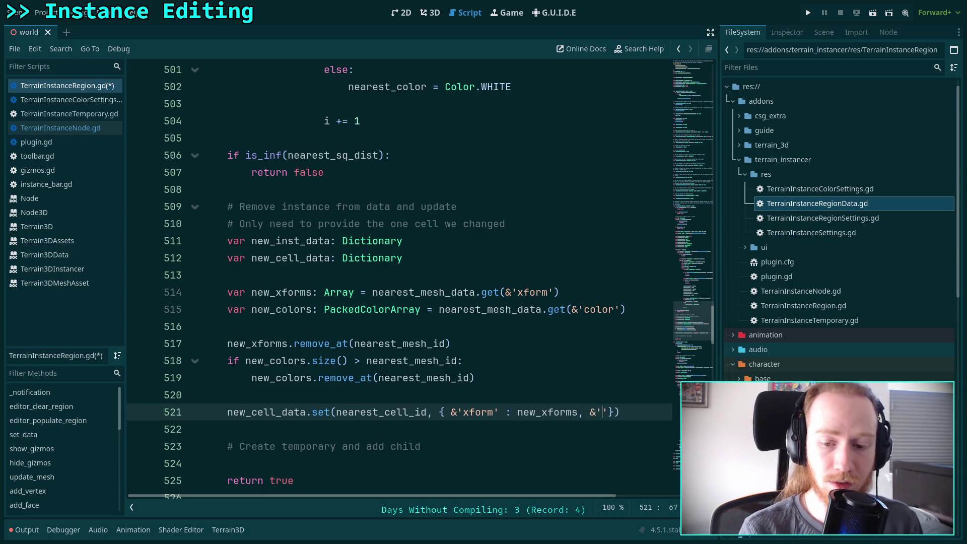
type(": new_color")
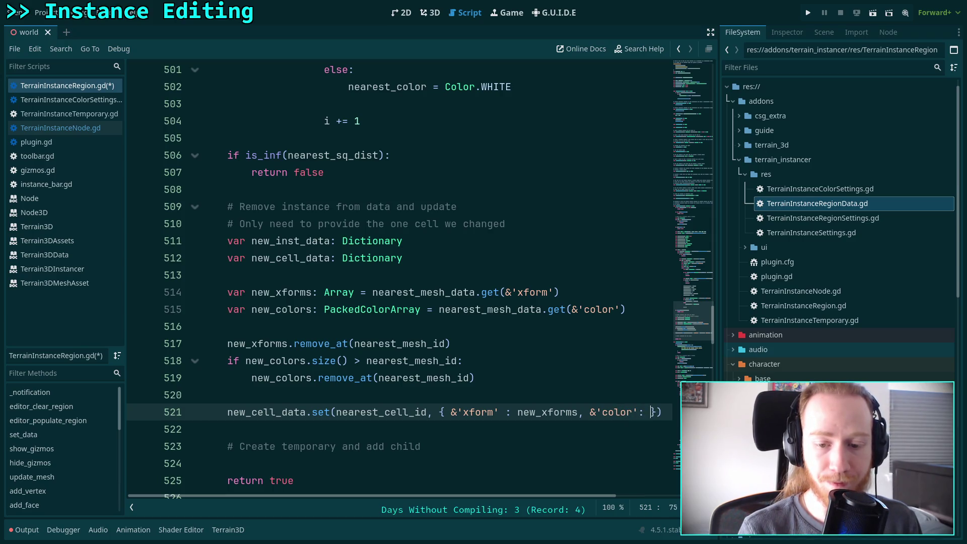
type("s")
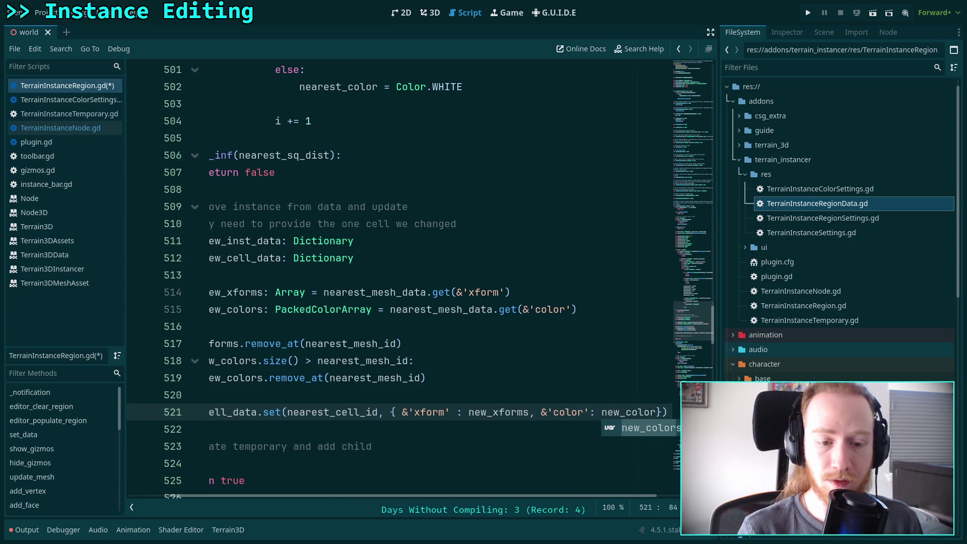
key("End")
key("Return")
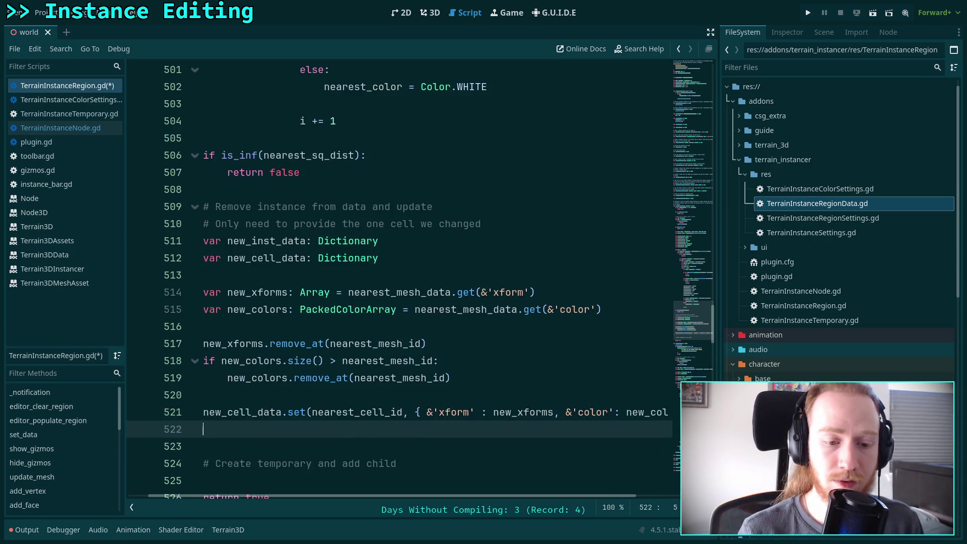
- Add new_inst_data.set(nearest_inst_id, new_cell_data) on the next line
scroll(419, 466, "left", 1)
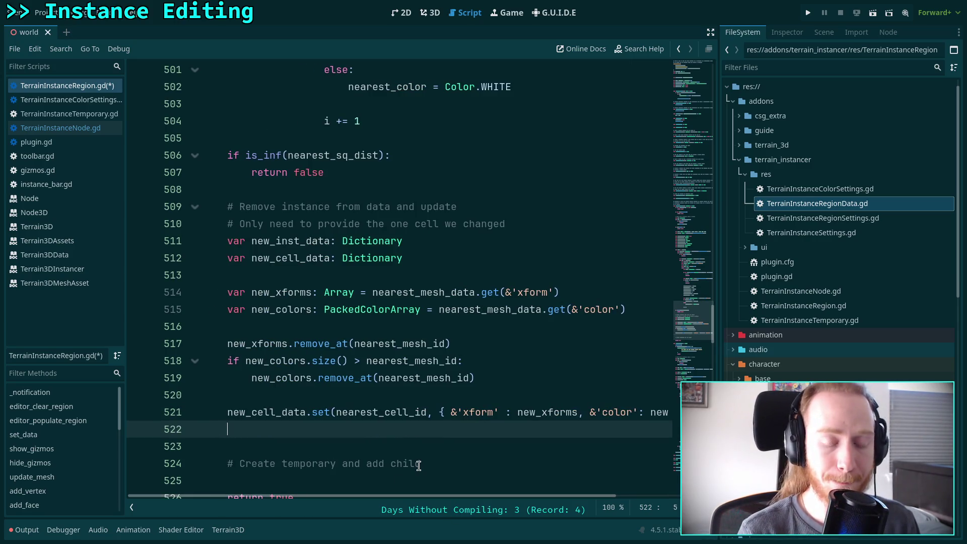
type("new_")
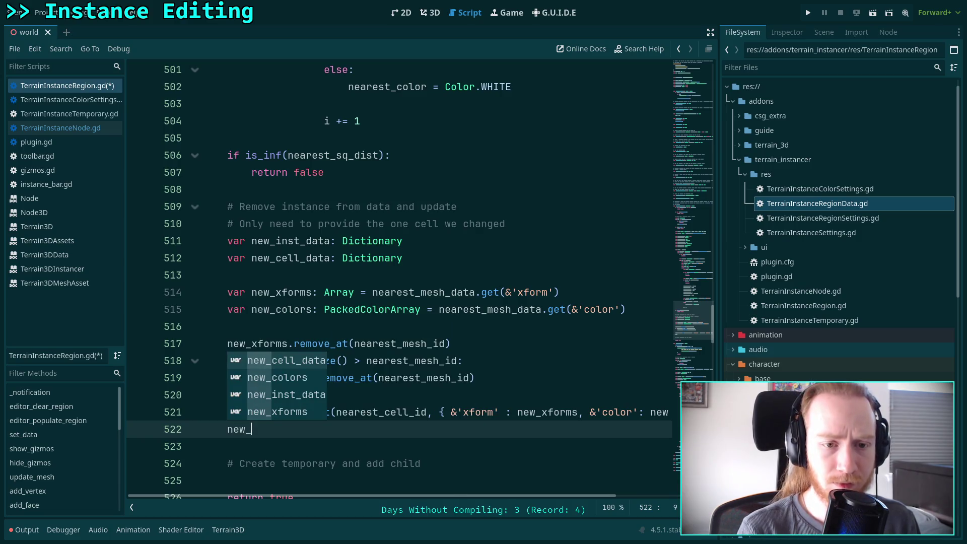
type("inst")
key("Return")
type("set(near")
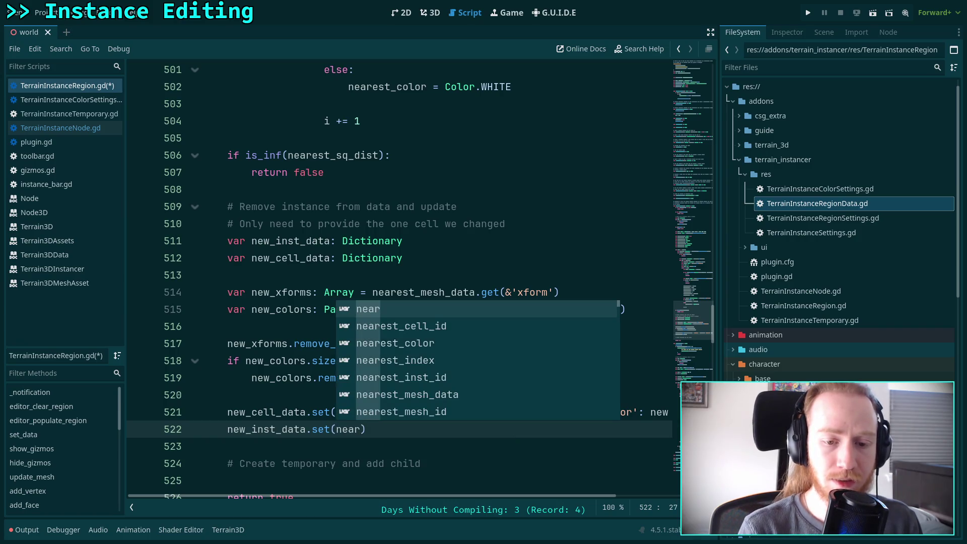
key("Down")
key("Down")
key("Down")
key("Return")
type(", ")
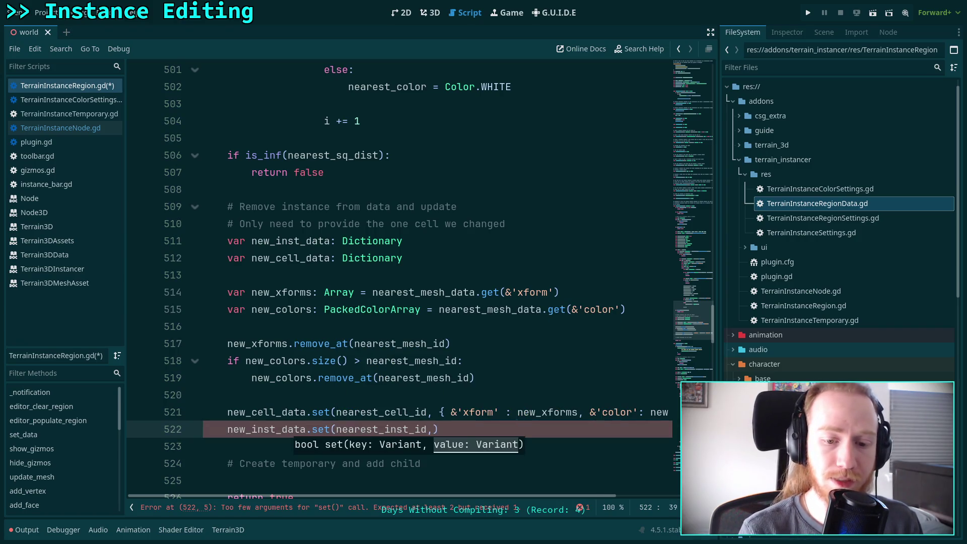
type("new_c")
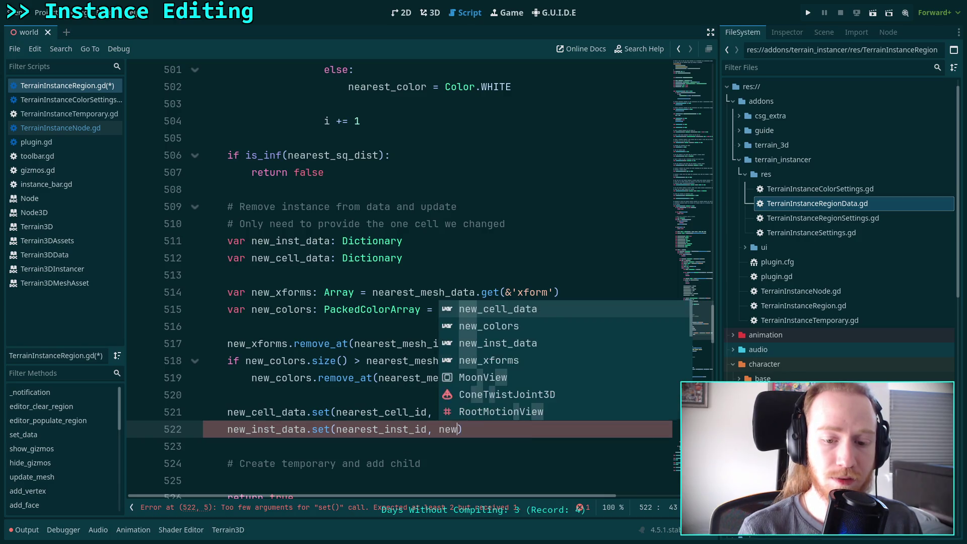
type("ell_")
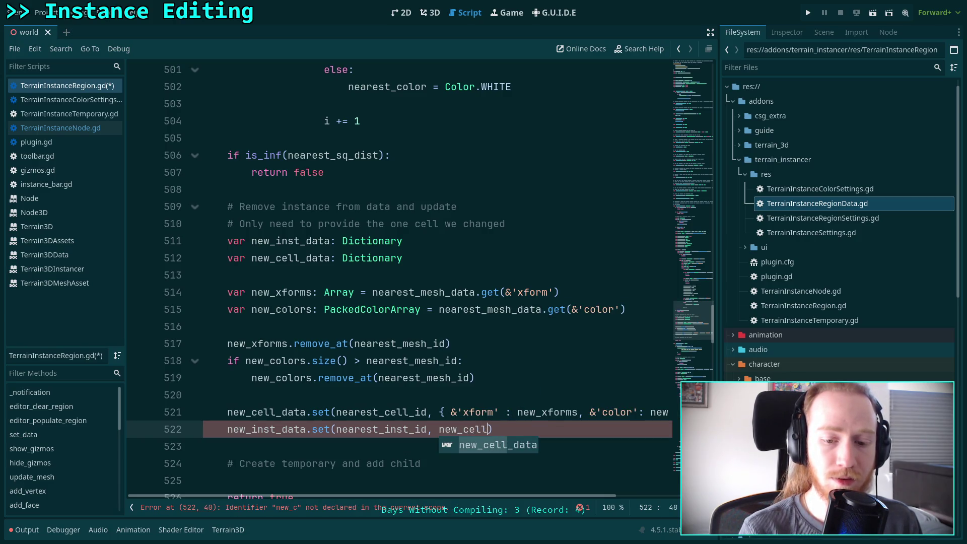
key("Return")
key("Return")
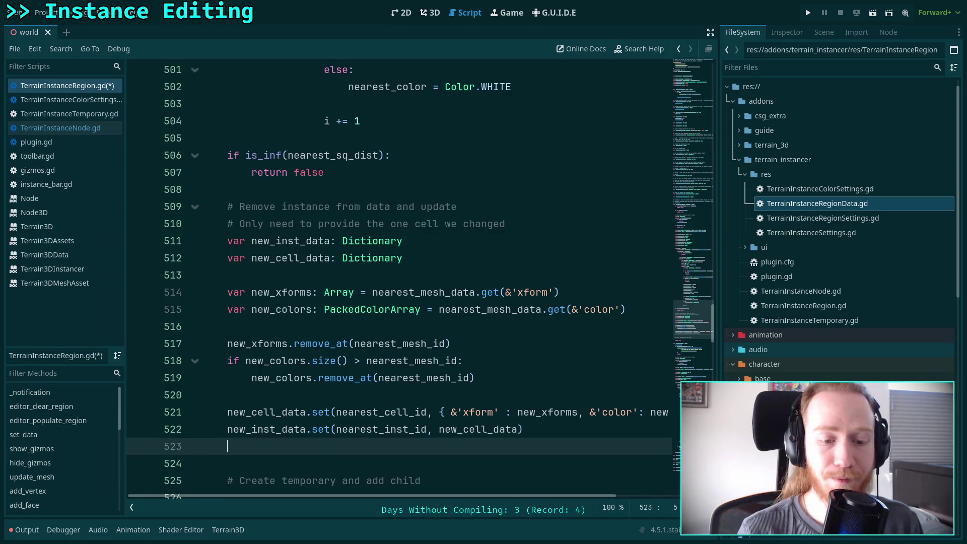
scroll(422, 437, "down", 1)
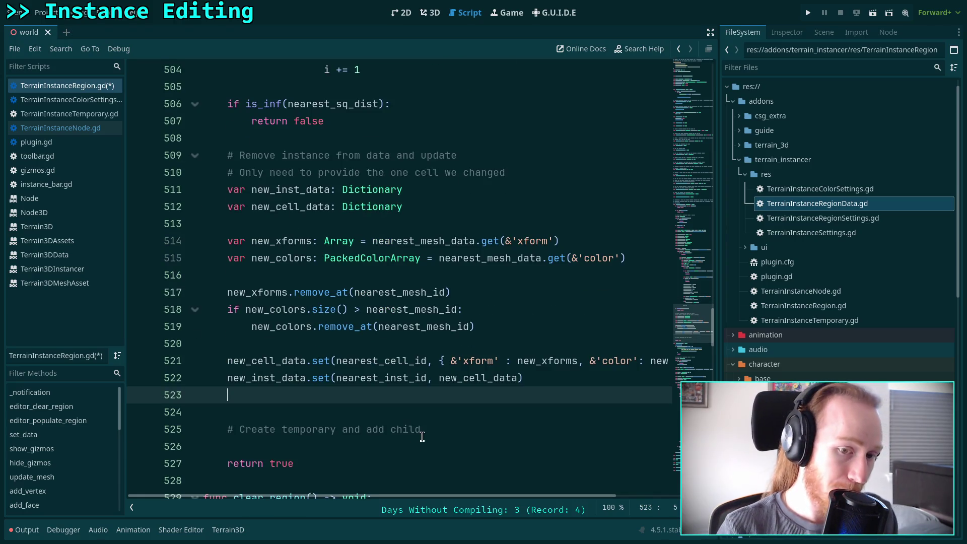
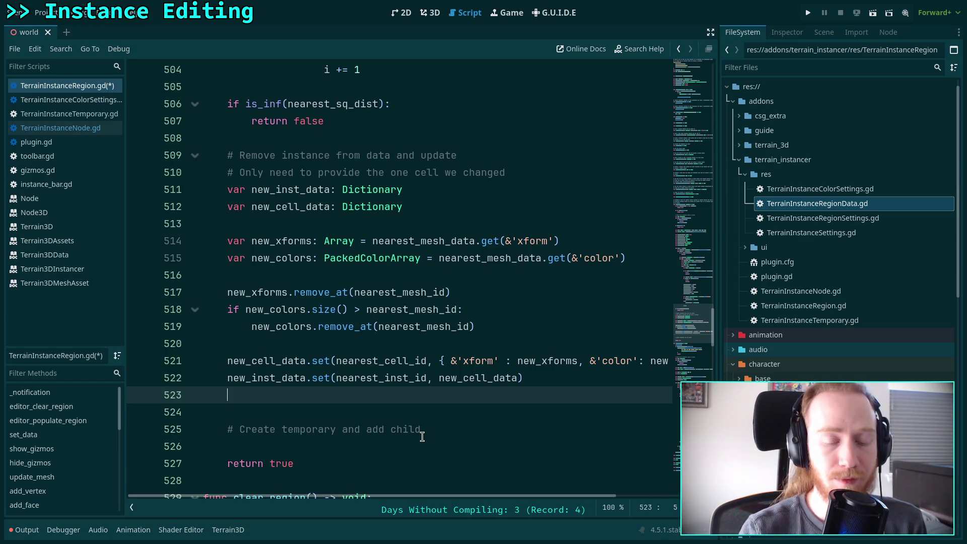
- On line 523, call instance_node.set_instance_data([nearest_index], [new_inst_data]) using autocomplete
type("instance_node.")
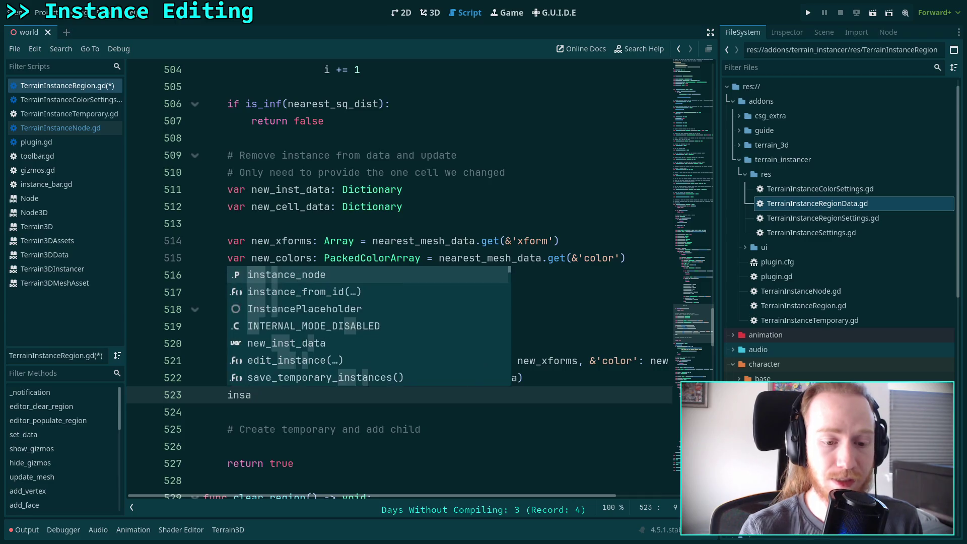
type("set_")
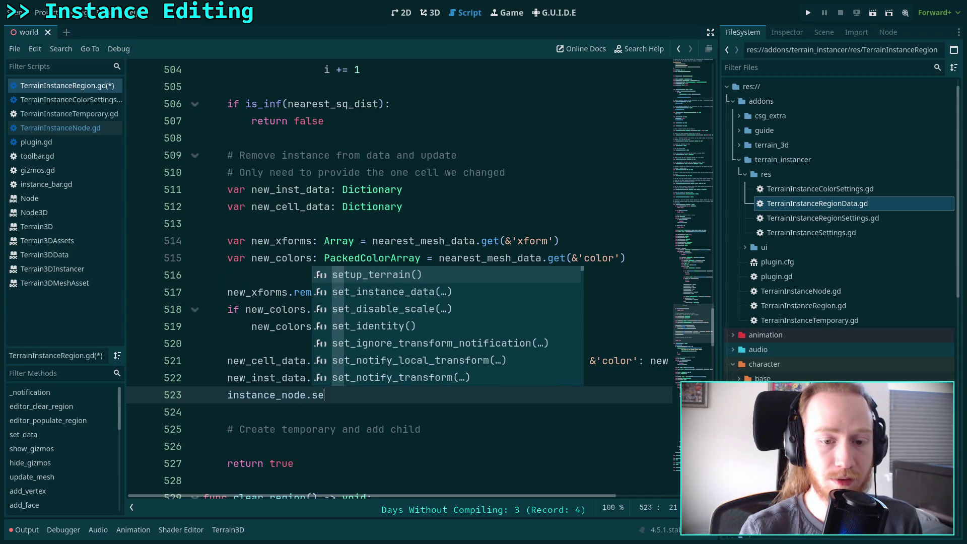
key("Return")
type("[")
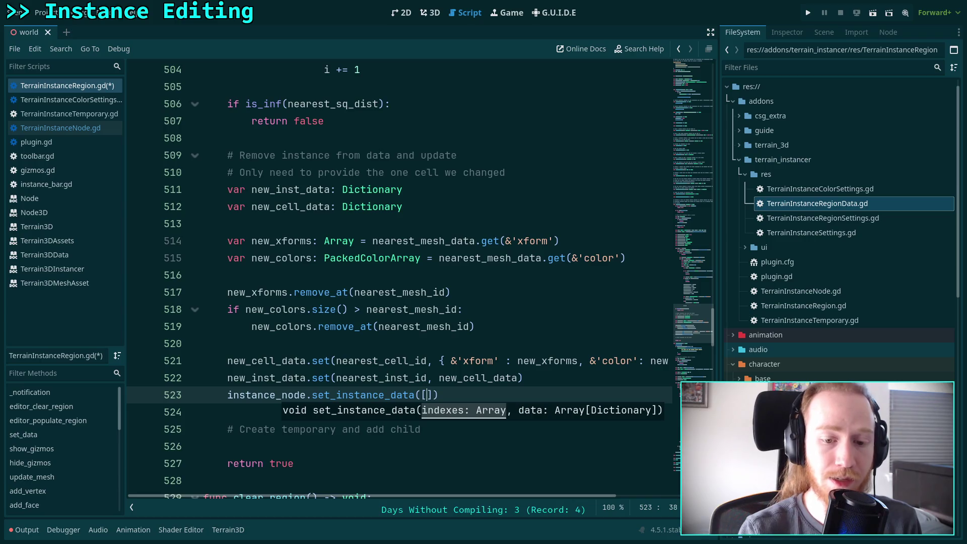
type("near")
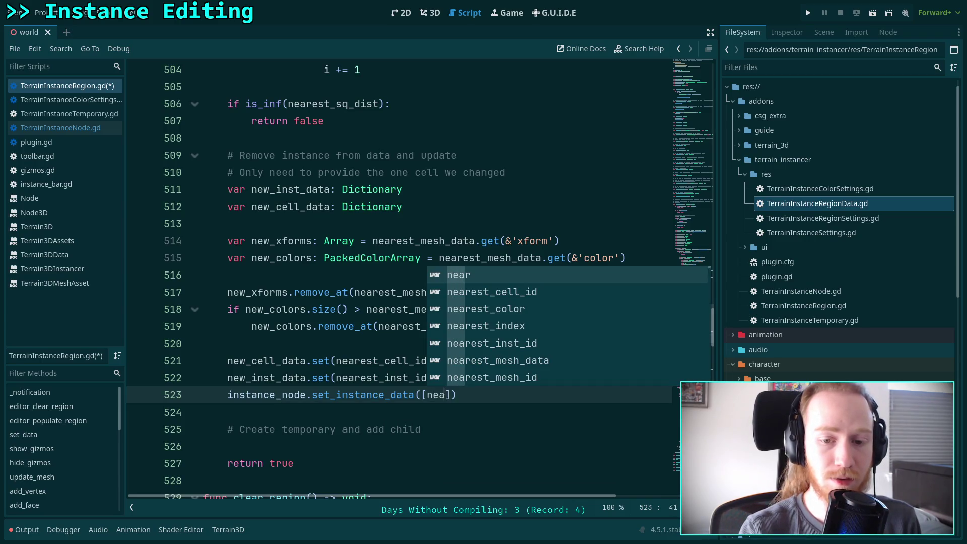
key("Down")
key("Down")
key("Down")
key("Return")
type(",")
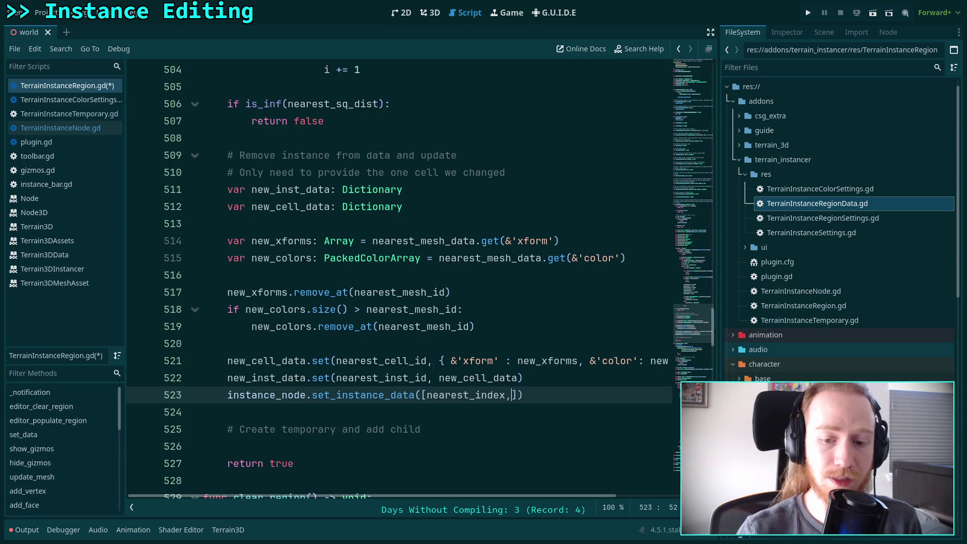
type(", new_")
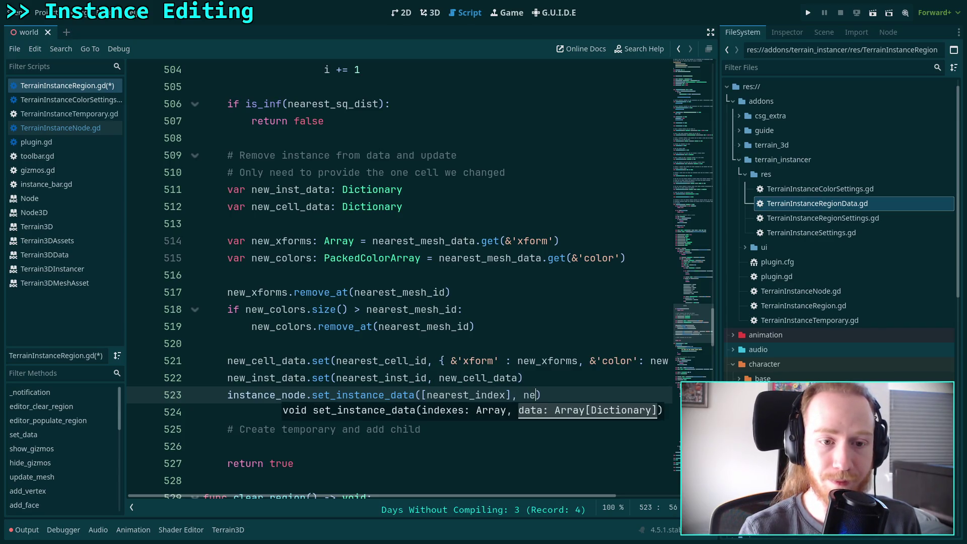
type("i")
key("Return")
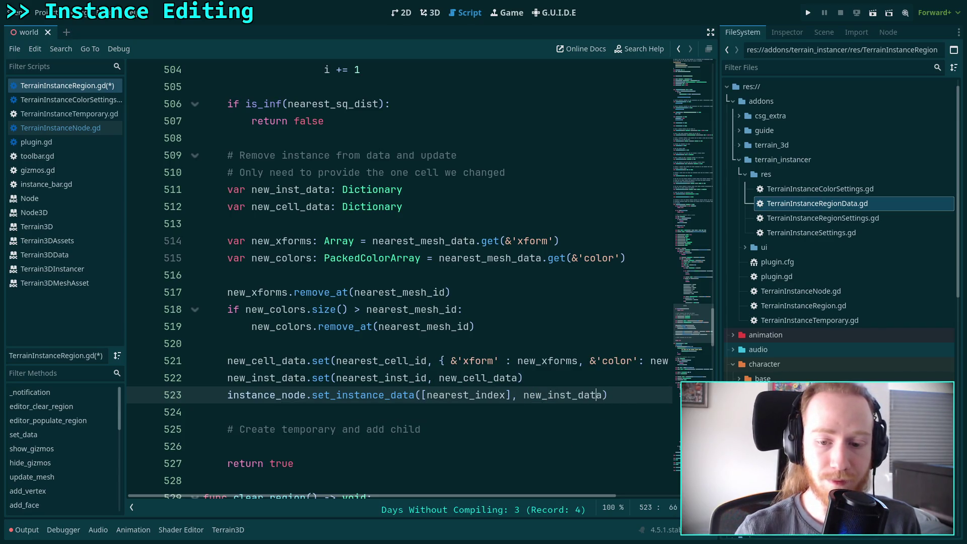
key("Right")
type("[")
key("Right")
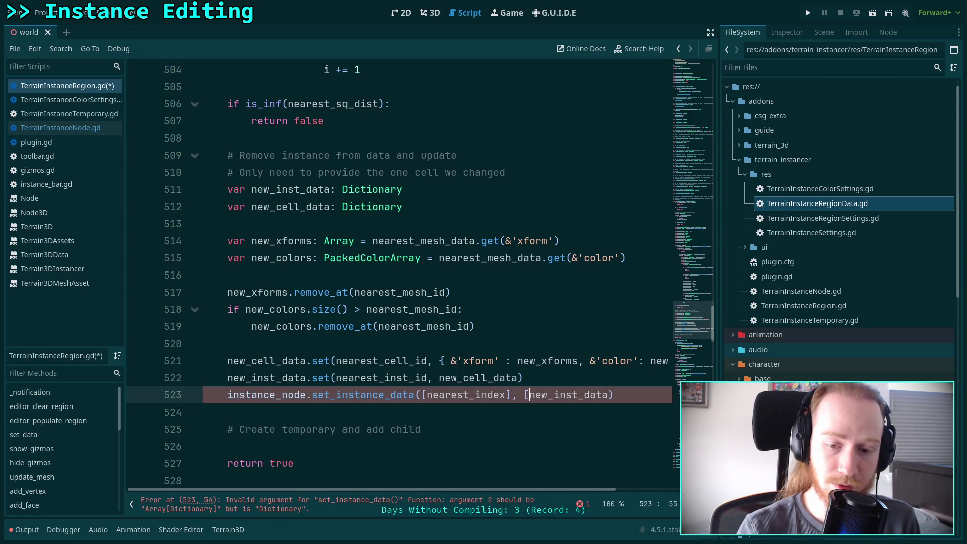
key("Right")
type("]")
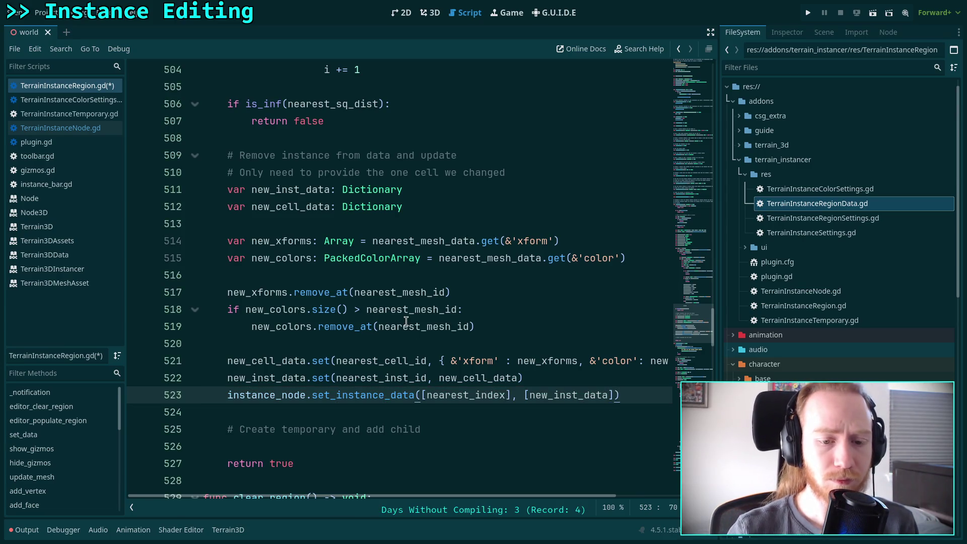
- Prefix the line 525 create-temporary comment with 'TODO:' and save TerrainInstanceRegion.gd
scroll(406, 322, "down", 6)
scroll(396, 332, "up", 5)
scroll(376, 317, "down", 20)
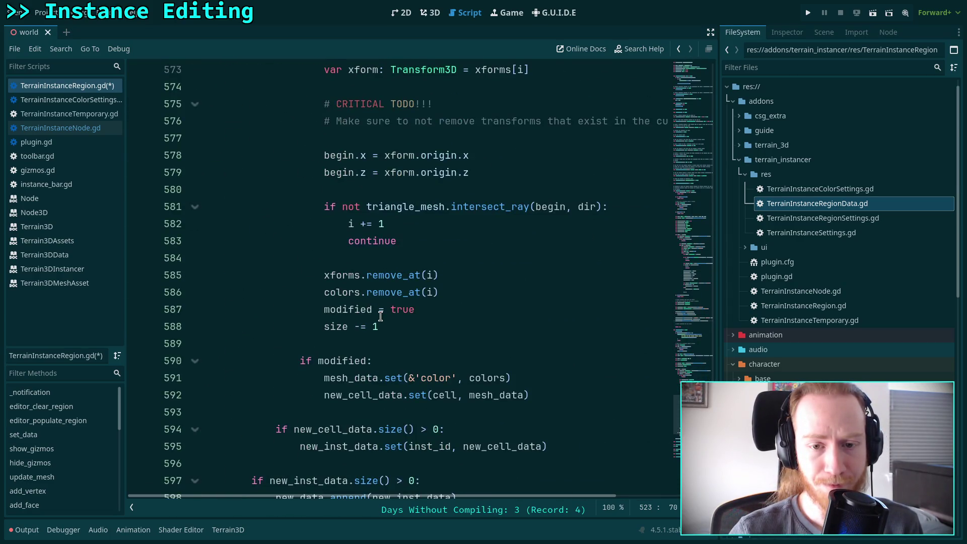
scroll(380, 316, "down", 2)
scroll(380, 317, "down", 2)
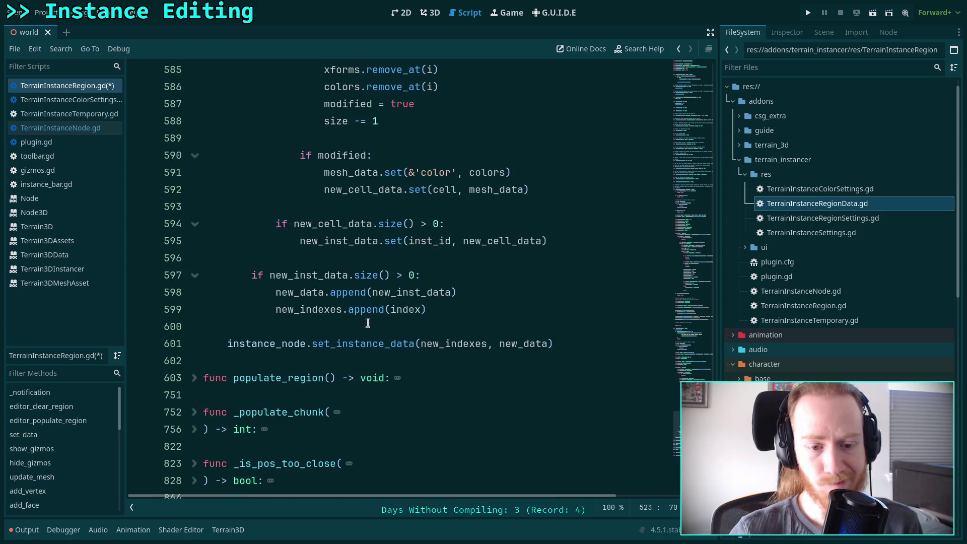
scroll(429, 340, "up", 13)
scroll(429, 340, "up", 13)
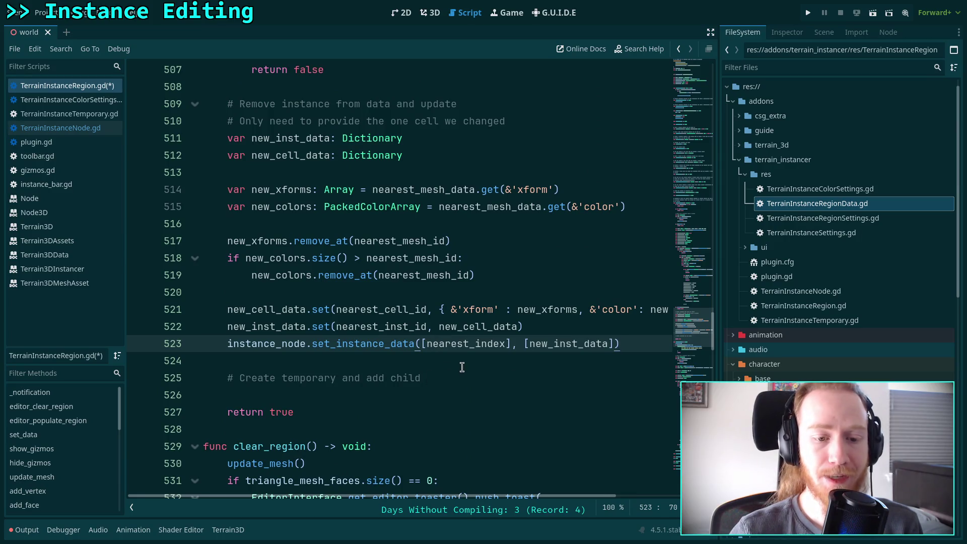
left_click(481, 378)
type("TODO:")
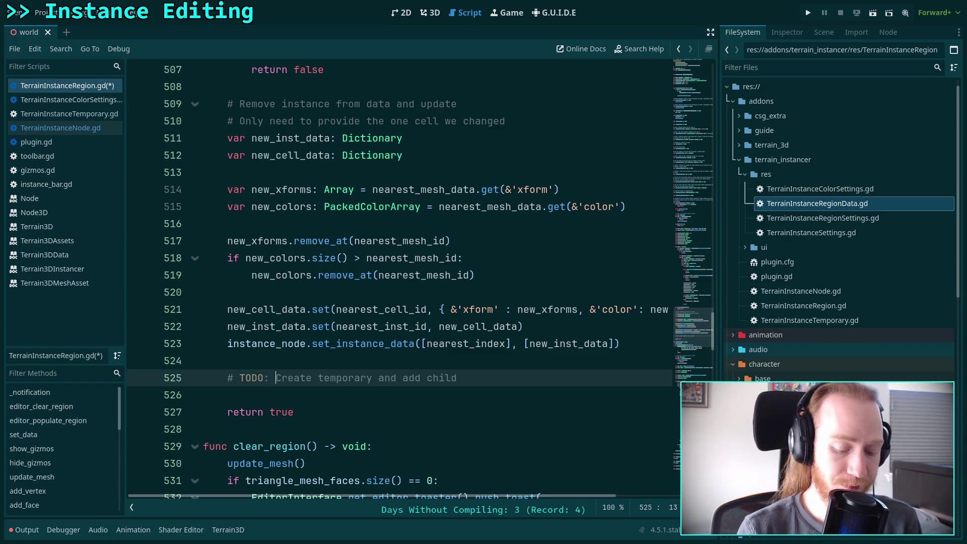
key("ctrl+s")
scroll(343, 361, "up", 15)
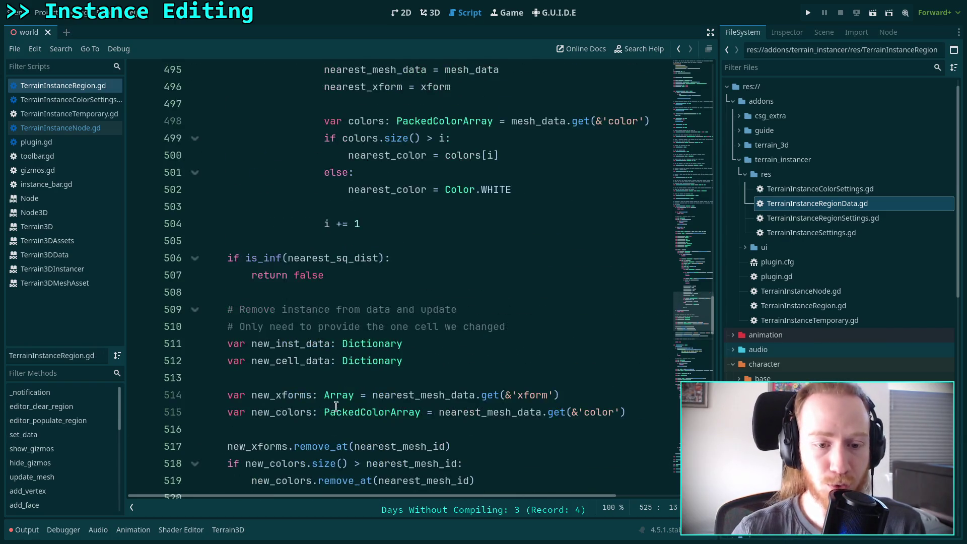
- Switch to the 3D view and clear the Output log
left_click(422, 13)
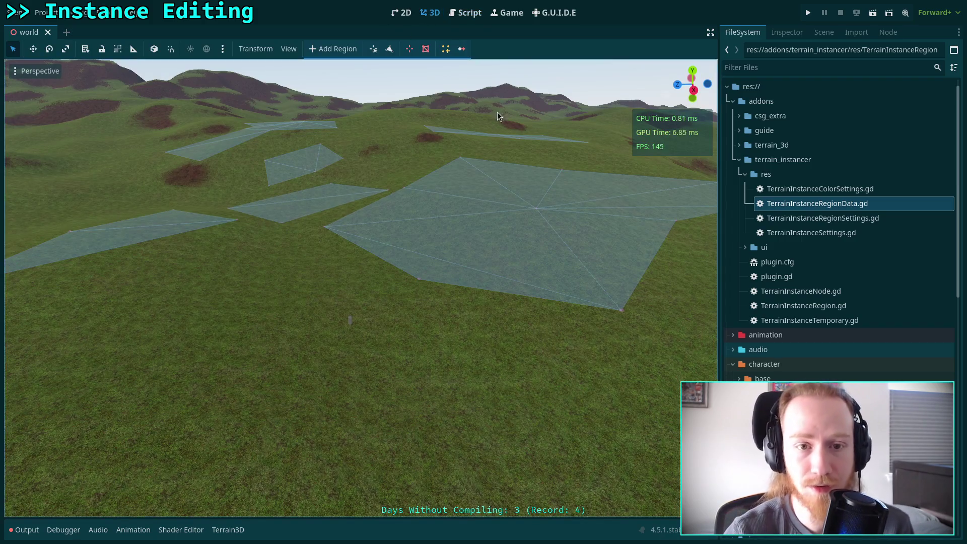
left_click(789, 33)
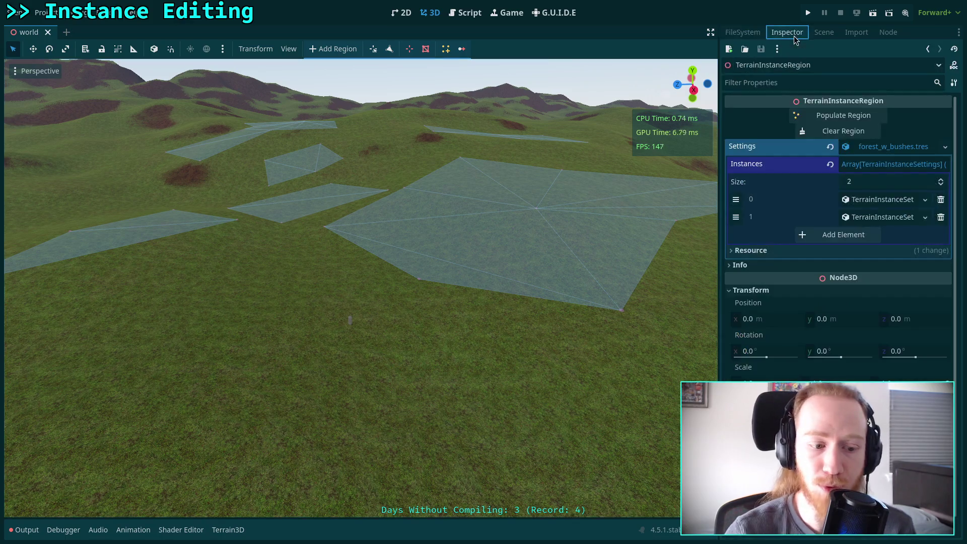
left_click(24, 530)
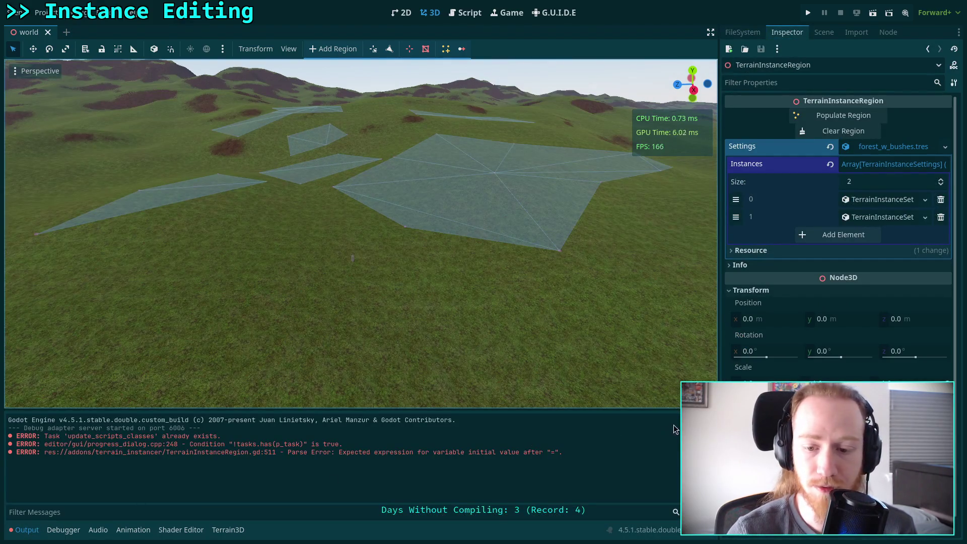
left_click(710, 421)
- Toggle the Terrain Instancer plugin in Project Settings, then reload the saved scene
left_click(42, 12)
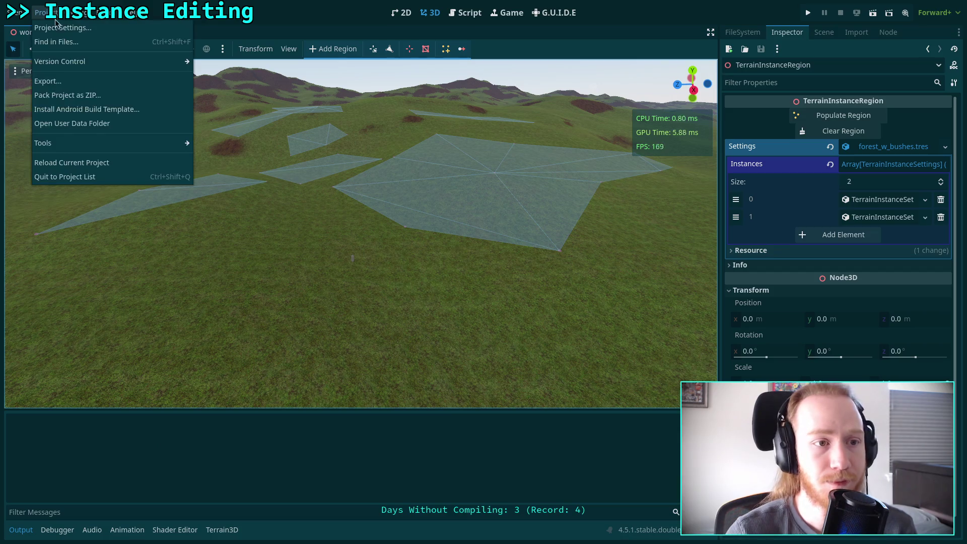
left_click(72, 28)
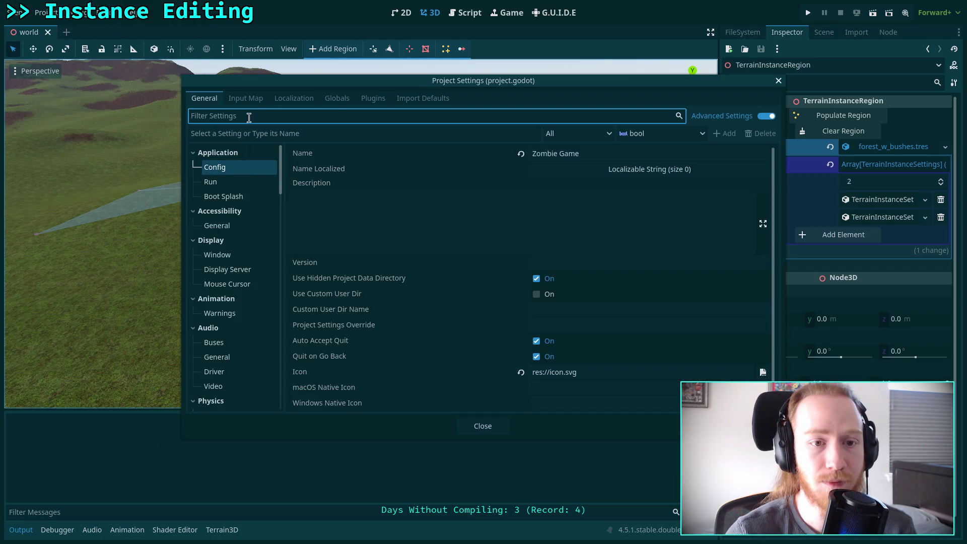
left_click(378, 98)
left_click(210, 192)
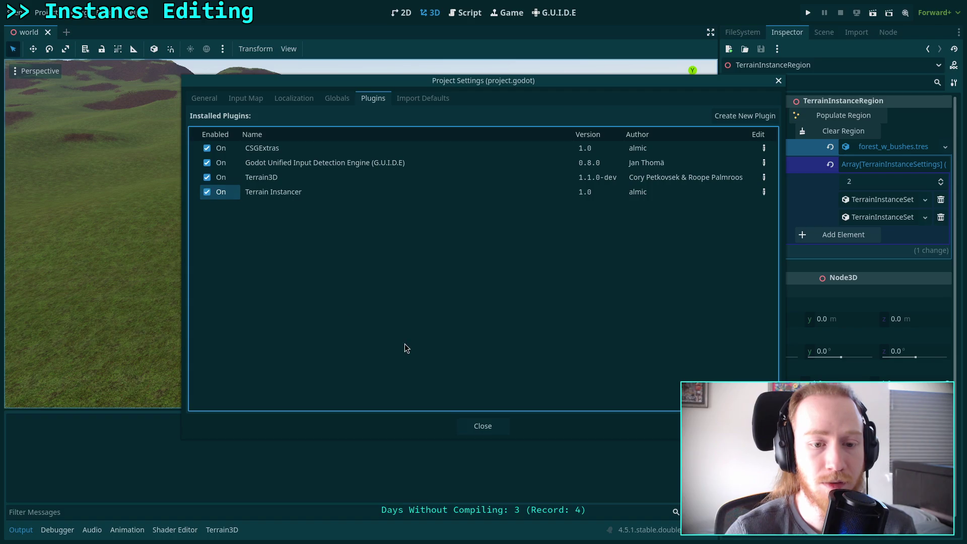
left_click(483, 428)
left_click(14, 13)
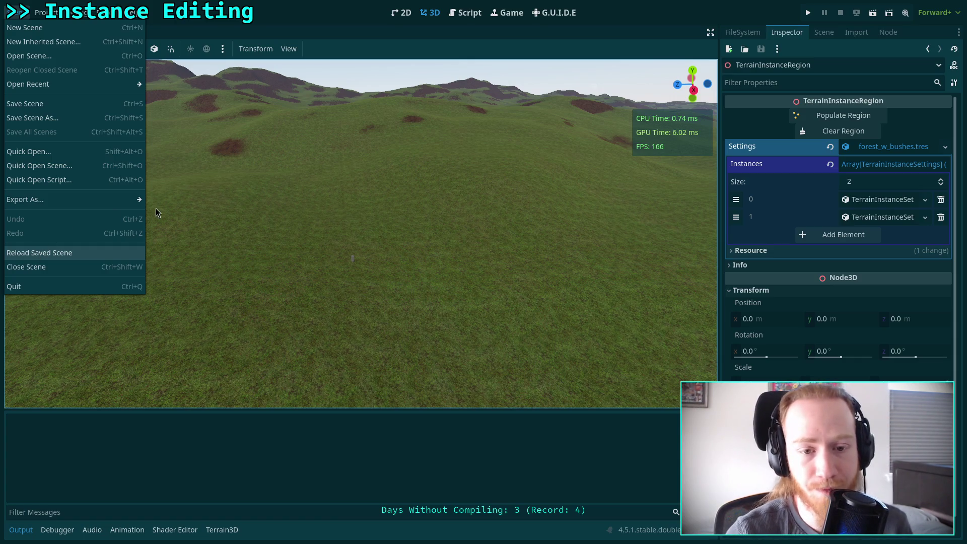
key("Return")
- Select TerrainInstanceRegion and run Populate Region from the Inspector
left_click(825, 32)
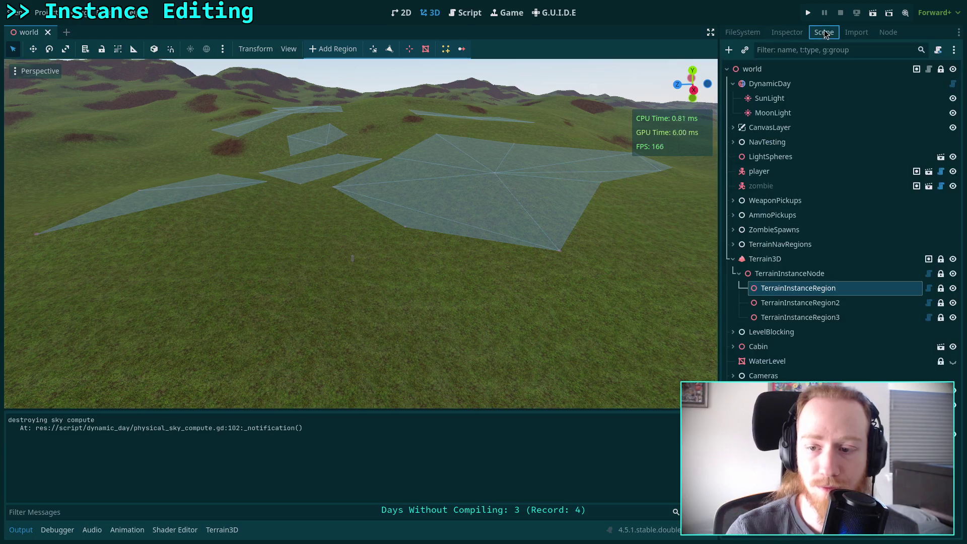
left_click(788, 276)
left_click(787, 289)
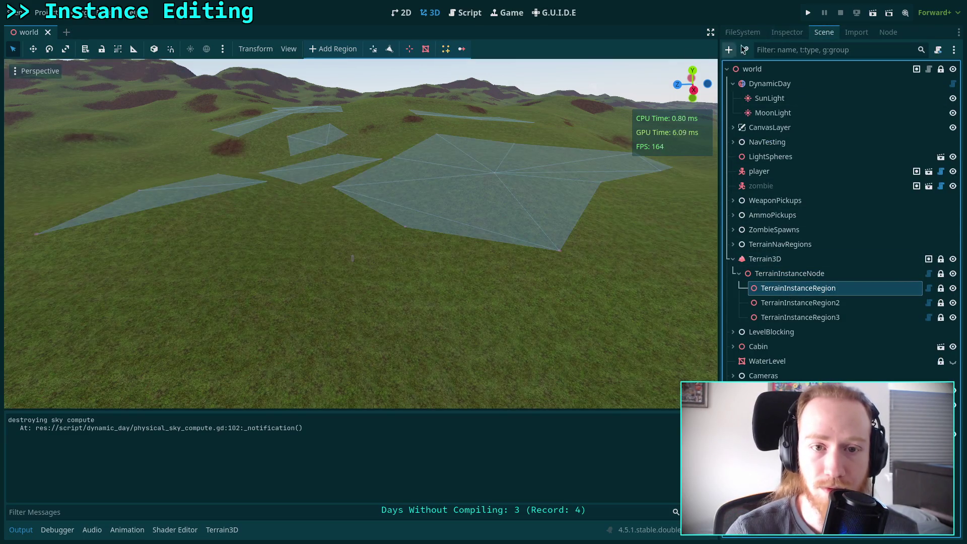
left_click(787, 32)
left_click(886, 217)
left_click(887, 217)
left_click(844, 115)
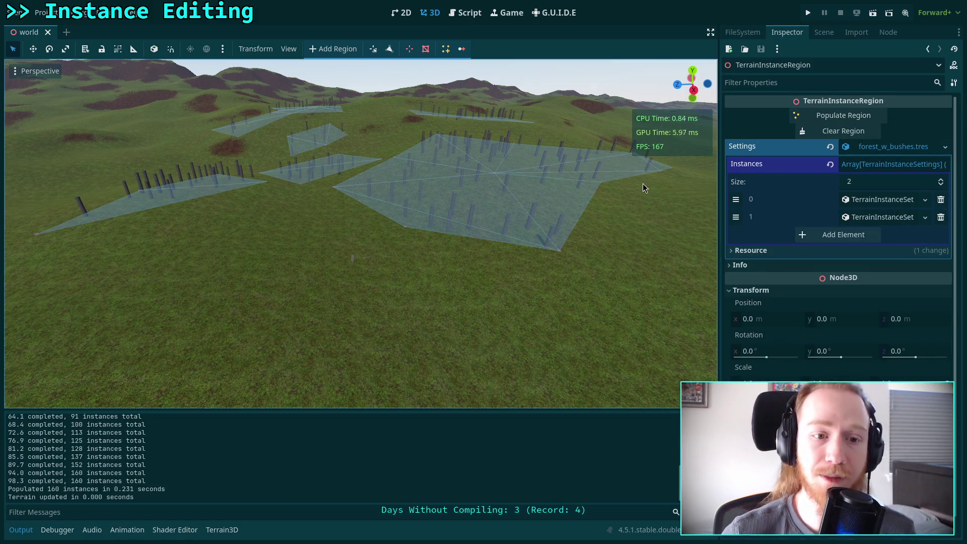
- Move the camera closer to the 160 posts and deselect the region to view them
left_click_drag(643, 183, 554, 182)
left_click_drag(458, 99, 459, 108)
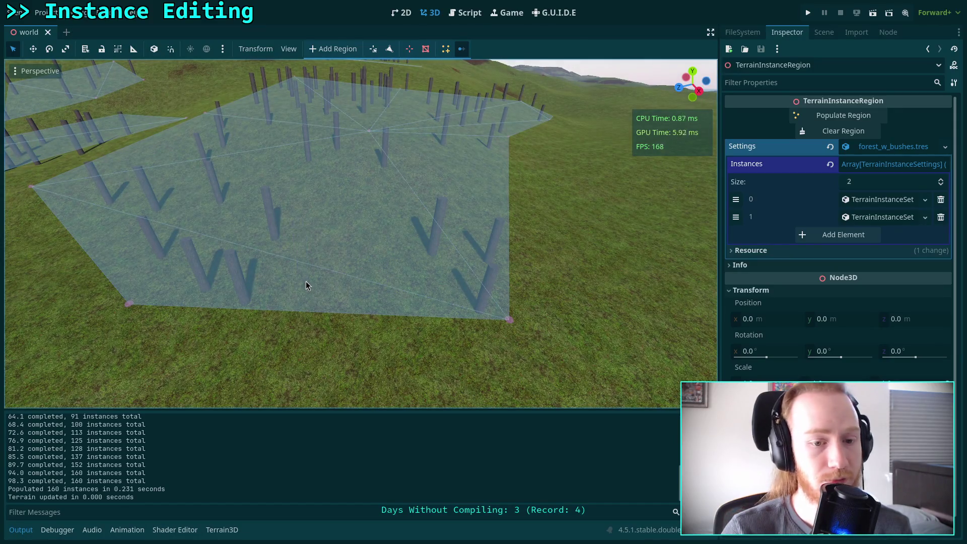
left_click(258, 304)
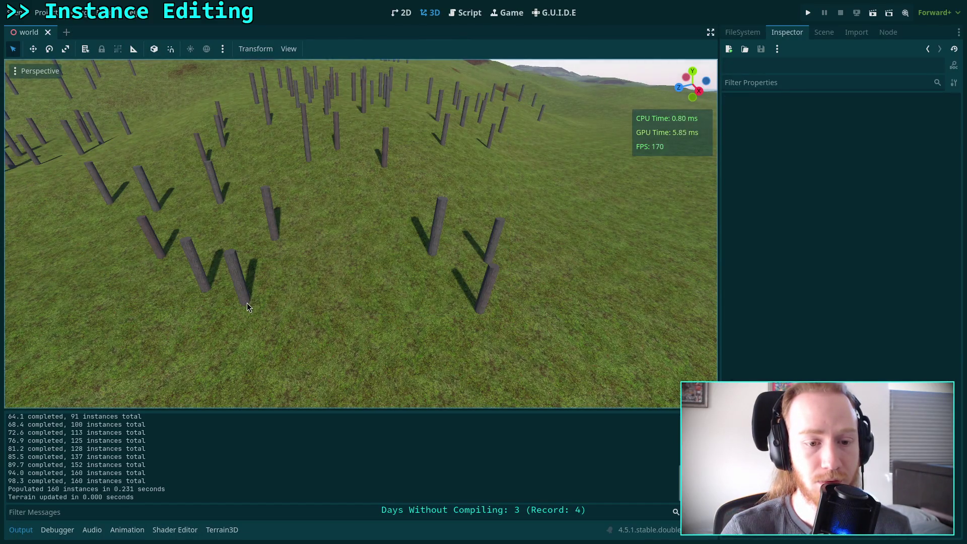
left_click(831, 38)
- With TerrainInstanceRegion selected, click several posts on the terrain to test removing instances
left_click(798, 288)
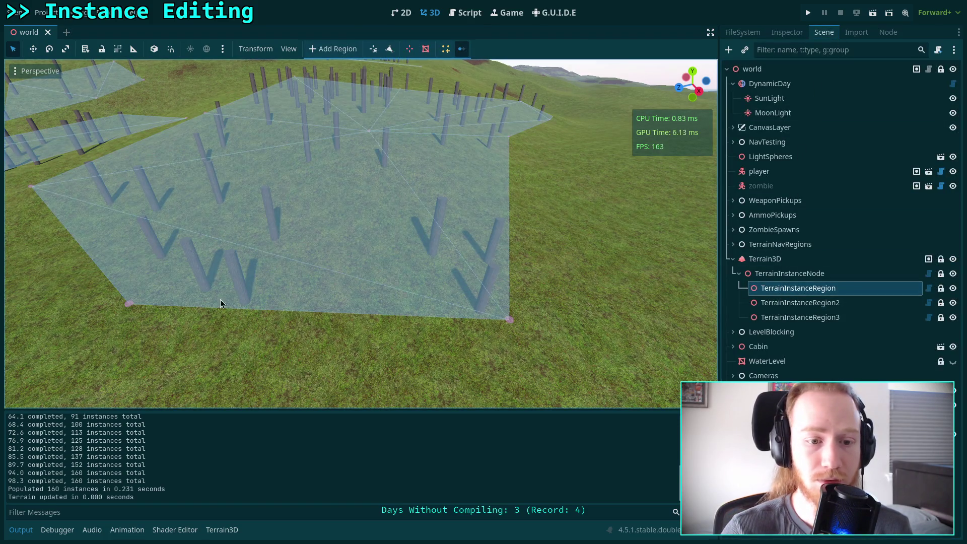
left_click(252, 304)
left_click(206, 295)
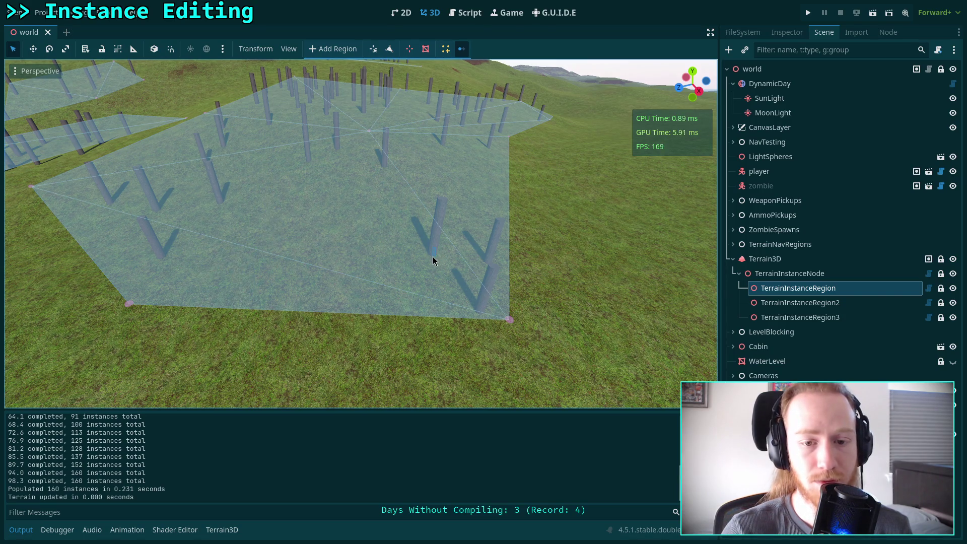
left_click(432, 257)
left_click(798, 288)
left_click(415, 246)
left_click(485, 317)
left_click(486, 263)
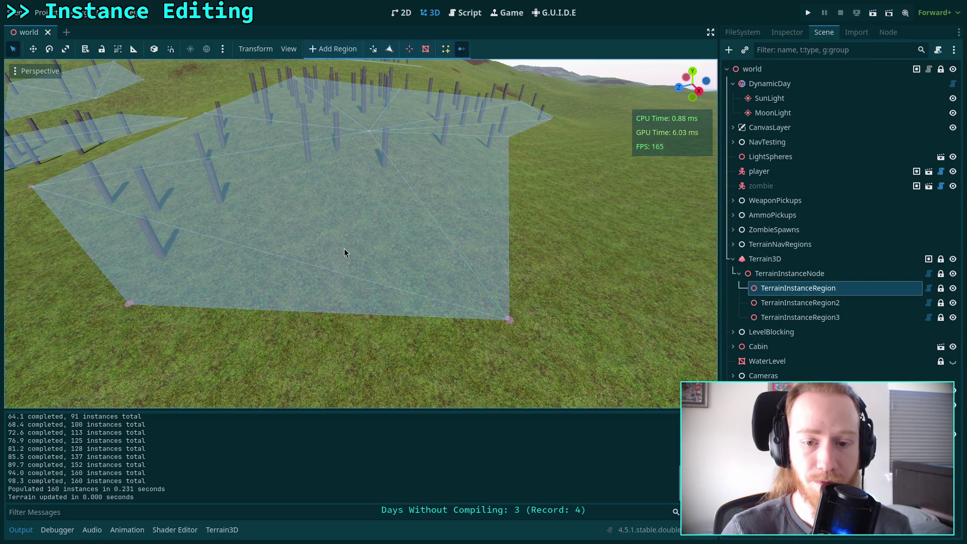
left_click_drag(486, 276, 472, 274)
left_click_drag(410, 298, 409, 299)
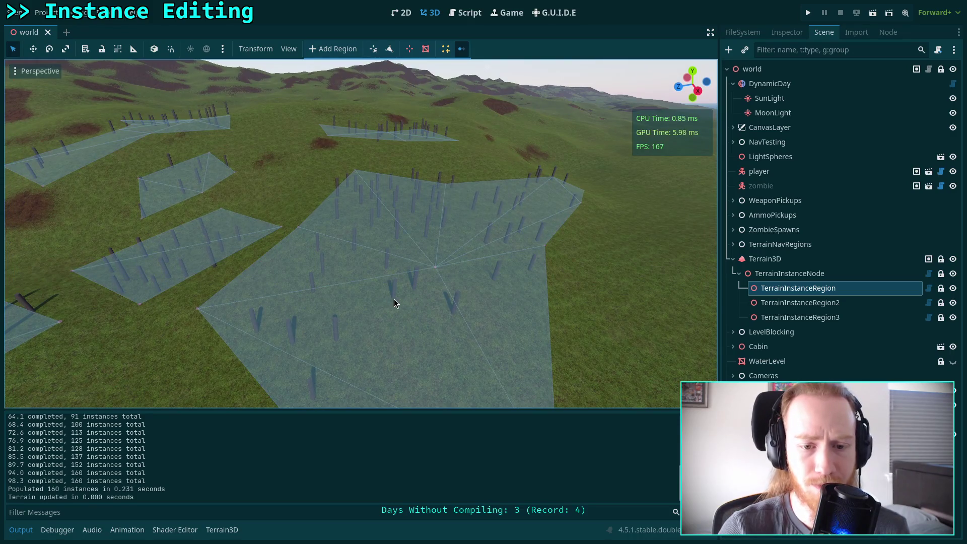
- Reselect TerrainInstanceRegion, turn on Edit instances mode, and return to the Script workspace
left_click(319, 247)
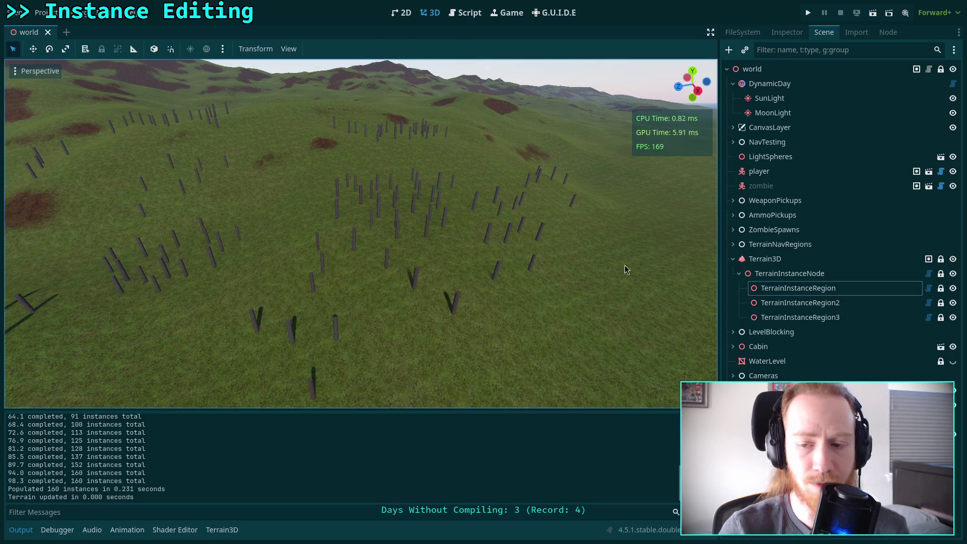
left_click(799, 288)
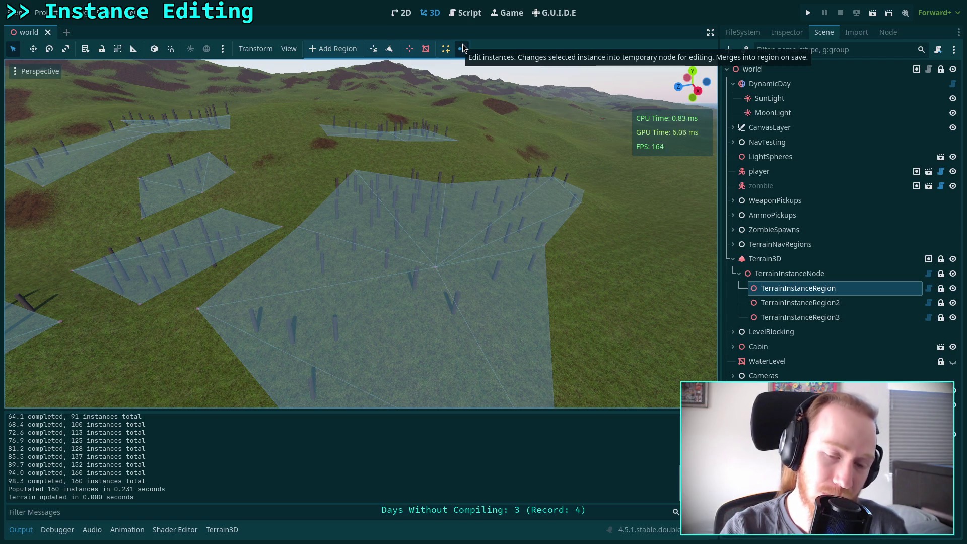
left_click(462, 48)
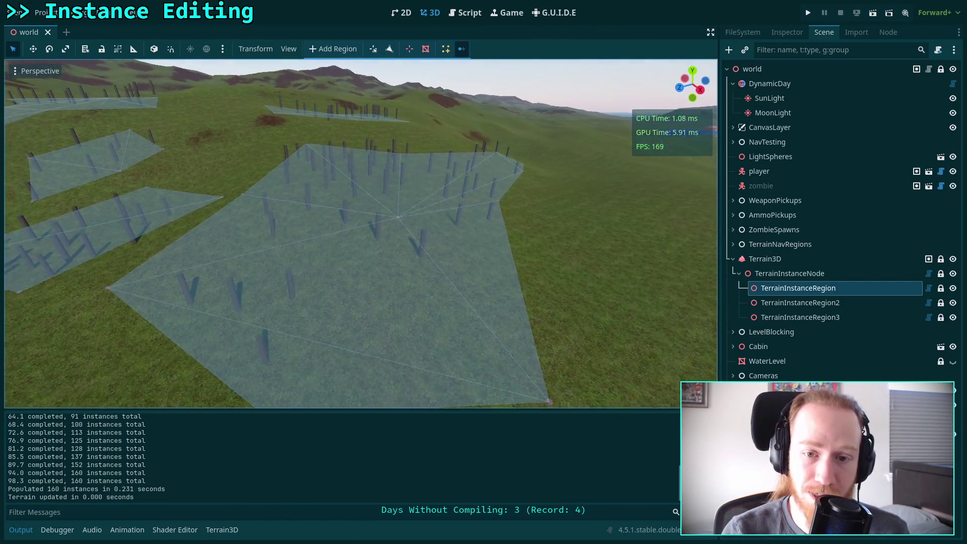
left_click(467, 14)
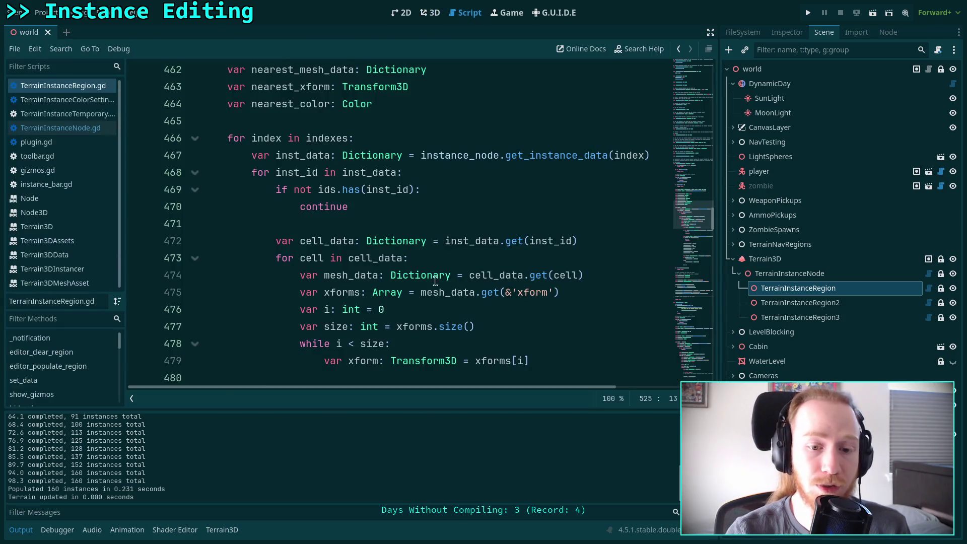
- Below the TODO, add var t_instance := TerrainInstanceTemporary.new()
left_click(29, 539)
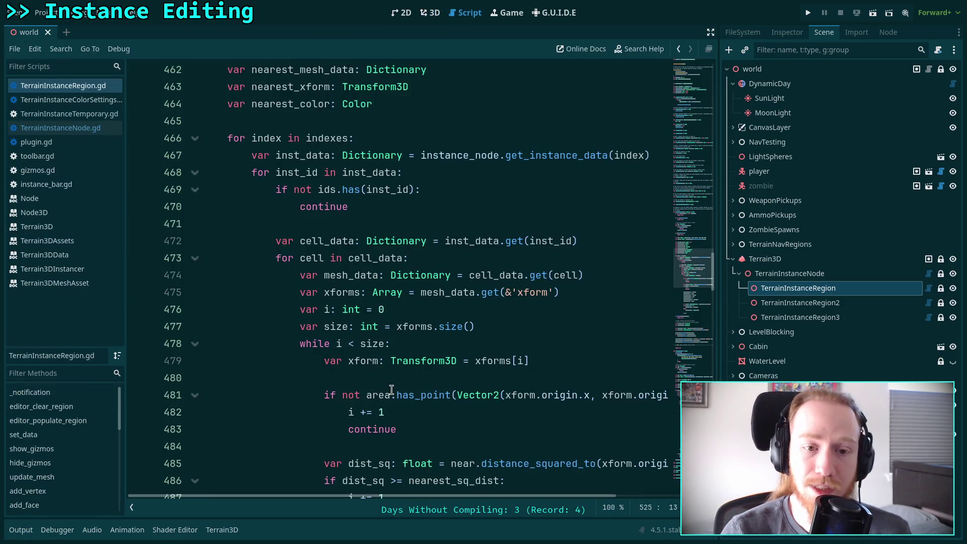
scroll(368, 363, "down", 6)
scroll(223, 247, "up", 8)
scroll(223, 247, "down", 10)
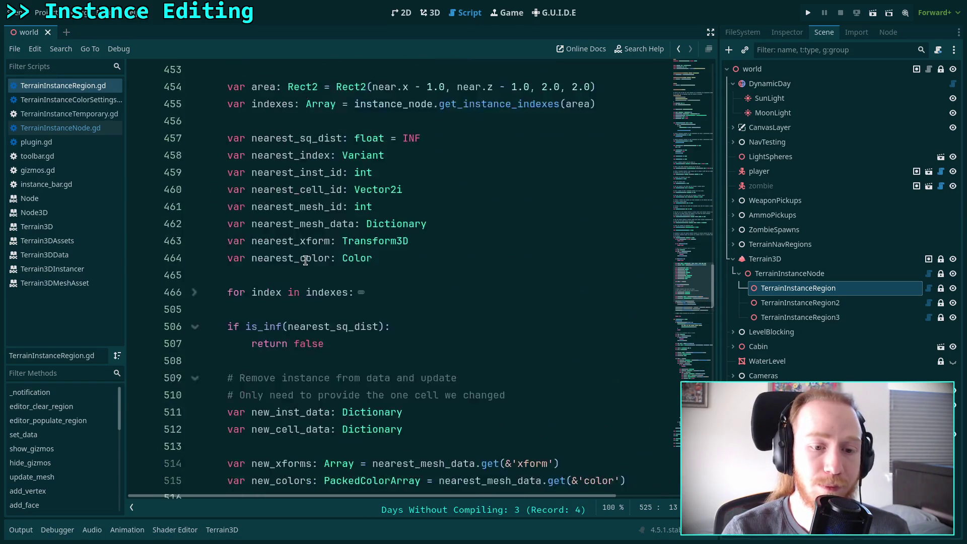
left_click(478, 300)
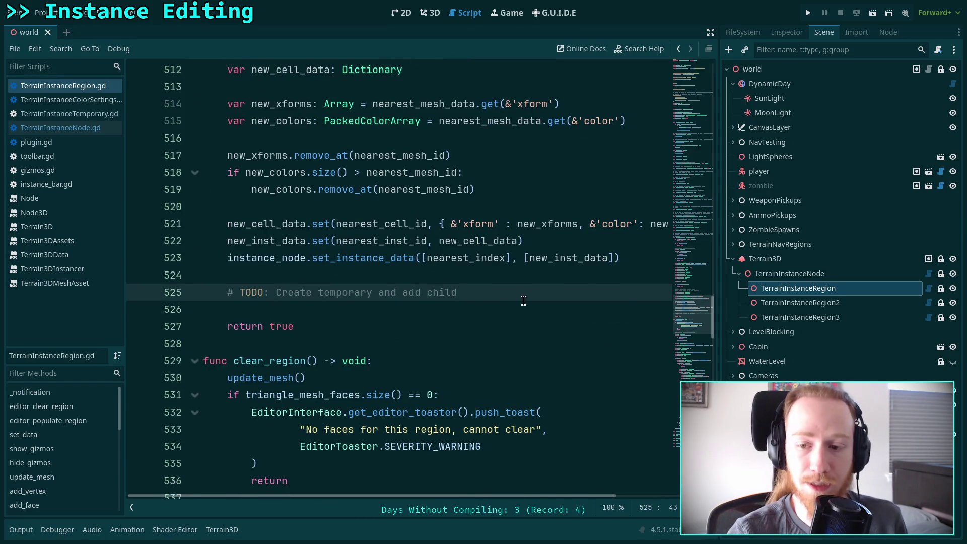
key("Return")
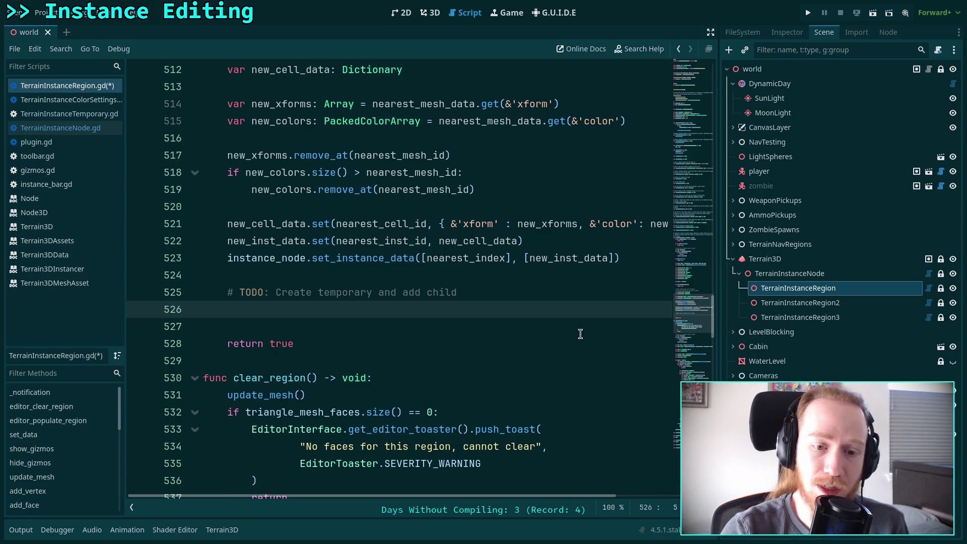
scroll(583, 323, "up", 3)
scroll(599, 338, "down", 2)
type("var t_instance := Tem")
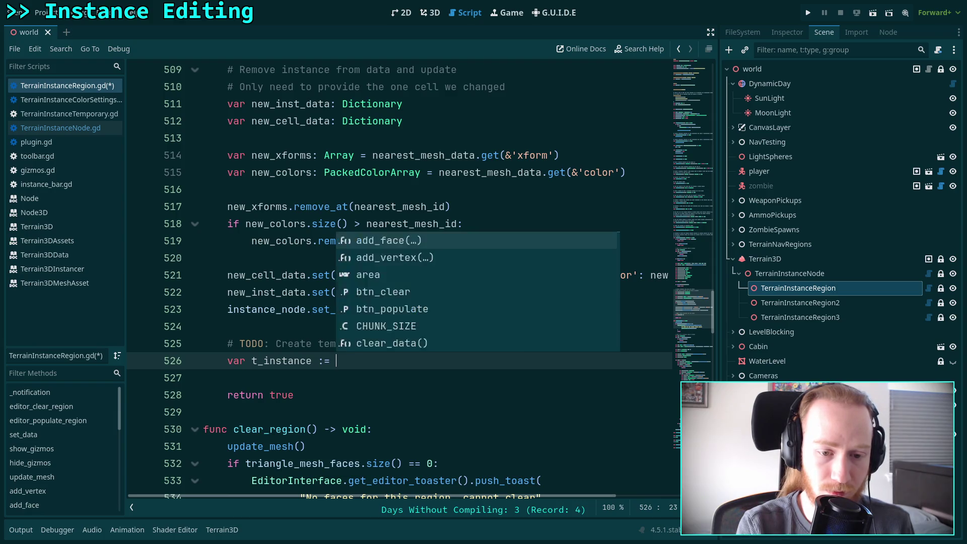
key("Return")
type(".new")
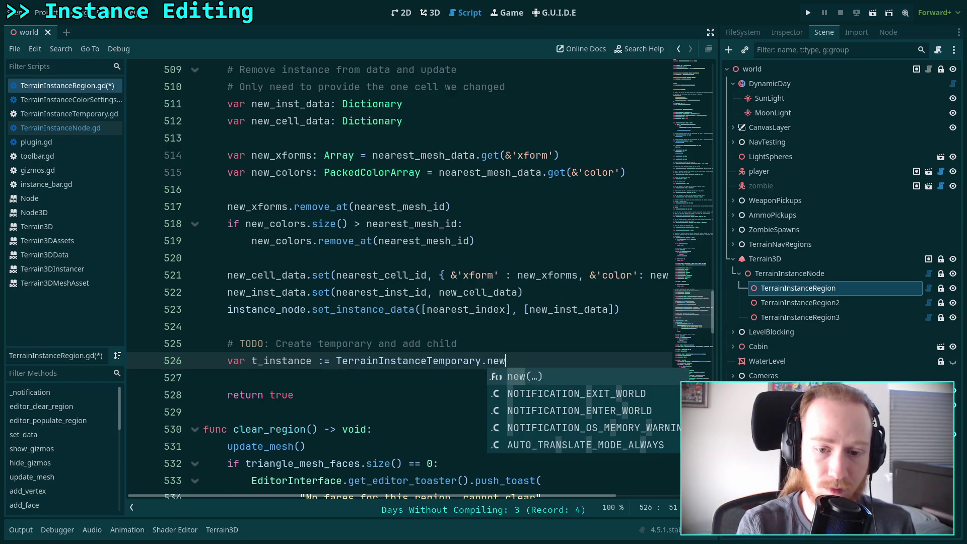
key("Return")
key("Return")
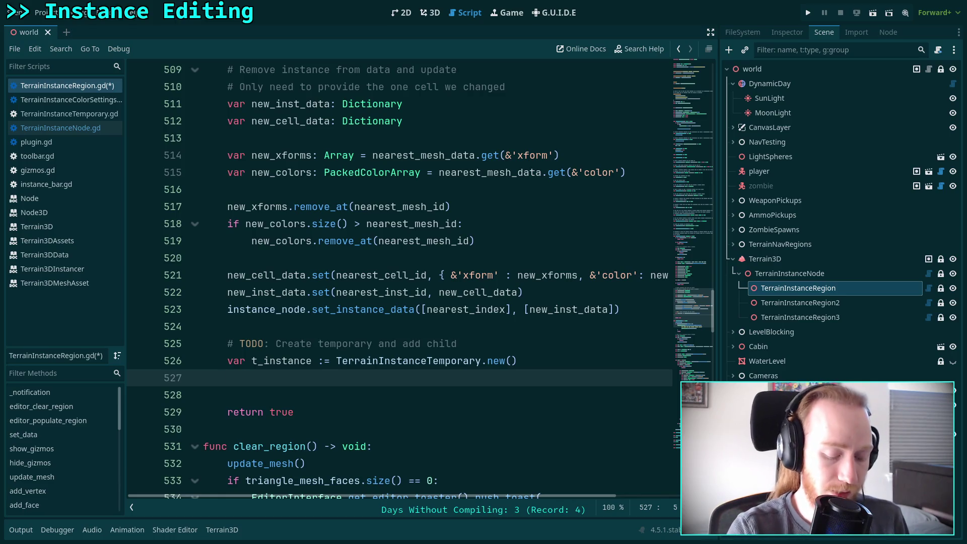
- Start the next line with t_instance, then view get_instance_data in TerrainInstanceNode.gd
type("t_")
key("Return")
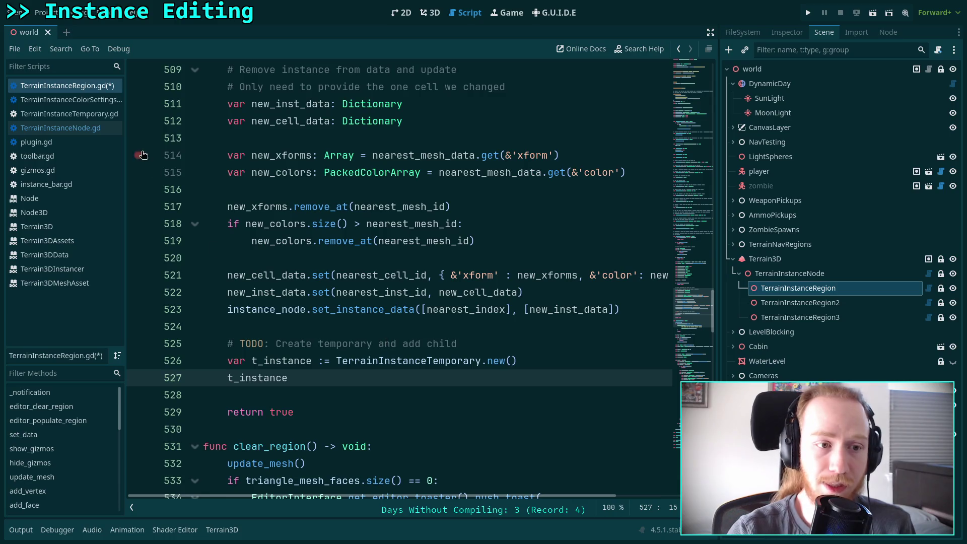
left_click(61, 128)
scroll(231, 299, "up", 7)
left_click(176, 344)
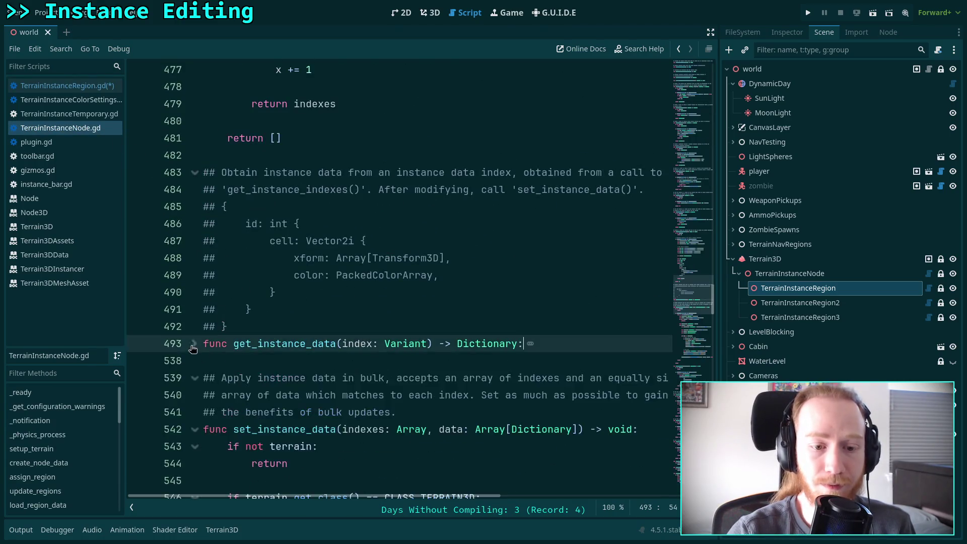
- Fold get_instance_indexes, set_instance_data, add_instances and get_instance_name, then switch back to TerrainInstanceRegion.gd
scroll(210, 311, "up", 13)
scroll(210, 310, "down", 1)
left_click(195, 190)
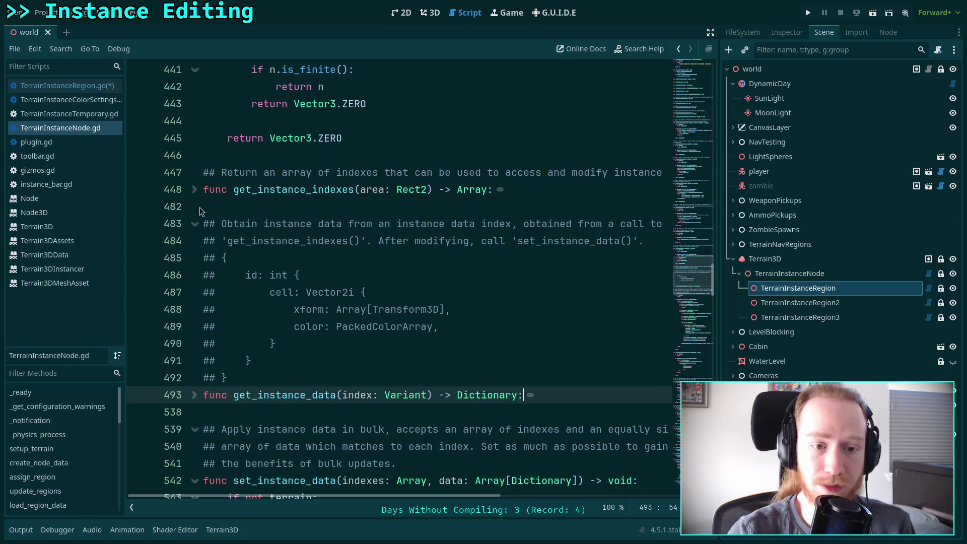
scroll(199, 302, "down", 3)
left_click(193, 328)
scroll(193, 328, "down", 3)
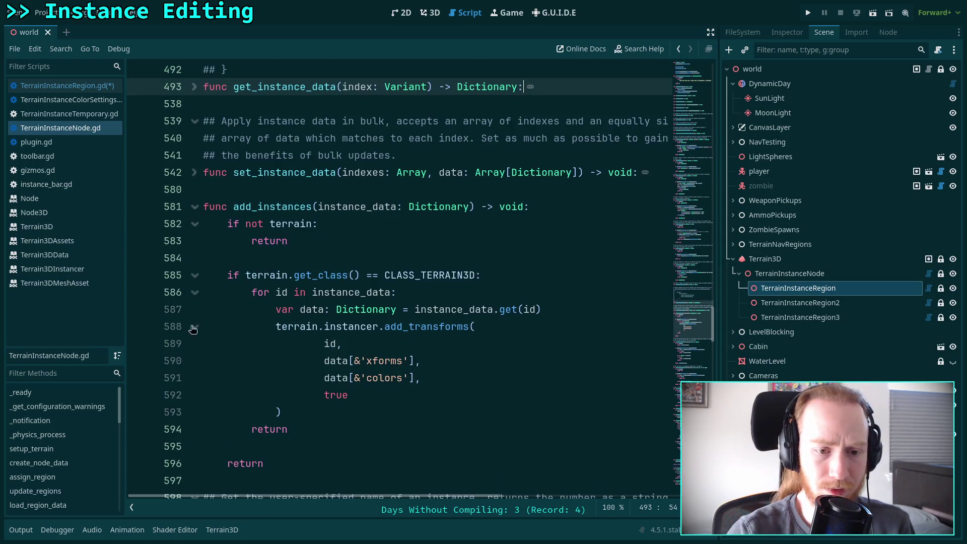
left_click(195, 208)
left_click(195, 276)
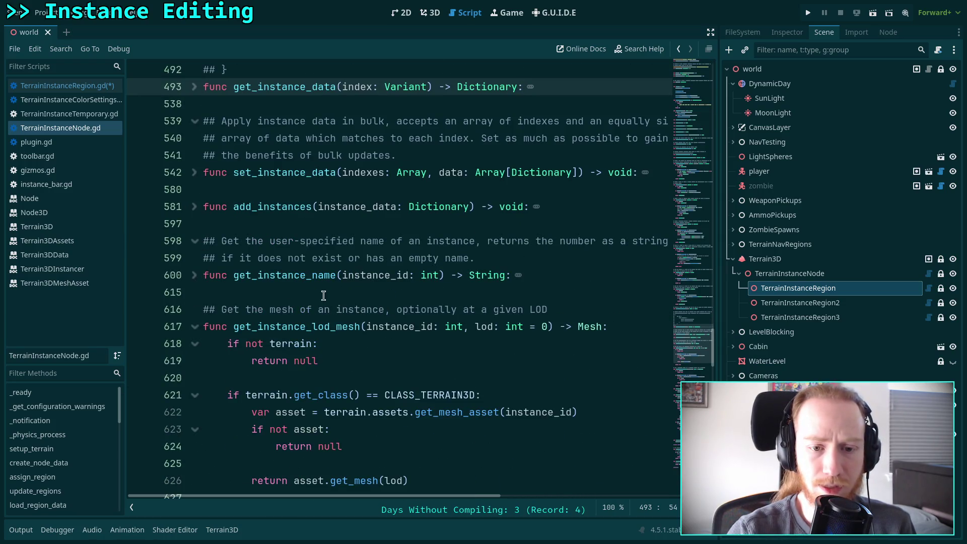
left_click(101, 87)
type("t_instance")
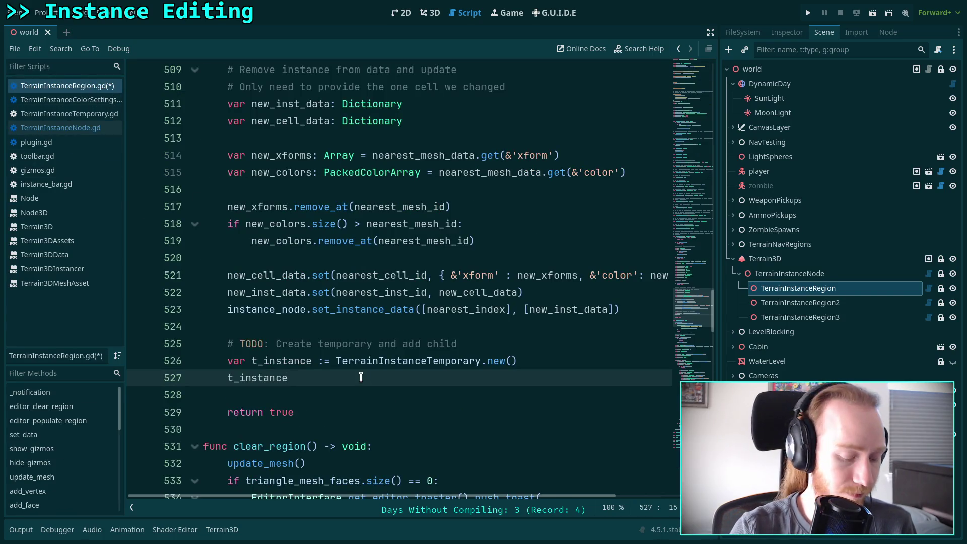
- Set t_instance.name = instance_node.get_instance_name(nearest_inst_id)
type(".name = ")
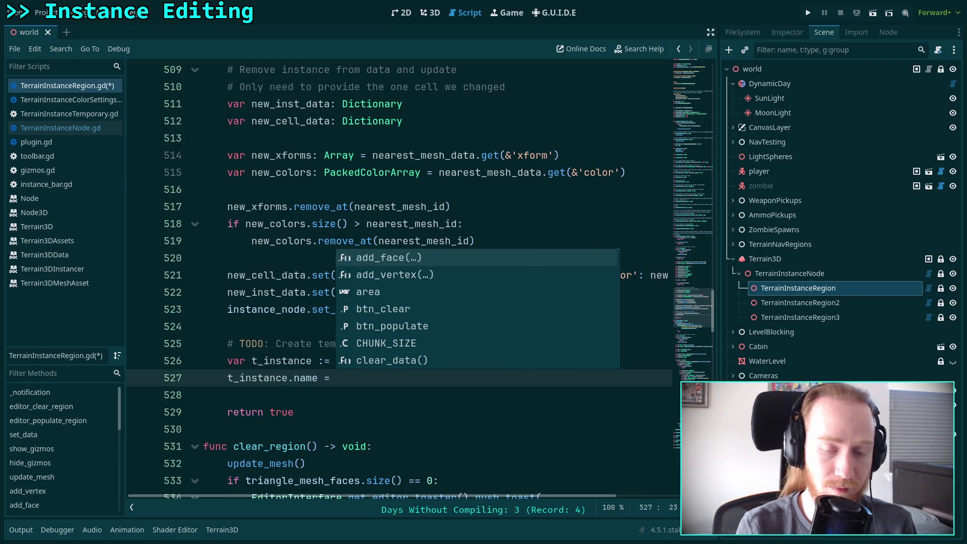
type("ge")
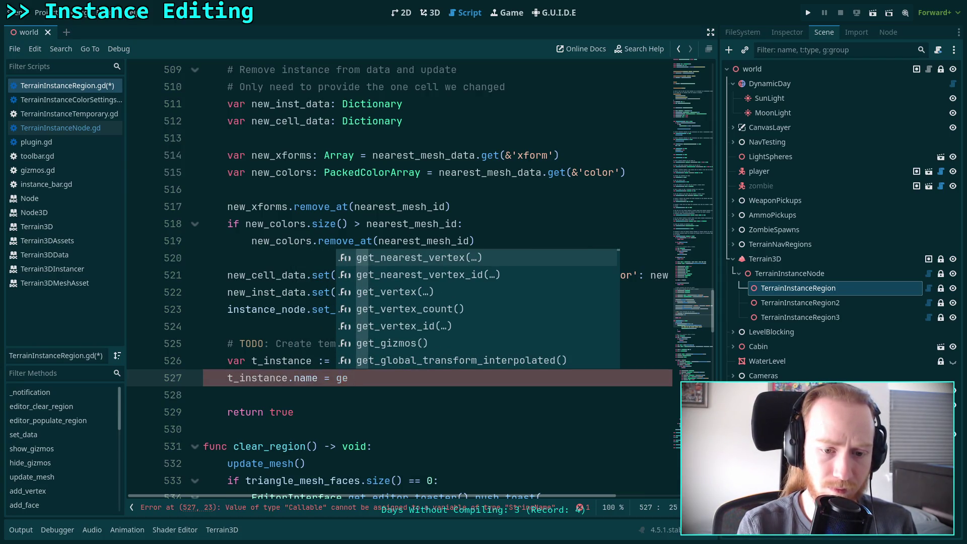
key("BackSpace")
key("BackSpace")
type("ins")
key("Return")
type(".get_")
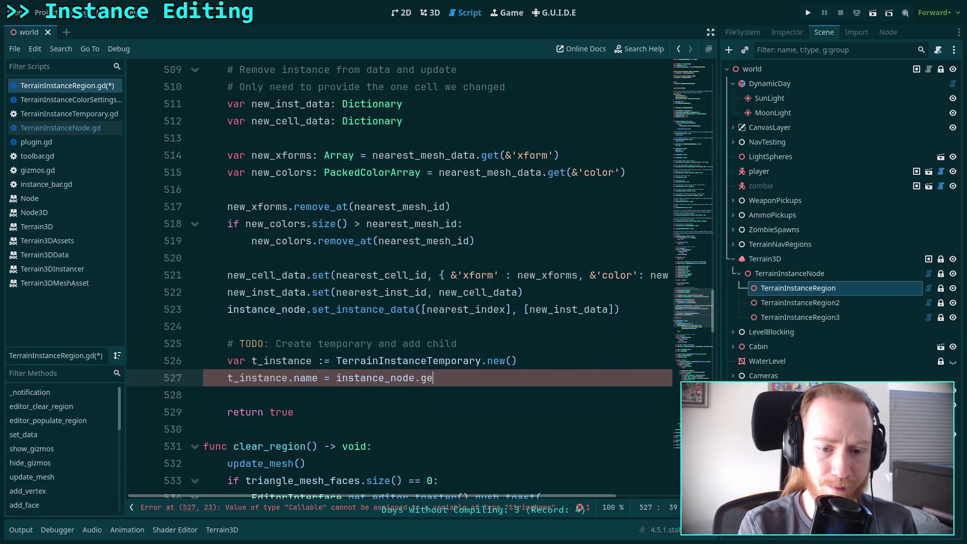
key("Down")
key("Down")
key("Down")
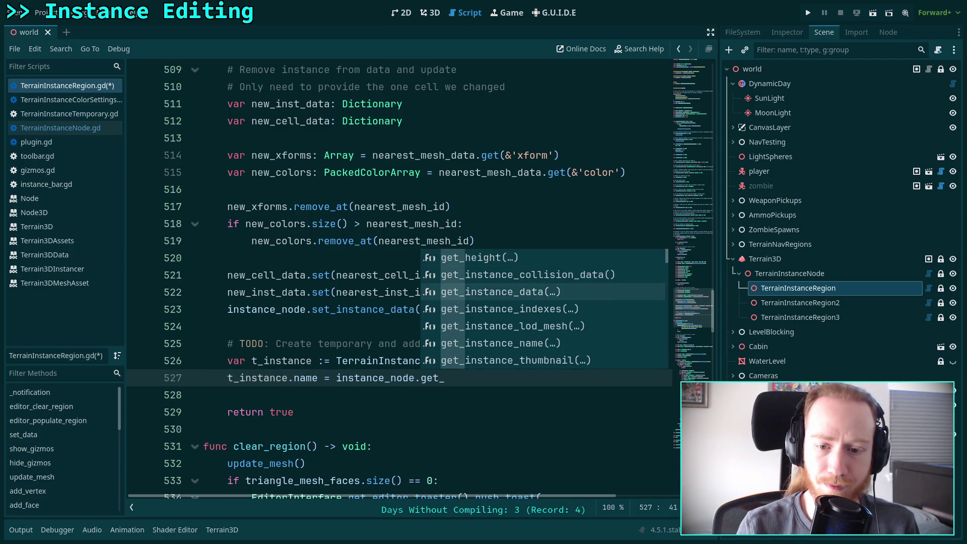
type("instance_name(")
key("Return")
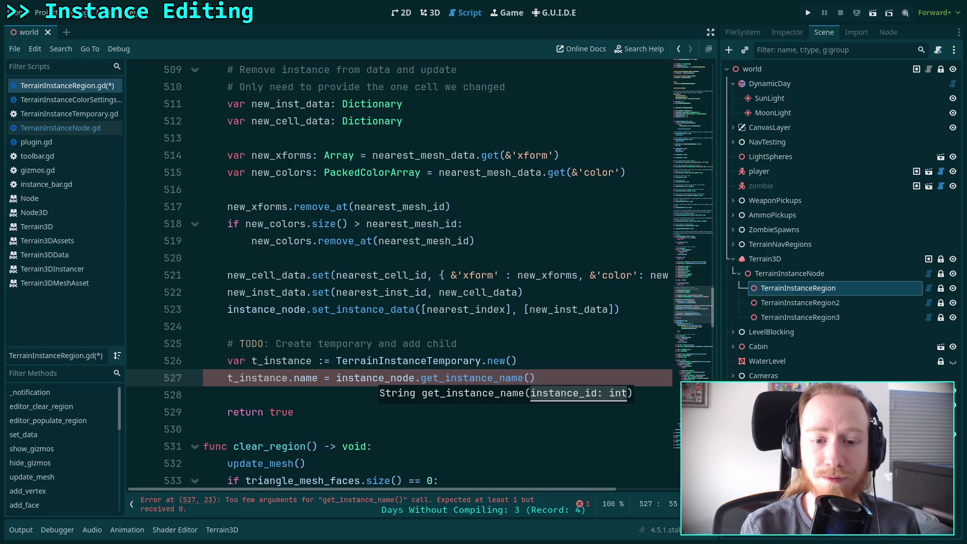
type("near")
key("Down")
key("Down")
key("Down")
key("Return")
key("End")
key("Return")
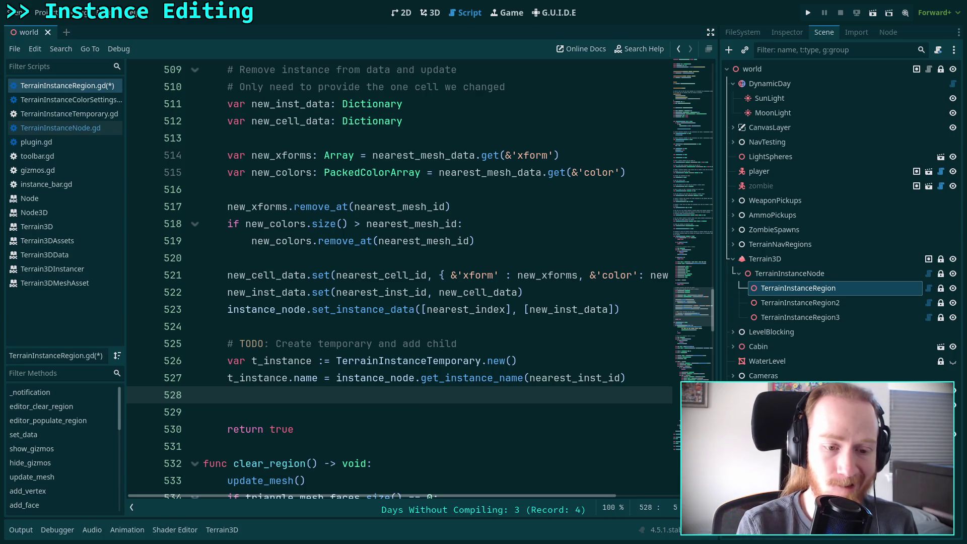
- Add an if t_instance.name == str(nearest_inst_id): block with a comment about defaulting to the ID
type("if t_instance.name == str(nearest_inst_id):")
key("Return")
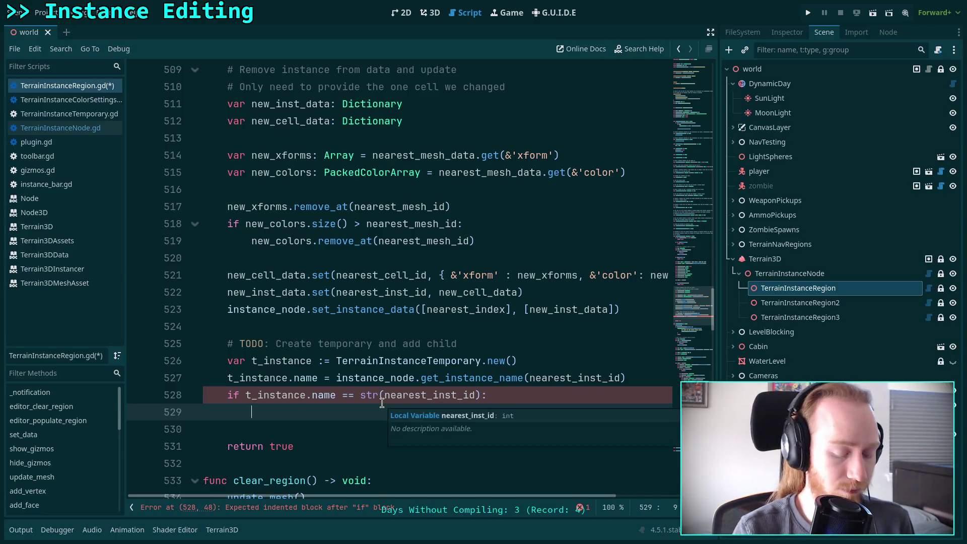
type("# Use alternative name when defai")
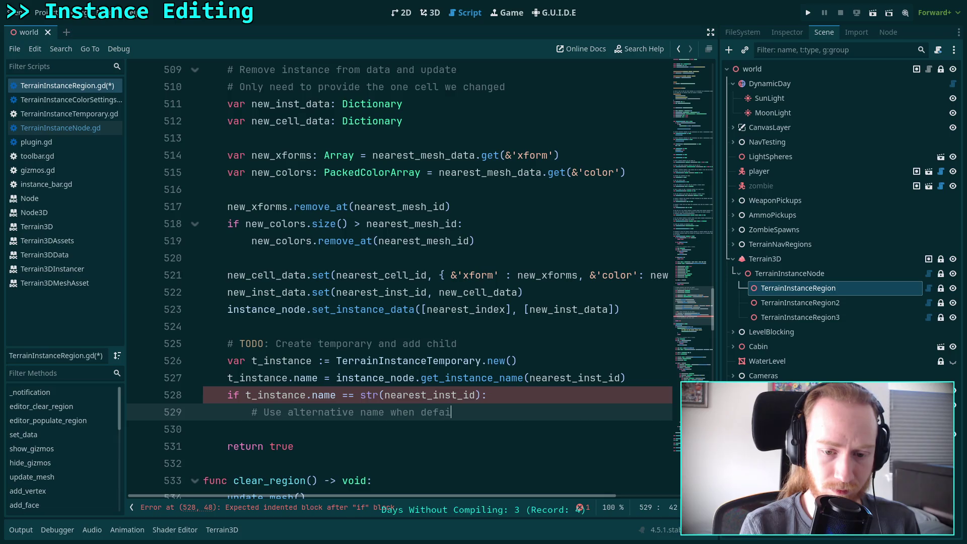
key("BackSpace")
type("ulting n")
key("BackSpace")
type("to ne")
key("BackSpace")
key("BackSpace")
type("ID")
key("Return")
- Inside the block, set t_instance.name = 'Instance%d_1' % nearest_inst_id
type("t")
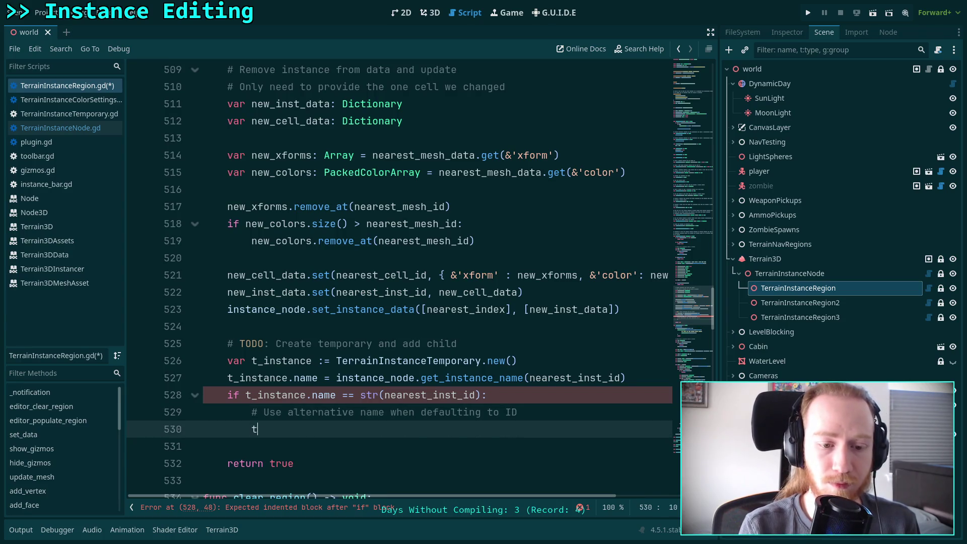
type("_in")
key("BackSpace")
type("i")
key("Return")
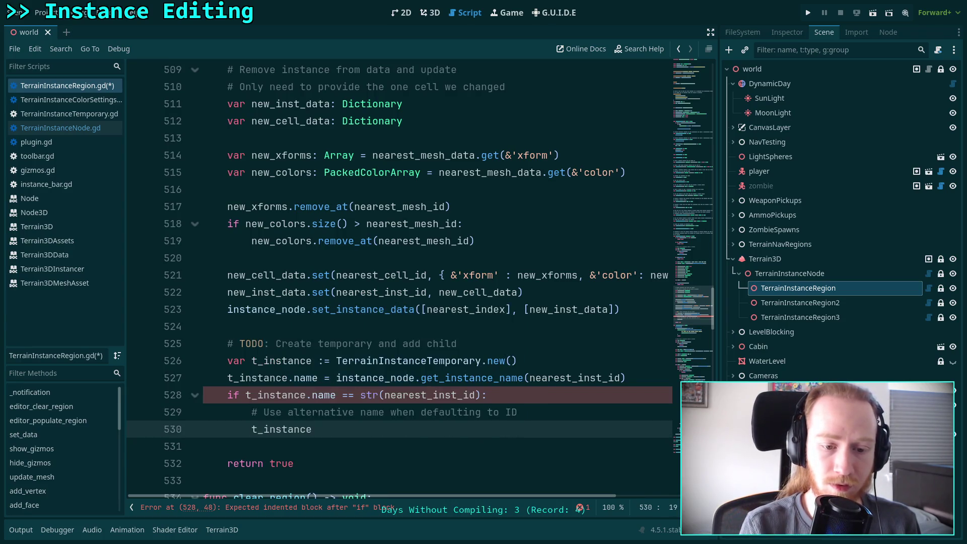
type(".name = '")
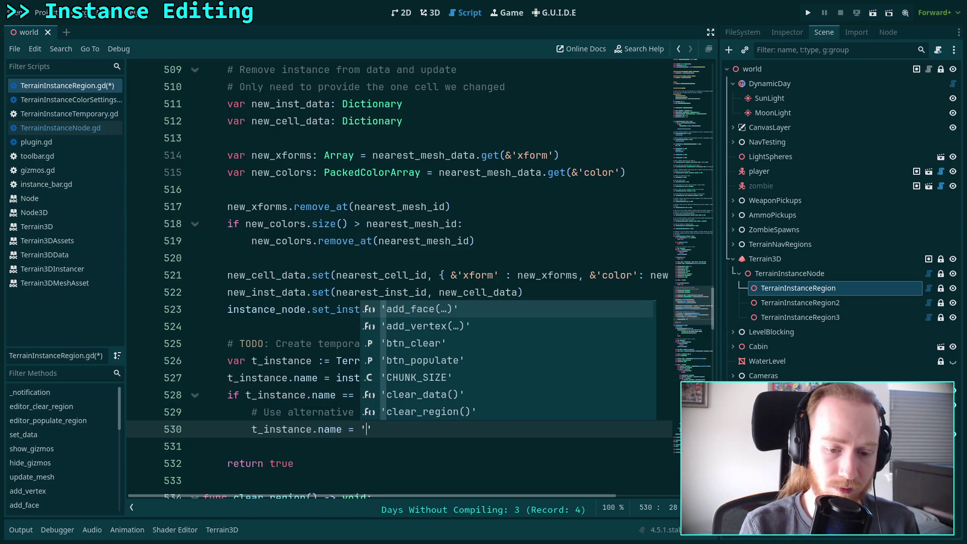
type("T")
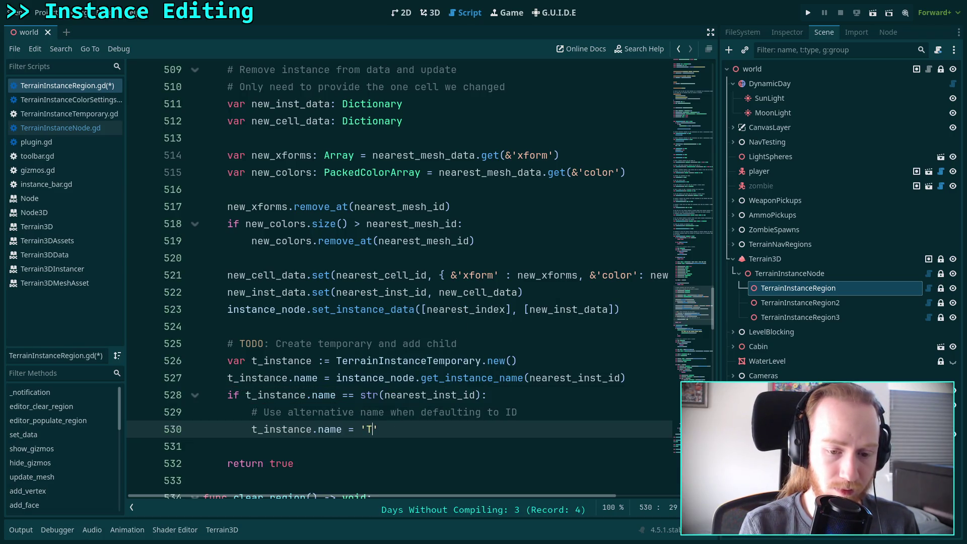
type("emp")
key("BackSpace")
key("BackSpace")
key("BackSpace")
type("Instane")
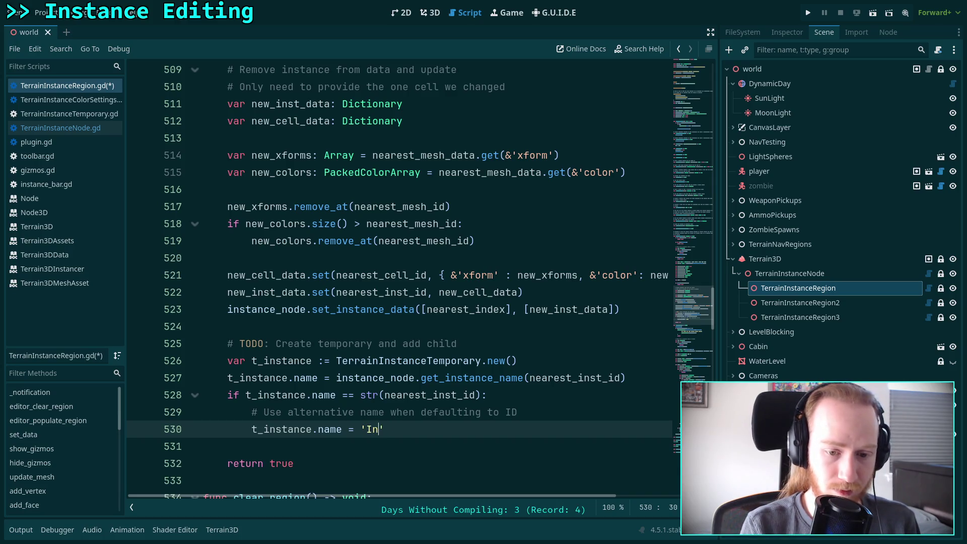
type("e")
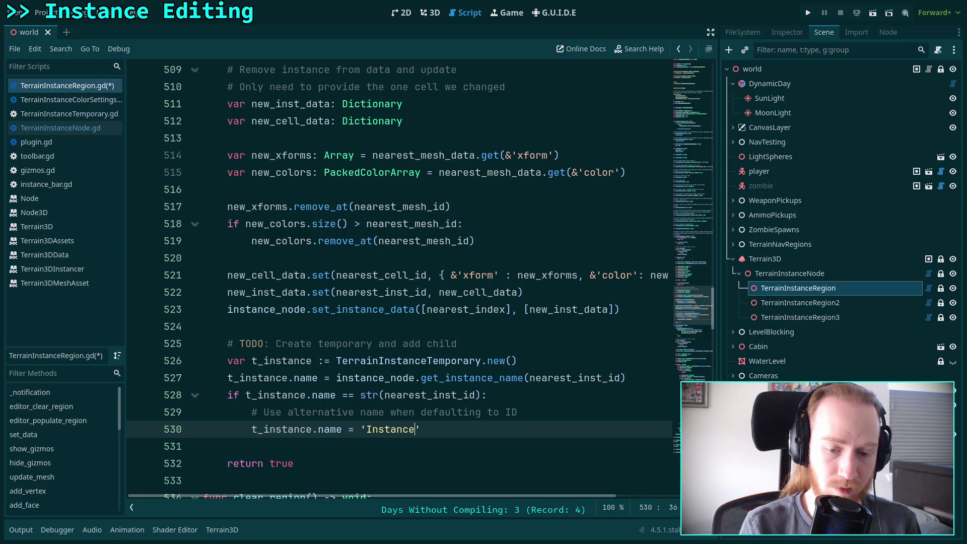
type("%d")
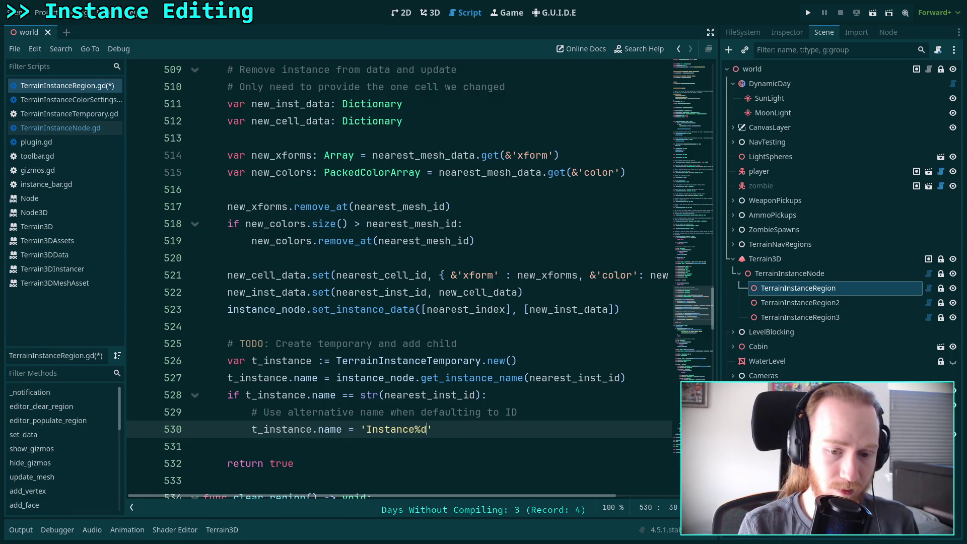
type("_1")
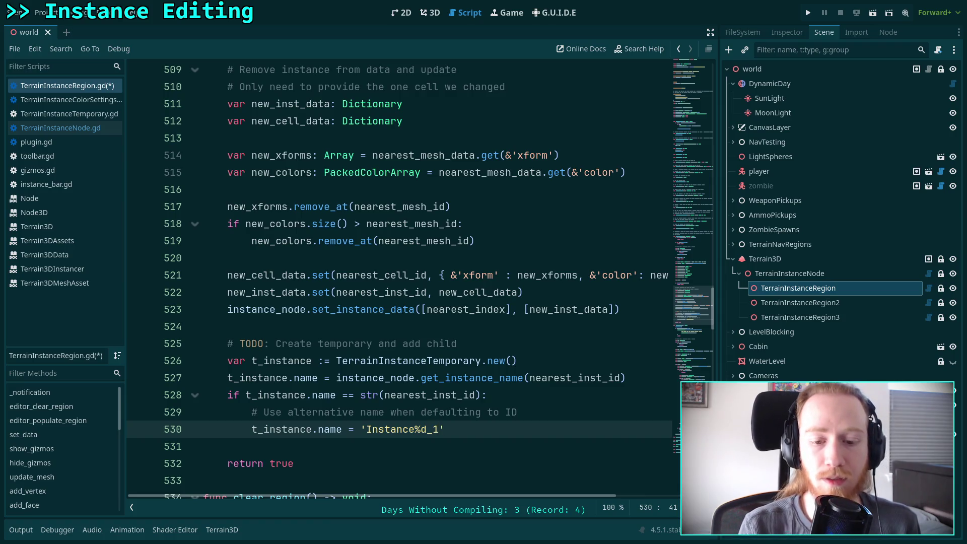
type("%")
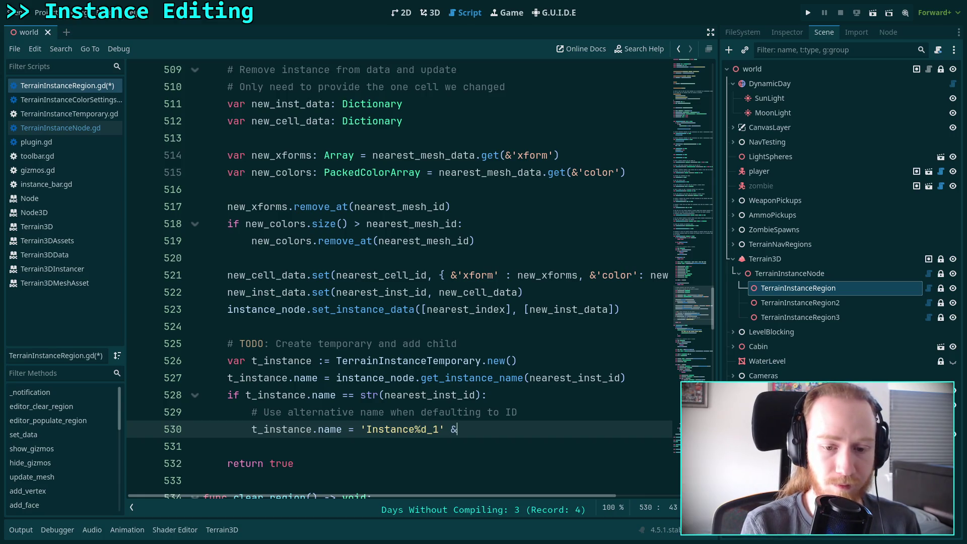
type("near")
key("Down")
key("Down")
key("Down")
key("Return")
key("Return")
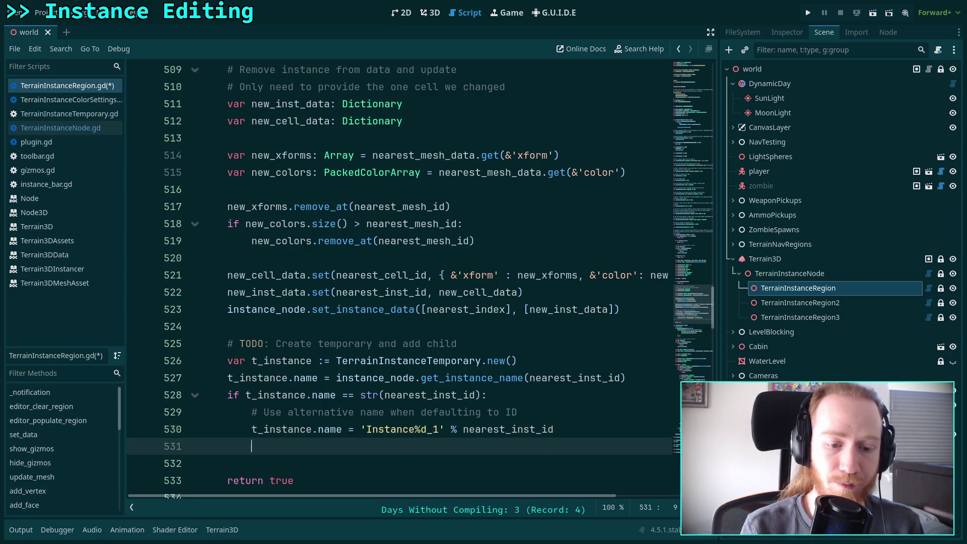
scroll(383, 404, "down", 1)
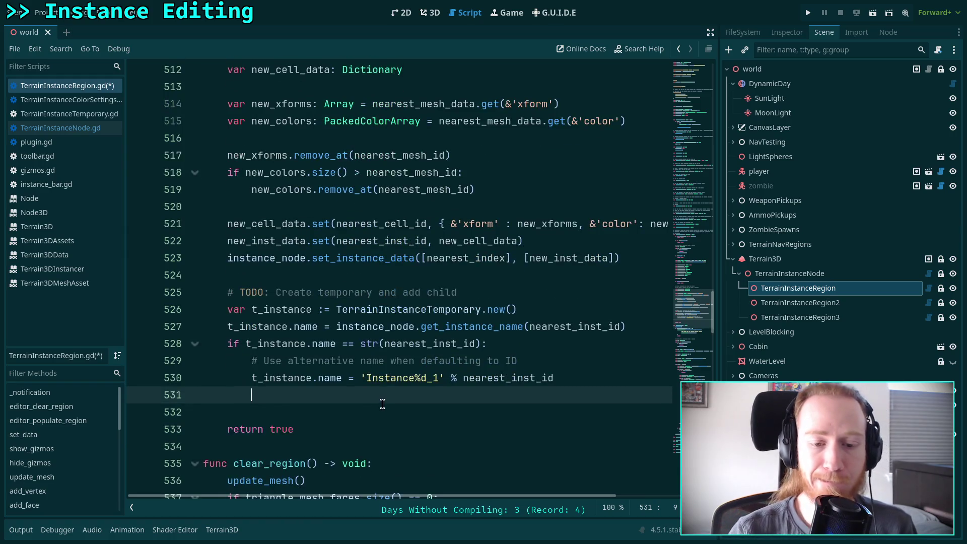
- Change the fallback name to 'T_Instance%d_1' and begin a t_instance.mesh assignment on line 531
left_click(364, 379)
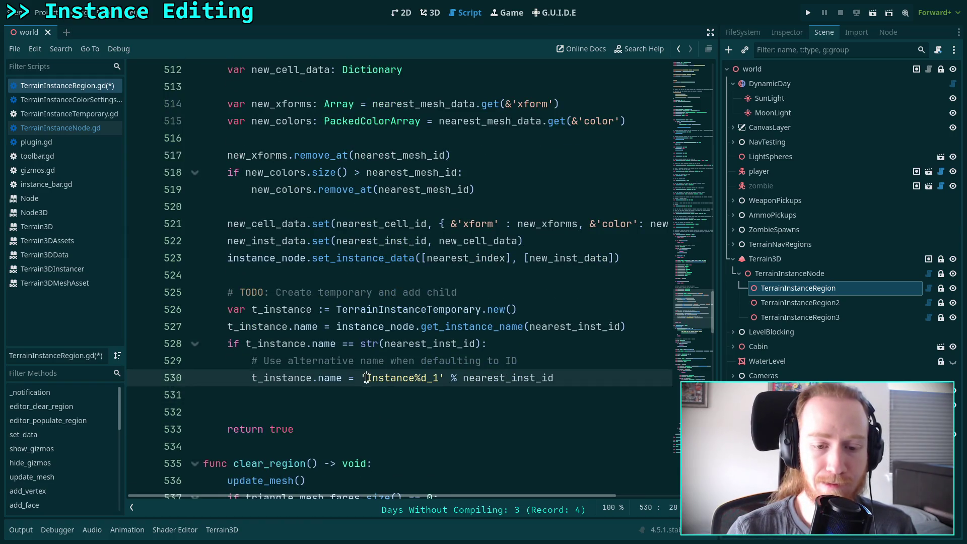
type("T")
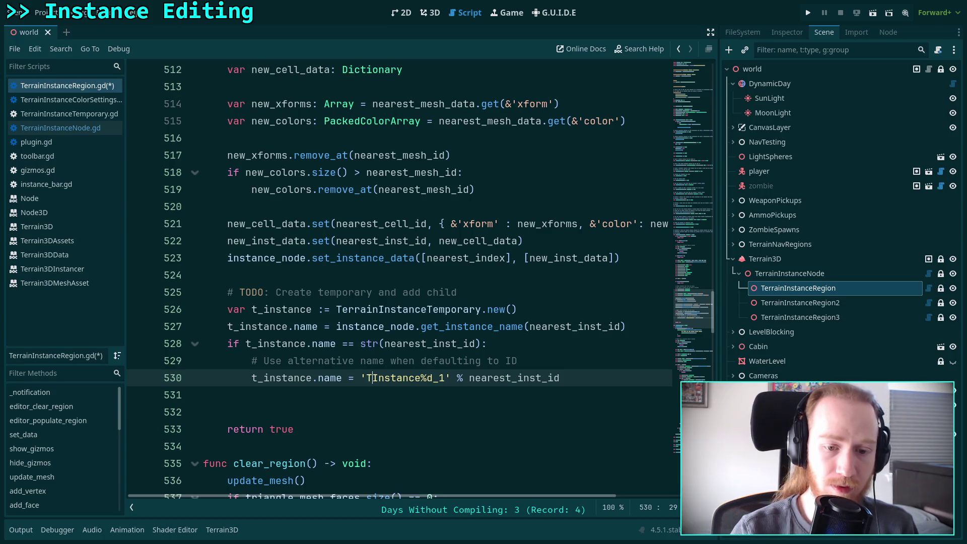
type("_")
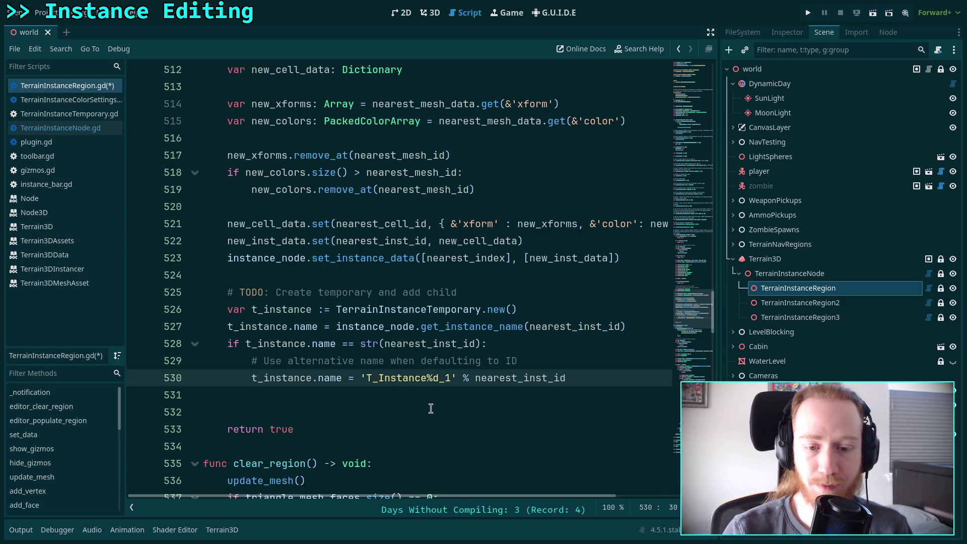
left_click(487, 398)
key("BackSpace")
type("t_i")
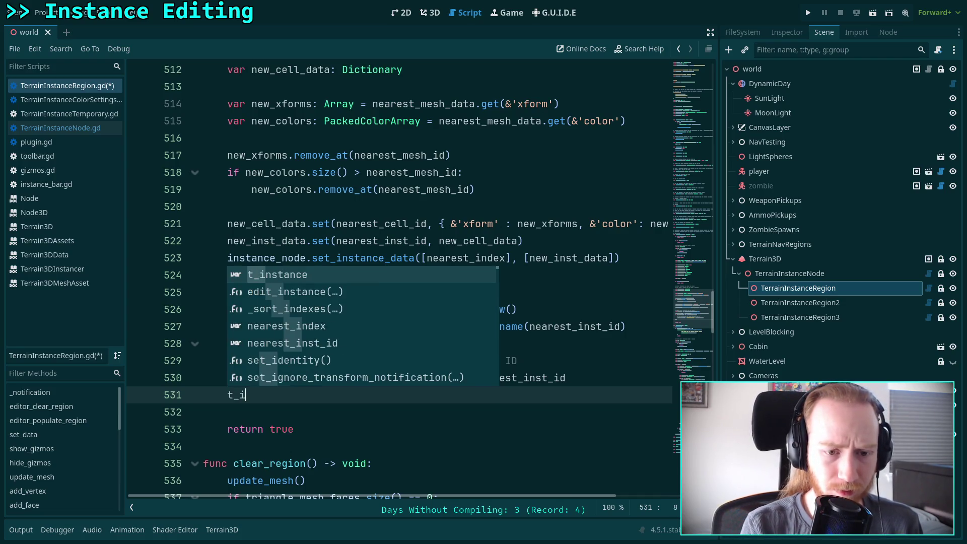
key("Return")
type(".mesh")
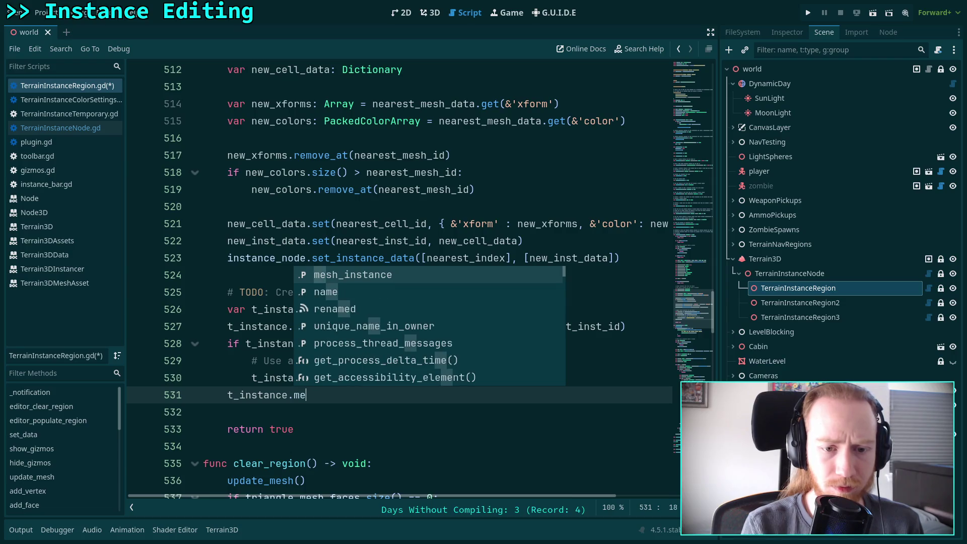
key("Return")
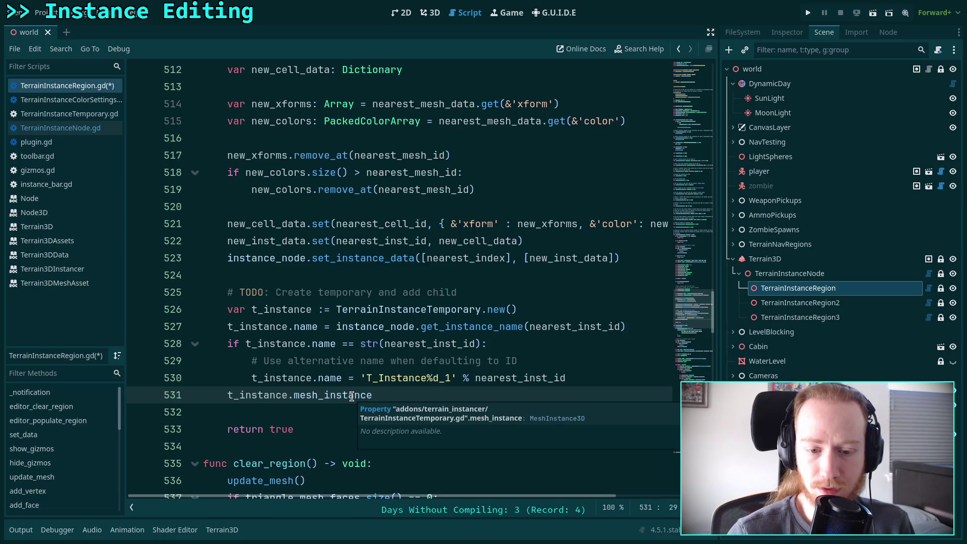
type(".mesh =")
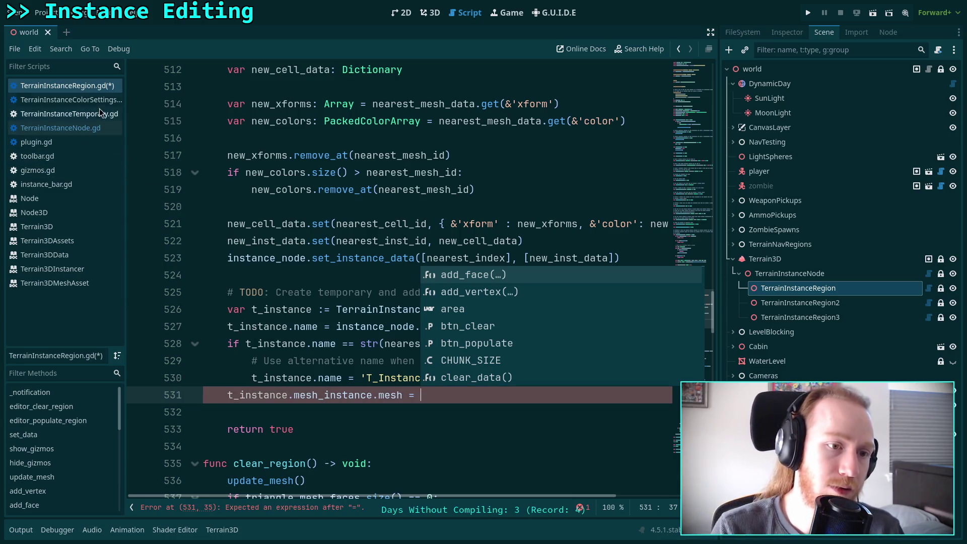
- After checking plugin.gd, replace the mesh line with t_instance.instance_id = nearest_inst_id
left_click(69, 141)
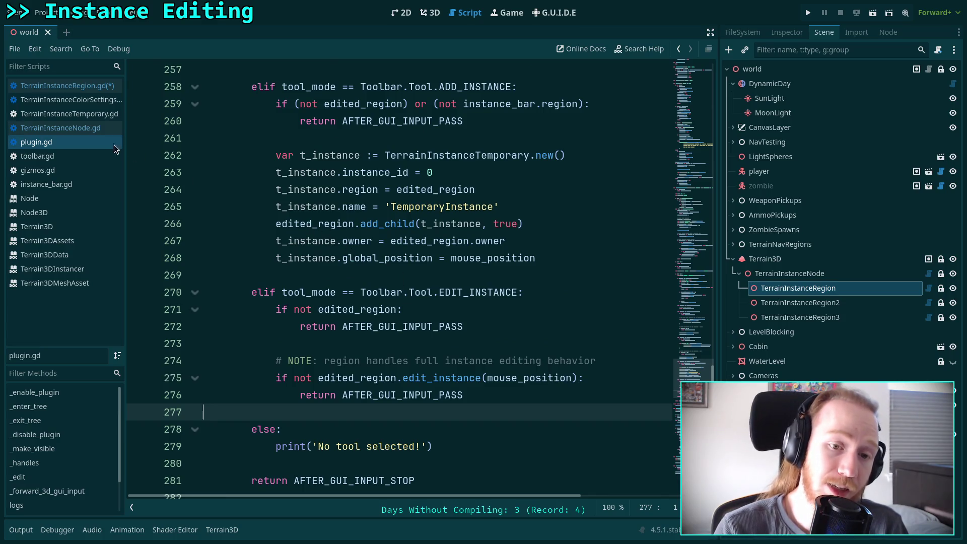
left_click(65, 88)
left_click_drag(421, 395, 294, 394)
key("BackSpace")
type("instance.inst")
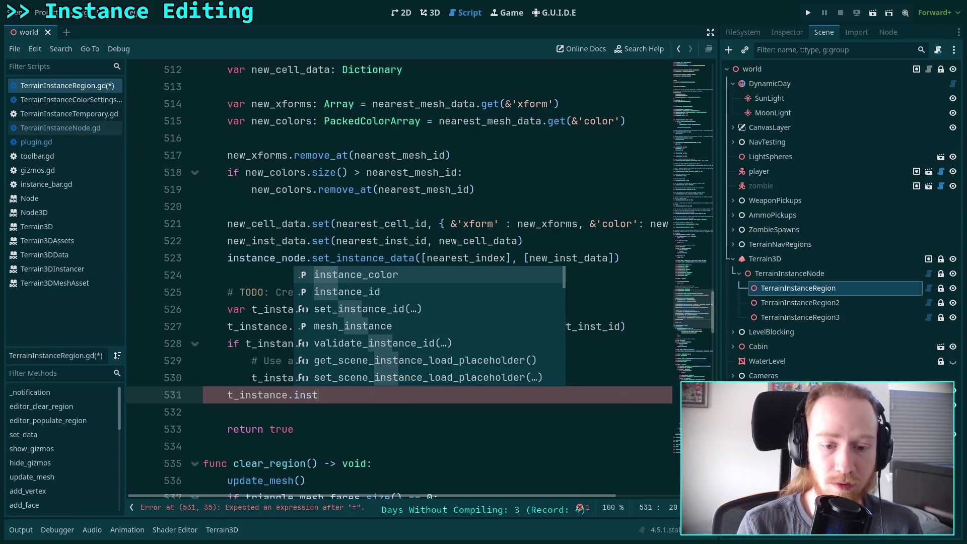
key("Return")
type("near")
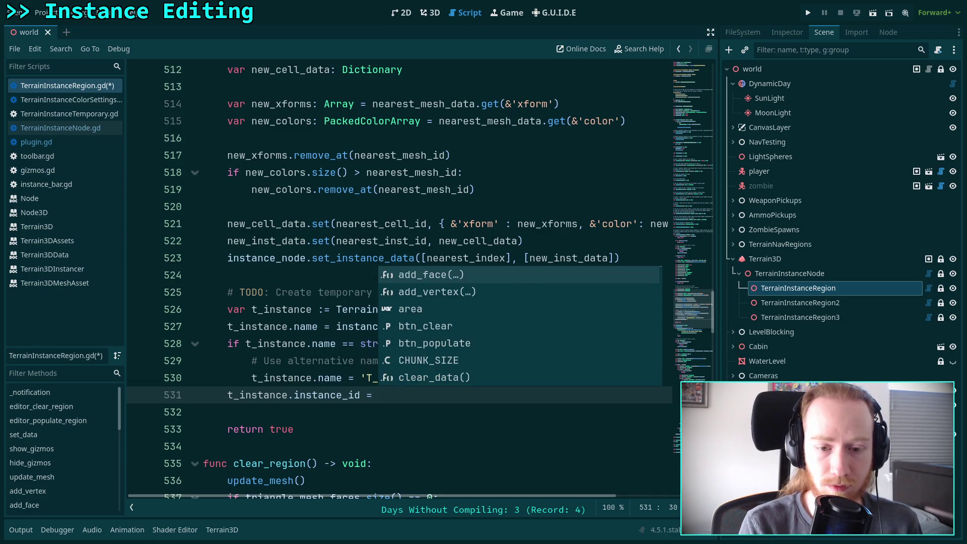
key("Down")
key("Down")
key("Down")
key("Return")
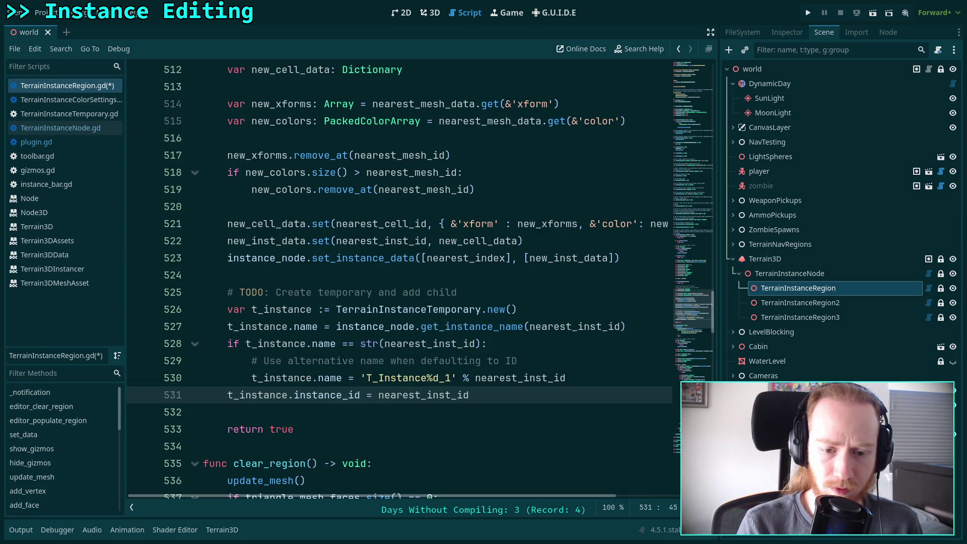
- Add t_instance.region = self on line 532, compare with plugin.gd, and select both new lines
key("Return")
type("t_")
key("Return")
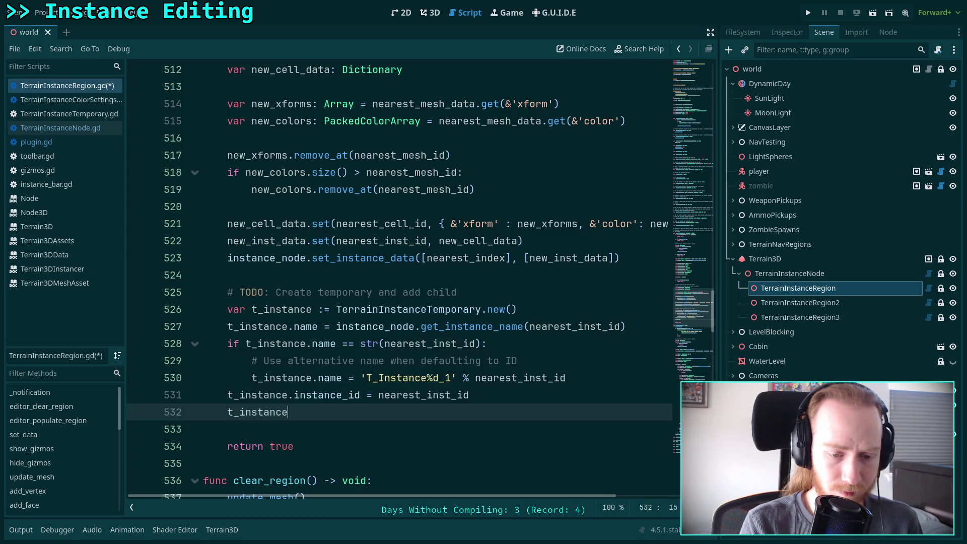
type(".reg")
key("Return")
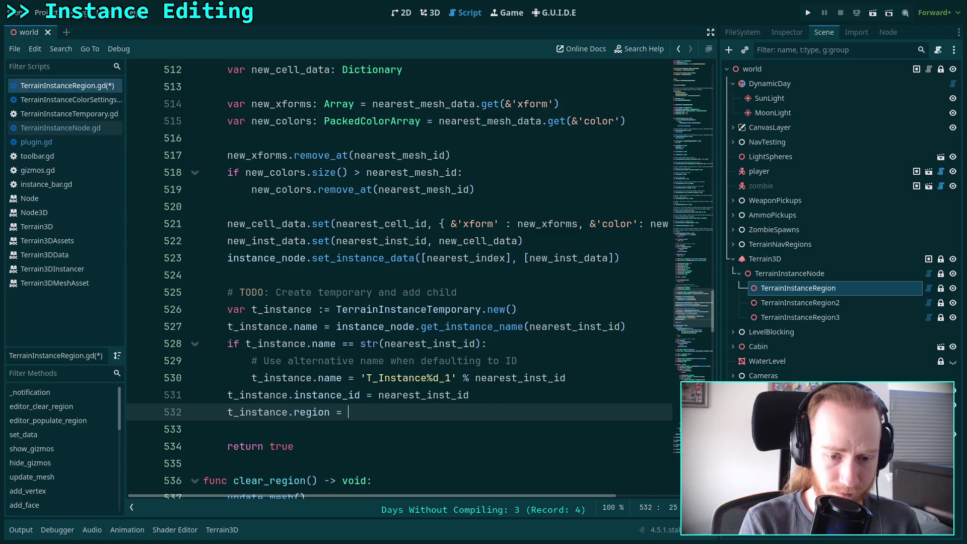
type("self")
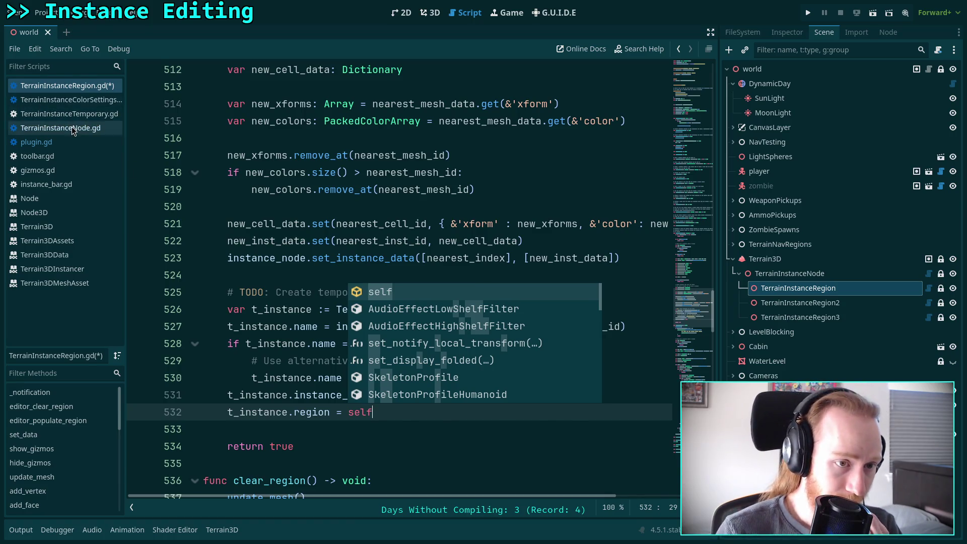
left_click(63, 143)
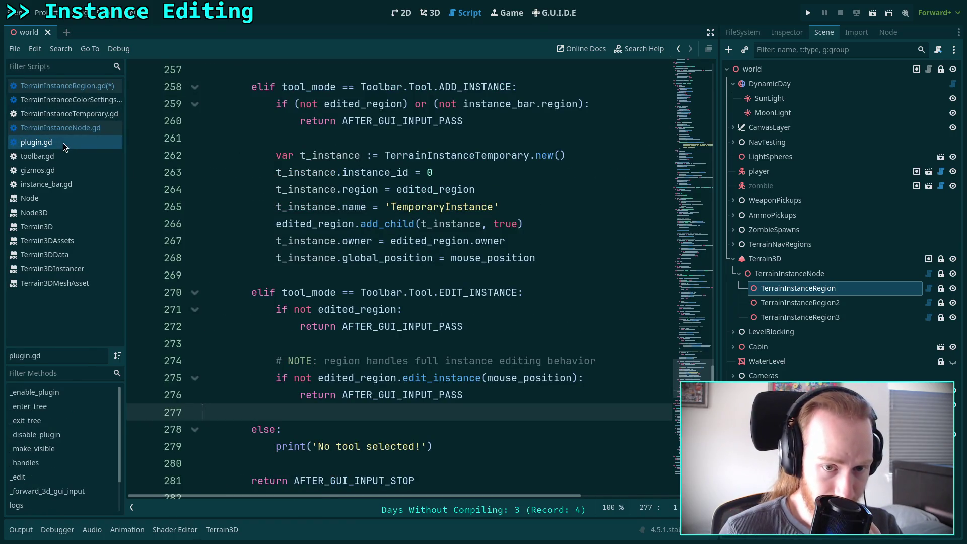
left_click(75, 87)
left_click_drag(318, 395, 320, 413)
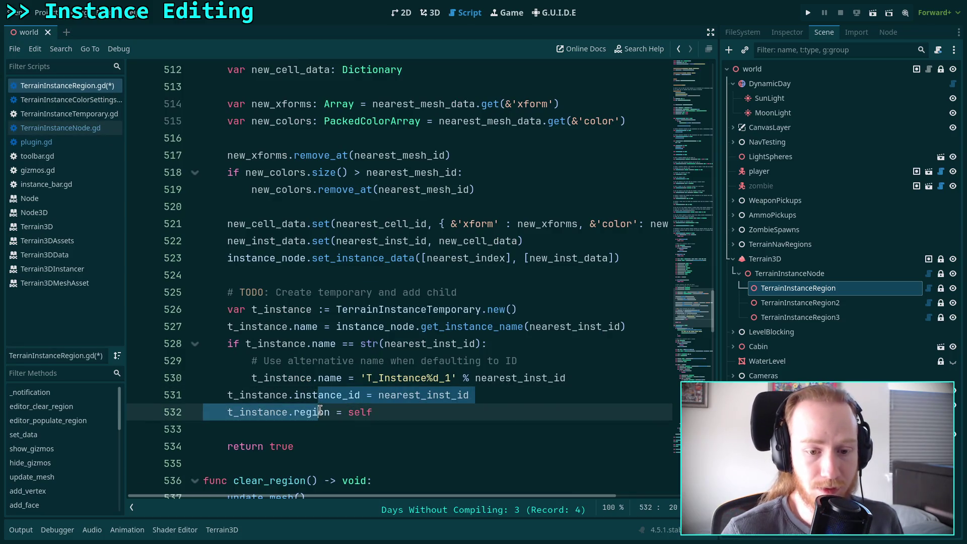
- Move the instance_id and region assignments above the naming code, then open a line after the name fallback
key("alt+Up")
key("alt+Up")
key("alt+Up")
left_click(360, 396)
left_click(83, 127)
left_click(76, 144)
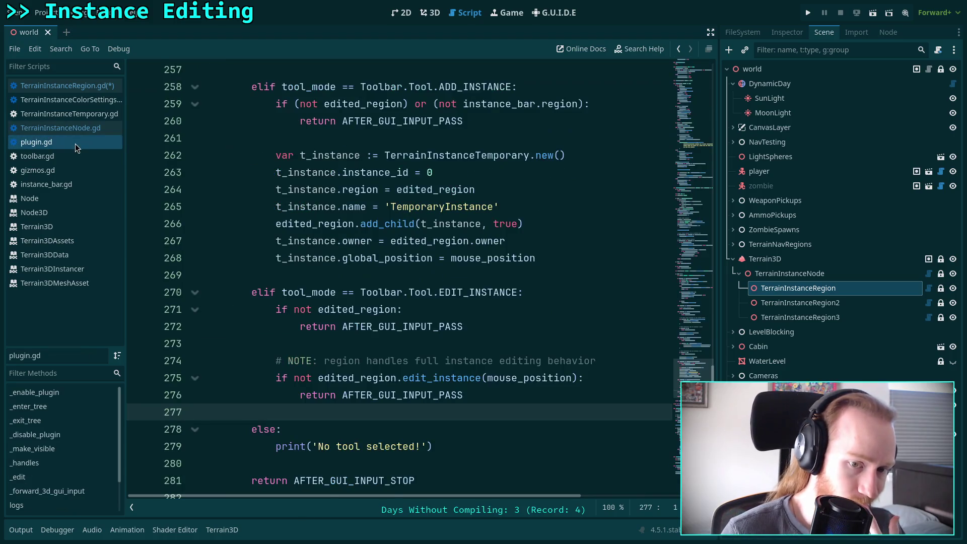
left_click(81, 86)
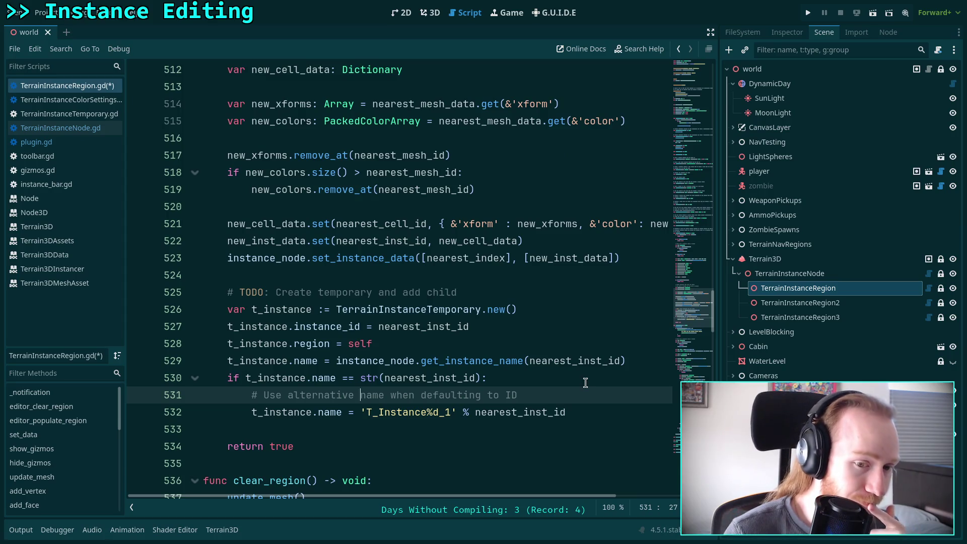
left_click(598, 409)
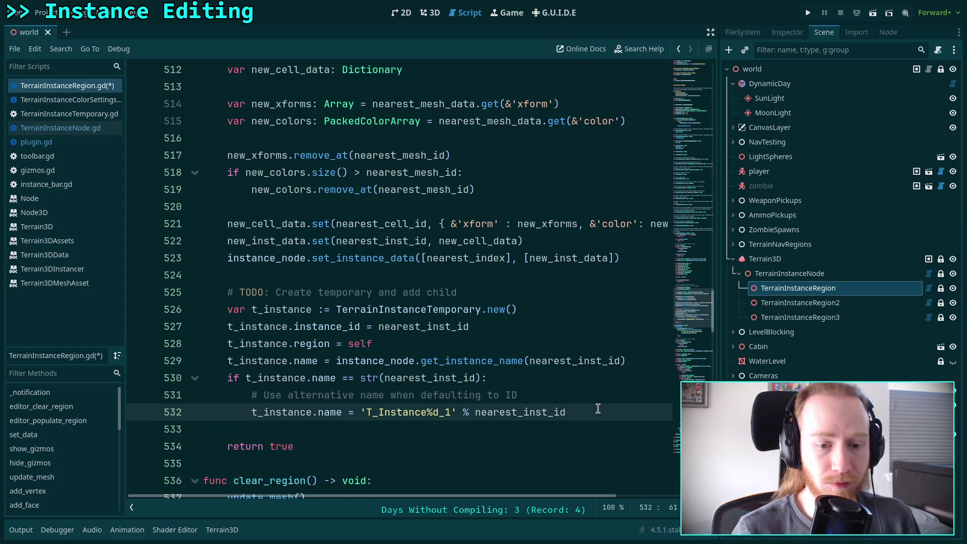
key("Return")
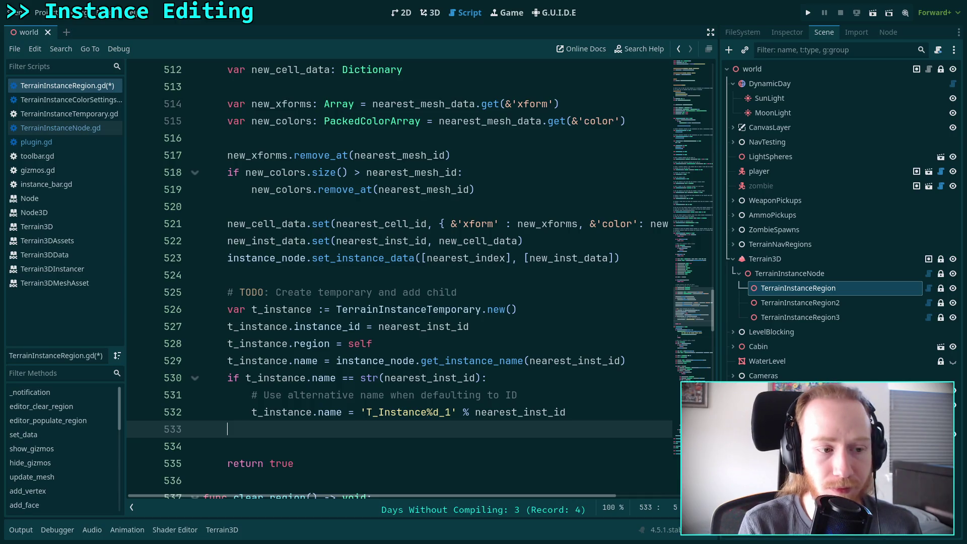
- Add t_instance as a child with add_child(t_instance, true) and set its owner to self.owner
type("add_child(")
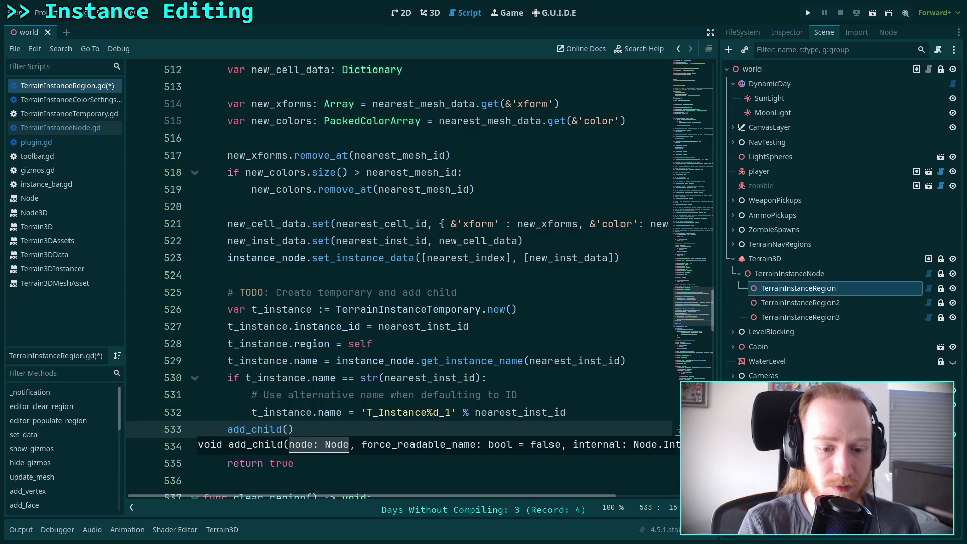
type("t_")
key("Return")
type(", true)")
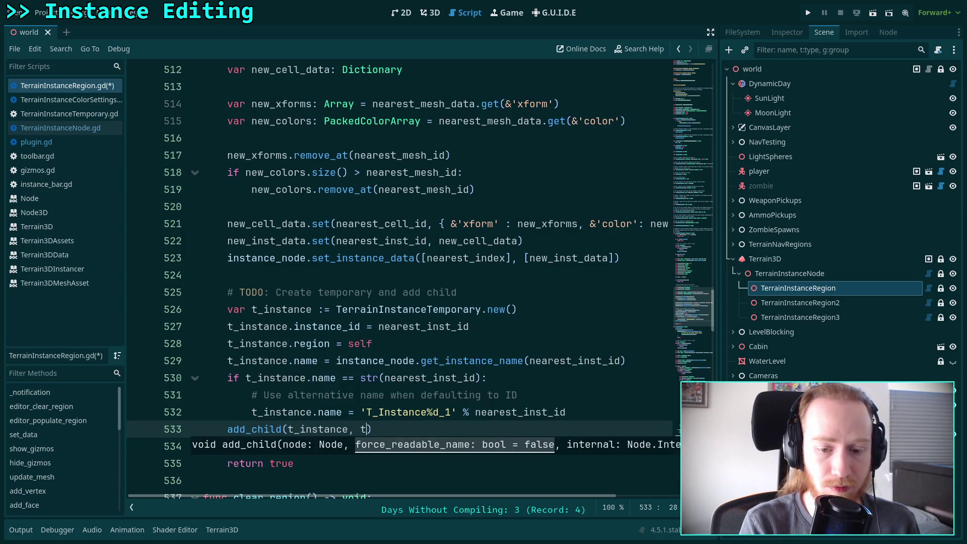
key("Return")
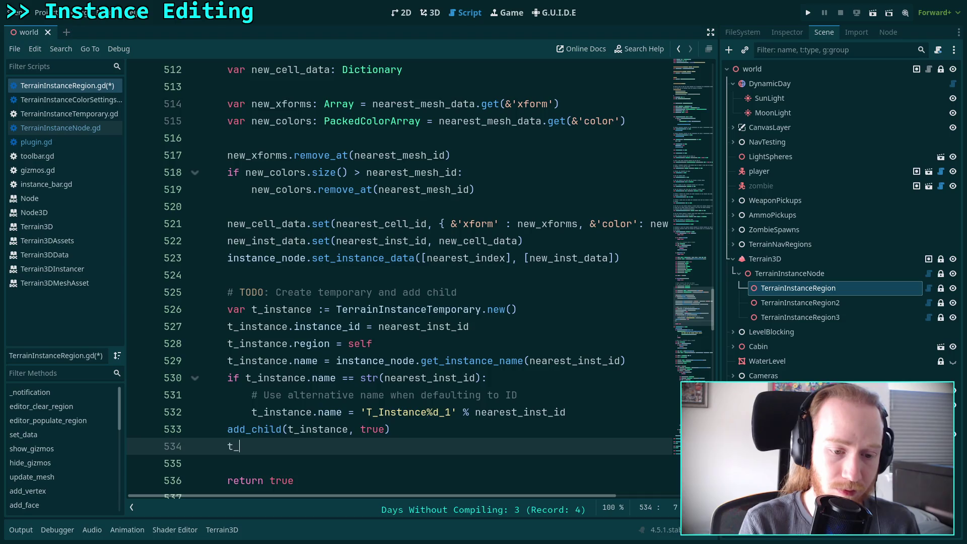
key("Return")
type(".ow")
key("Return")
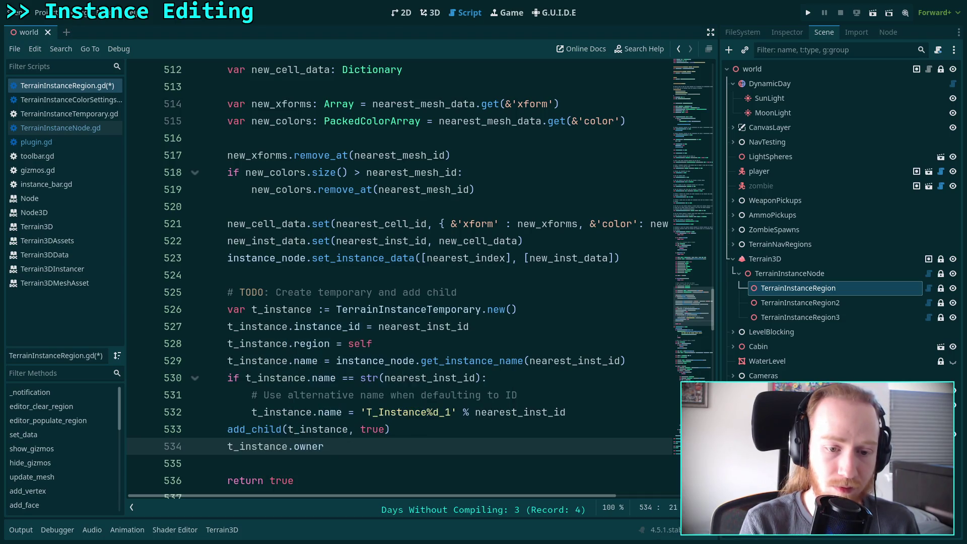
type("s")
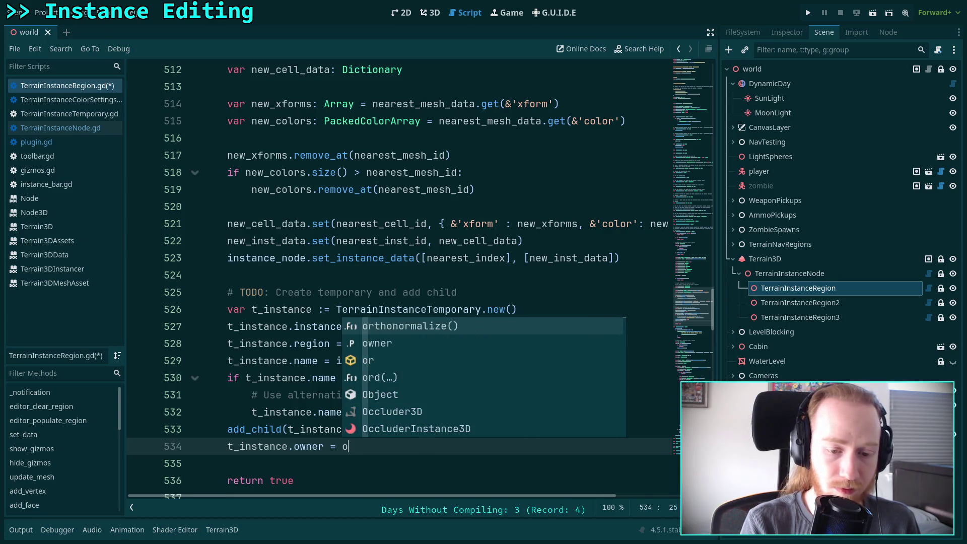
type("elf.owner")
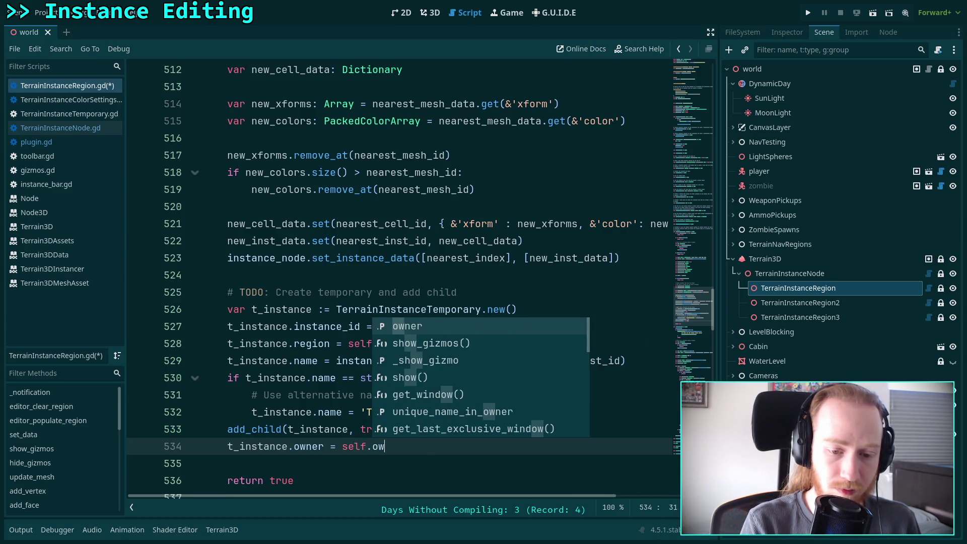
key("Return")
key("Return")
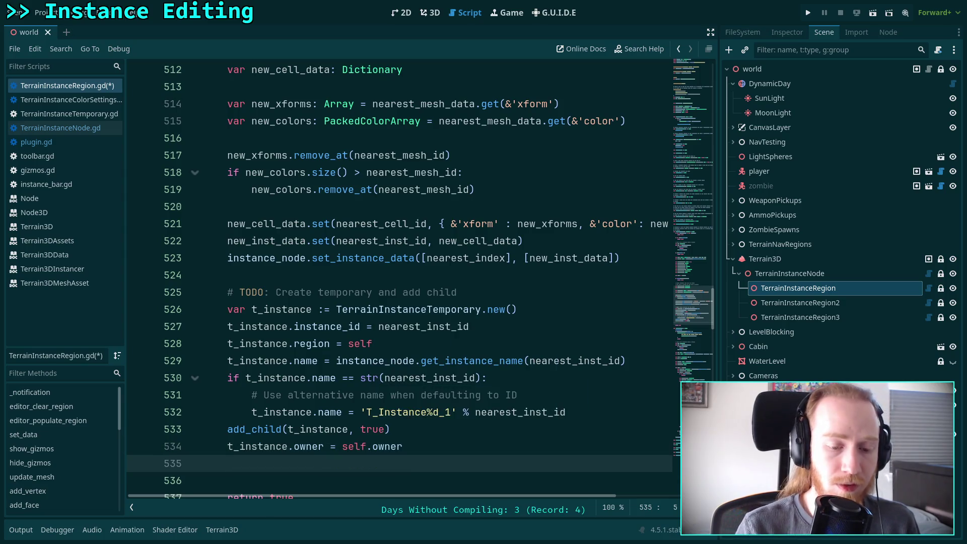
- Set t_instance.global_transform = nearest_xform and start a new line below it
type("t_")
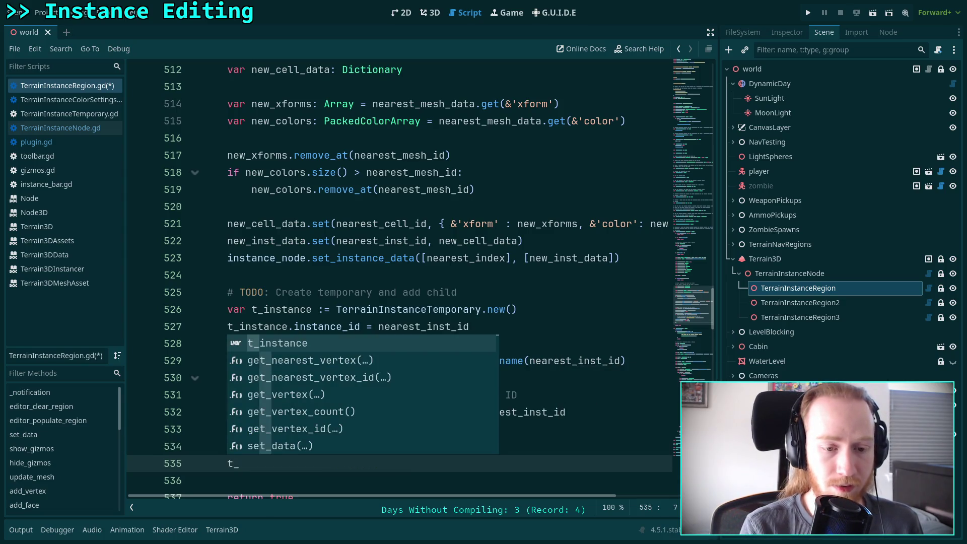
key("Return")
type(".gl")
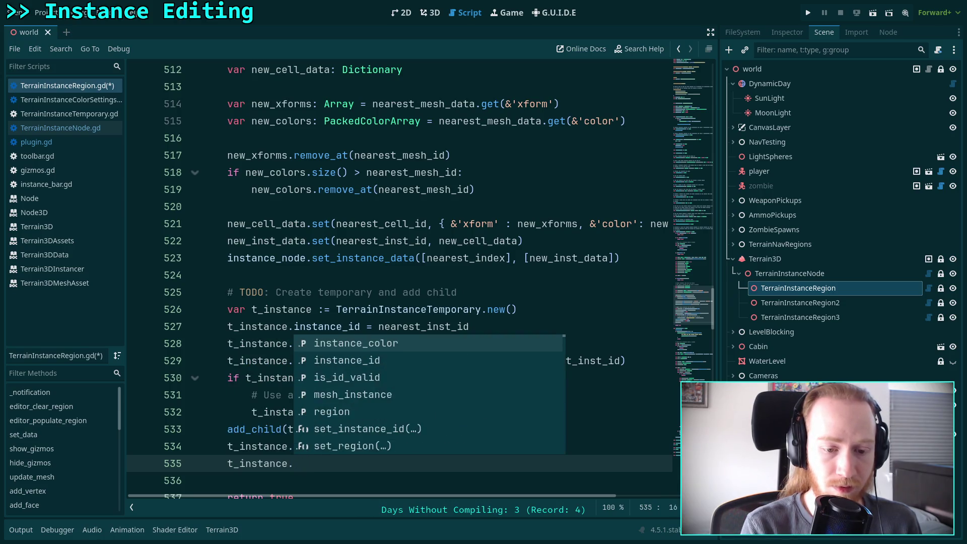
key("Down")
key("Down")
key("Down")
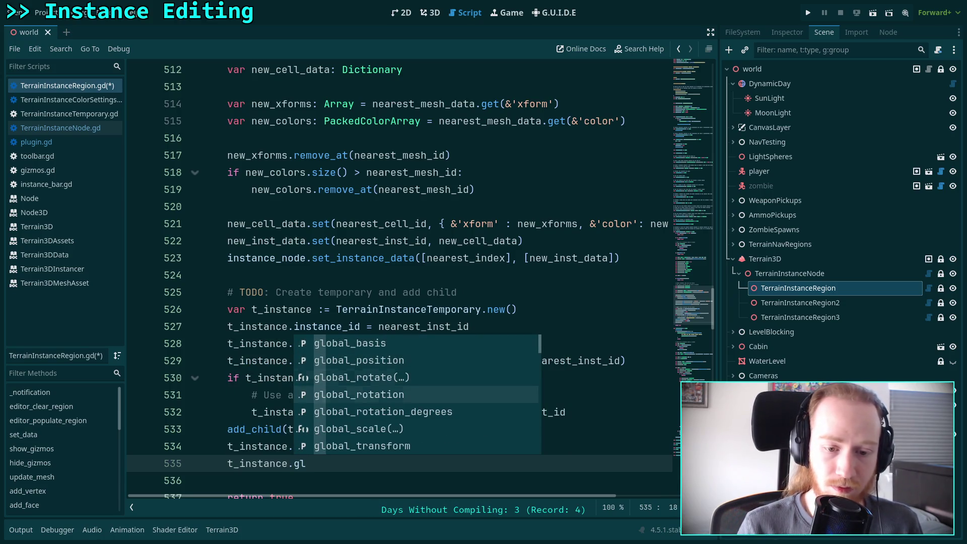
key("Return")
type("nearest_")
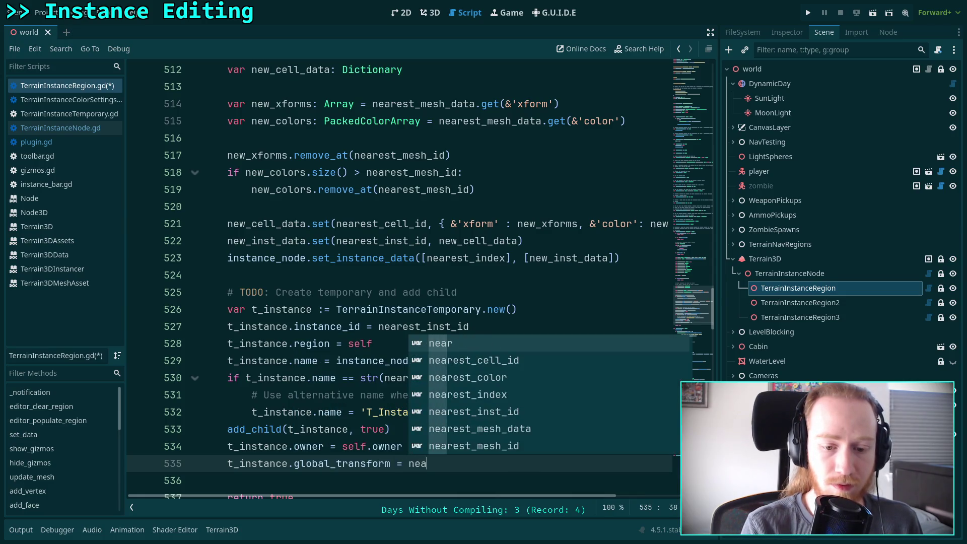
key("Down")
key("Down")
key("Down")
key("Down")
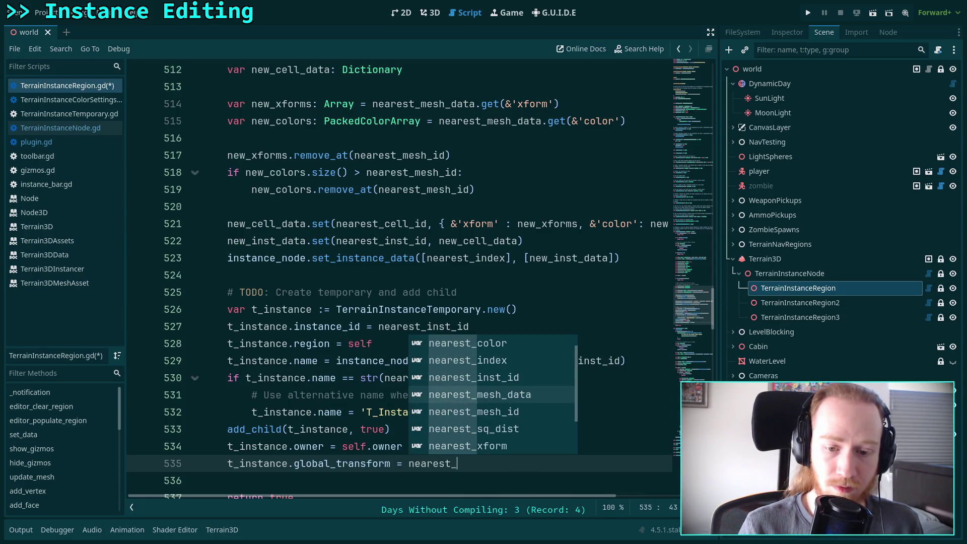
key("Down")
key("Down")
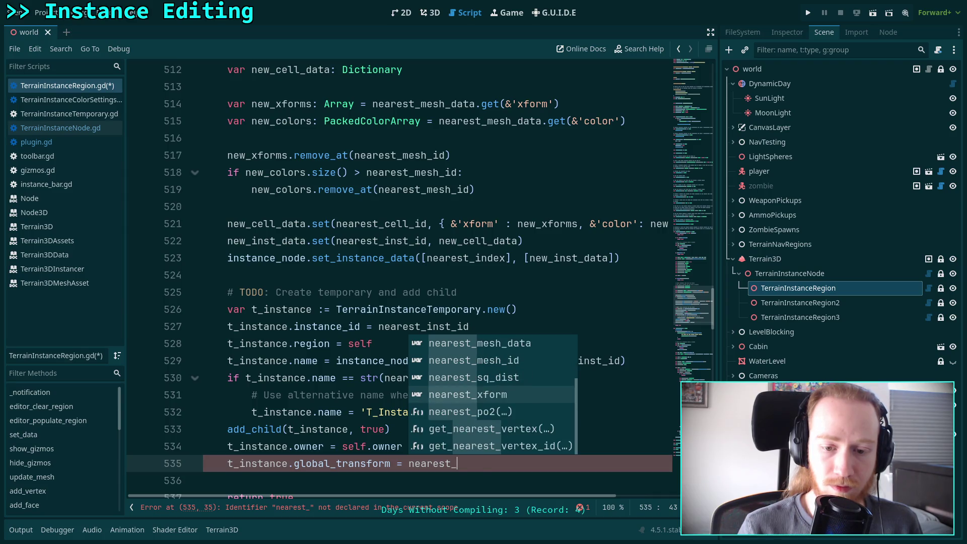
key("Return")
scroll(540, 361, "down", 1)
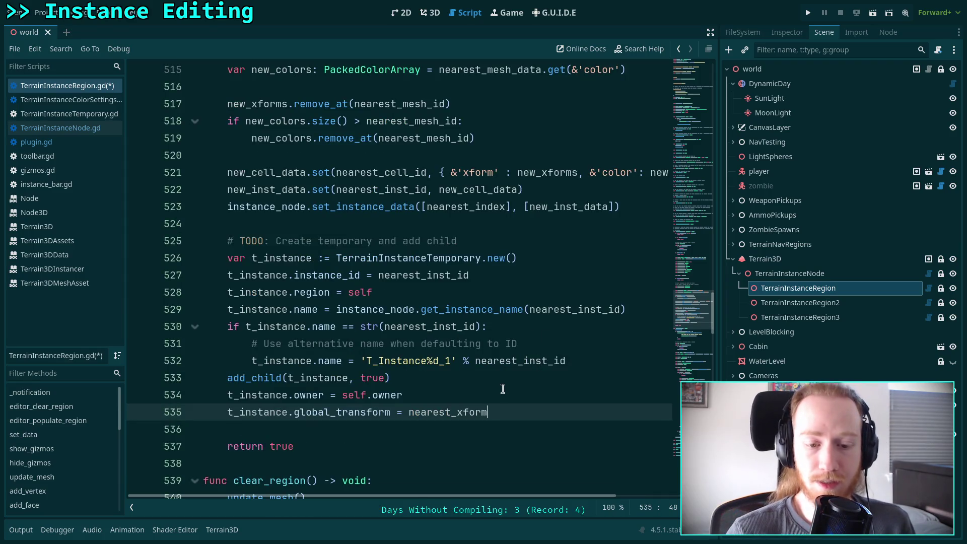
key("Return")
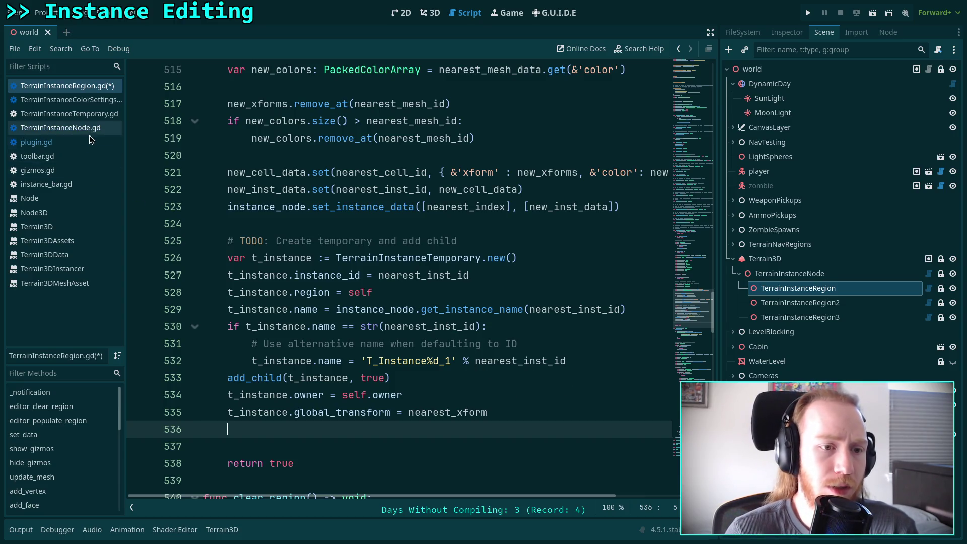
- Inspect the mesh setup in TerrainInstanceTemporary.gd's _ready, then start 't_instance.' on region script line 536
left_click(98, 119)
scroll(317, 267, "down", 5)
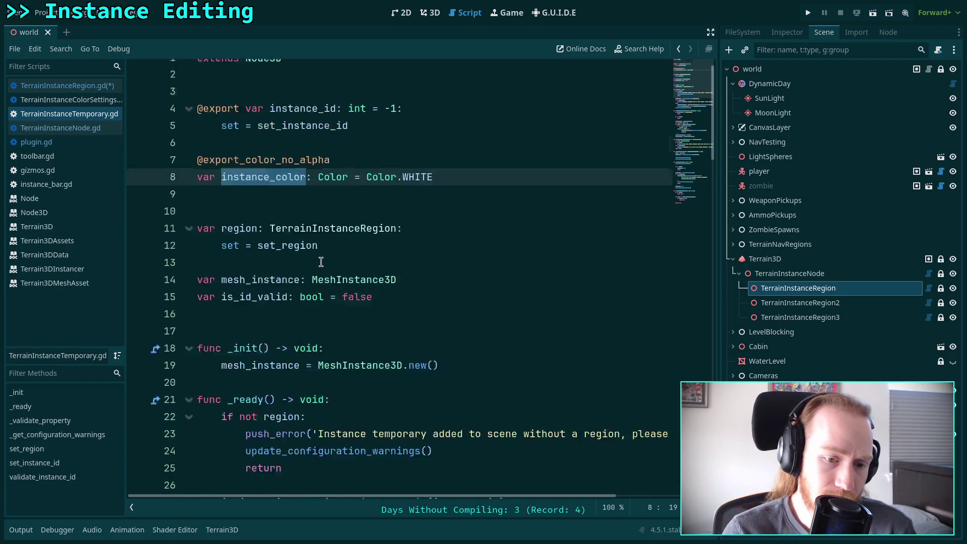
mouse_move(572, 343)
left_mouse_down()
mouse_move(245, 319)
mouse_move(229, 328)
mouse_move(416, 343)
left_mouse_up()
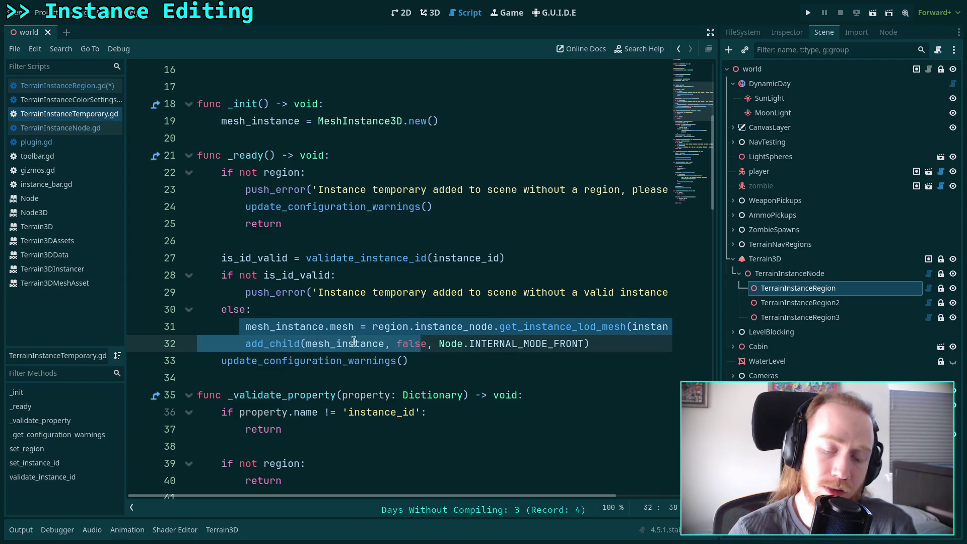
left_click(281, 327)
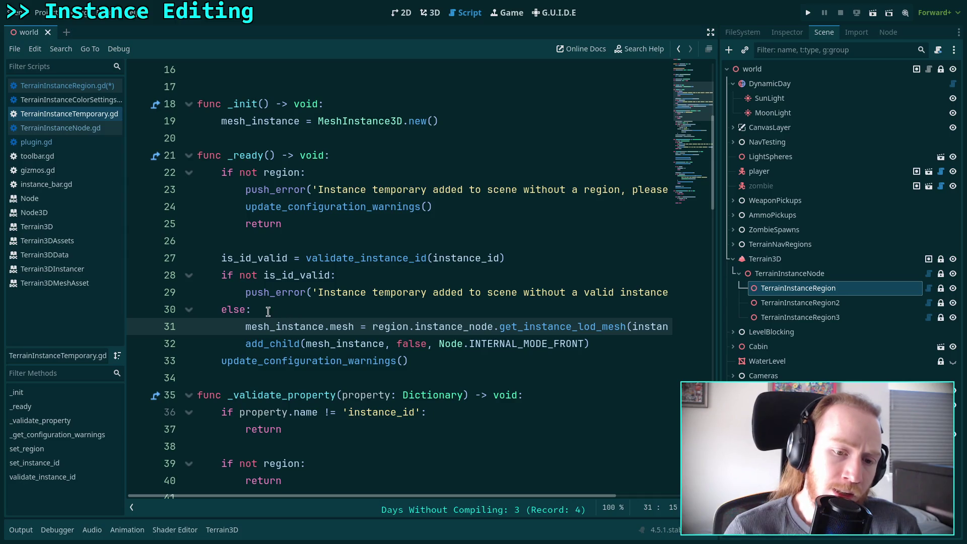
left_click(95, 90)
type("t_instance.")
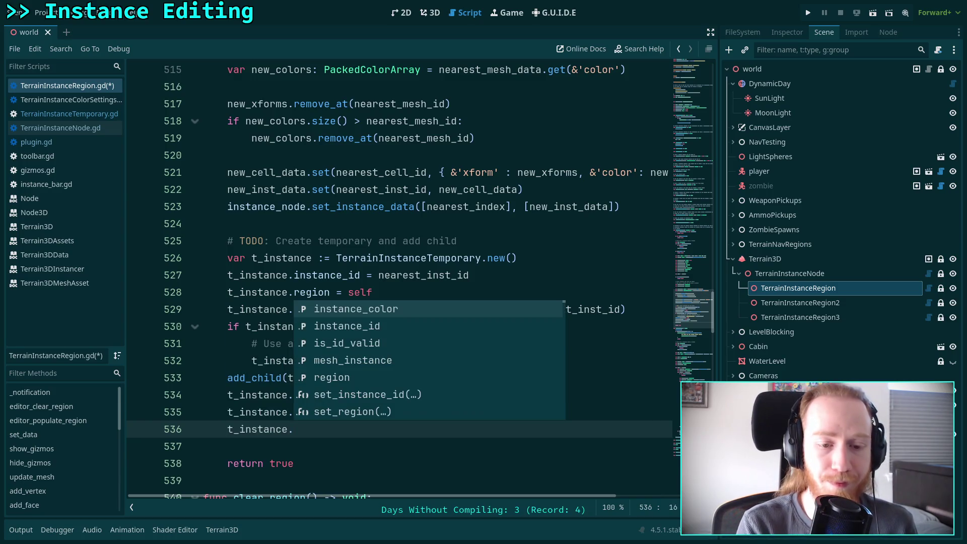
- Complete line 536 as t_instance.instance_color = nearest_color
key("Return")
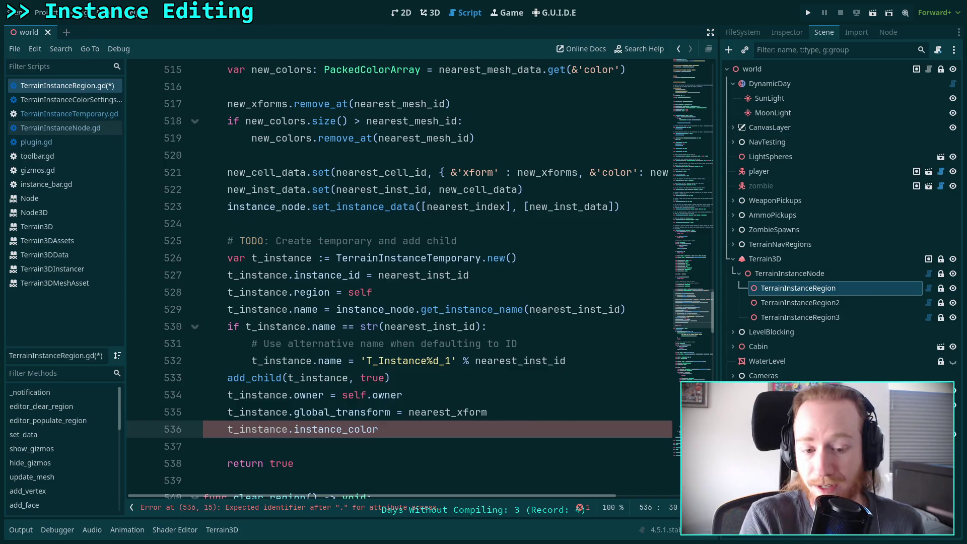
type("ear")
key("Down")
key("Down")
key("Return")
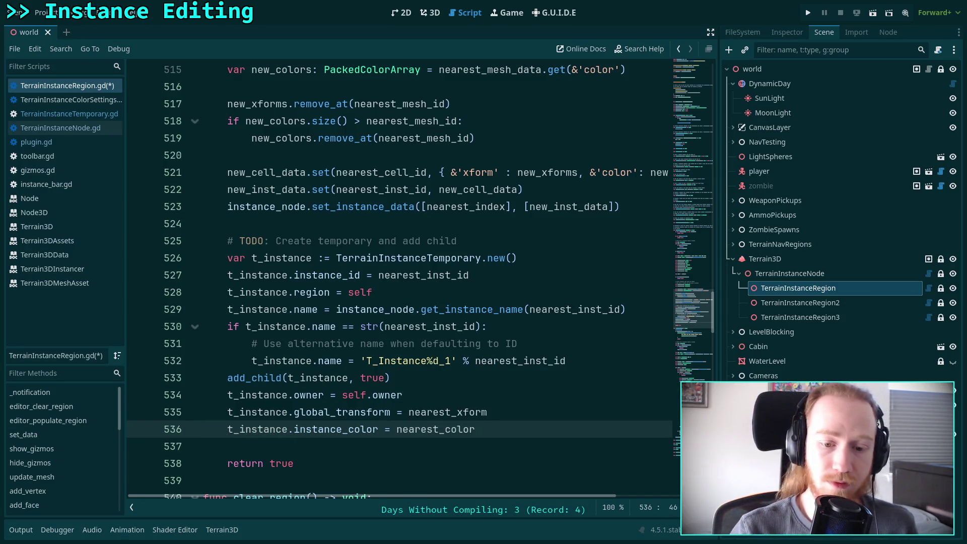
left_click(83, 115)
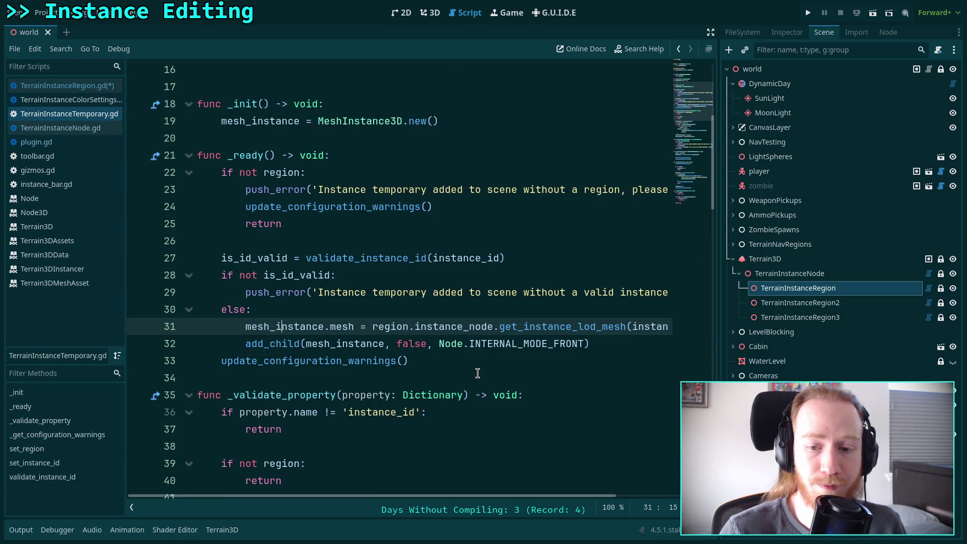
- Confirm TerrainInstanceTemporary.gd exports instance_color: Color = Color.WHITE, then return to the region script
scroll(478, 373, "up", 5)
double_click(269, 195)
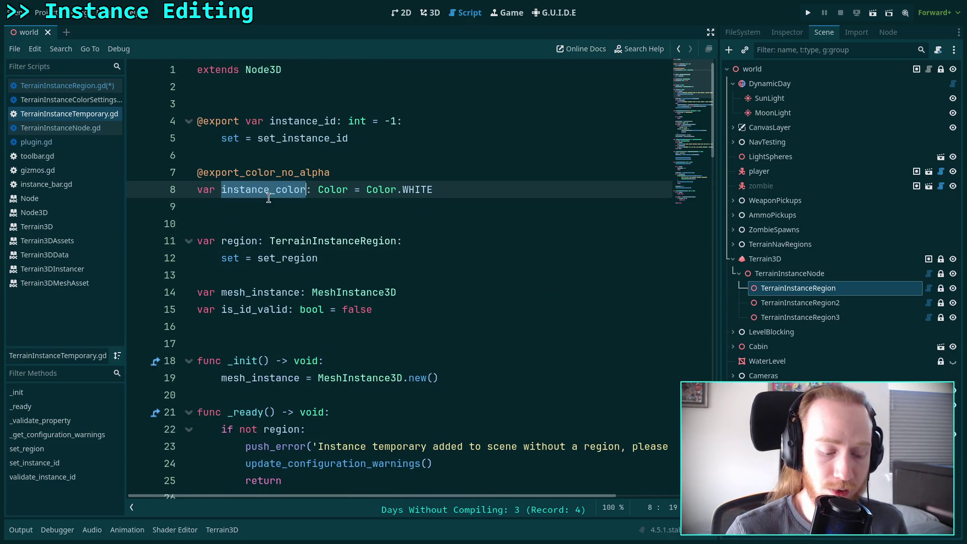
key("ctrl+f")
scroll(521, 311, "down", 3)
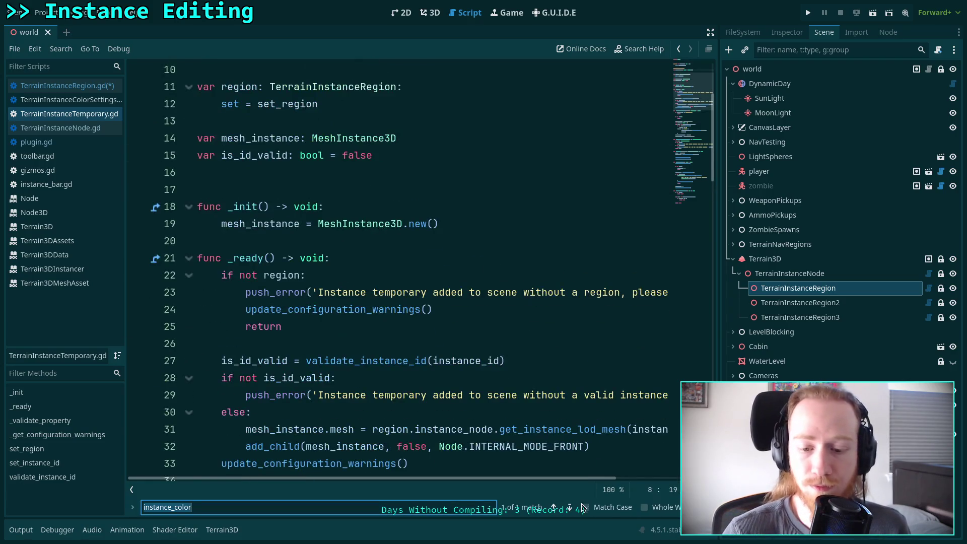
key("Escape")
scroll(421, 281, "up", 2)
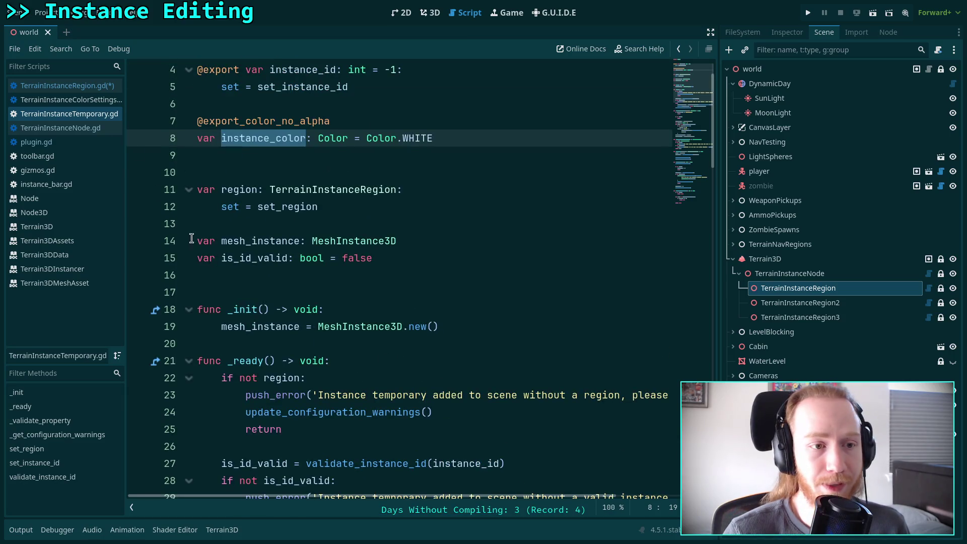
left_click(75, 88)
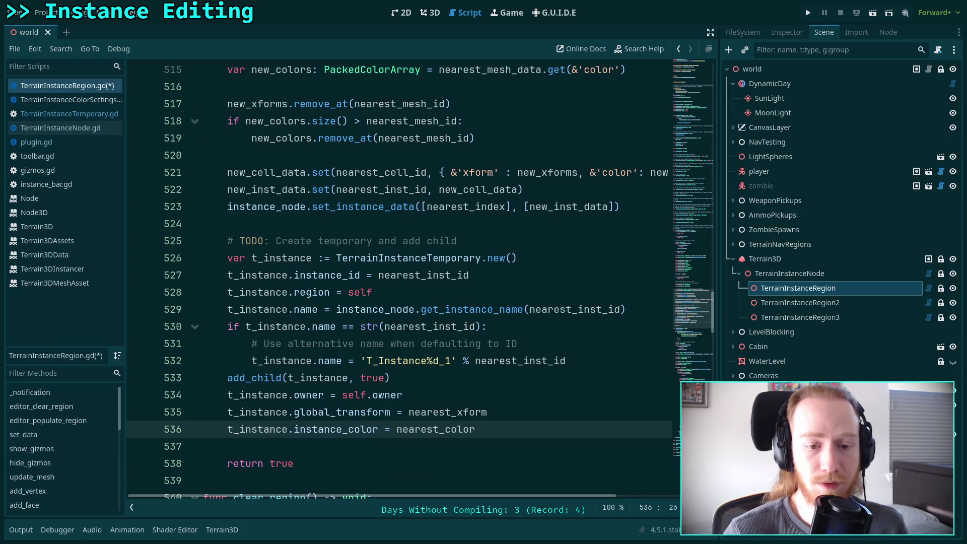
- Move the instance_color assignment up directly below instance_id and save the script
key("alt+Up")
key("alt+Up")
key("alt+Up")
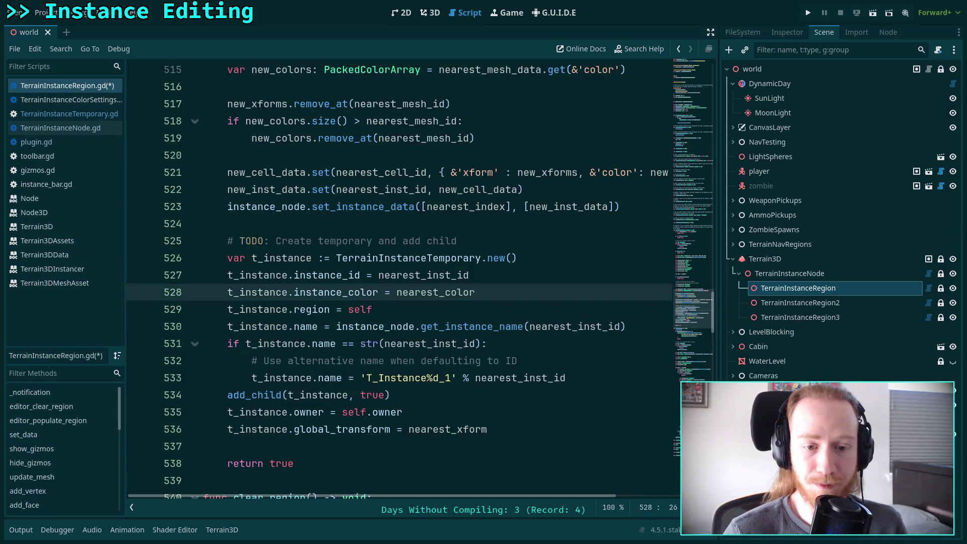
left_click(554, 431)
key("ctrl+s")
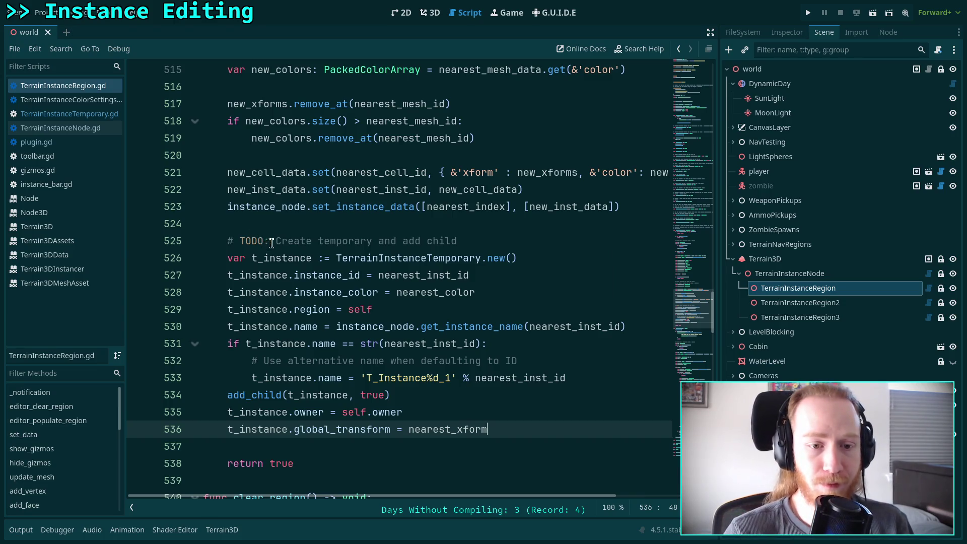
- Remove 'TODO: ' from the line 525 comment, save, and open a line below the transform assignment
left_click_drag(276, 244, 239, 243)
key("BackSpace")
key("ctrl+s")
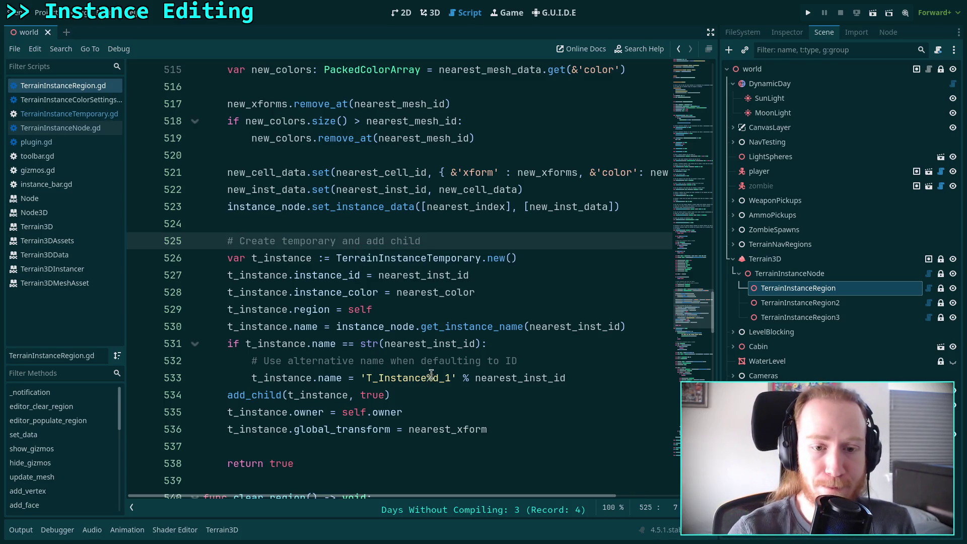
left_click(568, 426)
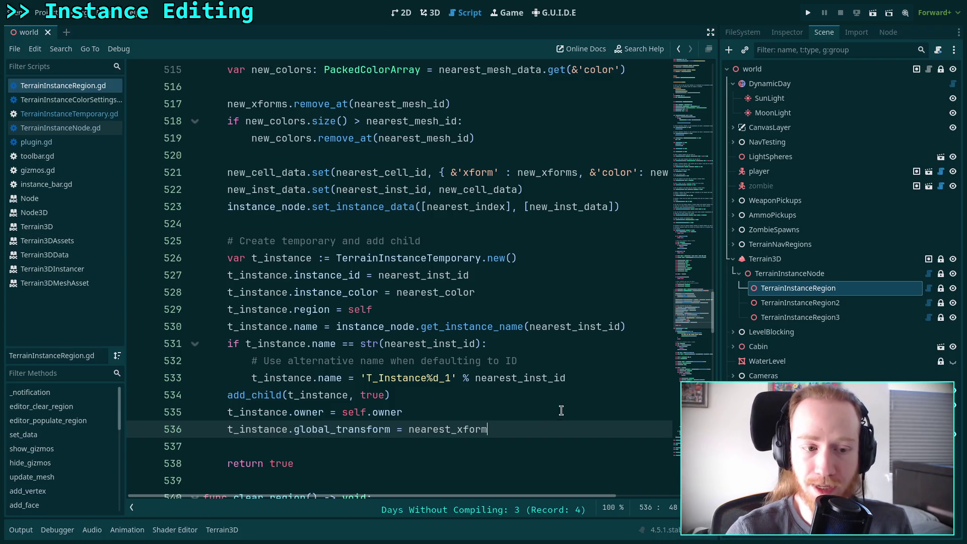
key("Return")
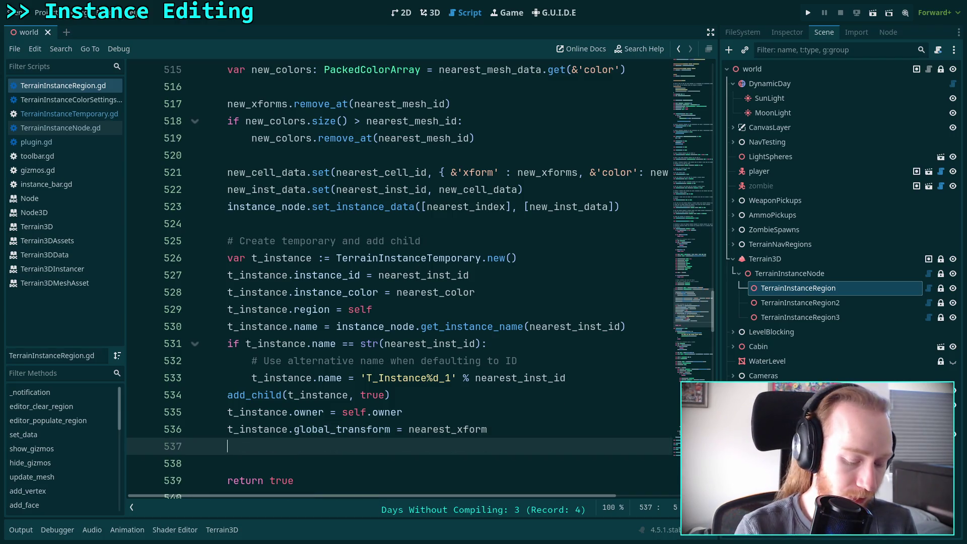
- Try t_instance.select and edit-related members on line 537, then clear the line
type("t_instance.sel")
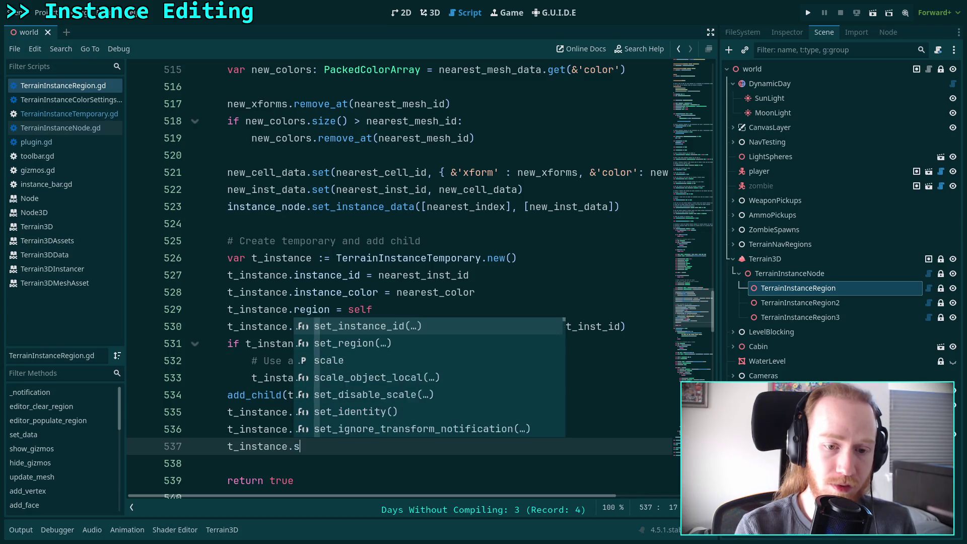
type("e")
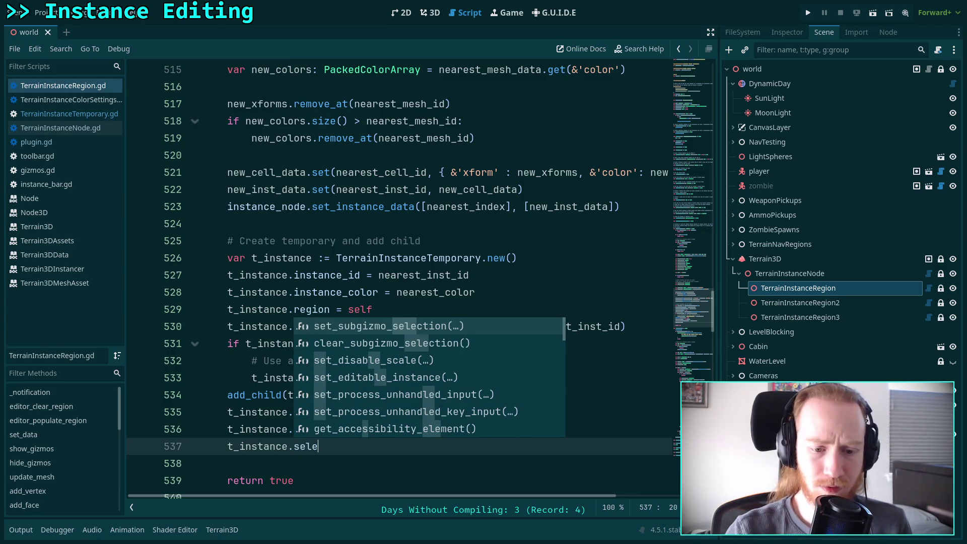
type("ct")
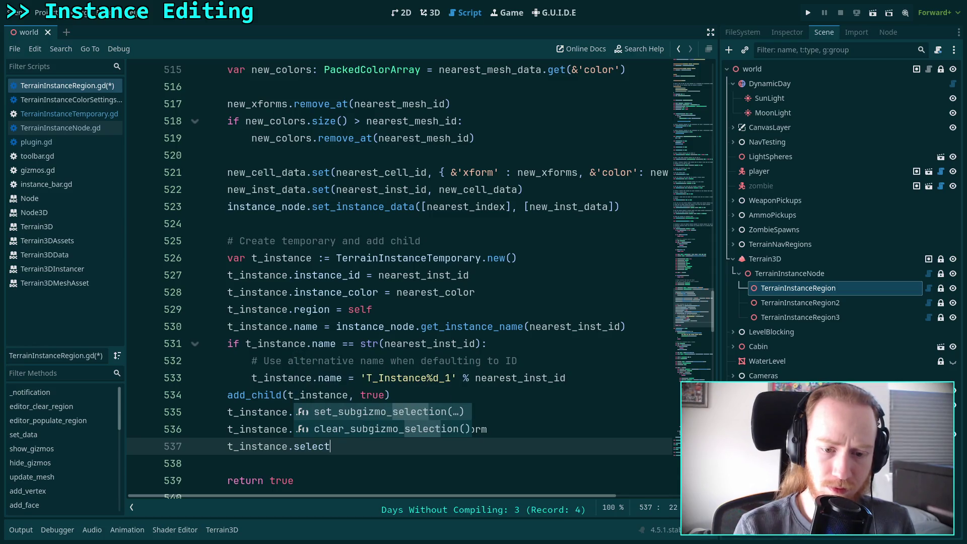
key("BackSpace")
key("BackSpace")
key("BackSpace")
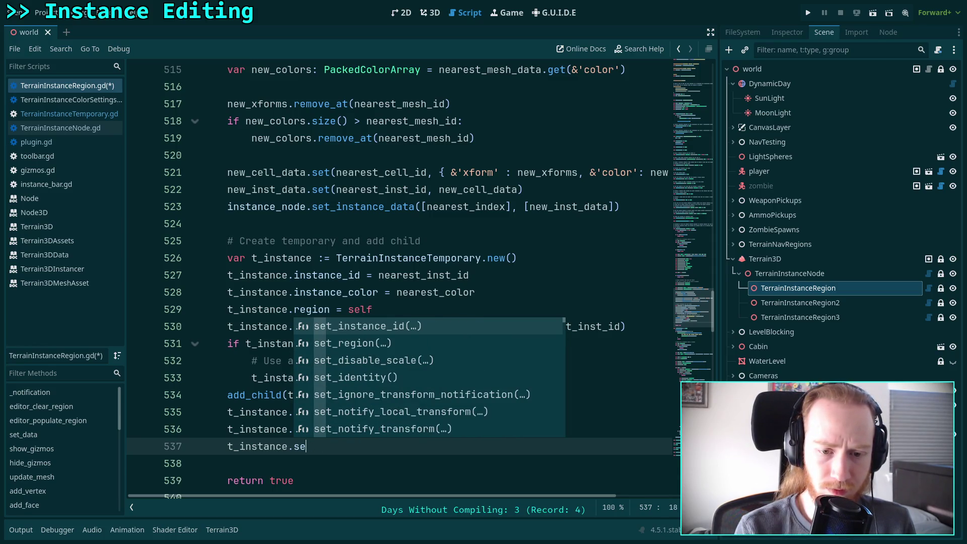
key("BackSpace")
type("edit")
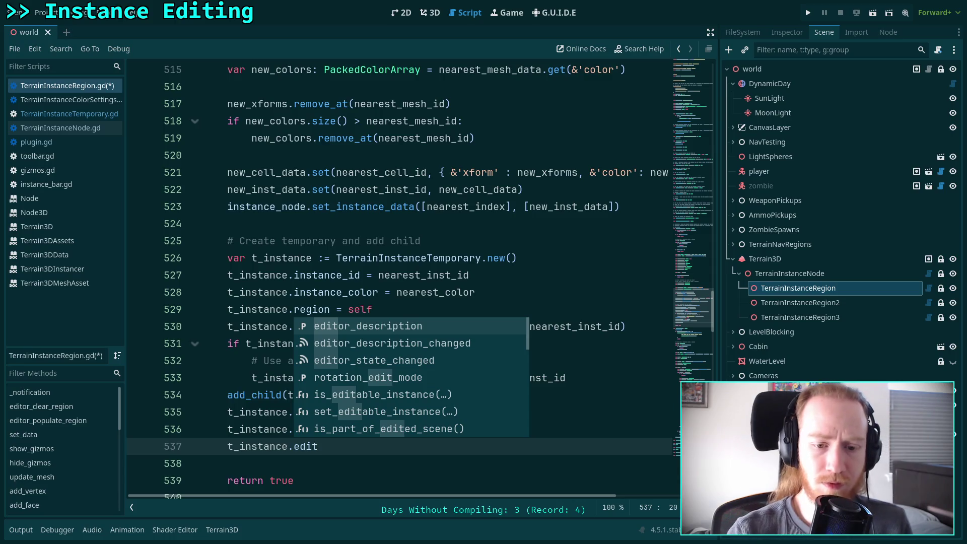
key("Down")
key("Down")
key("Down")
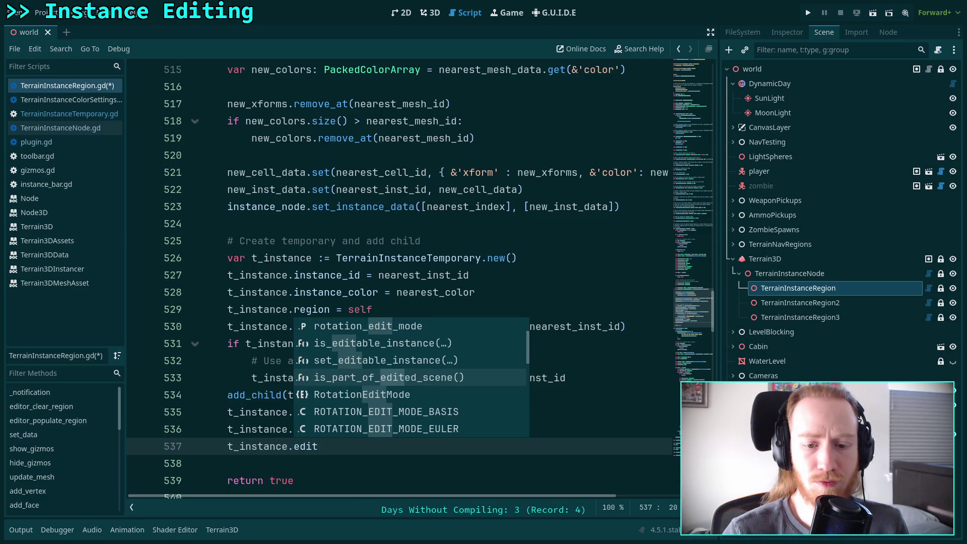
key("Down")
key("Down")
key("Down")
key("Down")
key("Down")
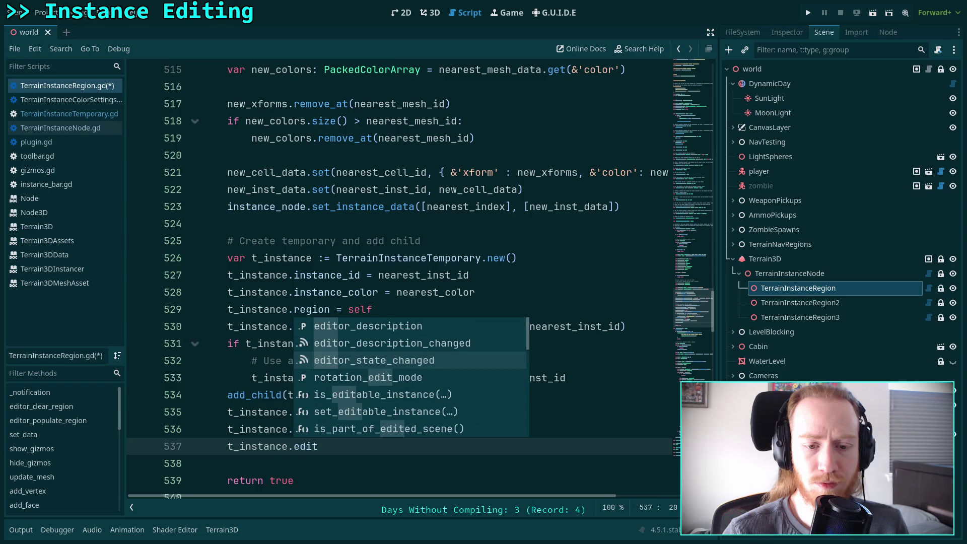
key("BackSpace")
key("BackSpace")
key("BackSpace")
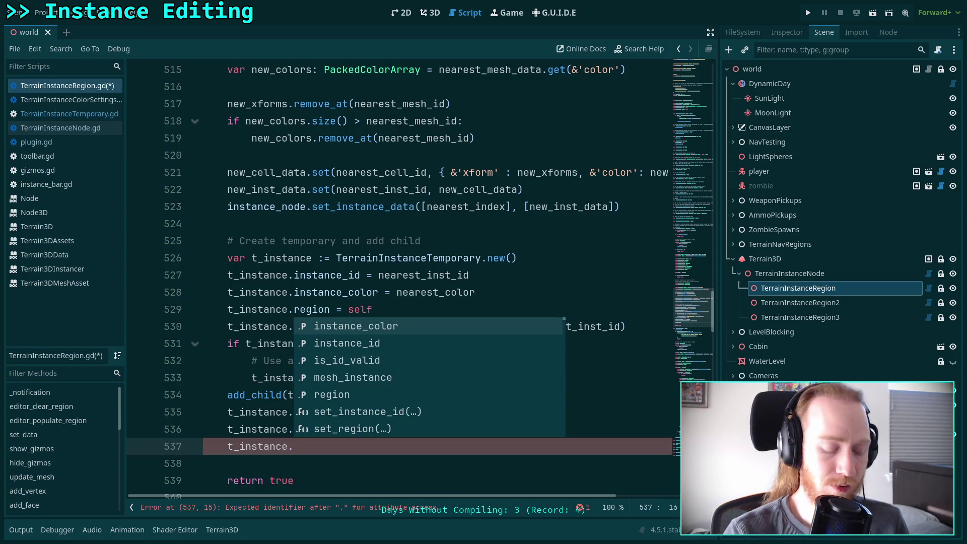
type("pick")
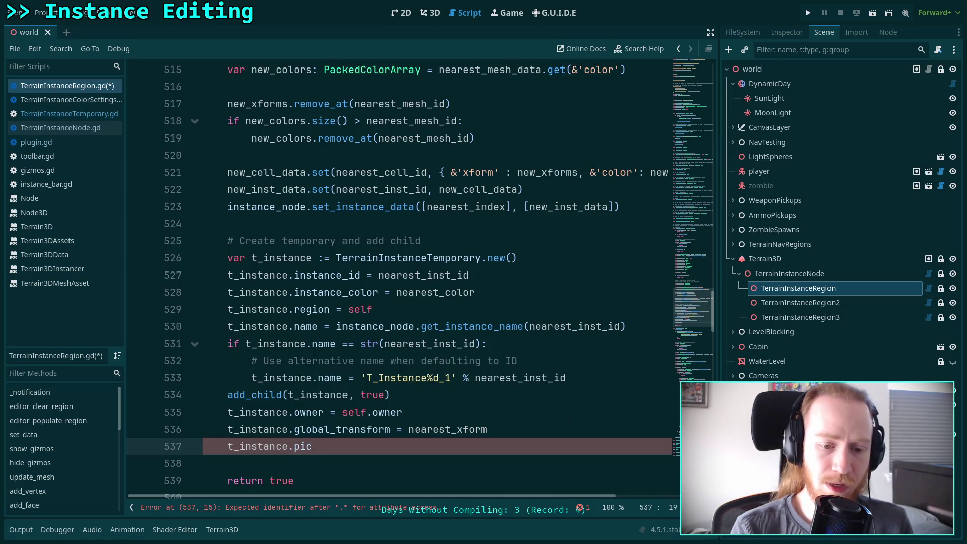
key("BackSpace")
key("BackSpace")
key("BackSpace")
key("BackSpace")
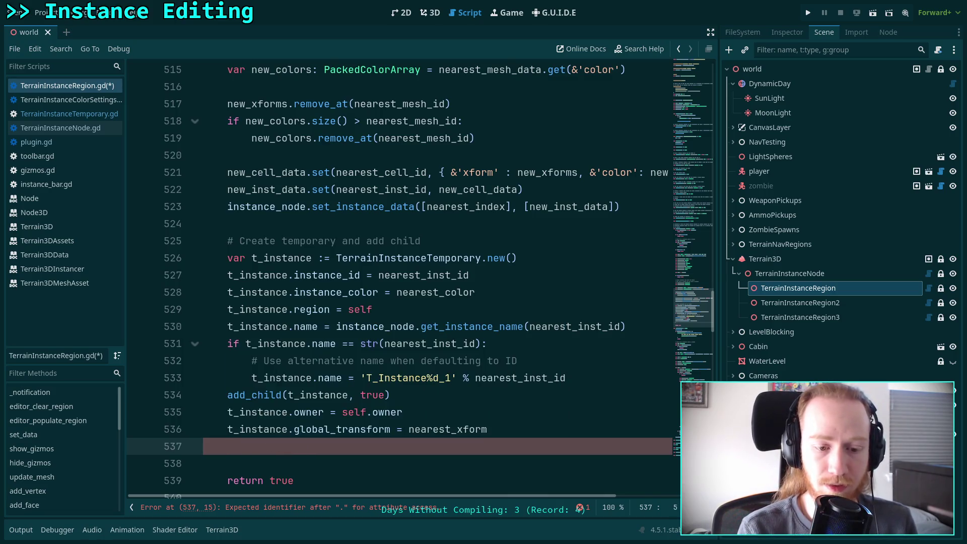
- Write EditorInterface.edit_node(t_instance) on line 537 and save the script
type("EditorInt")
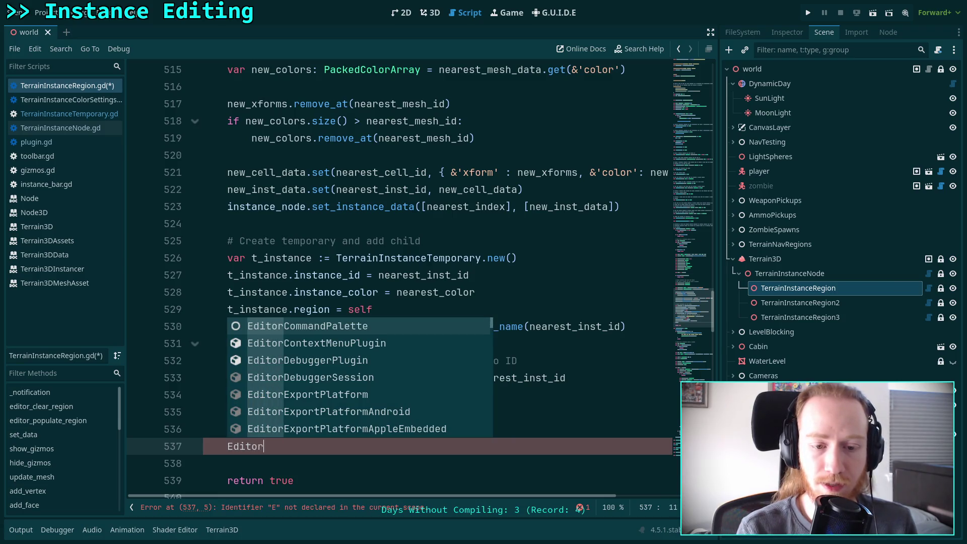
key("Return")
type(".")
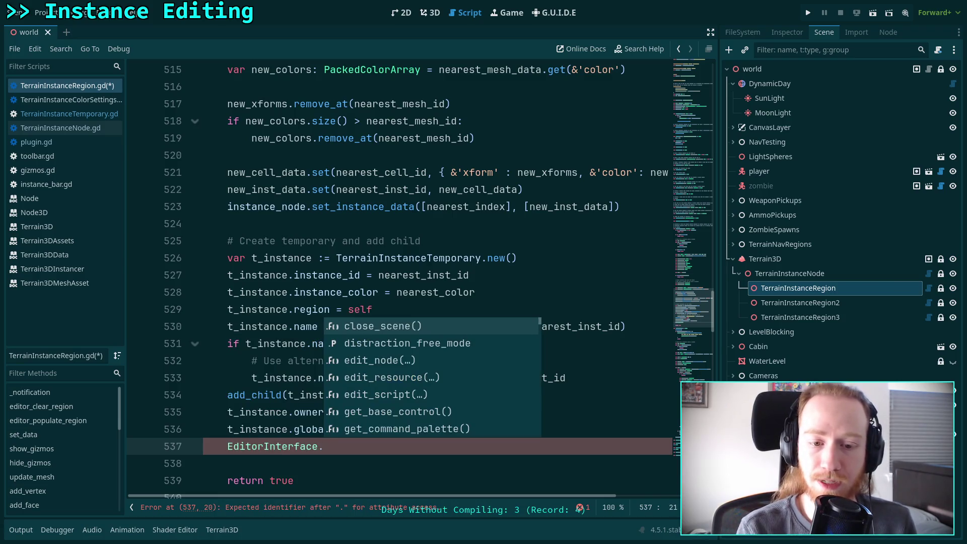
key("Down")
key("Down")
key("Return")
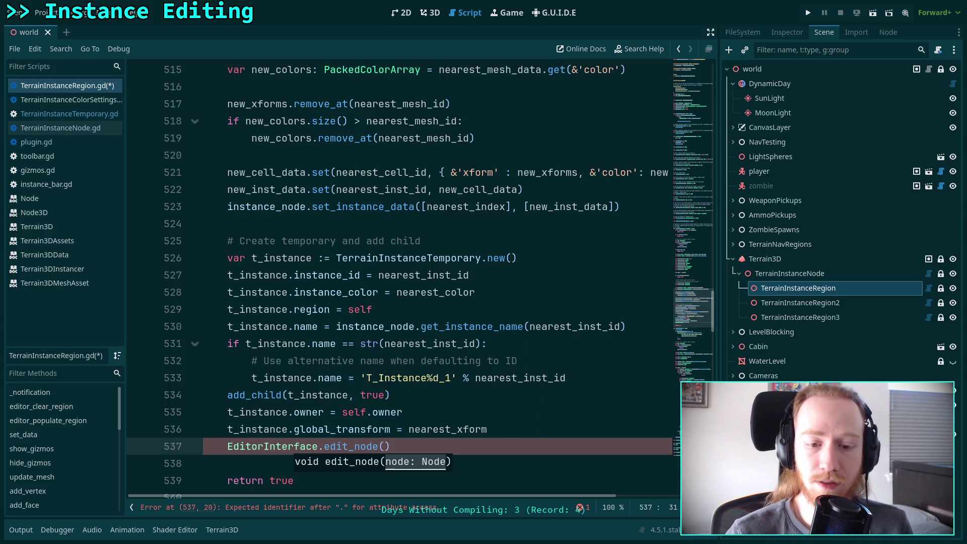
type("t_")
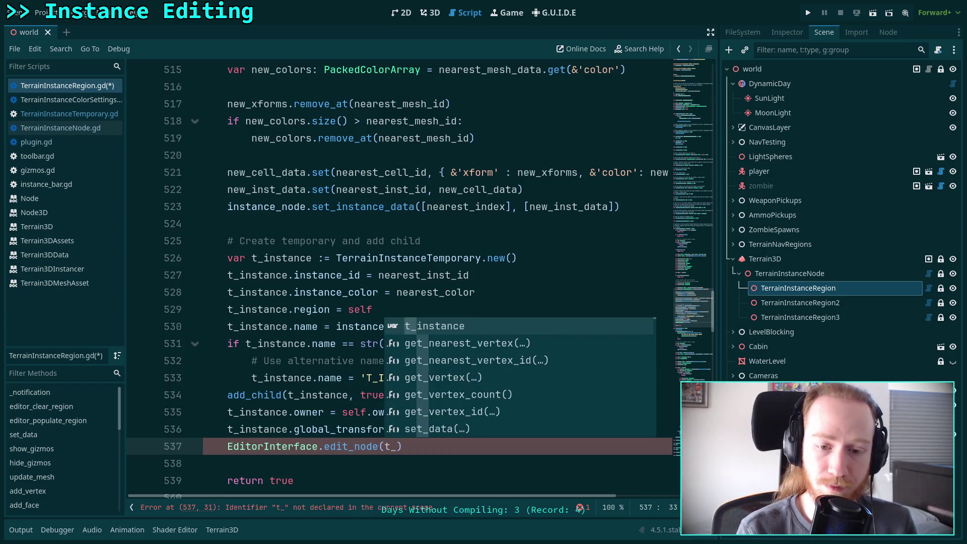
key("Return")
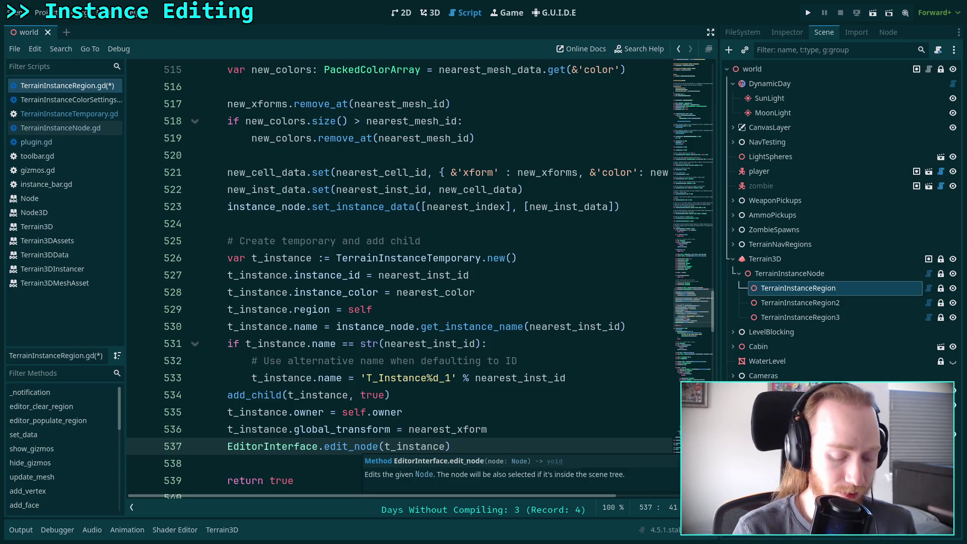
key("ctrl+s")
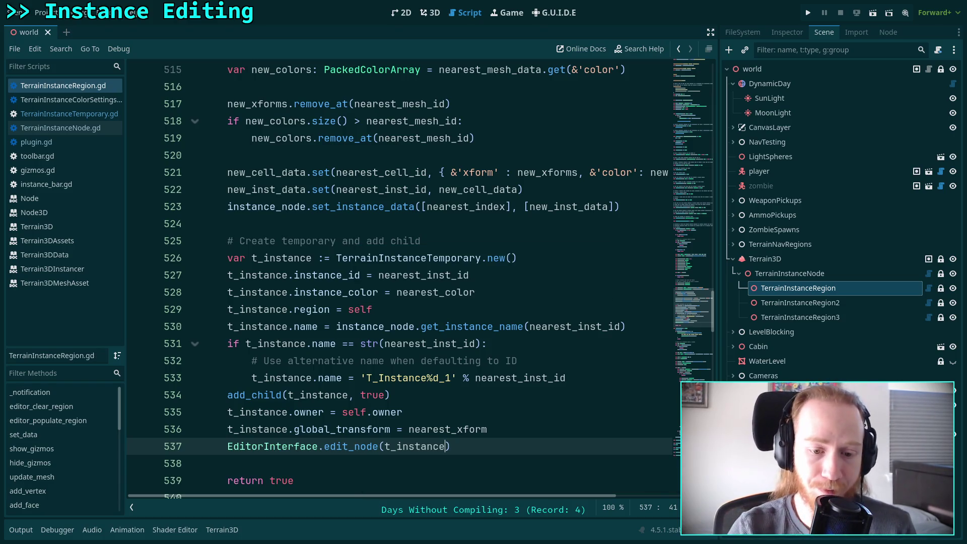
scroll(316, 428, "down", 1)
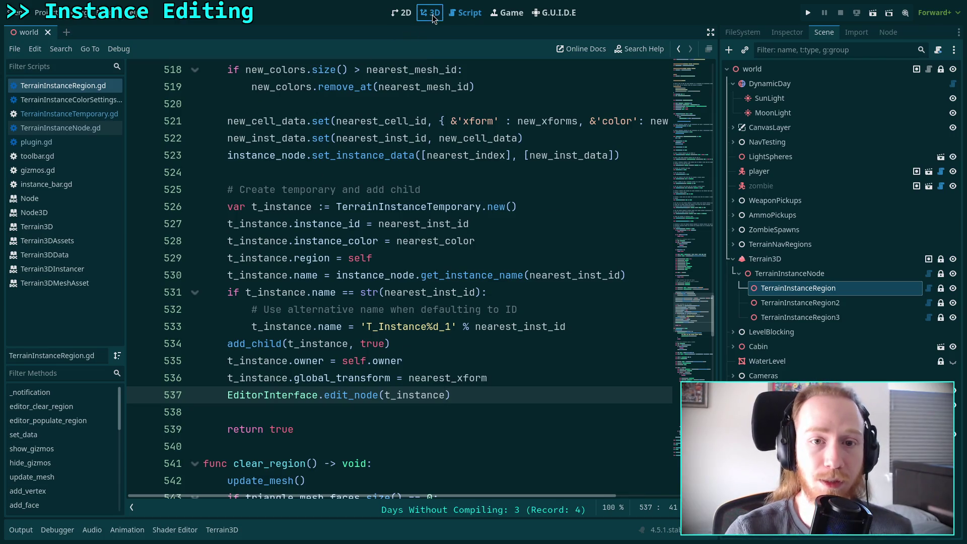
- In the 3D view, turn a clicked tree into a Test Tree, move it uphill, and save
left_click(433, 15)
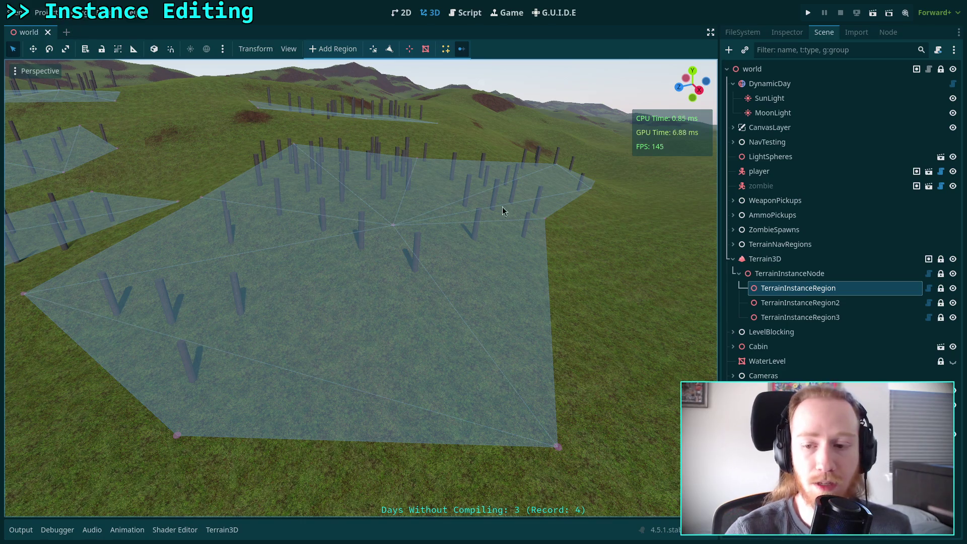
left_click(799, 292)
key("f")
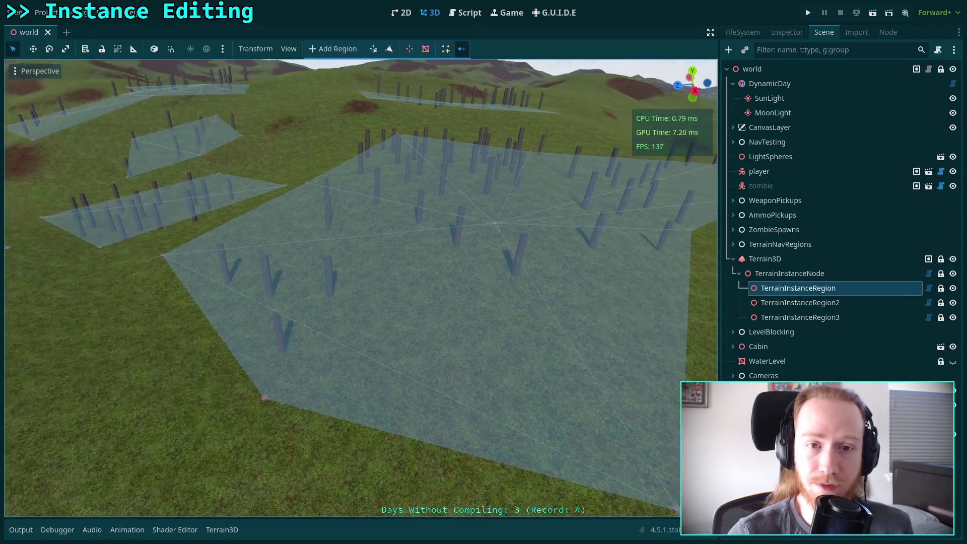
left_click(286, 353)
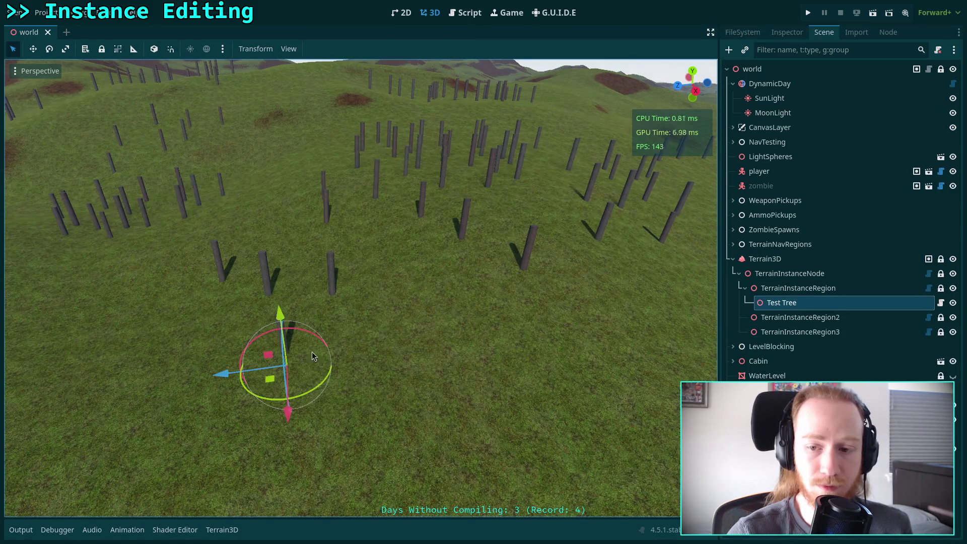
key("w")
key("w")
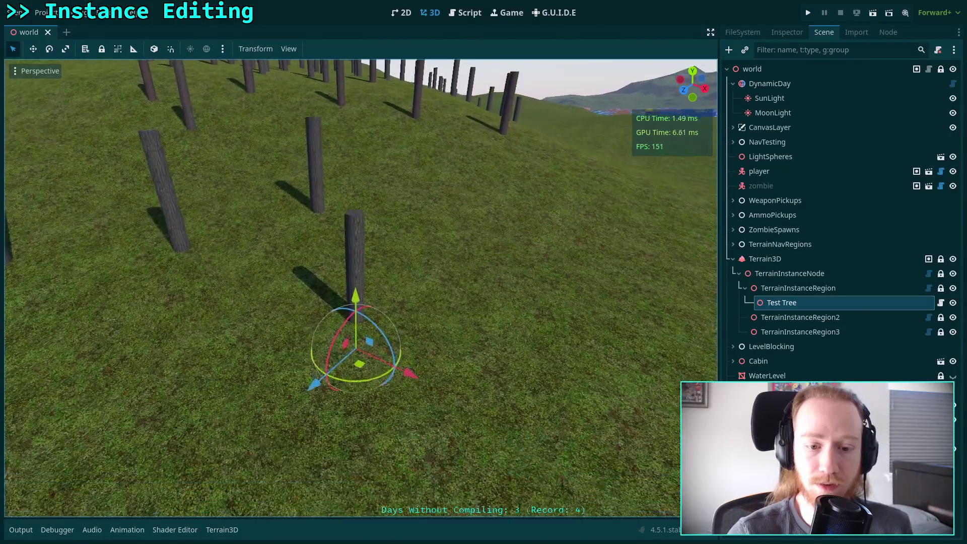
key("q")
key("e")
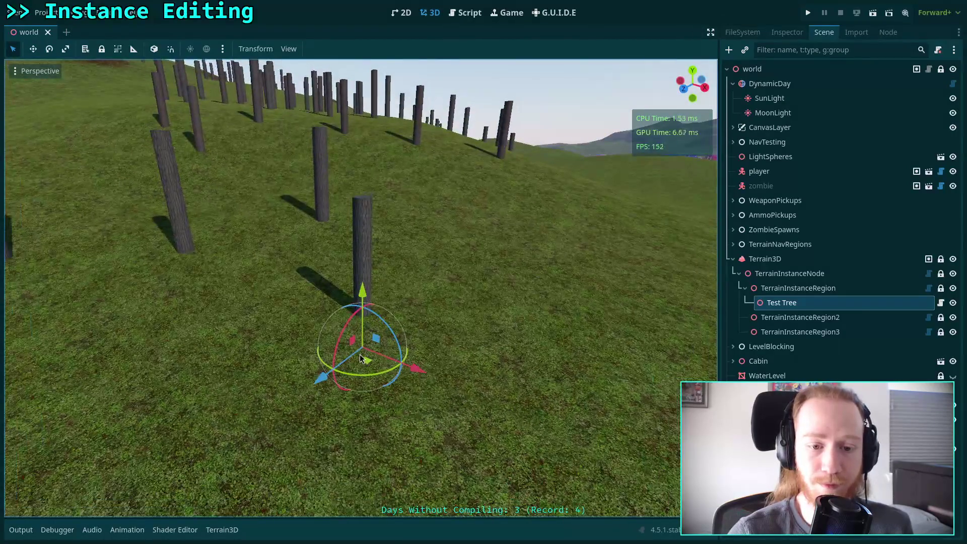
mouse_move(370, 361)
left_mouse_down()
mouse_move(393, 348)
mouse_move(402, 288)
mouse_move(427, 288)
mouse_move(382, 302)
left_mouse_up()
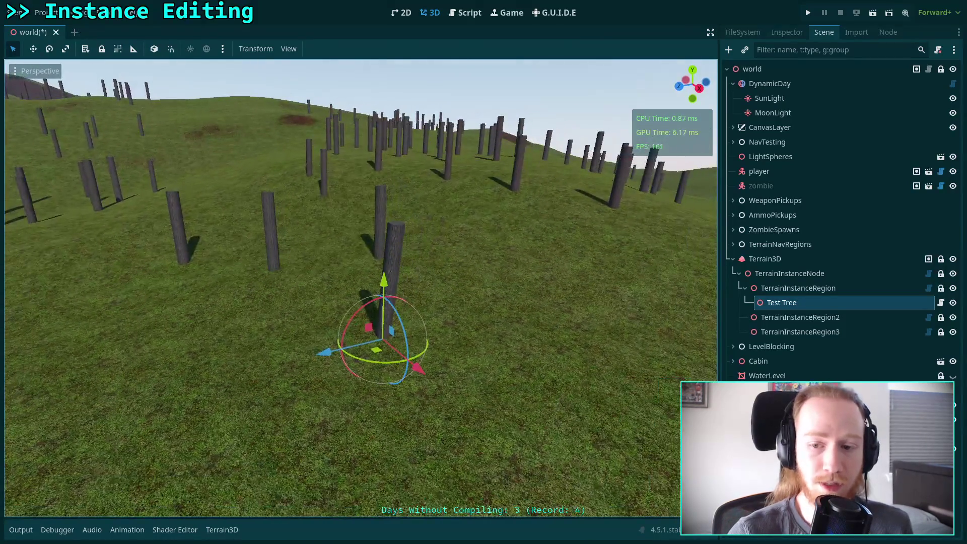
key("ctrl+s")
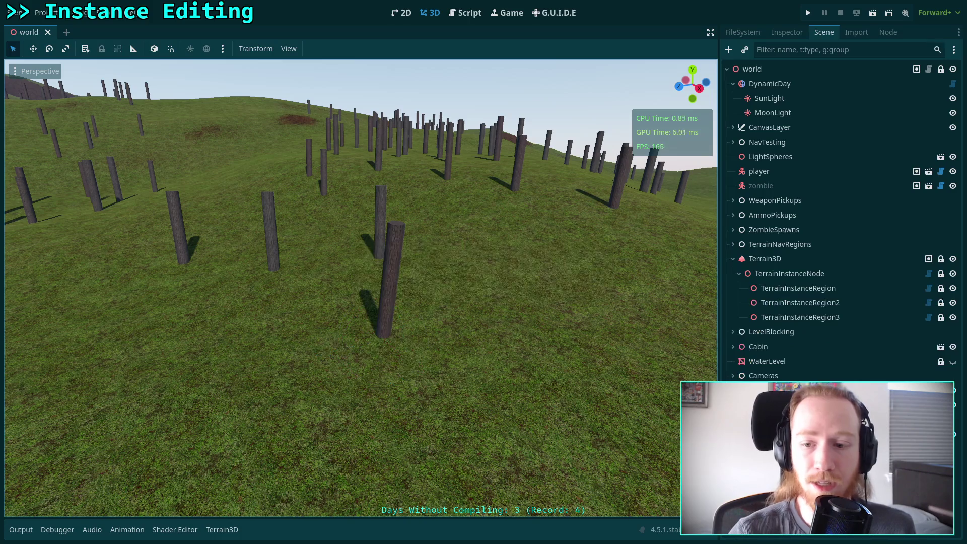
- Erase a tree with the Terrain3D instancer brush
left_click(776, 276)
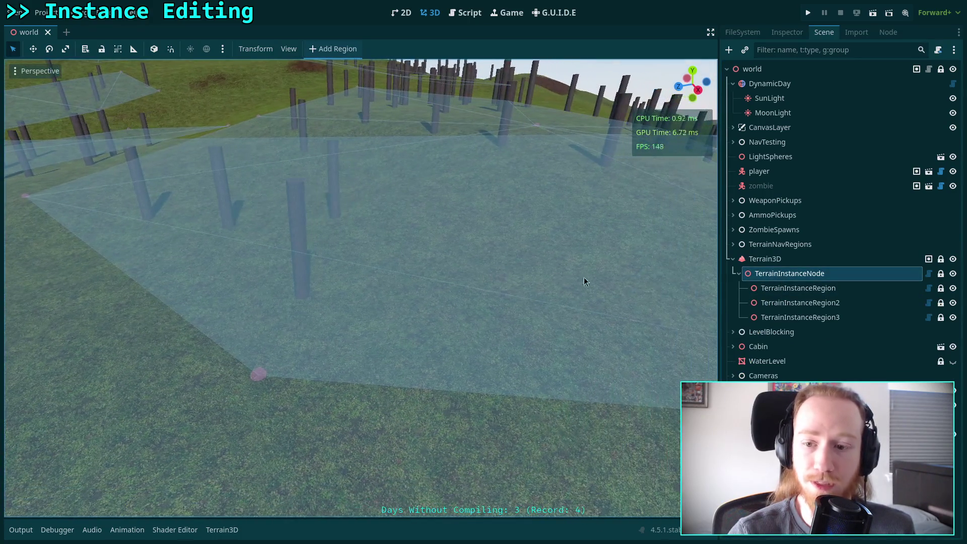
left_click(740, 258)
left_click(11, 262)
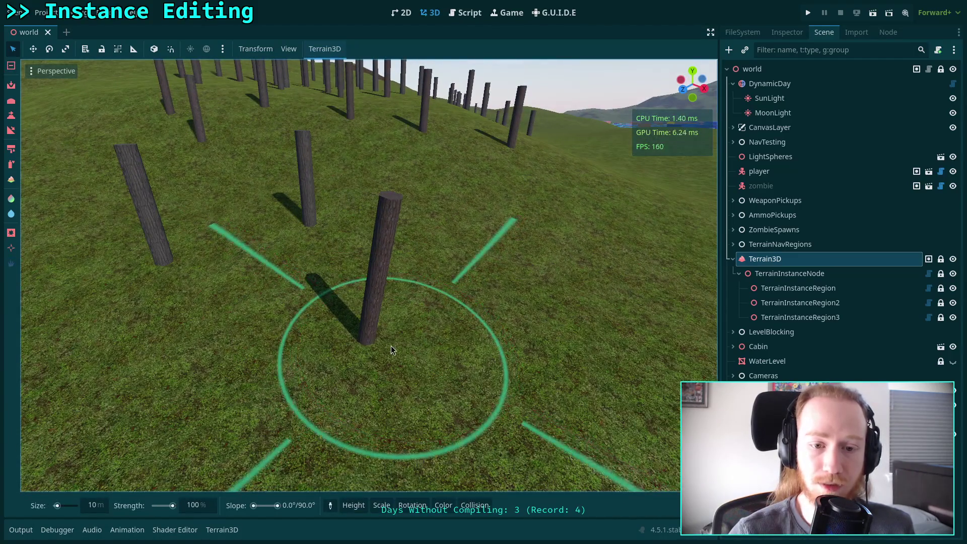
left_click(391, 346, "ctrl")
scroll(425, 345, "down", 3)
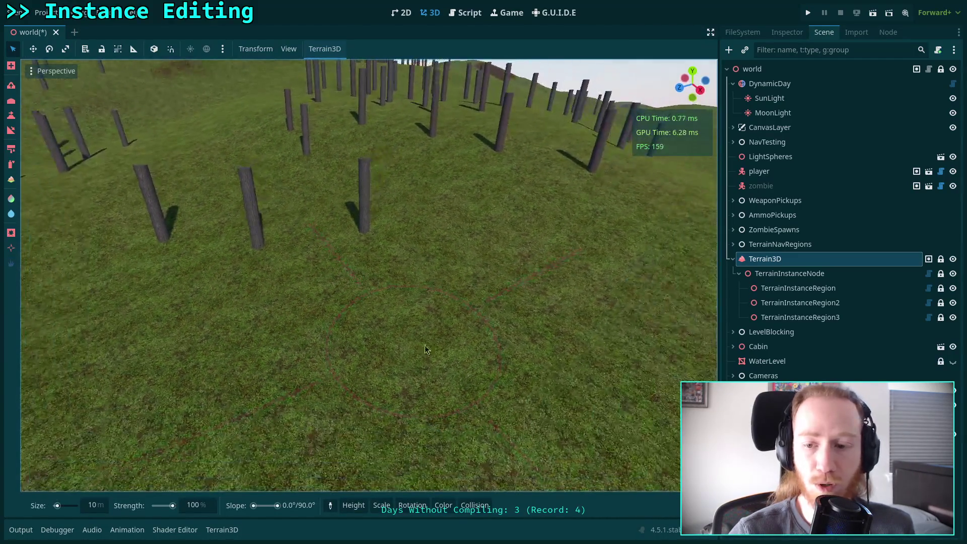
- Reselect the instance region and pick another tree as a new Test Tree node
left_click(798, 289)
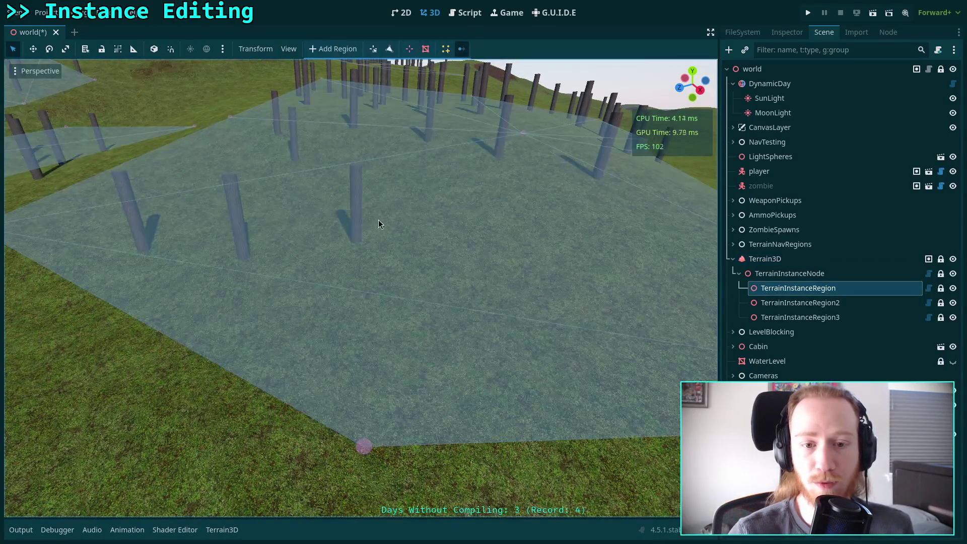
mouse_move(396, 205)
left_mouse_down()
mouse_move(341, 322)
mouse_move(280, 316)
left_mouse_up()
left_click(330, 337)
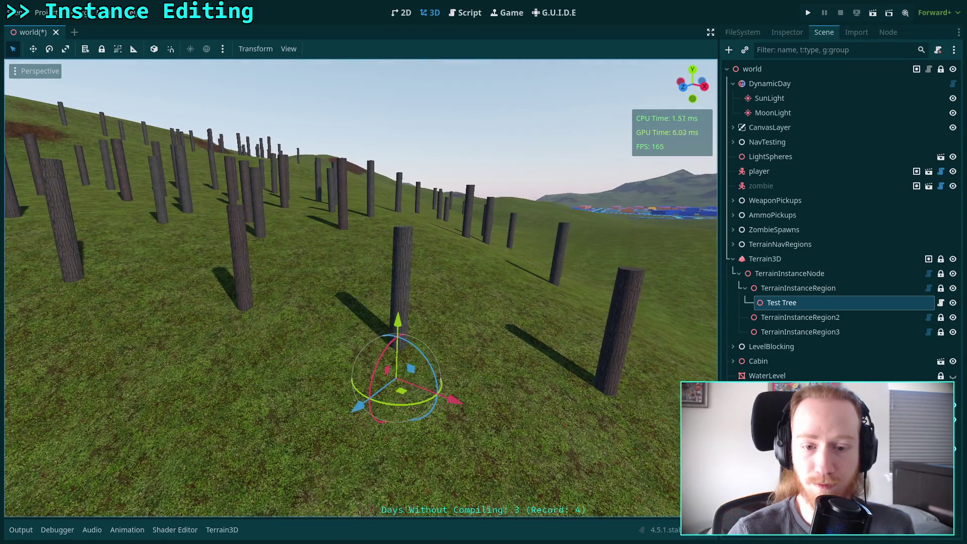
left_click(66, 50)
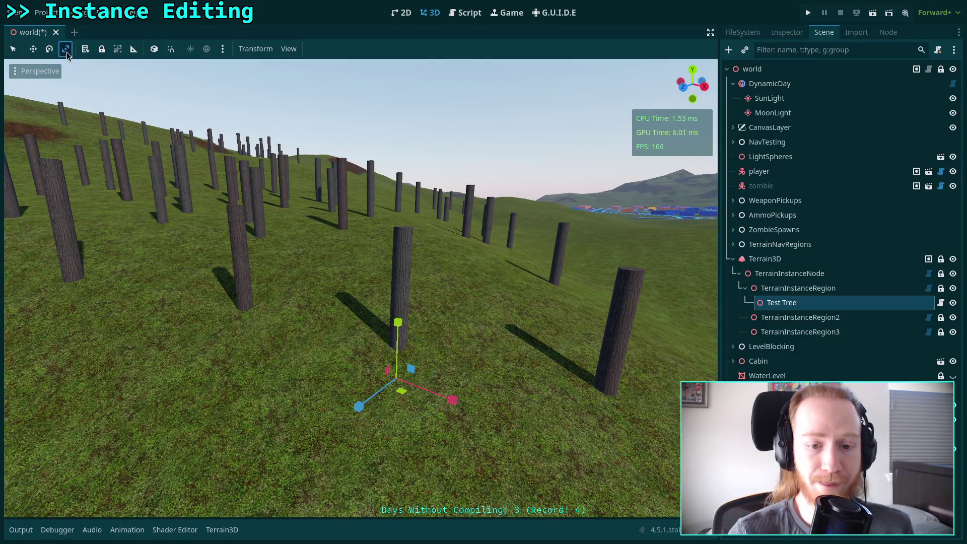
- Stretch the Test Tree much taller, save the scene, and fly the camera along it
mouse_move(390, 315)
left_mouse_down()
mouse_move(403, 300)
mouse_move(409, 243)
left_mouse_up()
scroll(409, 247, "down", 5)
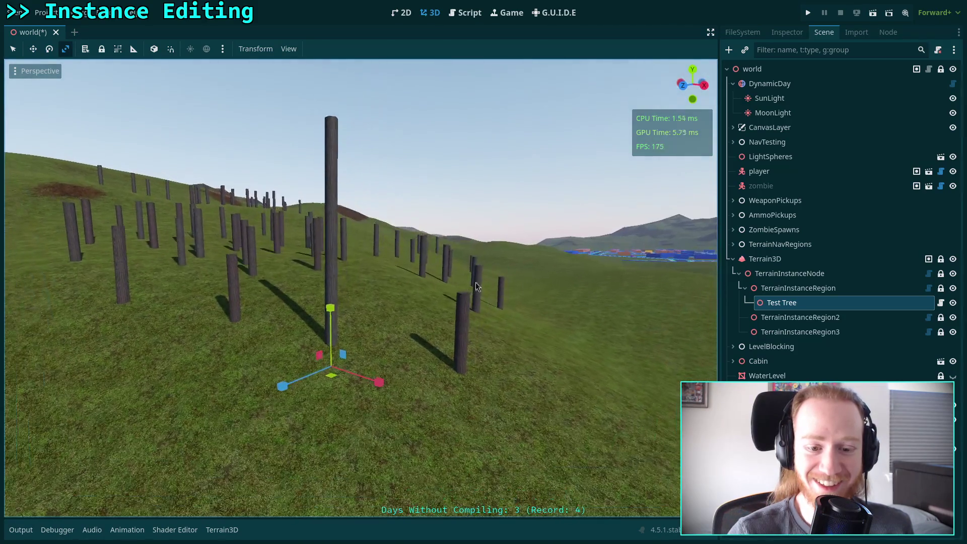
scroll(342, 355, "up", 5)
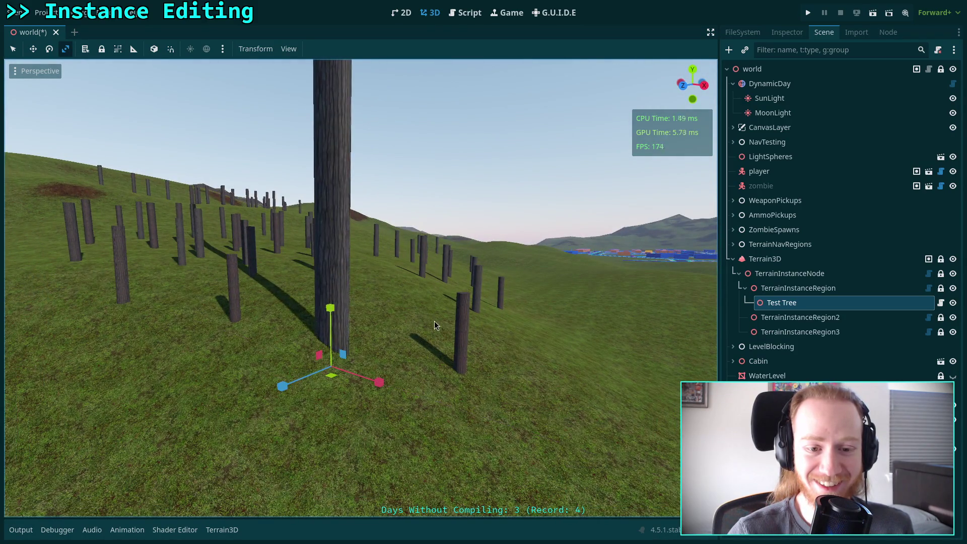
scroll(458, 213, "down", 2)
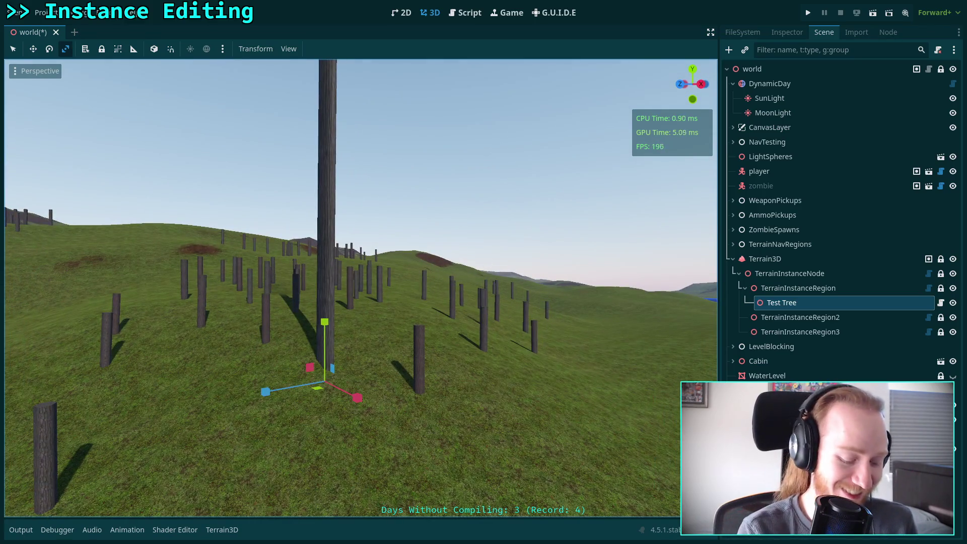
key("ctrl+s")
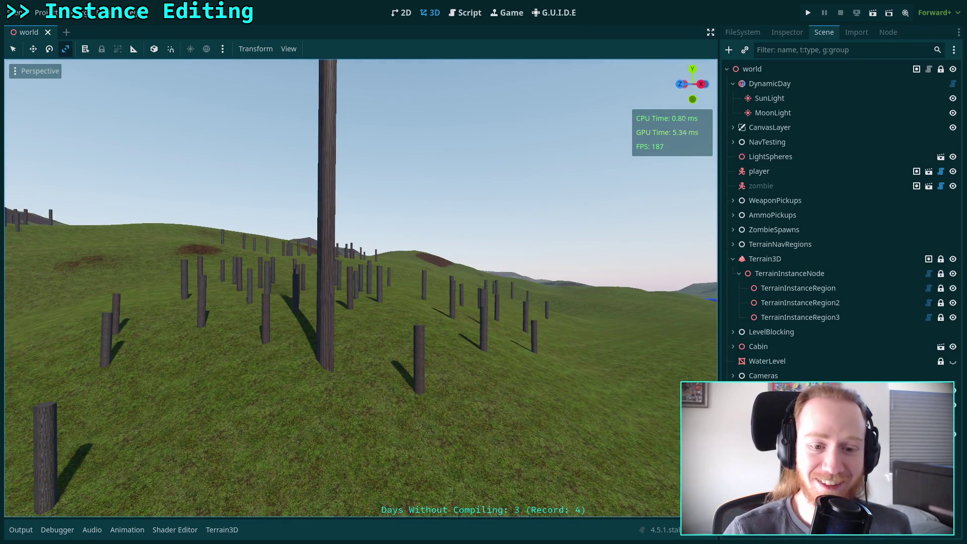
key("w")
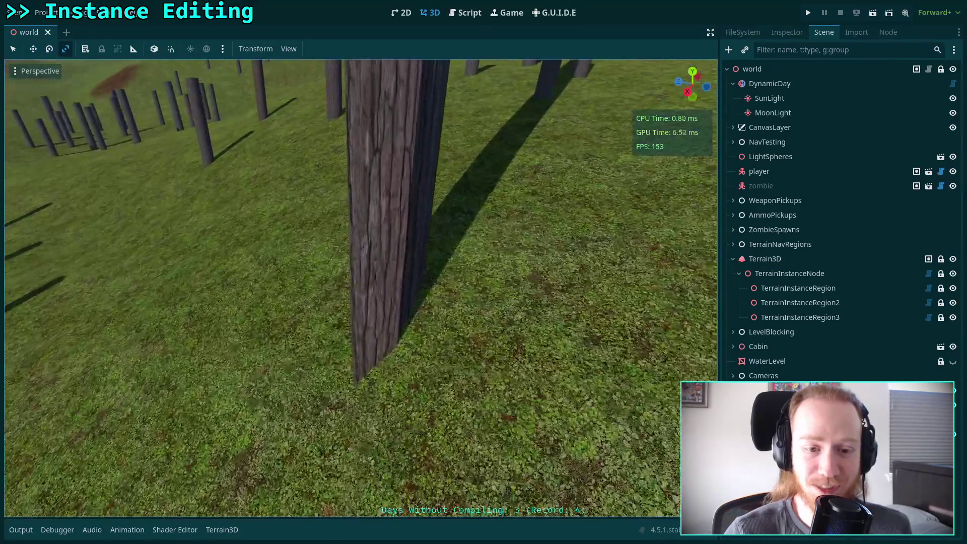
key("w")
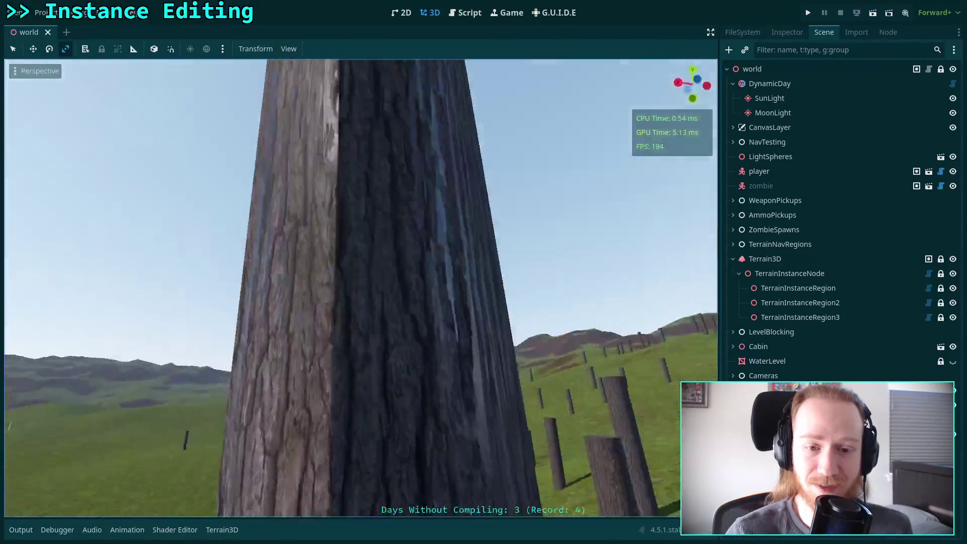
key("s")
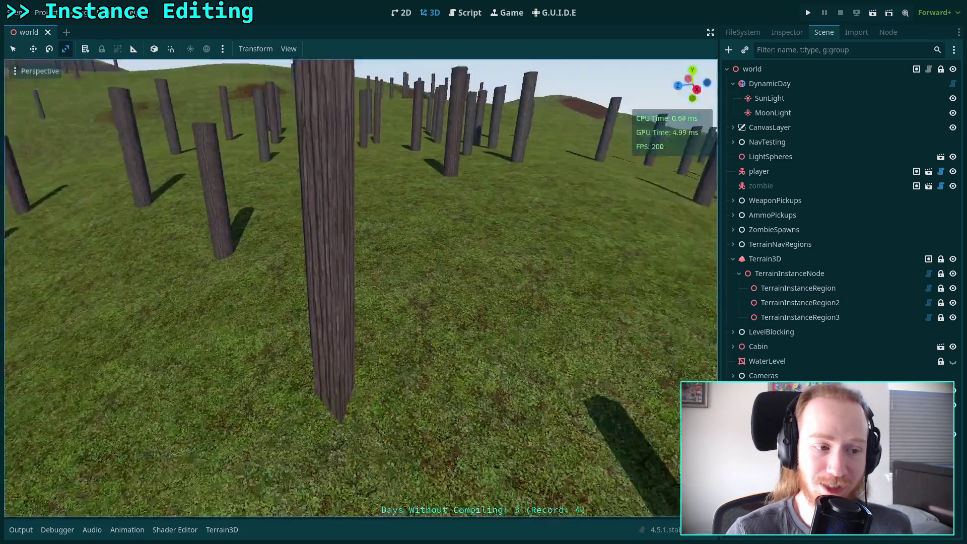
key("s")
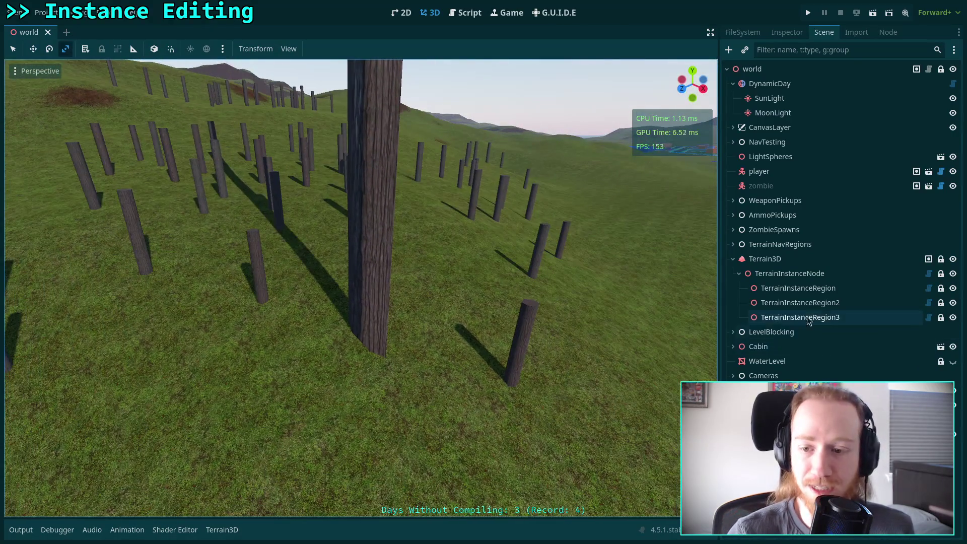
- With TerrainInstanceRegion selected, turn the tall post into a Test Tree and show its Inspector properties
left_click(807, 290)
left_click(372, 327)
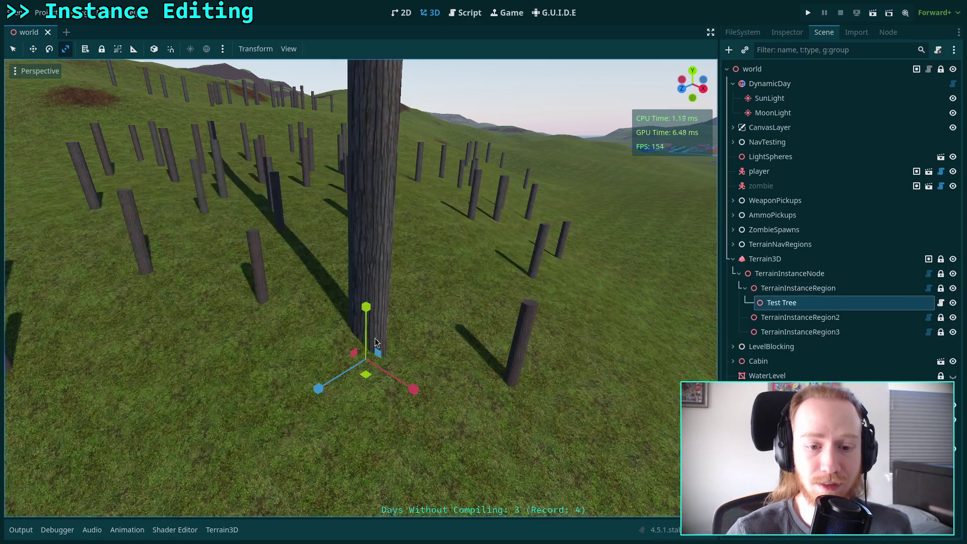
key("s")
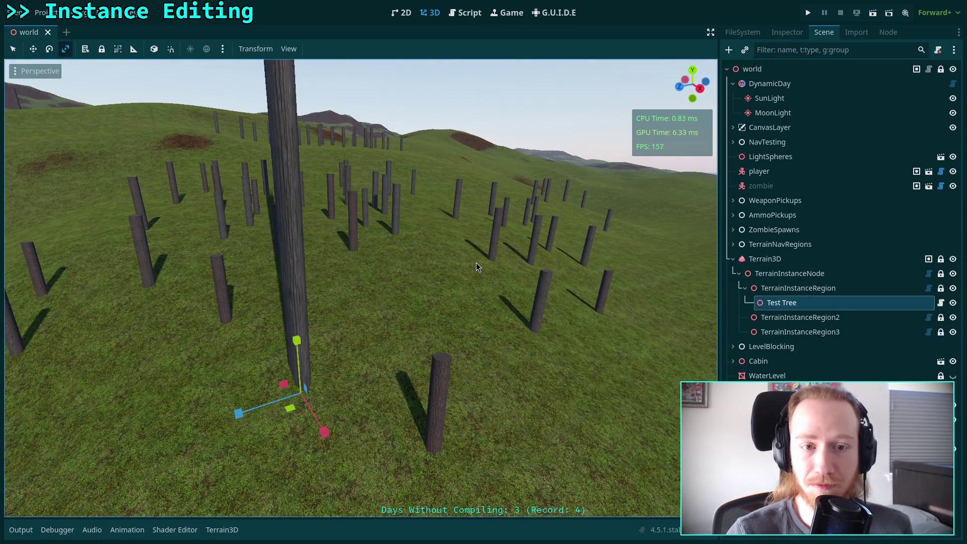
left_click(787, 32)
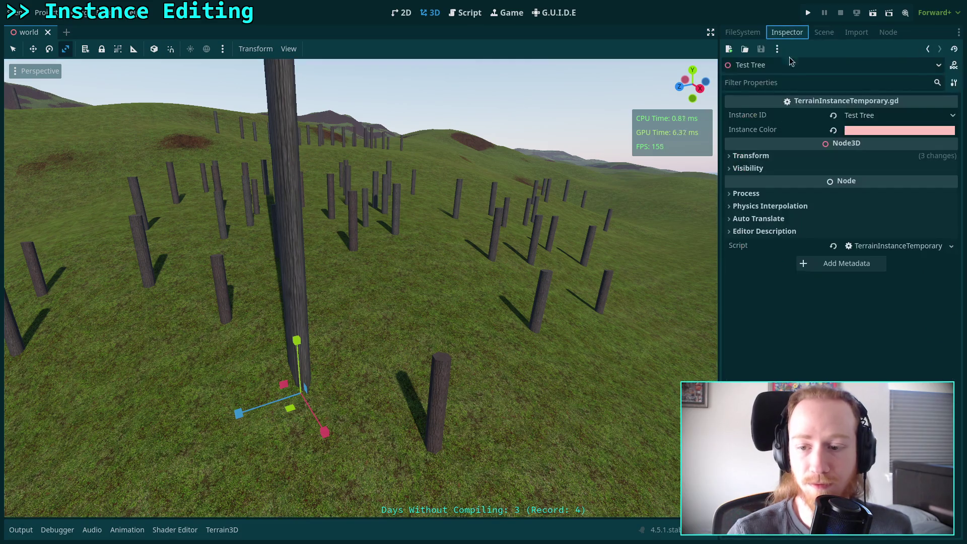
- Give the Test Tree instance a bright green instance color (0, 252, 0)
left_click(775, 157)
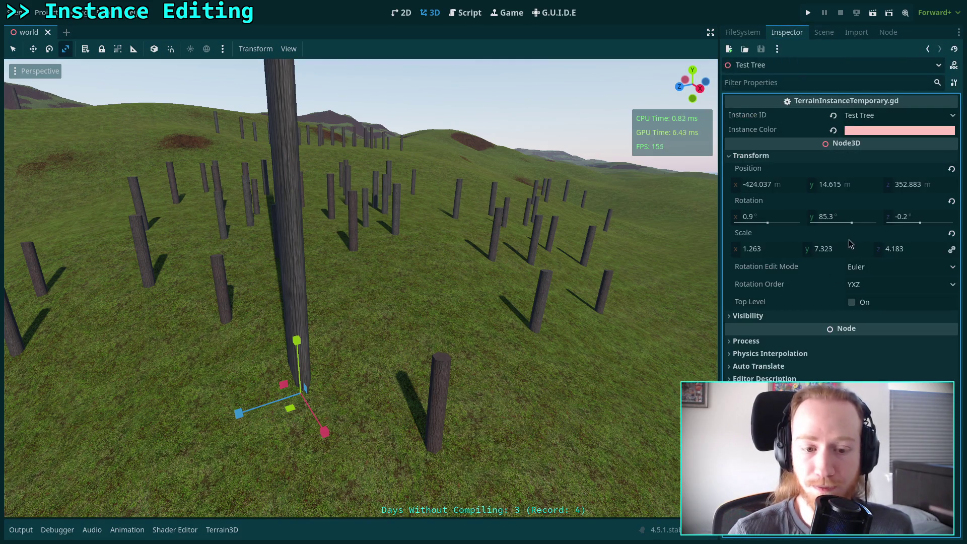
key("w")
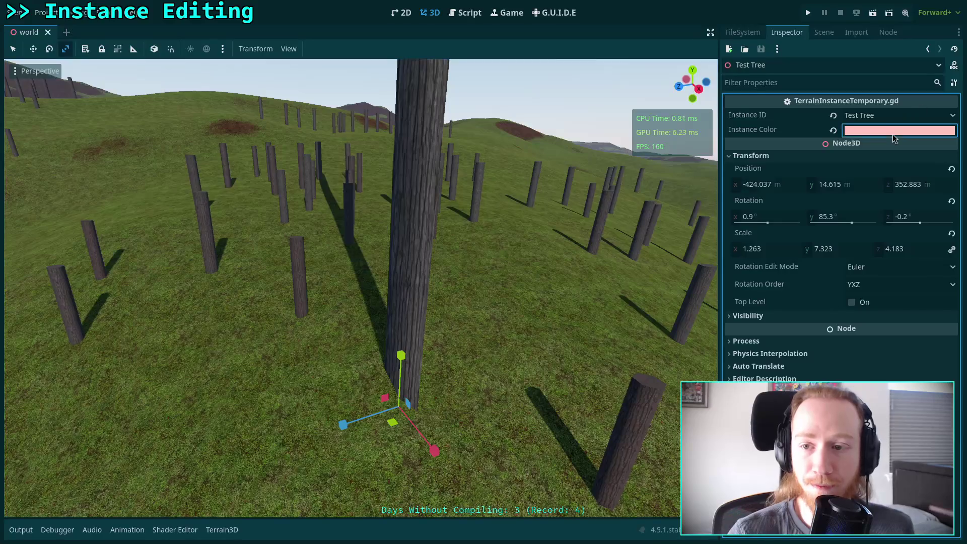
left_click(892, 132)
left_click_drag(953, 166, 953, 248)
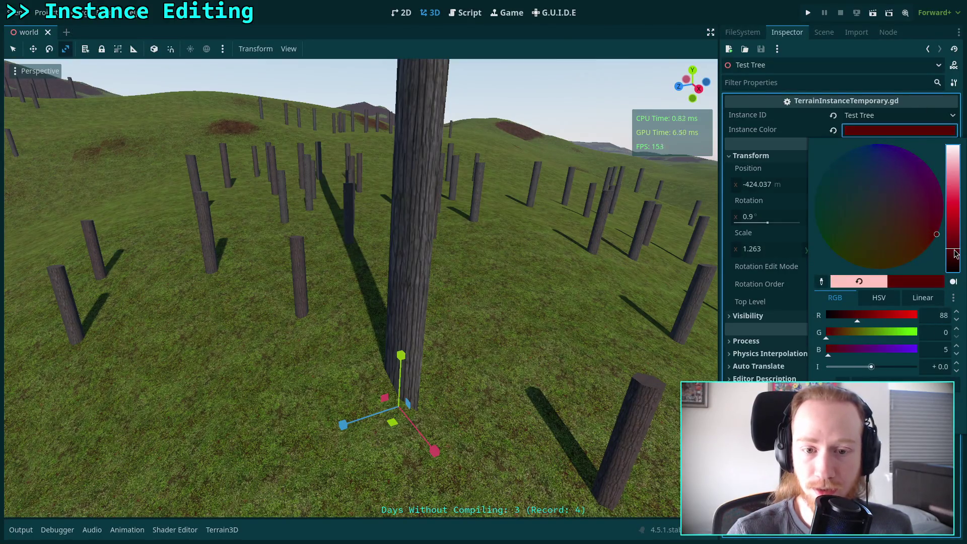
left_click_drag(866, 236, 806, 242)
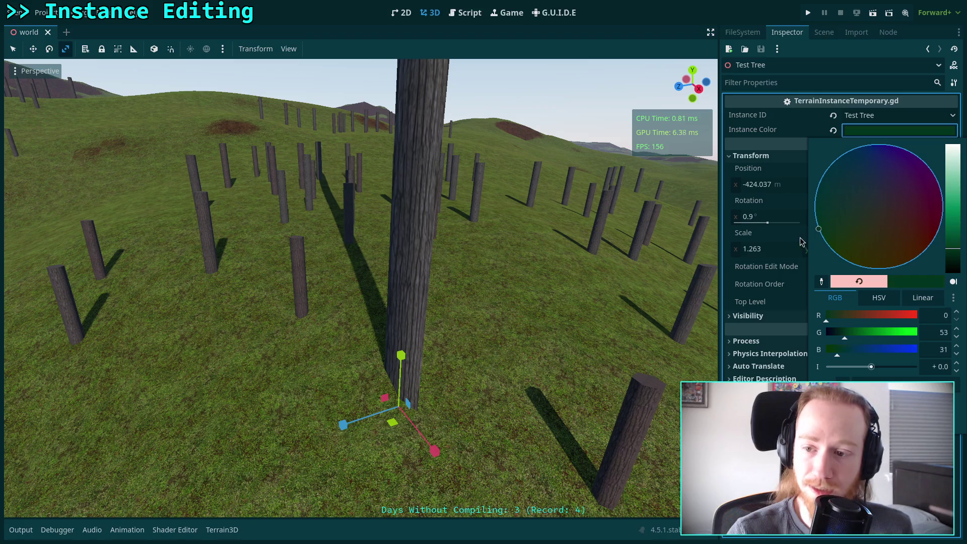
left_click_drag(846, 336, 917, 339)
left_click_drag(837, 353, 822, 353)
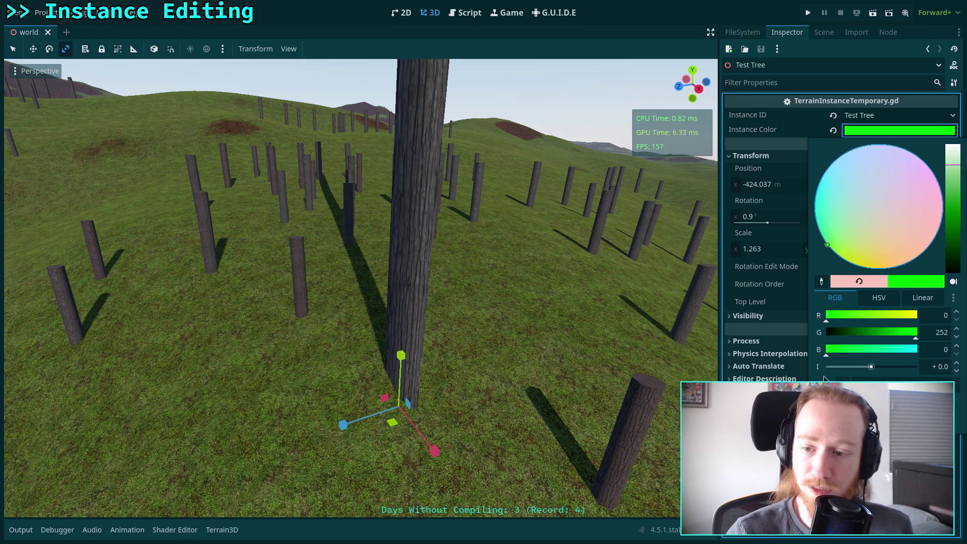
left_click(785, 347)
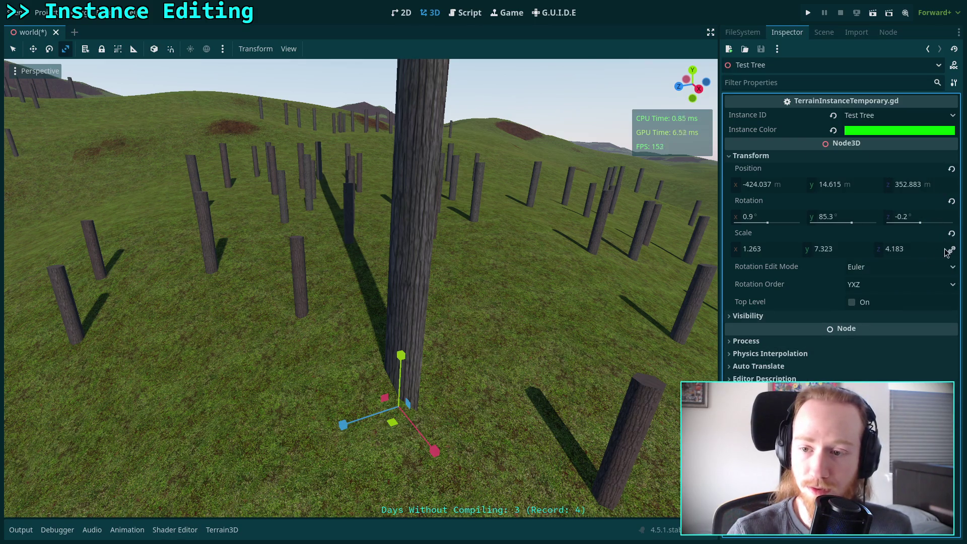
- Reset the Test Tree's scale to 1 and save the world scene
left_click(952, 233)
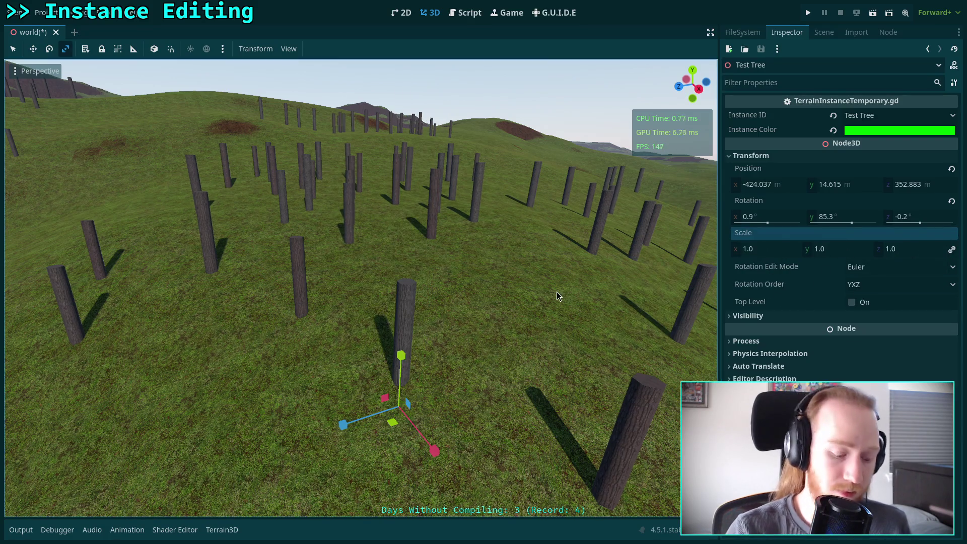
key("ctrl+s")
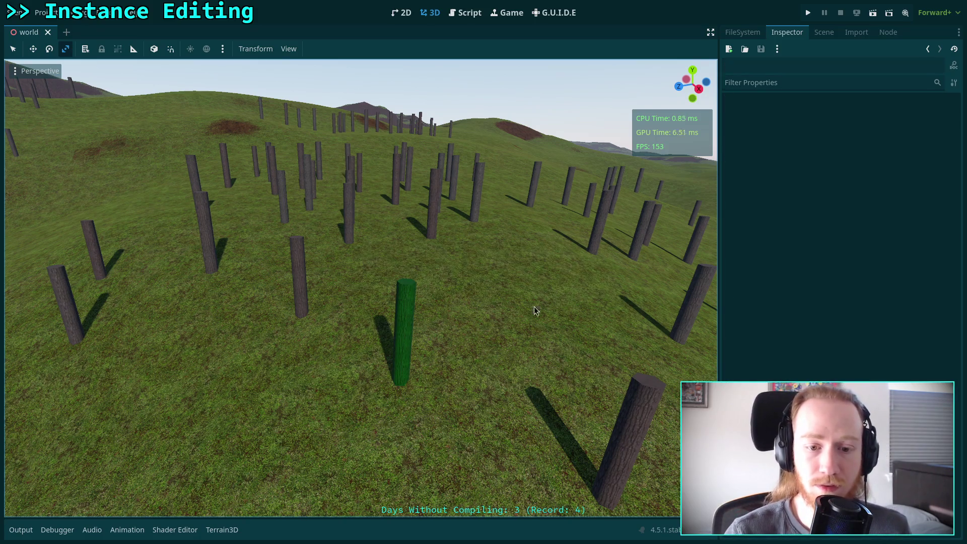
key("s")
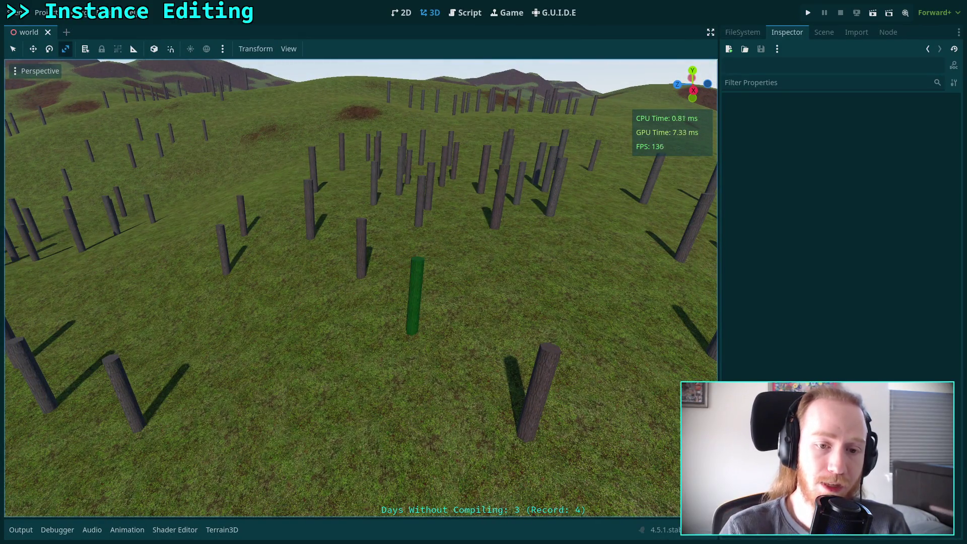
- Open TerrainInstanceTemporary.gd and insert a new line above the add_child call
left_click(462, 20)
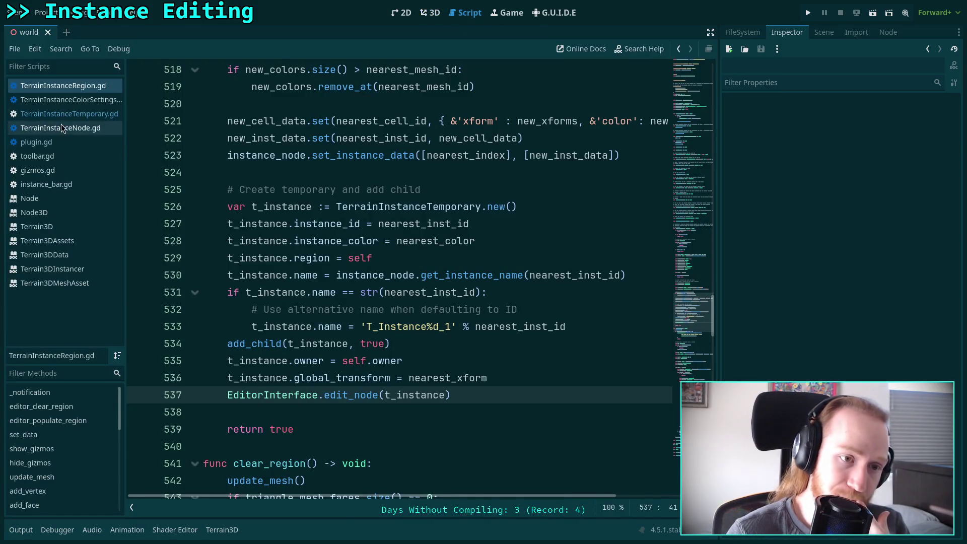
left_click(72, 114)
scroll(378, 234, "down", 5)
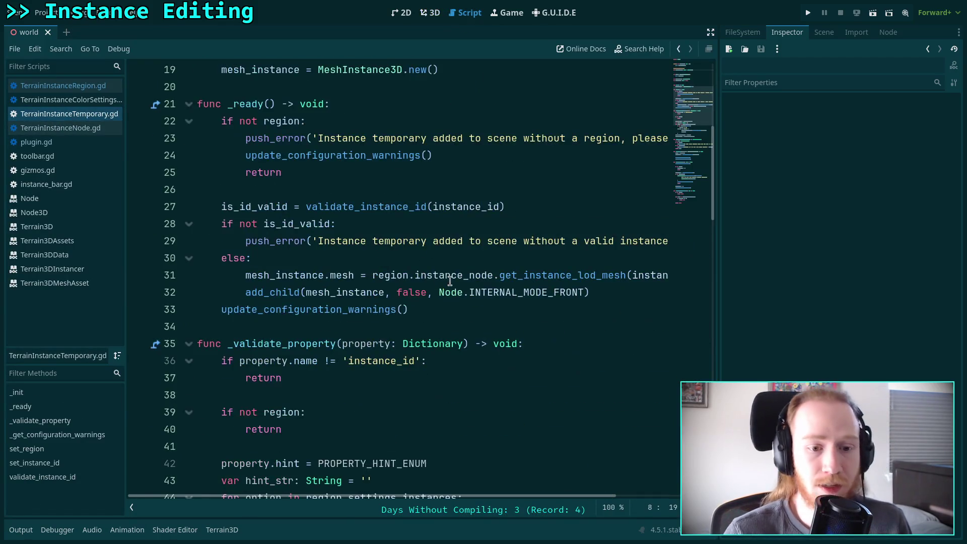
left_click(241, 291)
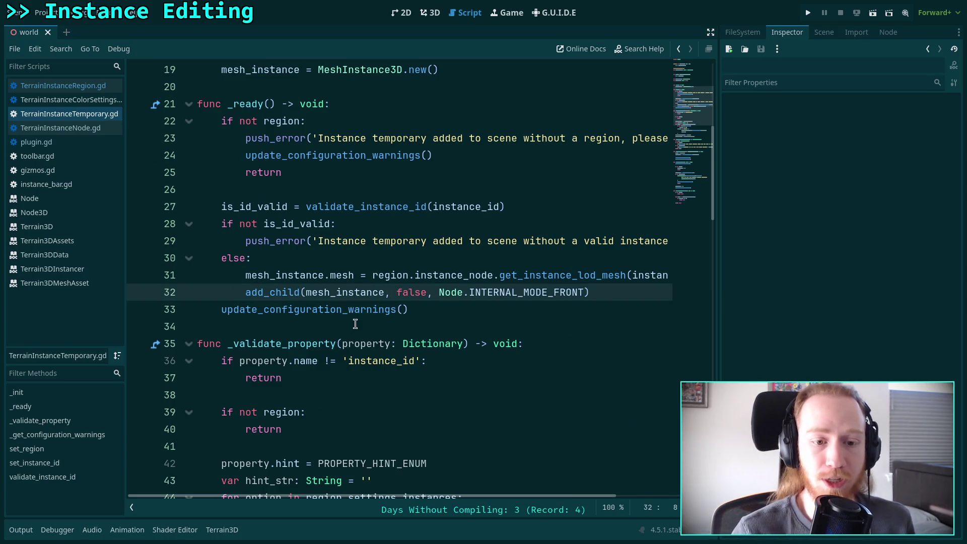
key("ctrl+shift+Return")
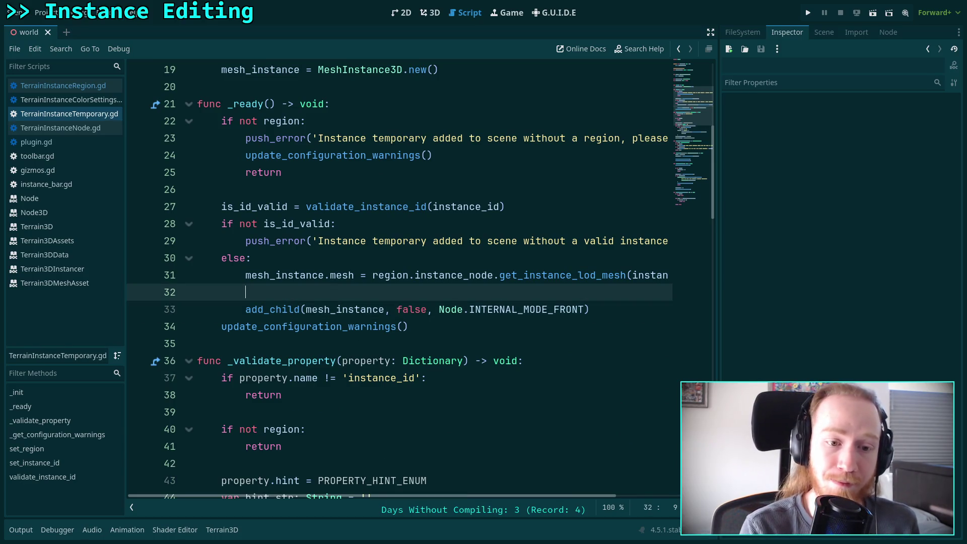
- Write mesh_instance.get_active_material on line 32 using autocomplete
type("mesh")
key("Return")
type(".color")
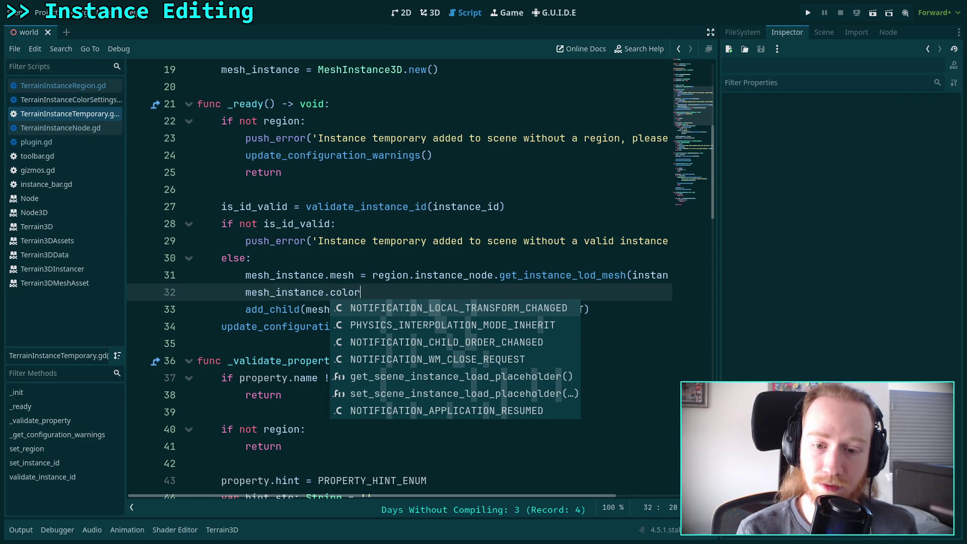
key("BackSpace")
key("BackSpace")
key("BackSpace")
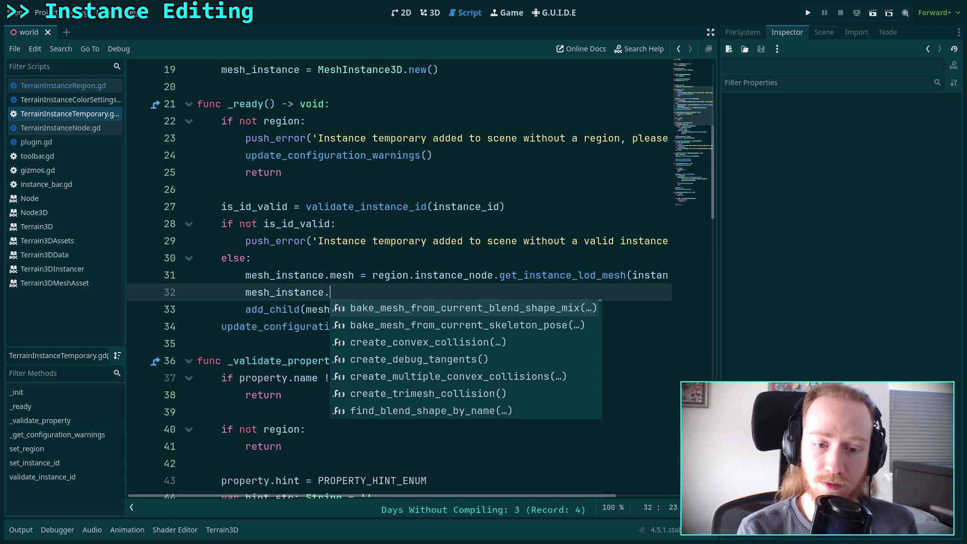
type("alb")
key("BackSpace")
key("BackSpace")
key("BackSpace")
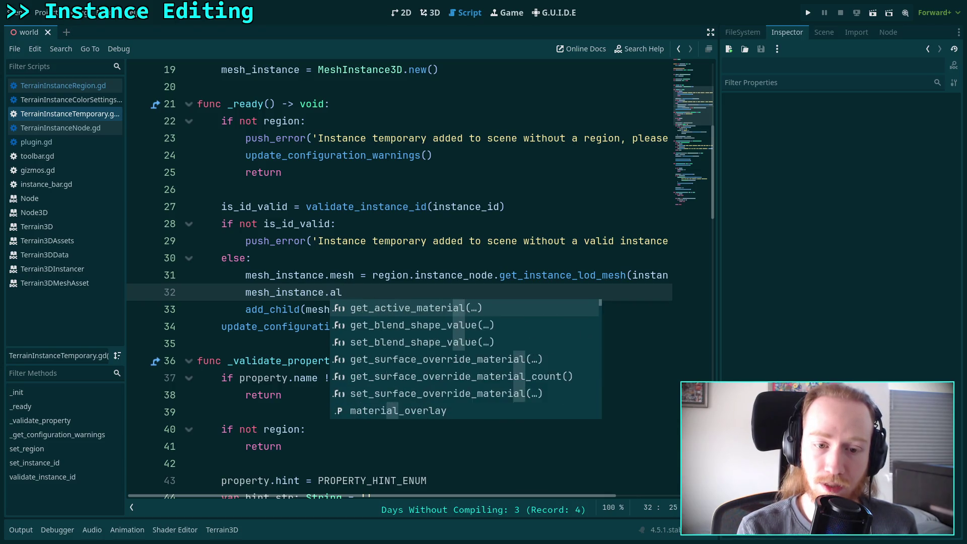
type("mat")
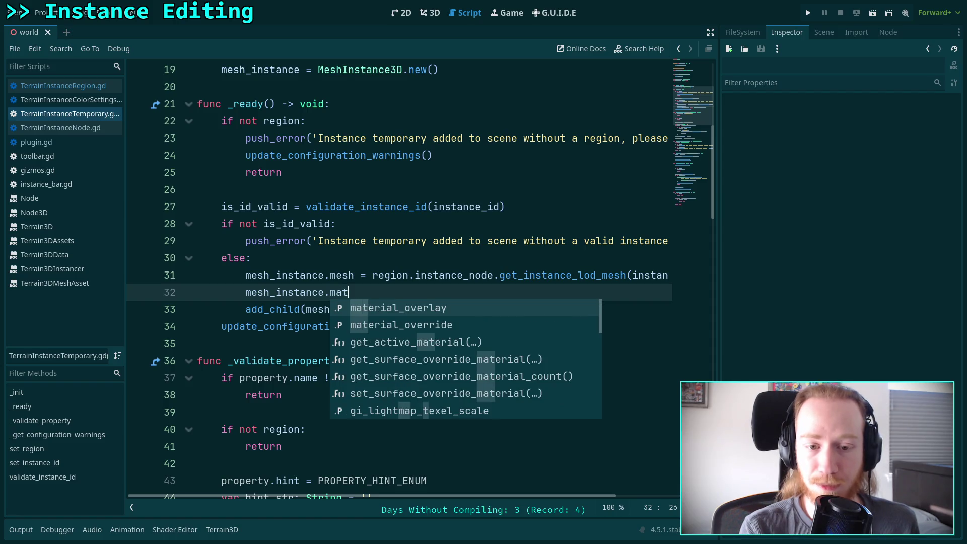
key("Down")
key("Down")
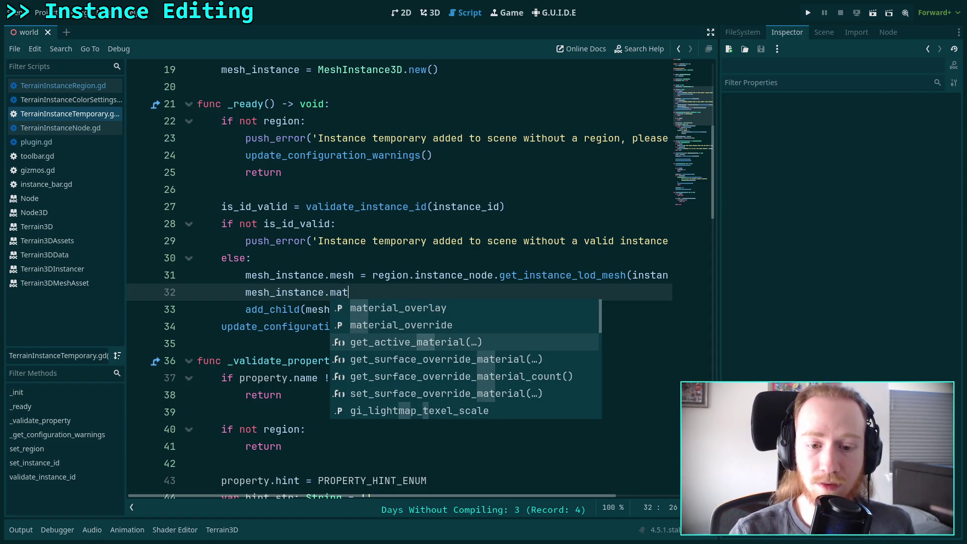
key("Down")
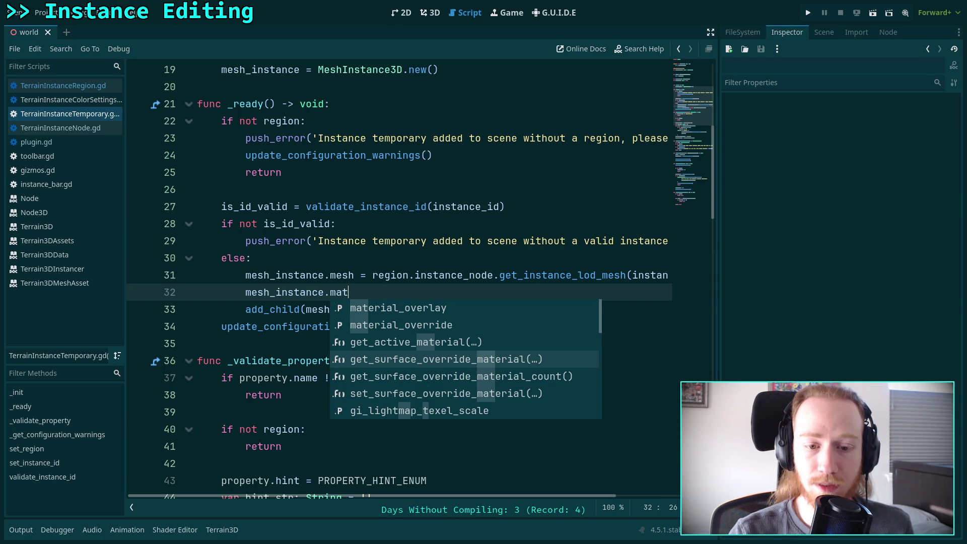
key("Down")
key("Down")
key("Down")
key("Down")
key("Down")
key("Down")
key("Down")
key("Down")
key("Down")
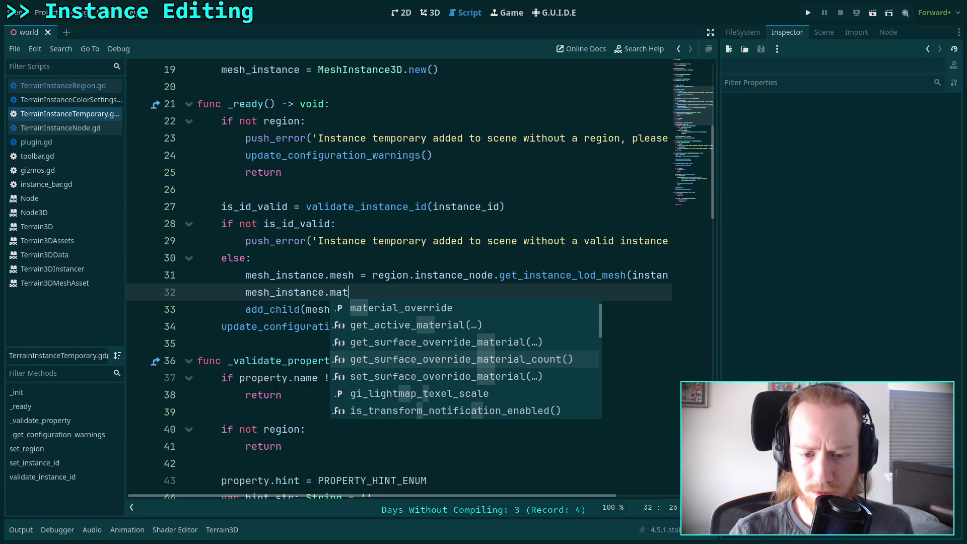
key("Up")
key("Up")
key("Return")
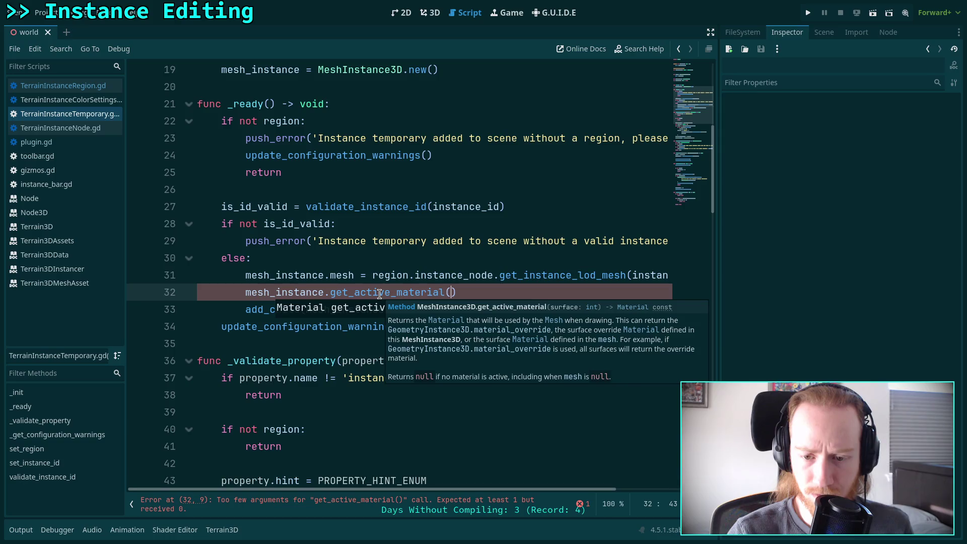
- Pass index 0, store the result in var mat: StandardMaterial3D, and start a mat. line below
type("0")
key("Home")
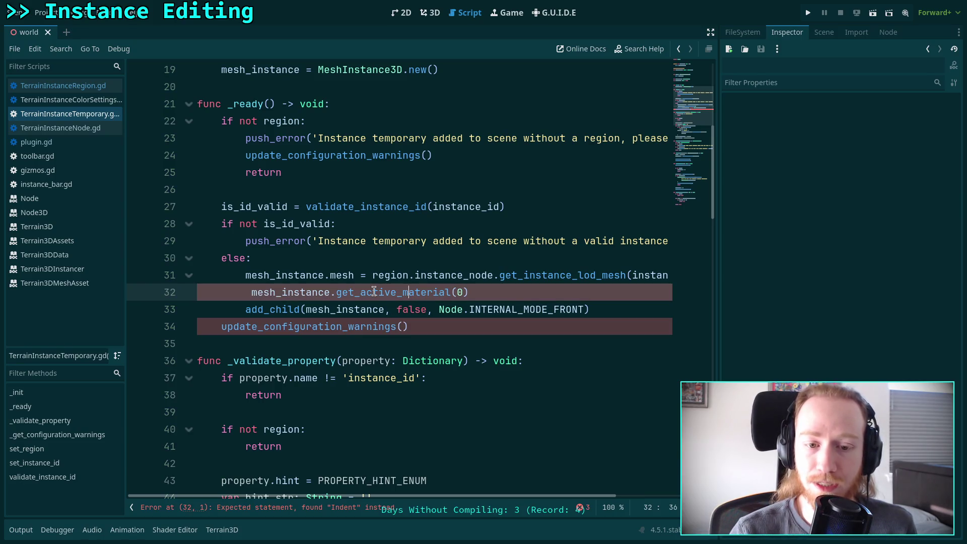
key("BackSpace")
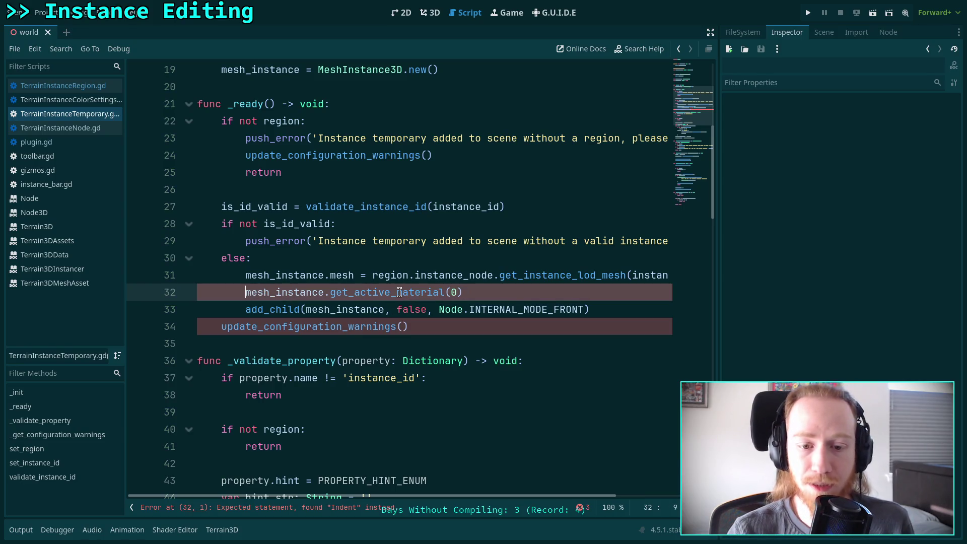
mouse_move(399, 292)
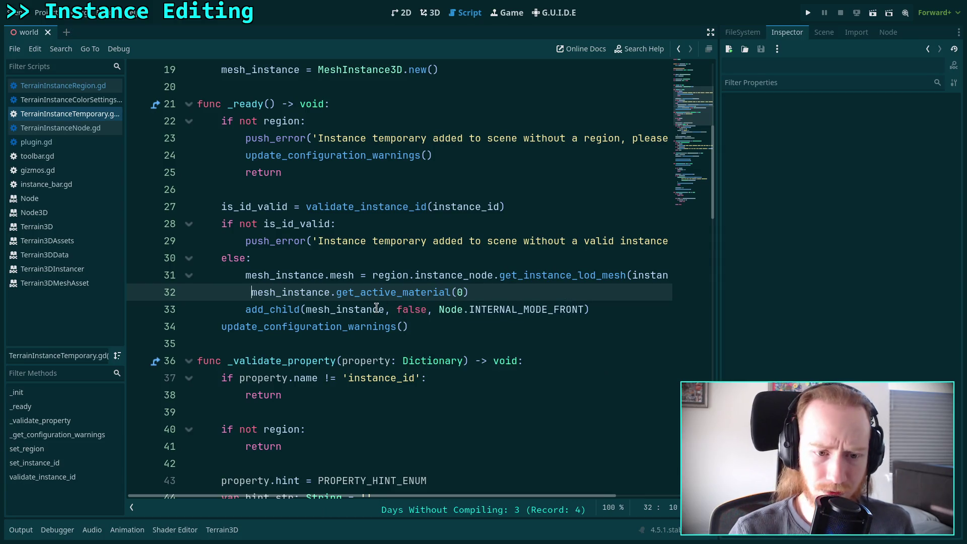
key("Left")
type("var mat: ")
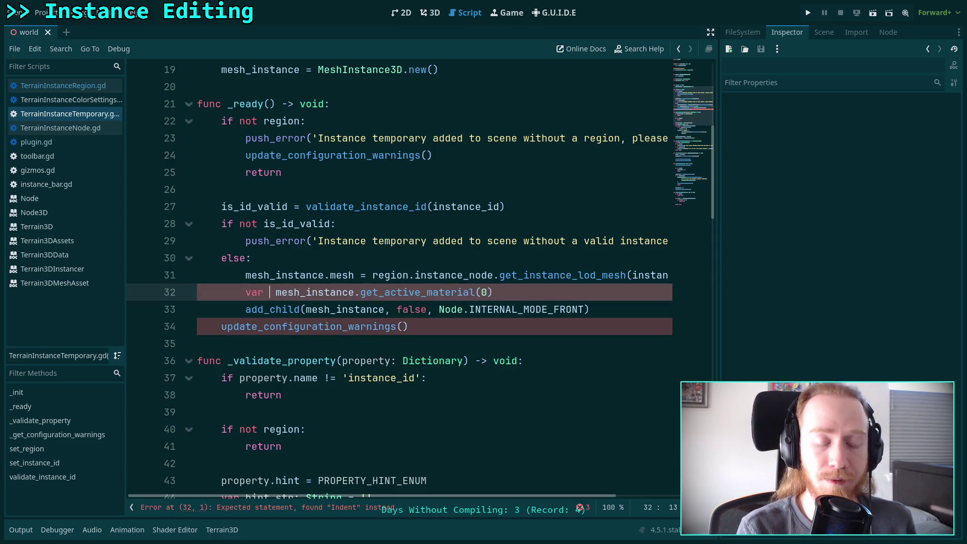
type("Stande")
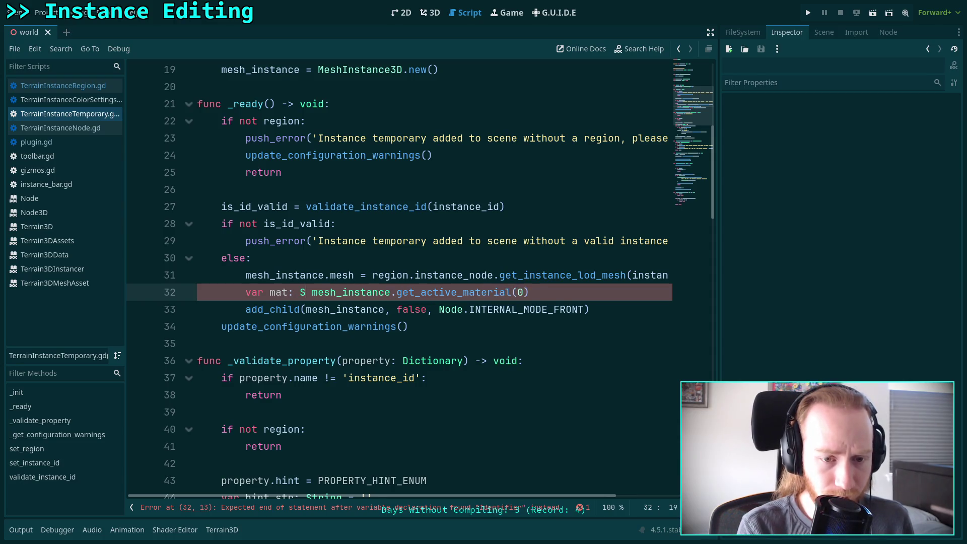
key("BackSpace")
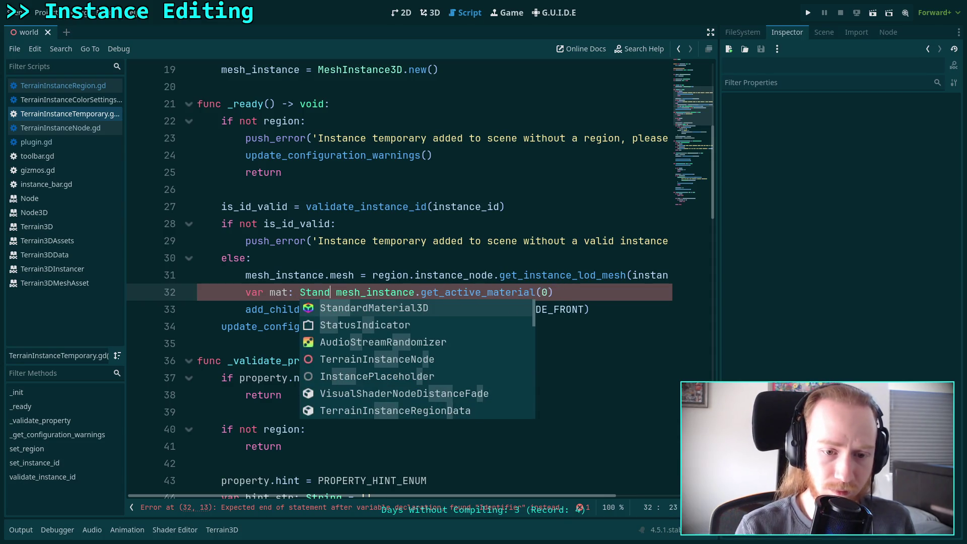
key("Return")
type("=")
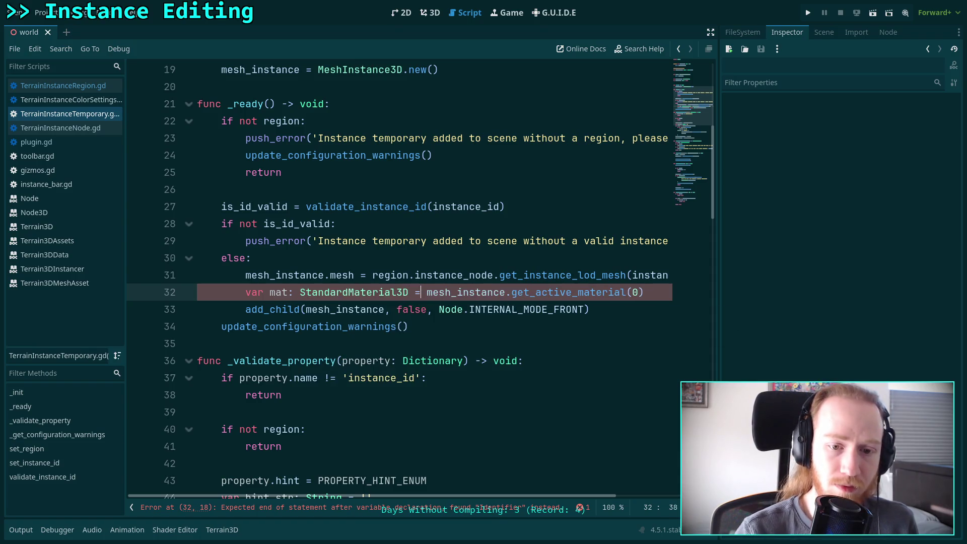
key("End")
key("Return")
type("mat.")
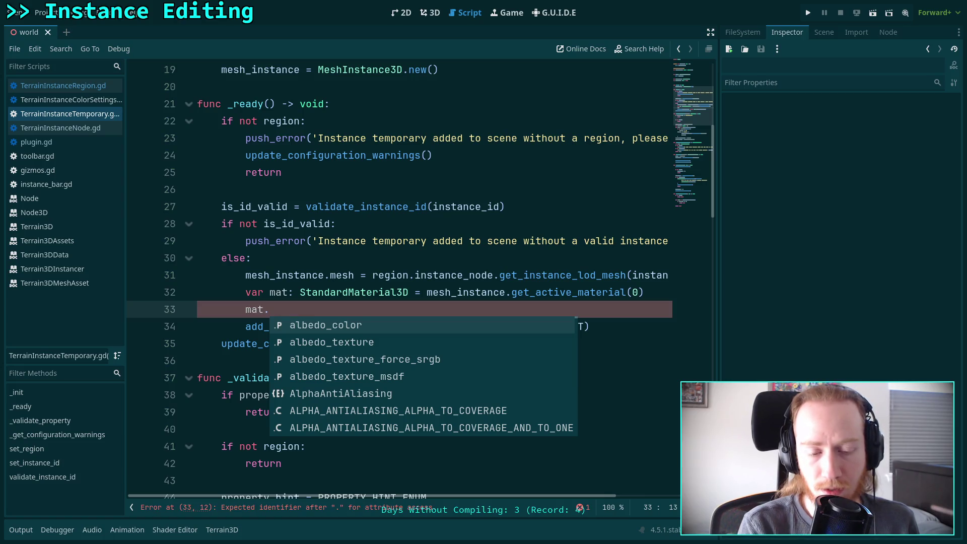
type("co")
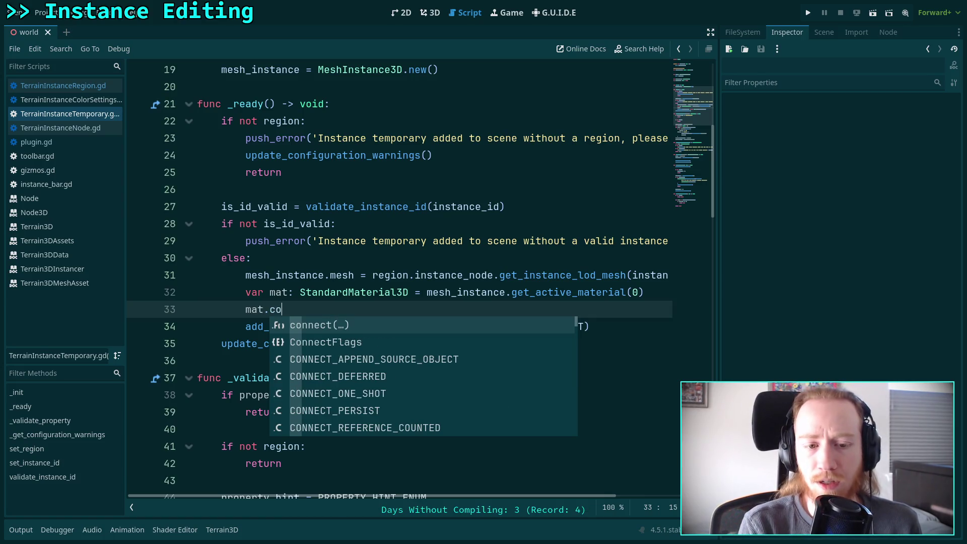
- Browse the full list of mat's properties in the autocomplete popup
key("BackSpace")
key("BackSpace")
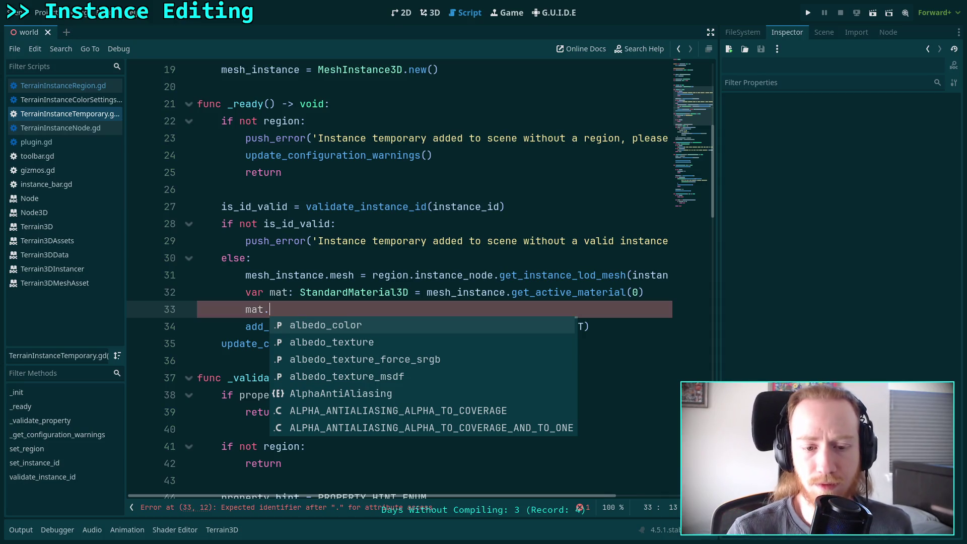
scroll(457, 377, "down", 10)
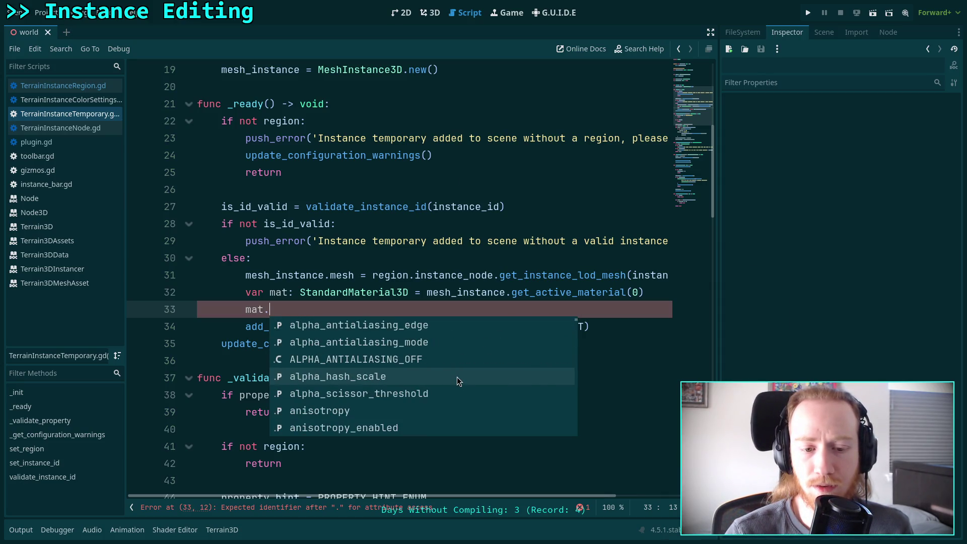
scroll(458, 377, "down", 14)
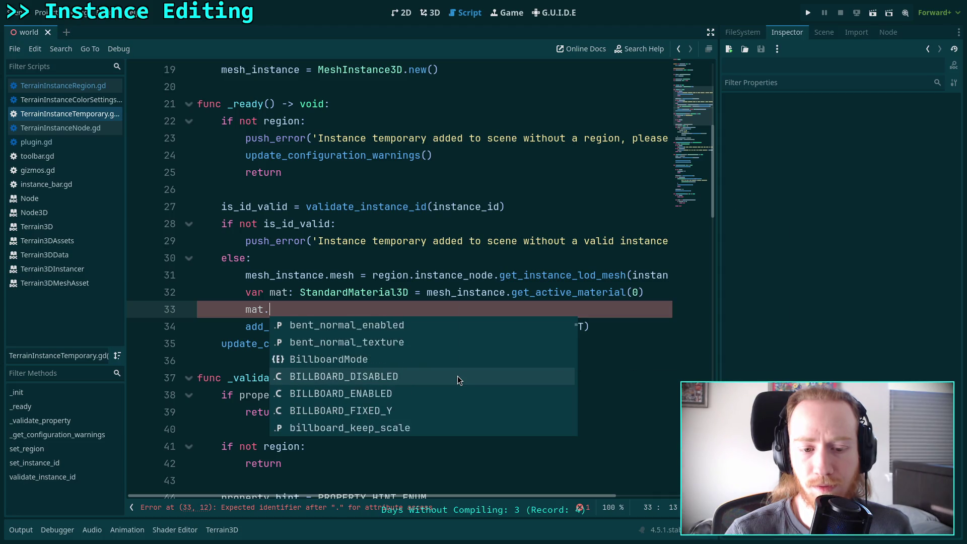
scroll(458, 376, "down", 12)
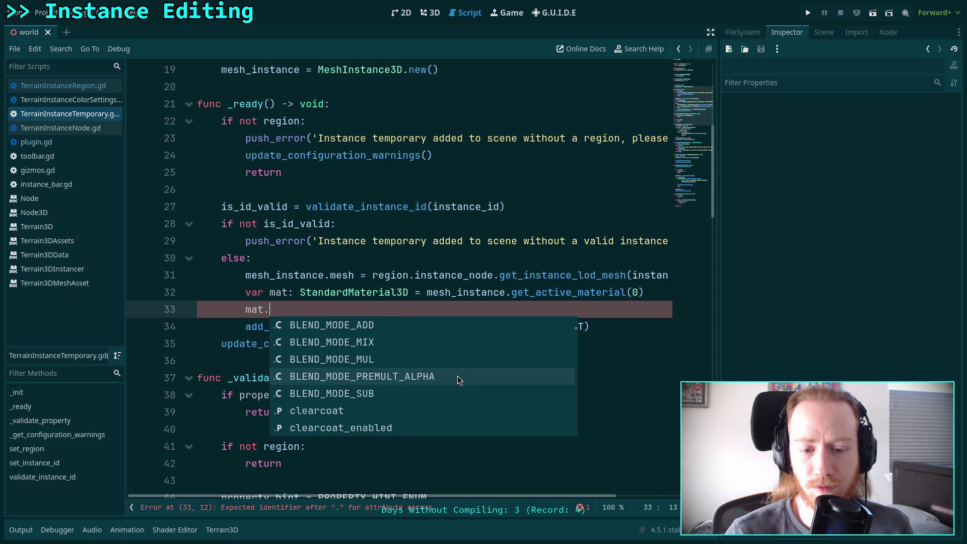
scroll(457, 376, "down", 15)
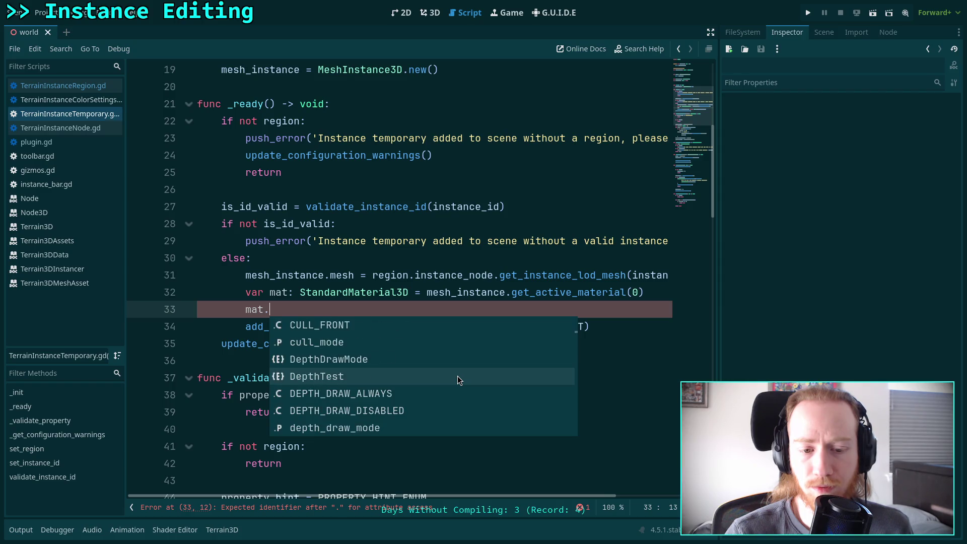
scroll(457, 376, "down", 6)
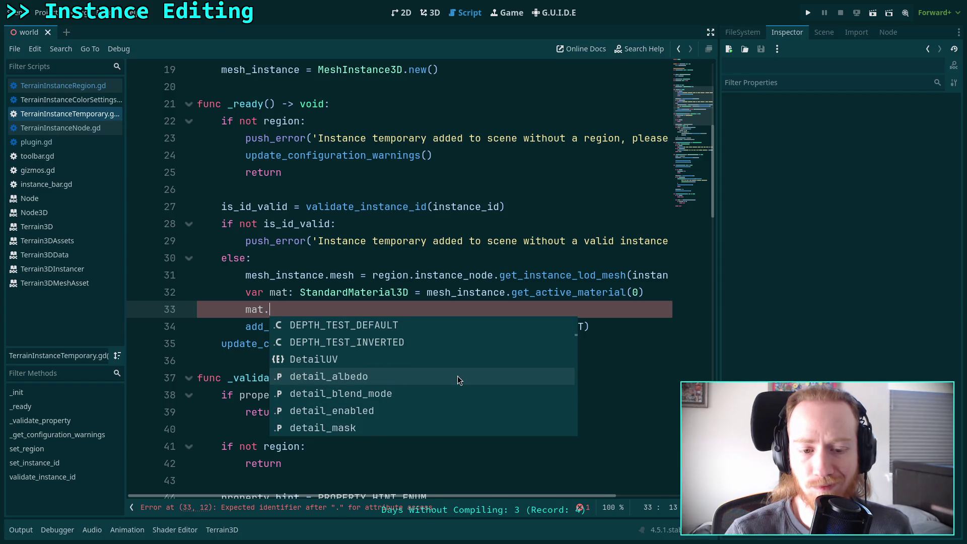
scroll(458, 376, "down", 5)
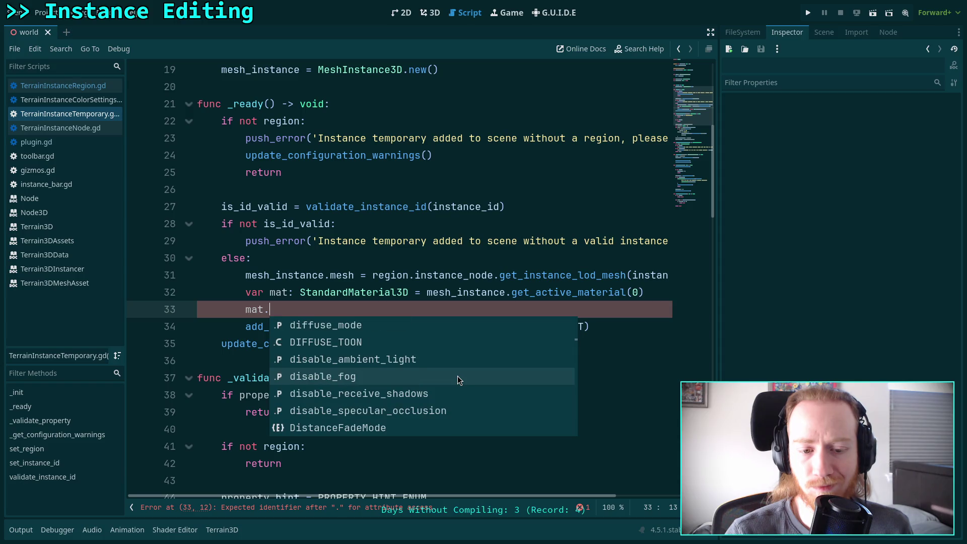
scroll(457, 376, "down", 3)
scroll(457, 376, "down", 7)
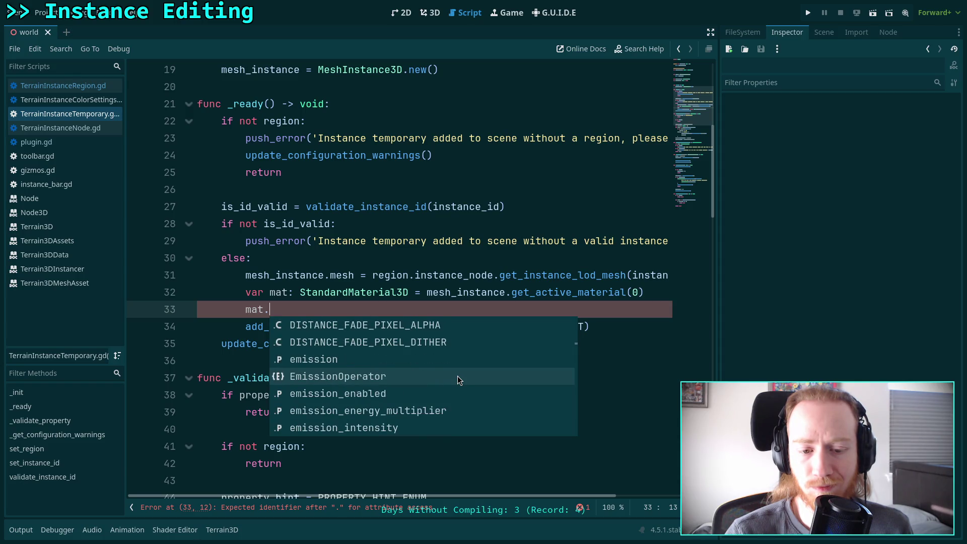
scroll(458, 376, "down", 8)
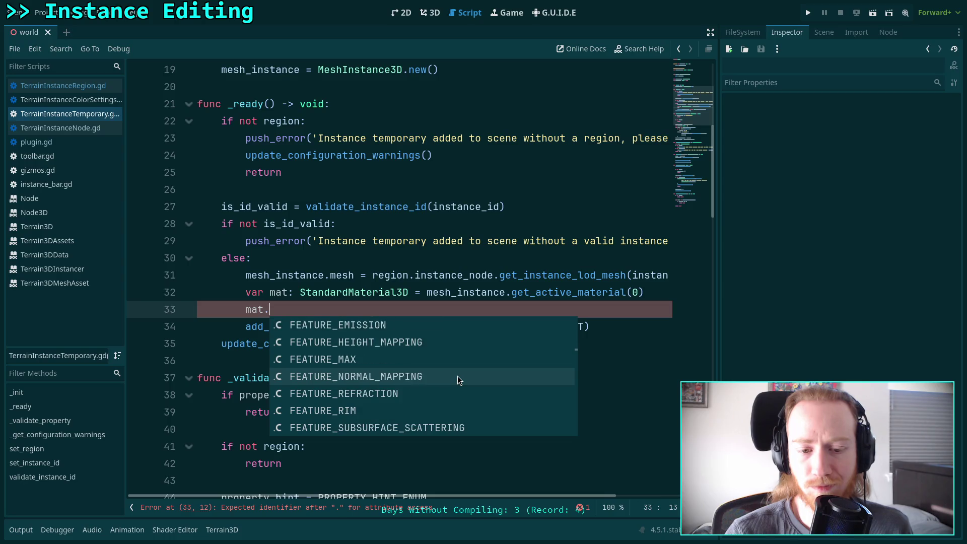
scroll(458, 376, "down", 3)
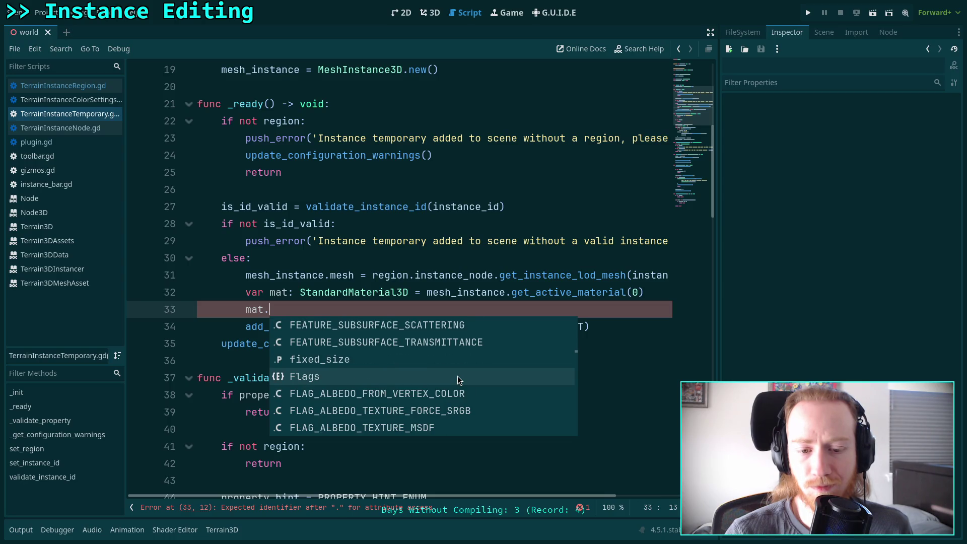
scroll(457, 376, "down", 2)
scroll(457, 376, "down", 4)
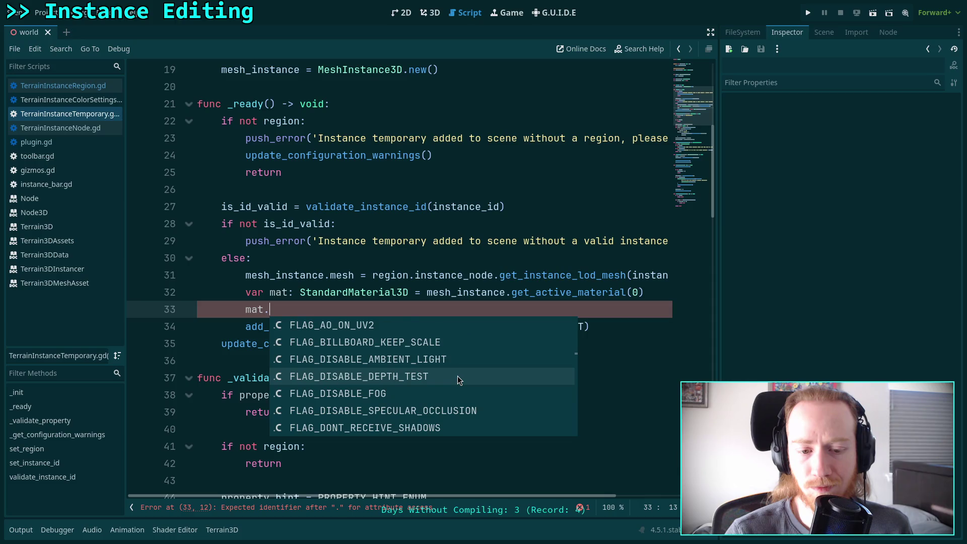
- Complete line 33 as mat.vertex_color_use_as_albedo
type("ver")
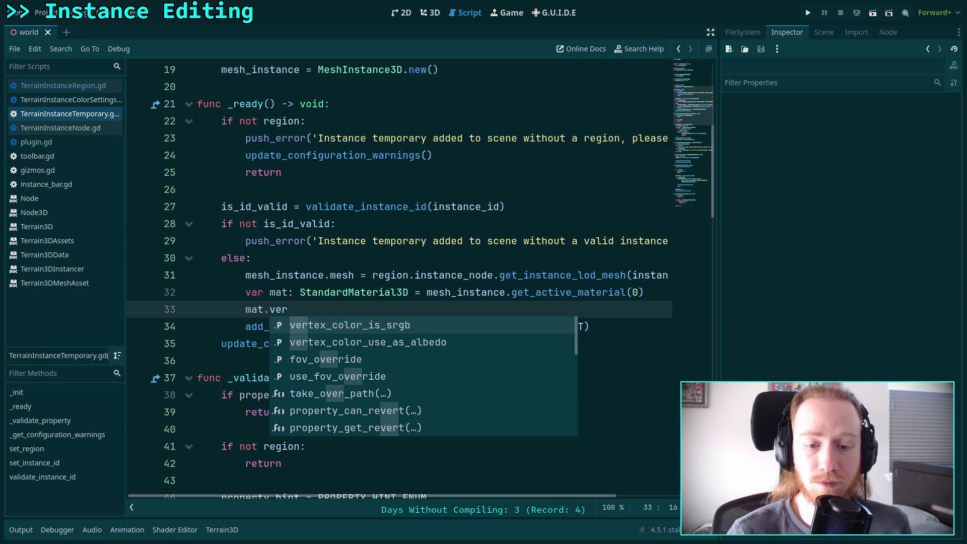
mouse_move(464, 370)
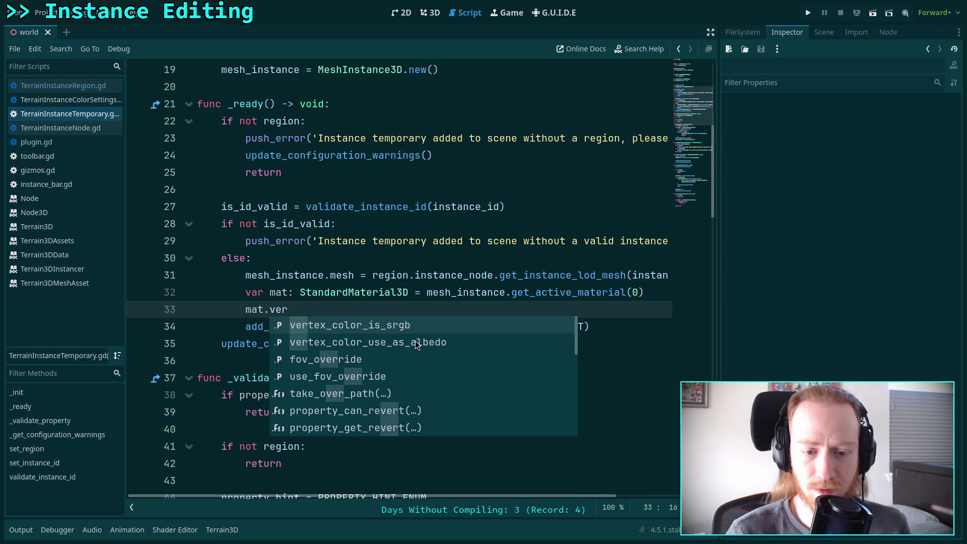
key("Down")
key("Down")
key("Down")
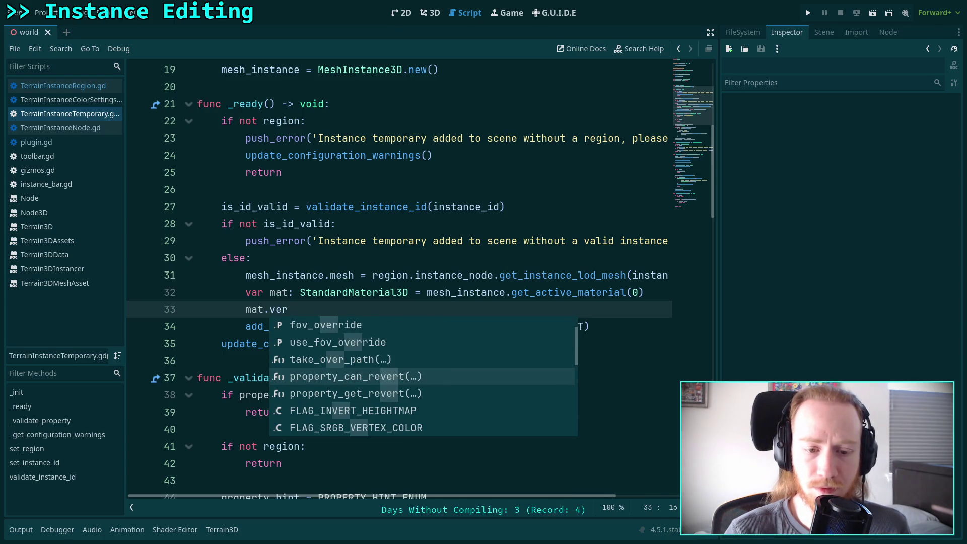
key("Up")
key("Up")
key("Up")
type("te")
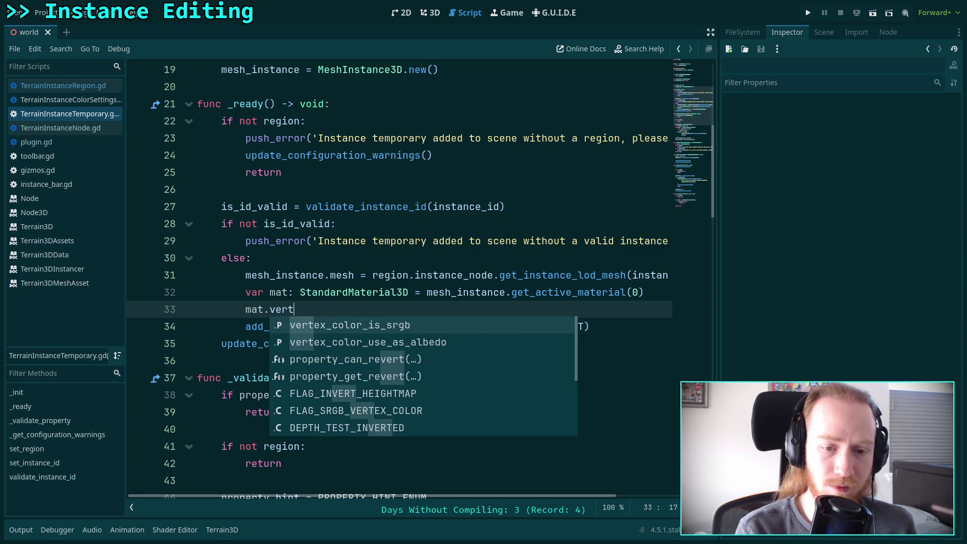
key("Down")
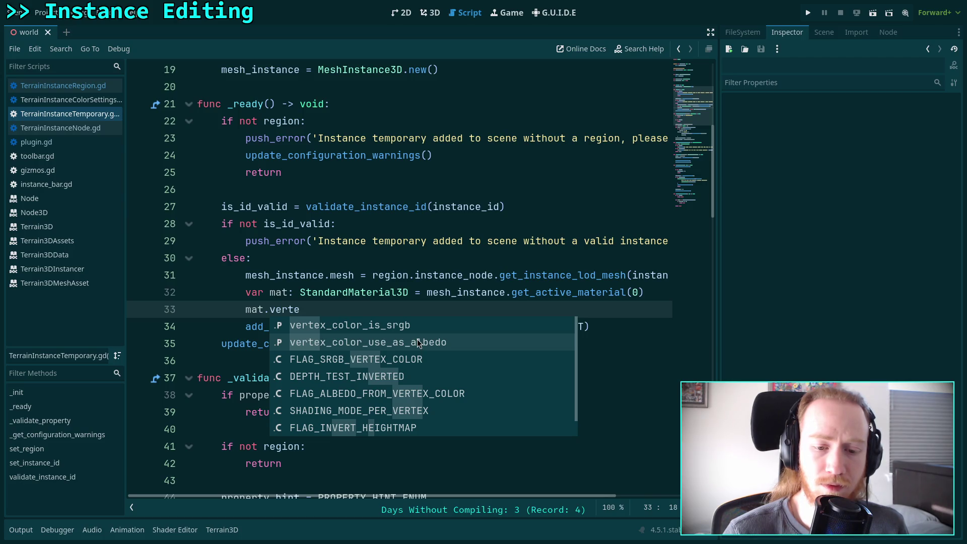
key("Return")
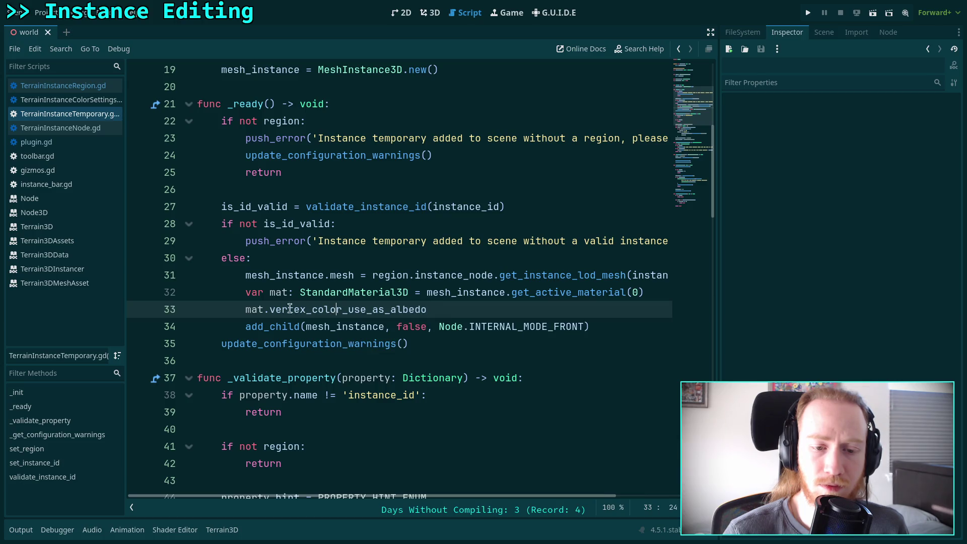
right_click(322, 293)
- Look up StandardMaterial3D and read through its parent BaseMaterial3D class reference
left_click(369, 461)
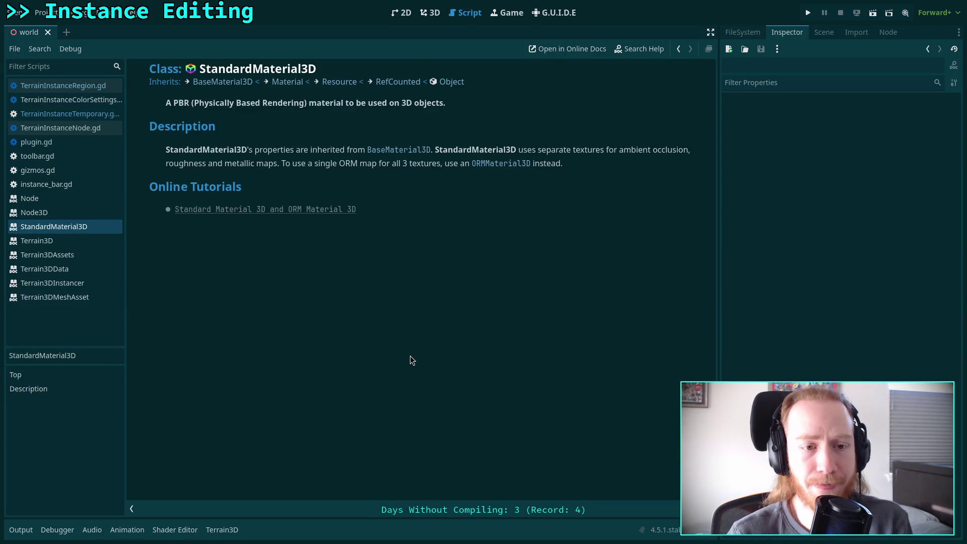
left_click(240, 81)
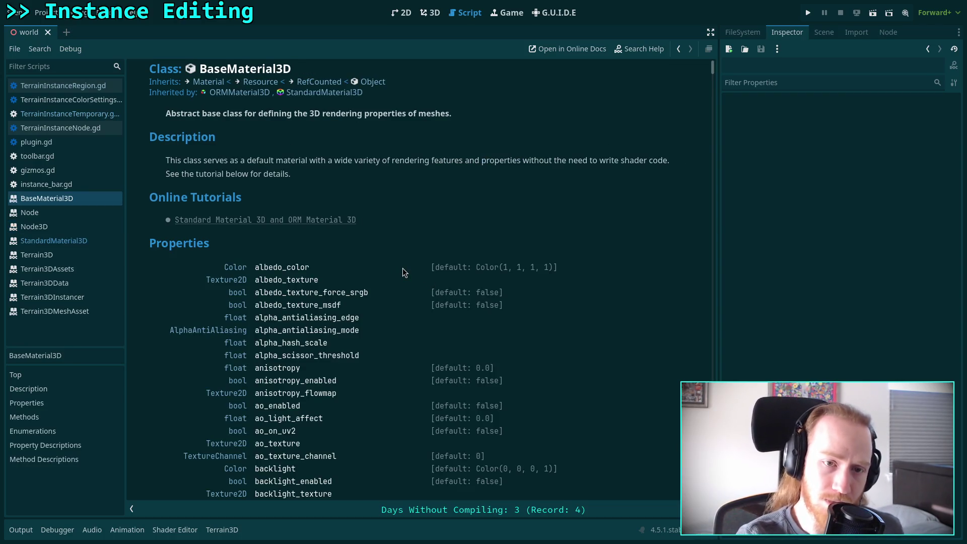
scroll(394, 253, "down", 2)
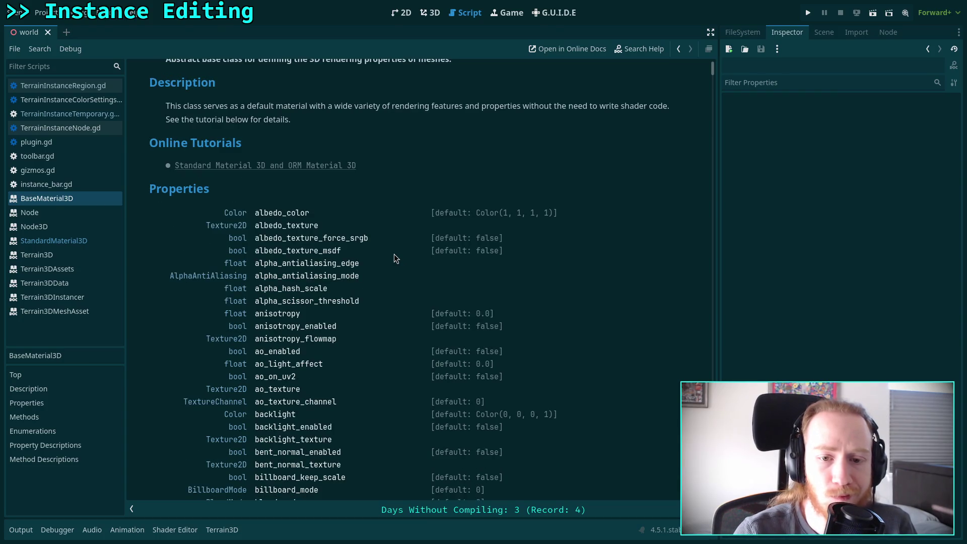
scroll(394, 259, "down", 4)
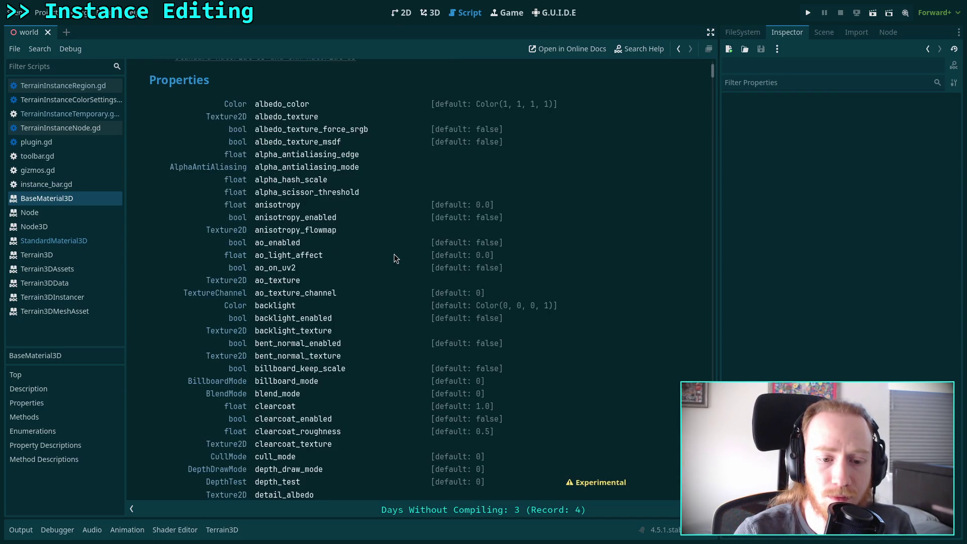
scroll(394, 258, "down", 8)
scroll(394, 258, "down", 10)
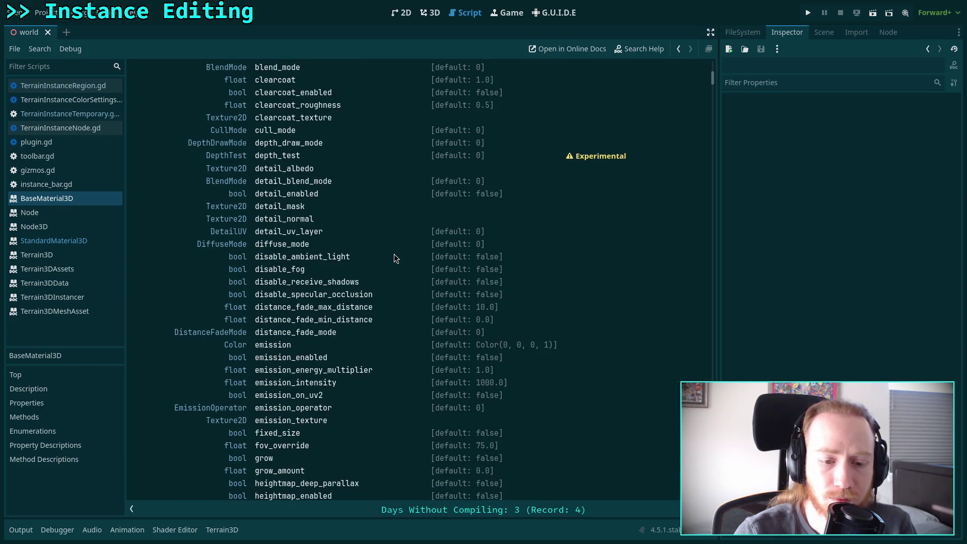
scroll(394, 254, "down", 4)
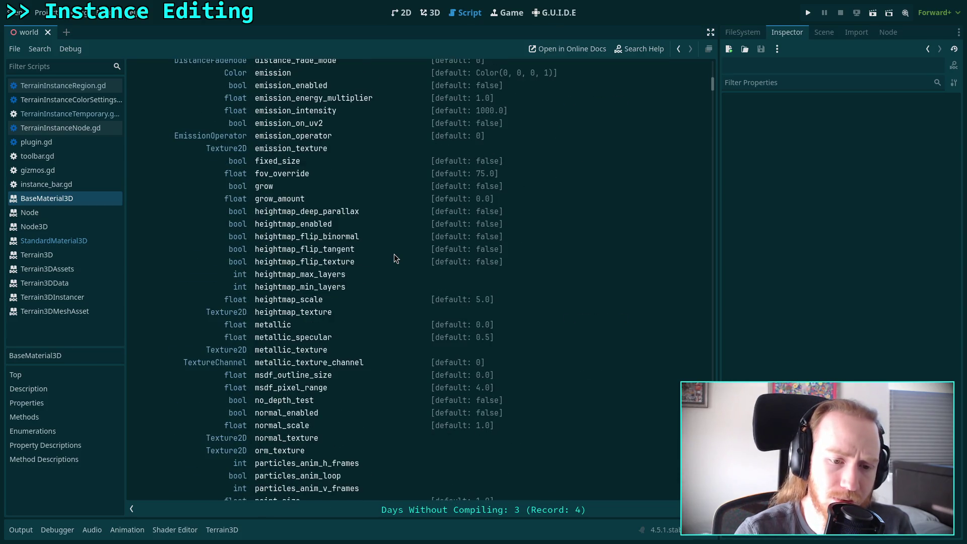
scroll(394, 258, "down", 16)
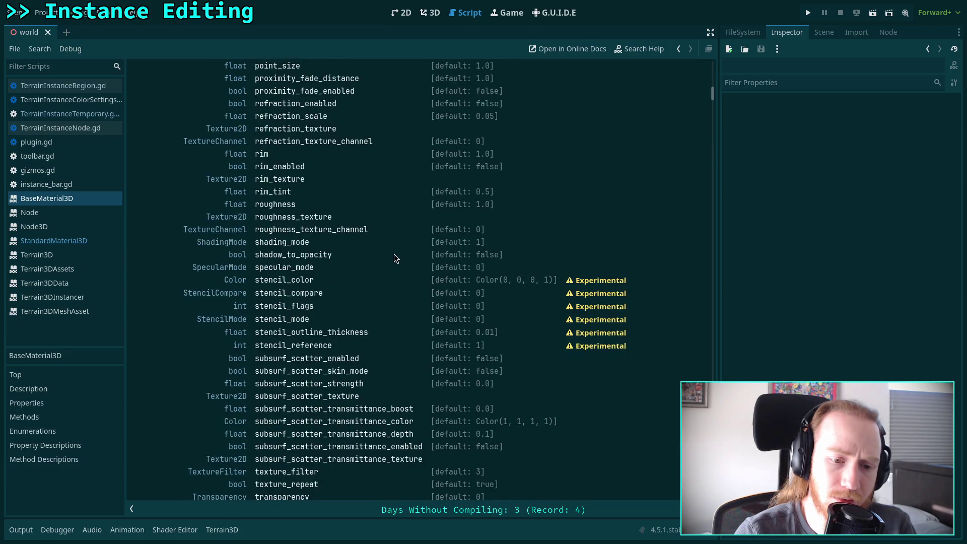
scroll(394, 258, "down", 16)
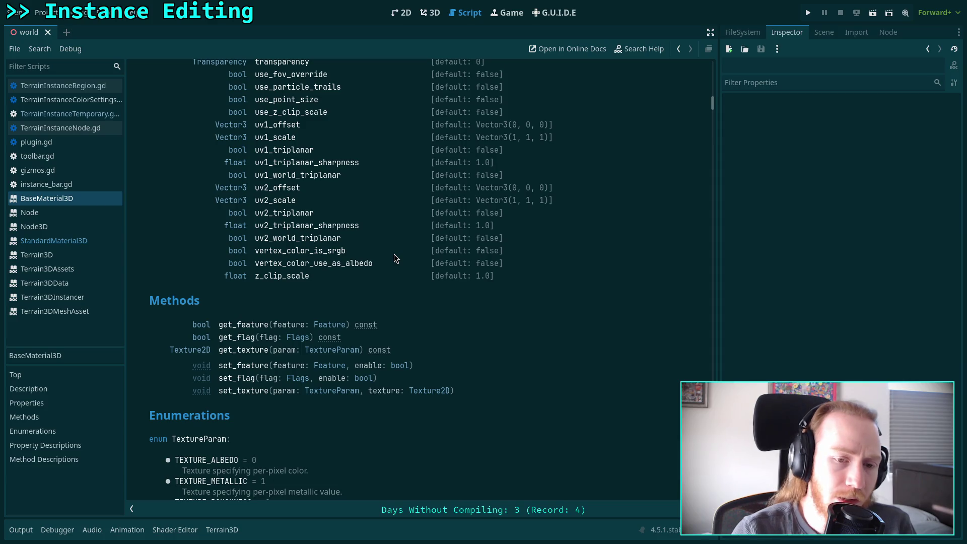
scroll(394, 255, "down", 4)
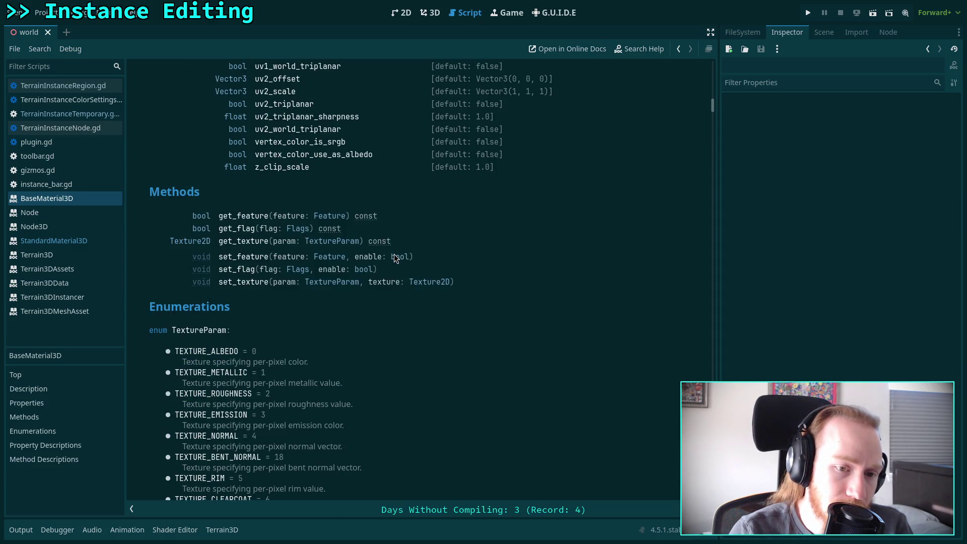
scroll(394, 253, "down", 8)
- Leave the docs and return to the TerrainInstanceRegion.gd script
scroll(394, 253, "up", 20)
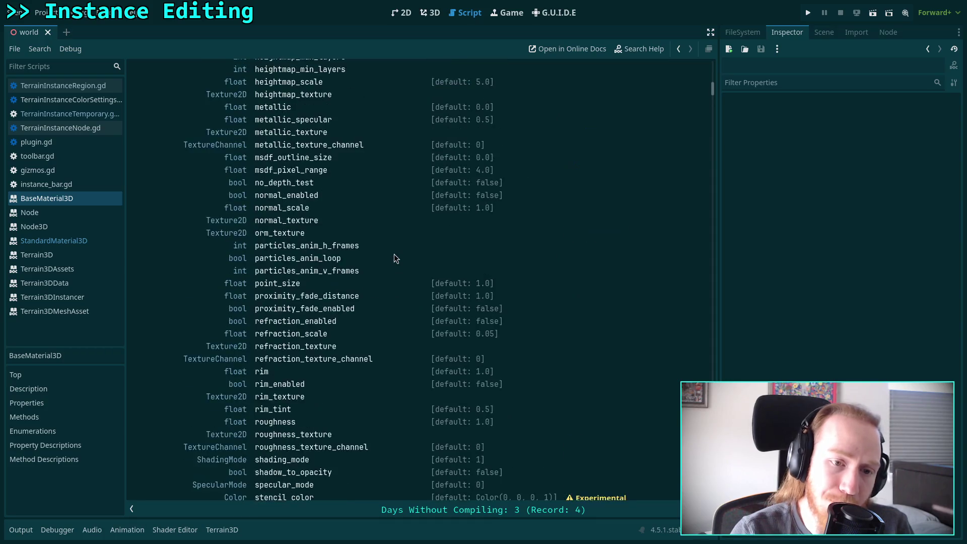
scroll(394, 254, "up", 14)
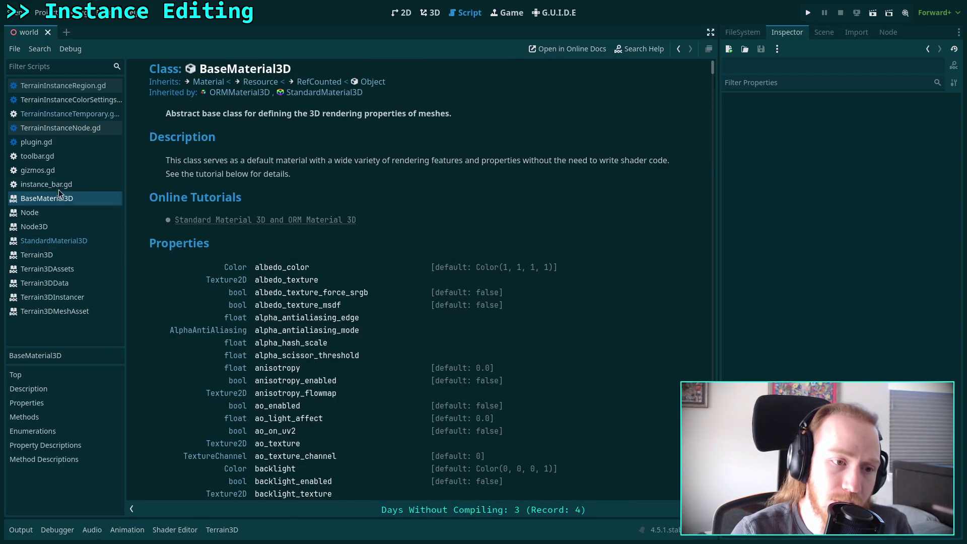
left_click(69, 129)
left_click(73, 87)
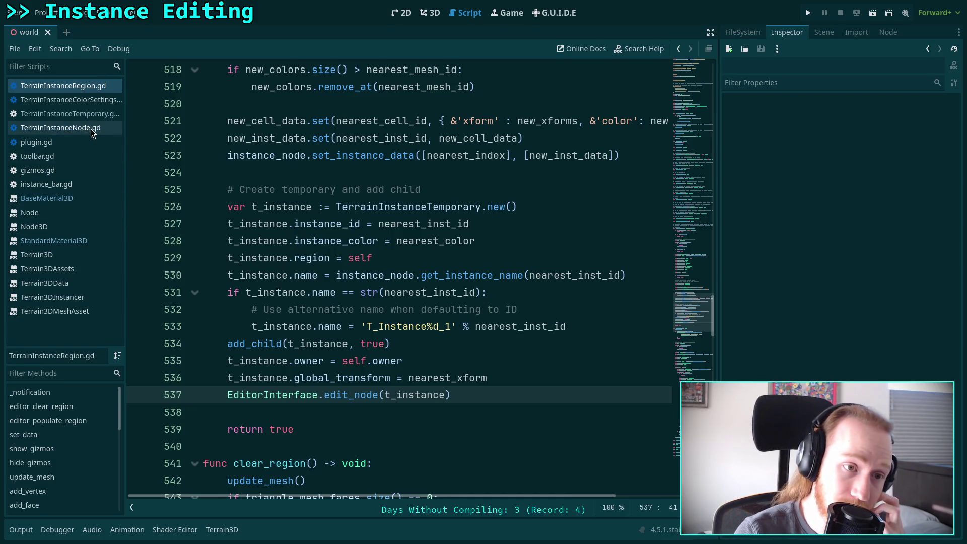
- Open the Mesh class reference from the mesh tooltip in TerrainInstanceTemporary.gd
left_click(65, 114)
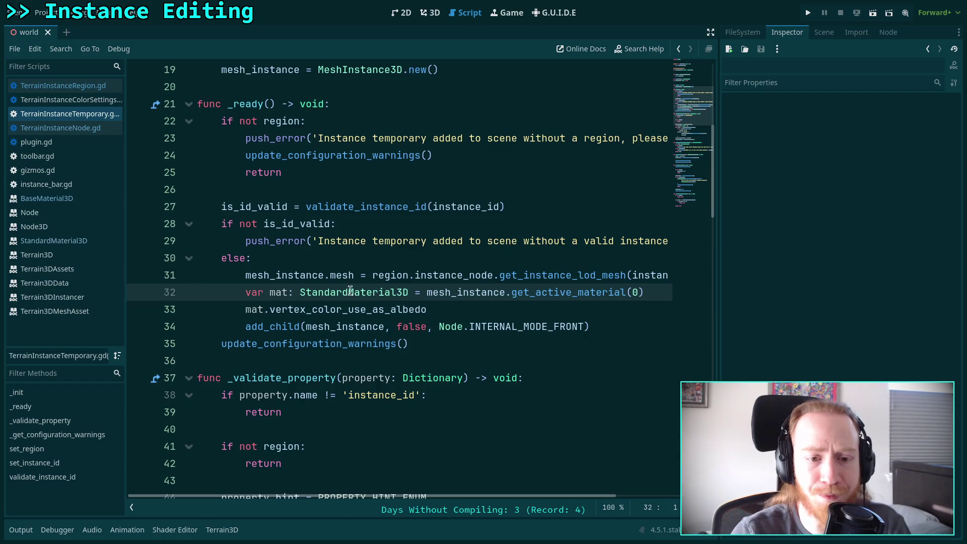
mouse_move(337, 274)
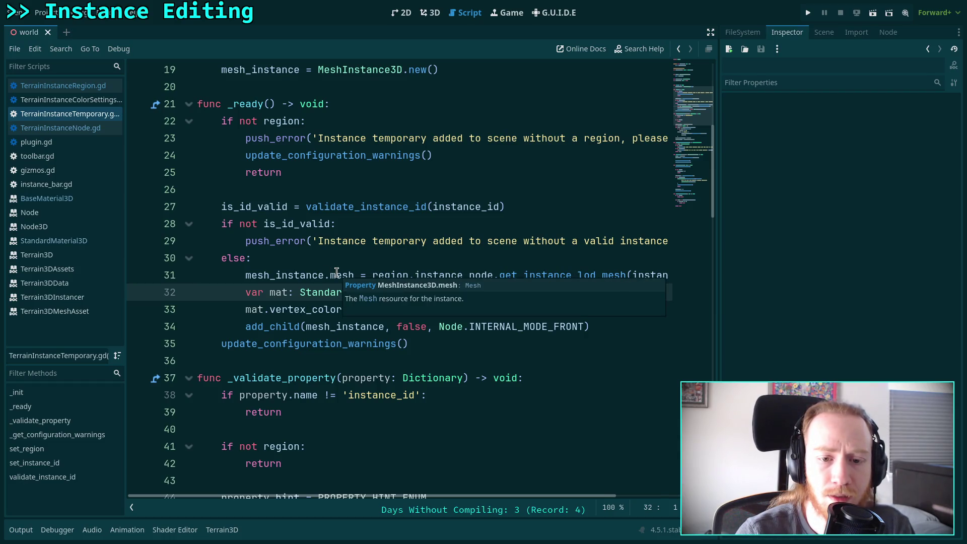
left_click(378, 292)
scroll(378, 292, "down", 8)
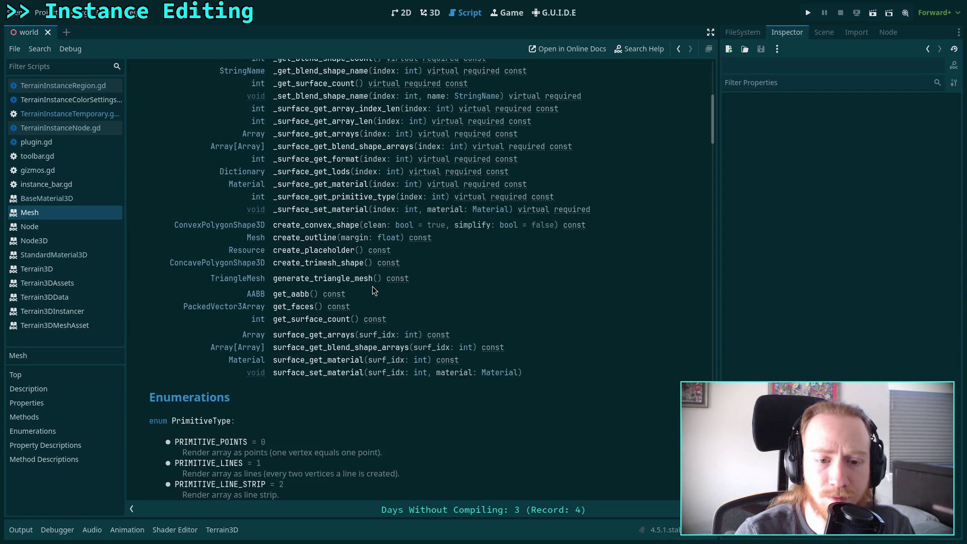
scroll(373, 288, "up", 2)
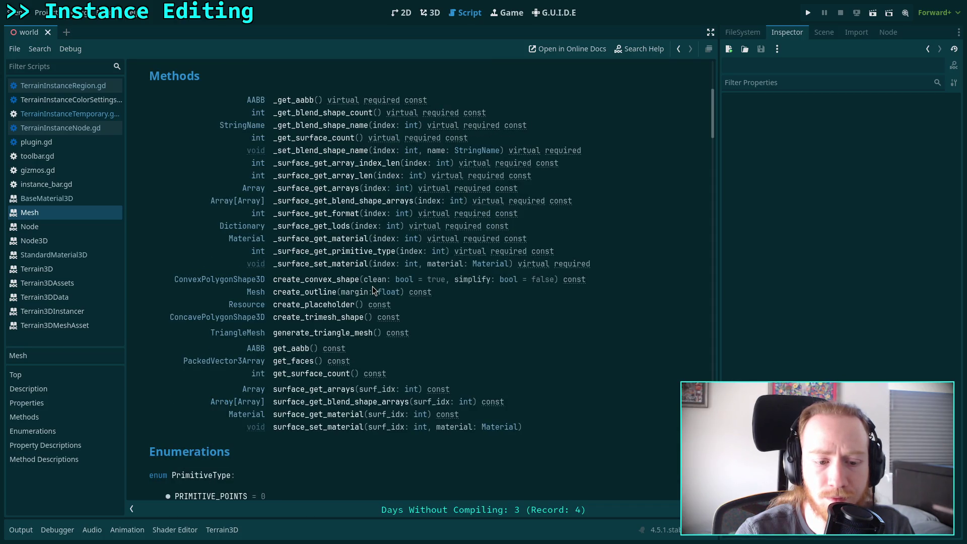
scroll(373, 286, "down", 6)
scroll(372, 286, "up", 12)
scroll(373, 290, "up", 4)
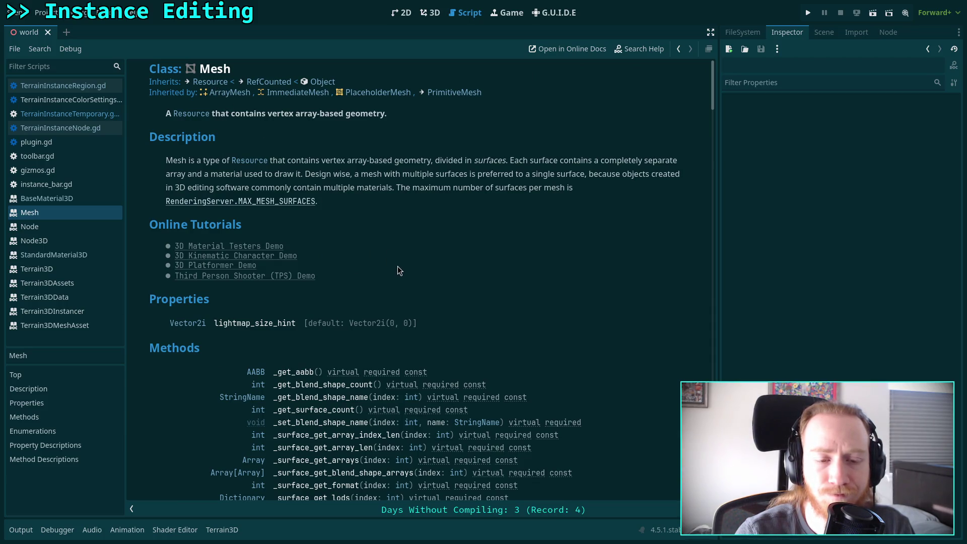
- Read down the Mesh reference to get_faces and surface_get_material / surface_set_material
scroll(397, 271, "down", 3)
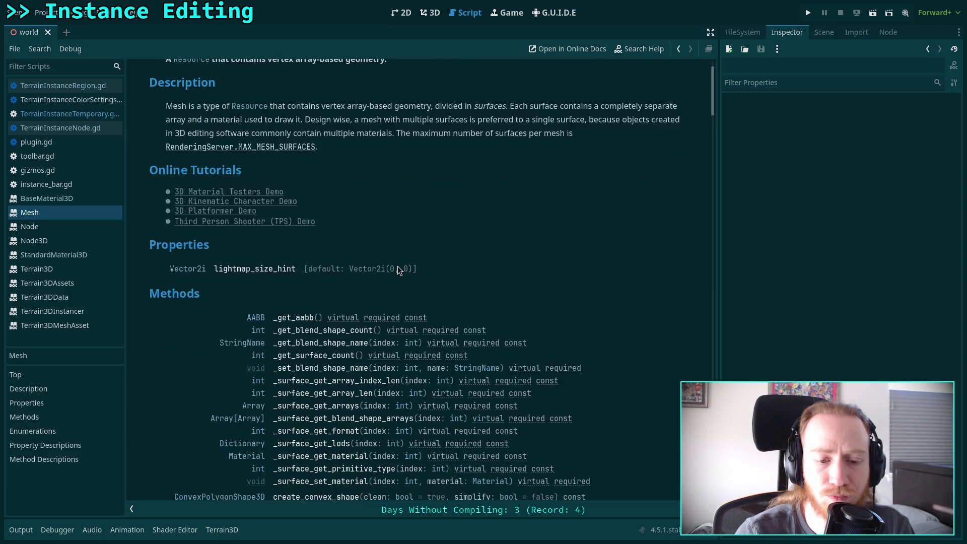
scroll(398, 271, "down", 3)
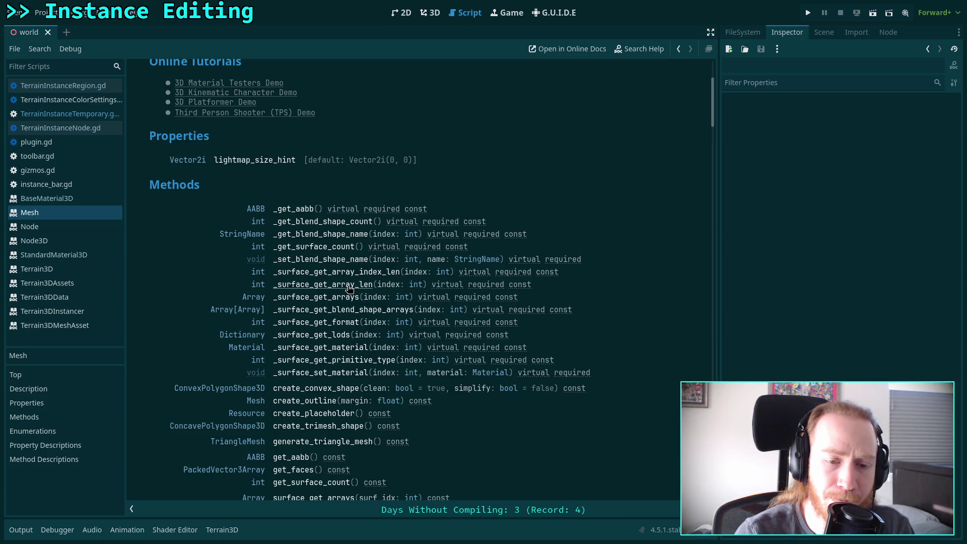
scroll(349, 287, "down", 4)
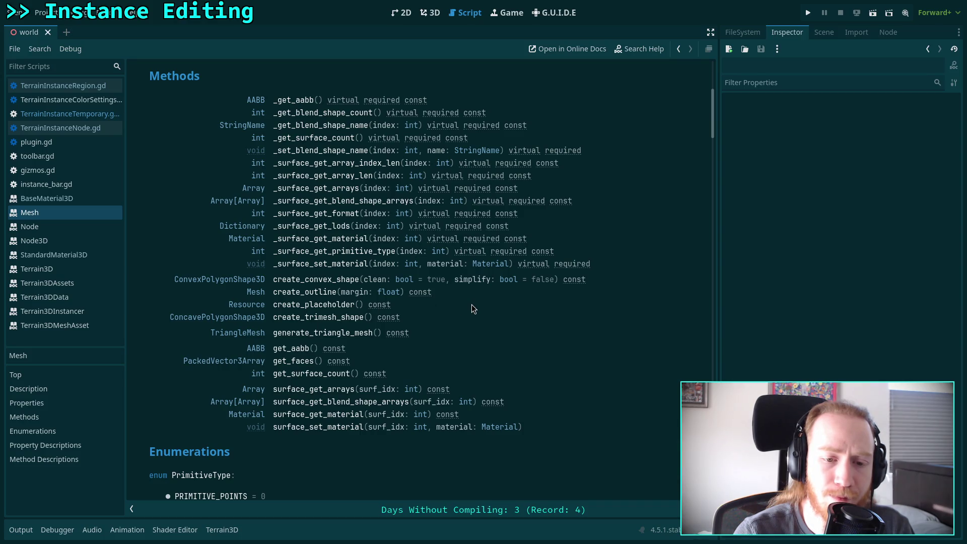
scroll(458, 303, "down", 20)
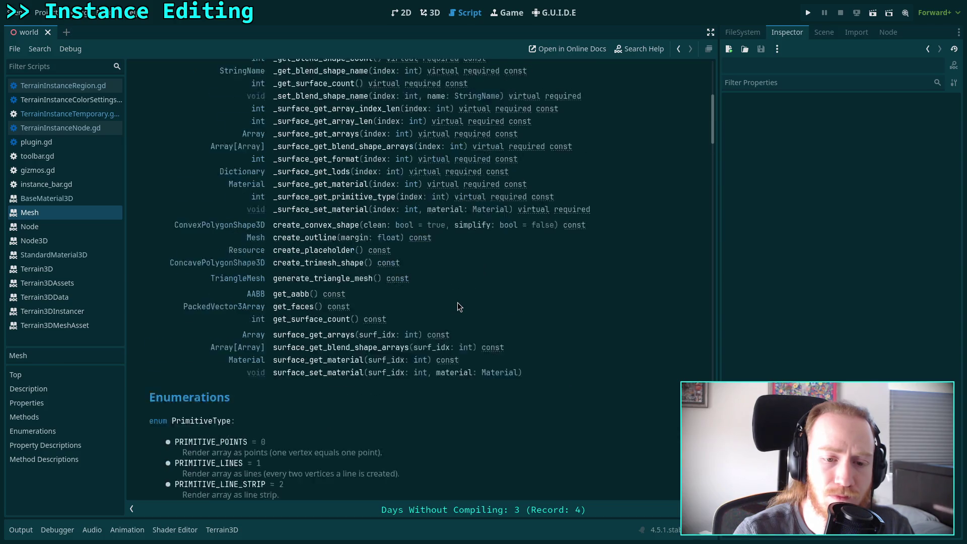
scroll(458, 302, "down", 15)
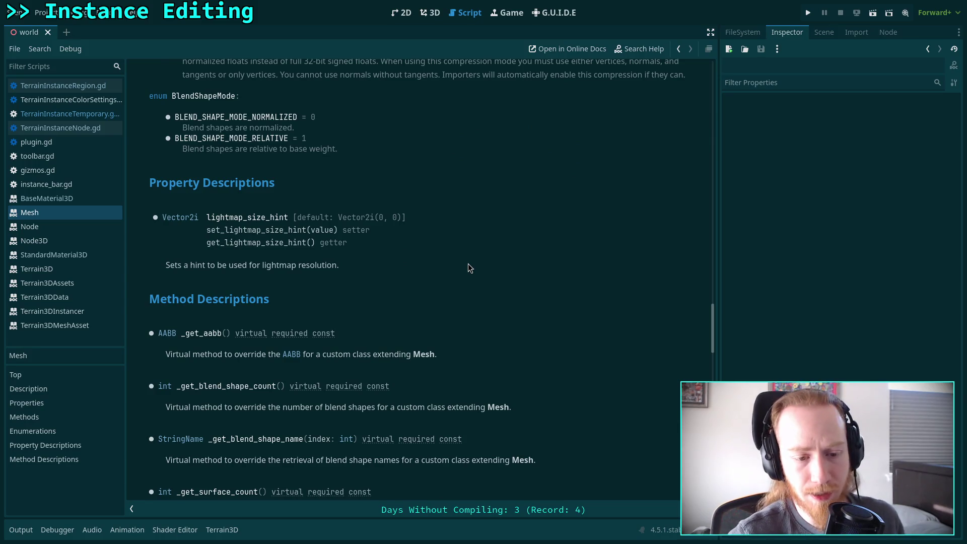
scroll(468, 264, "down", 10)
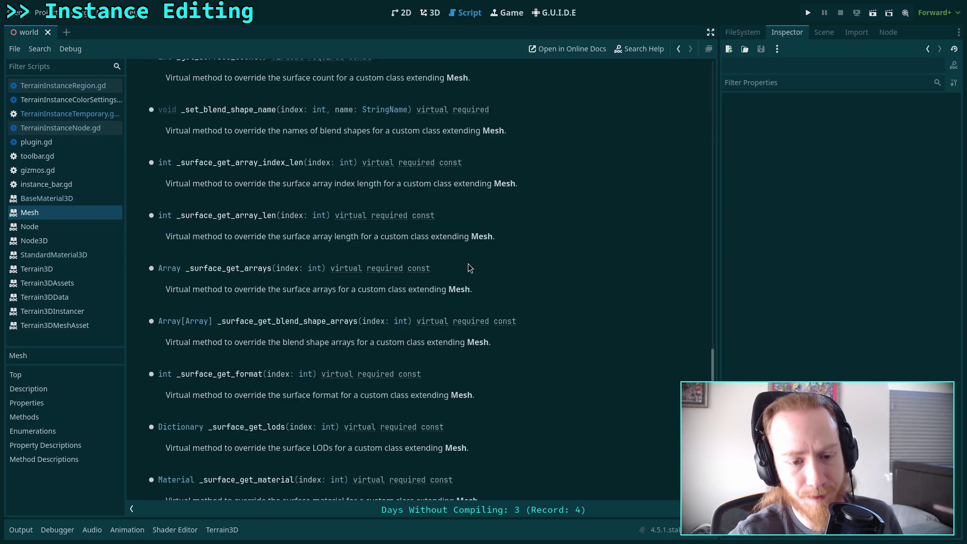
scroll(467, 264, "down", 5)
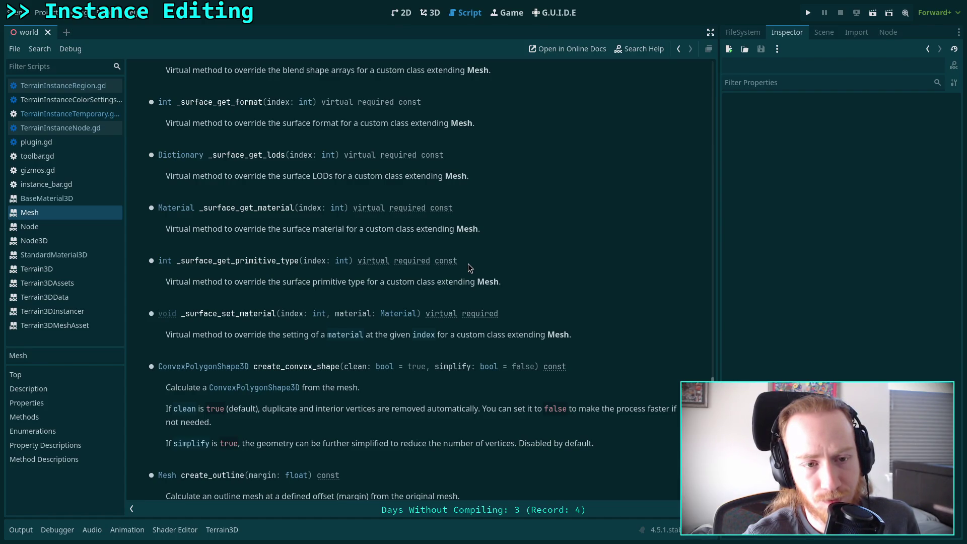
scroll(467, 264, "down", 6)
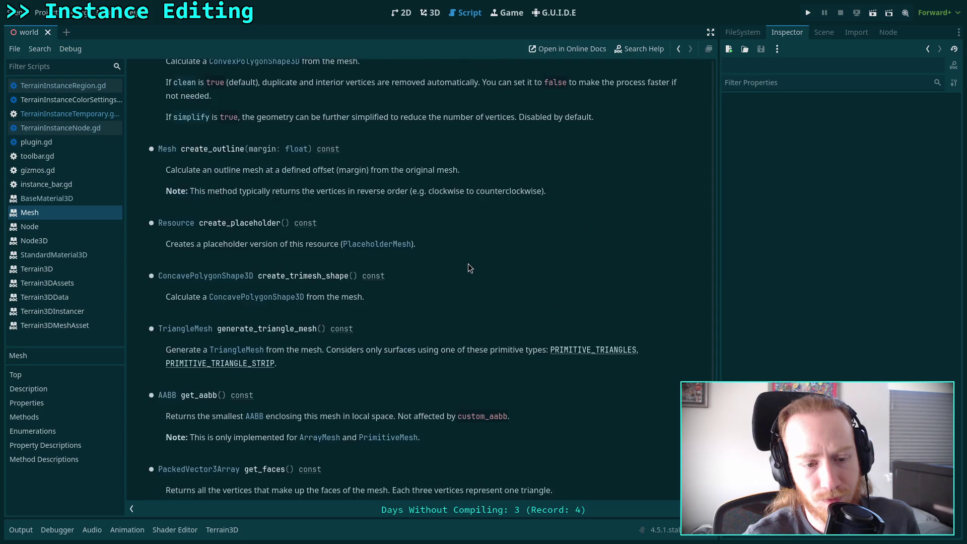
scroll(467, 264, "down", 5)
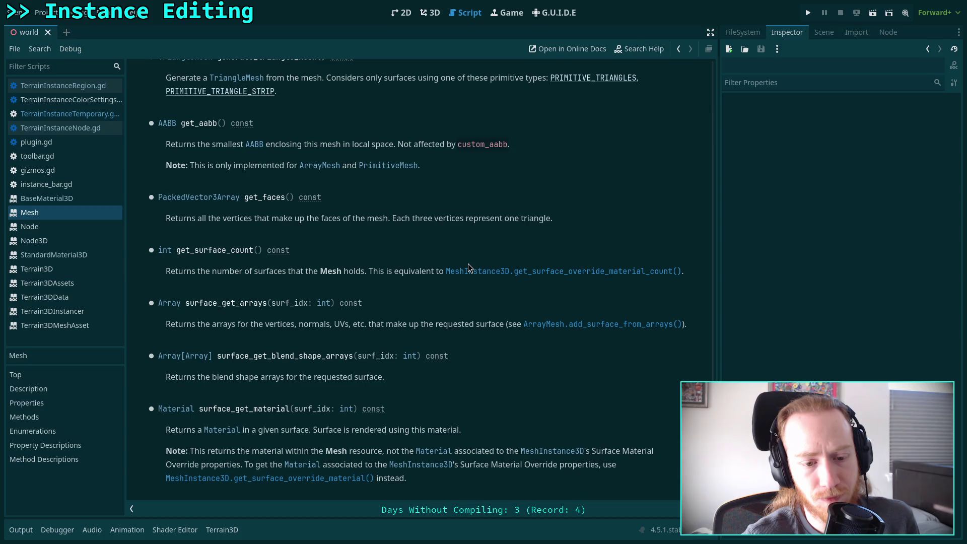
scroll(468, 264, "down", 2)
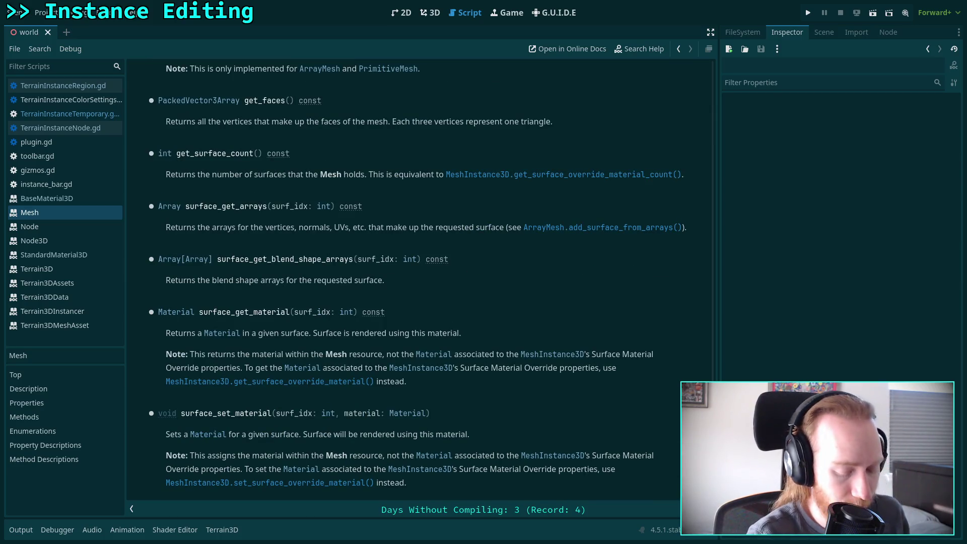
- In Firefox, open terrain_3d_instancer.cpp from the Terrain3D src folder on GitHub
key("alt+Tab")
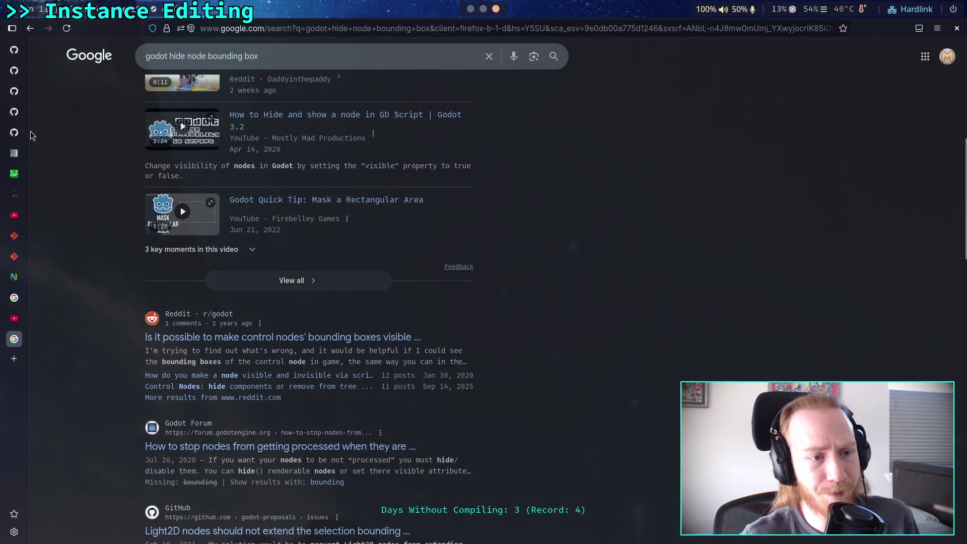
mouse_move(26, 125)
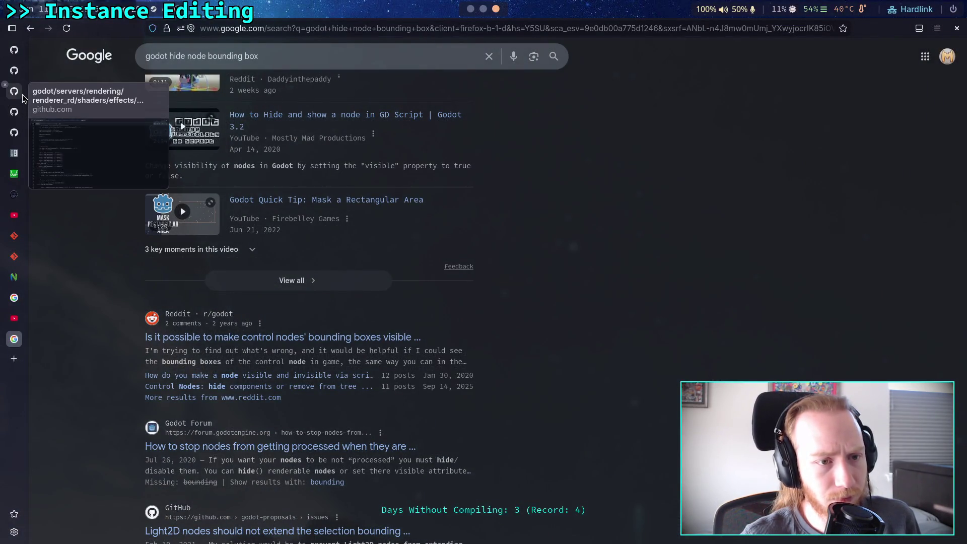
left_click(26, 131)
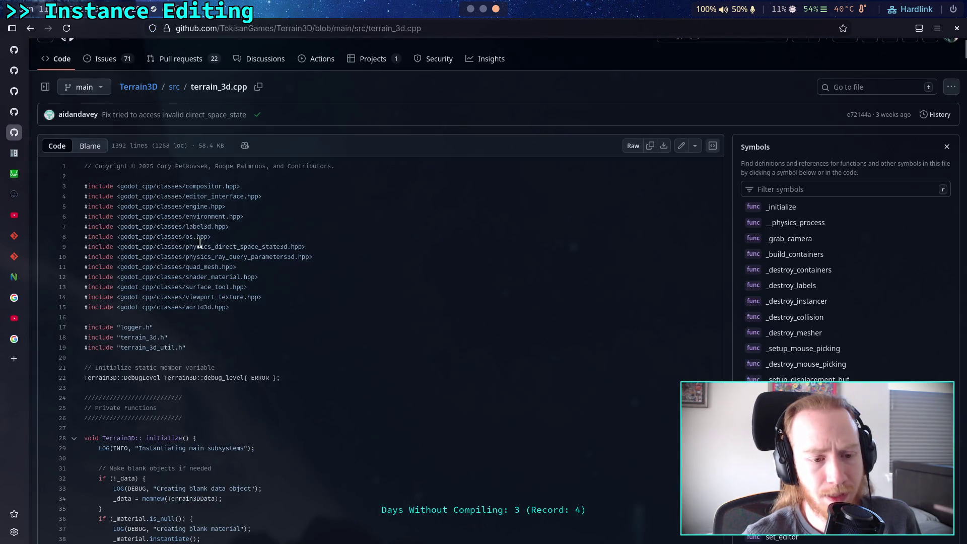
left_click(175, 90)
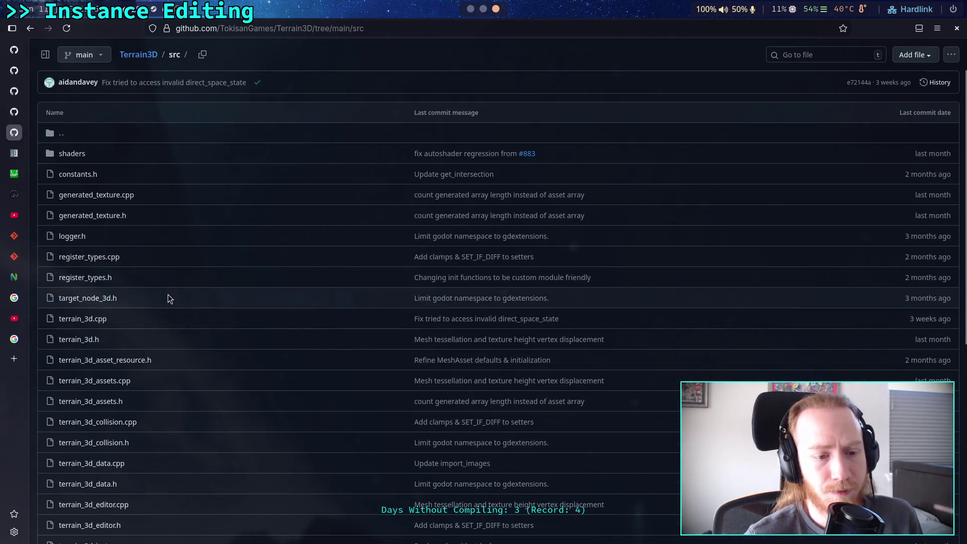
scroll(167, 299, "down", 3)
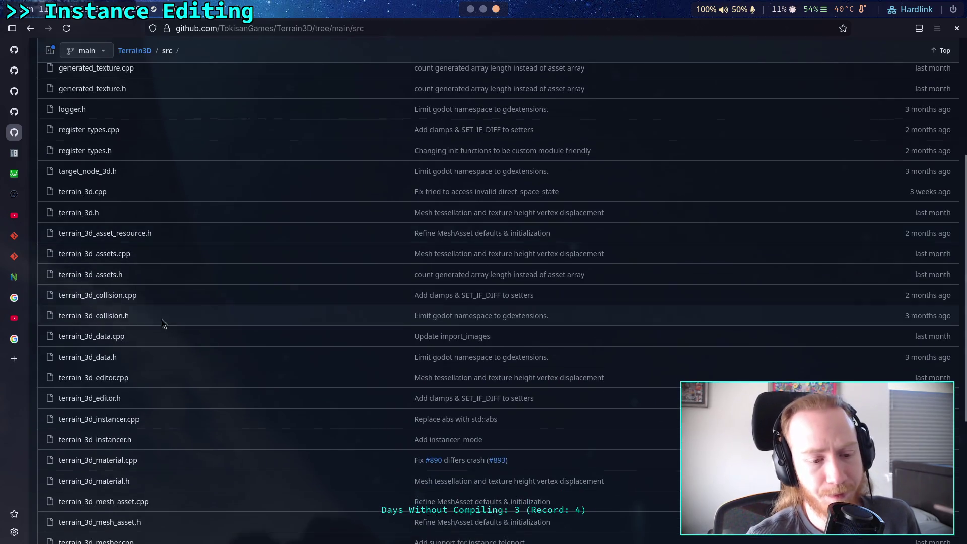
left_click(134, 426)
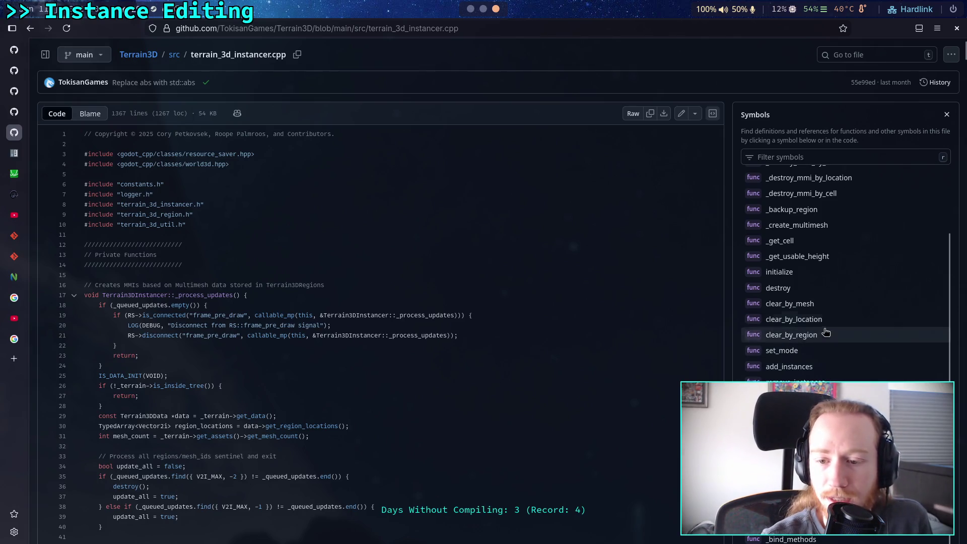
- Jump to _create_multimesh, then view MultiMesh's set_instance_color documentation
scroll(826, 369, "down", 3)
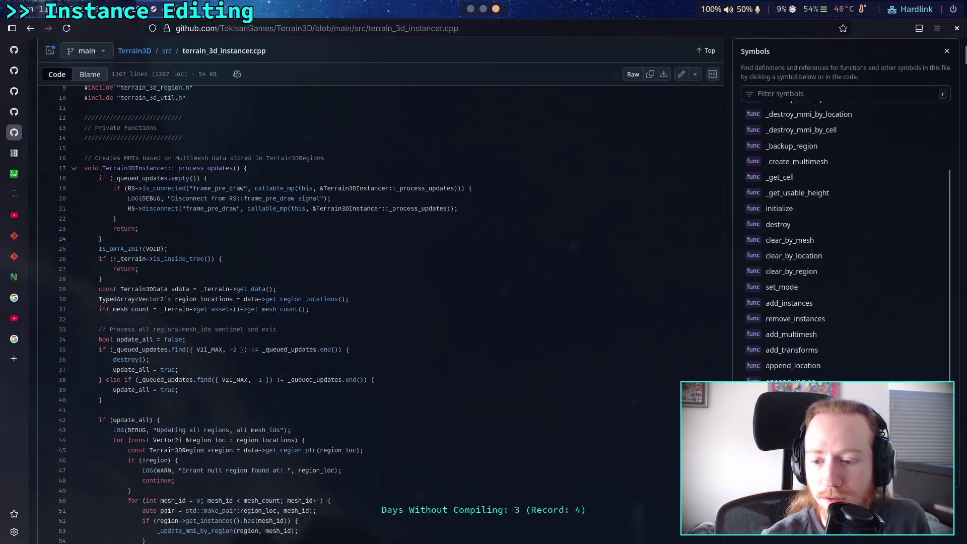
scroll(794, 214, "up", 2)
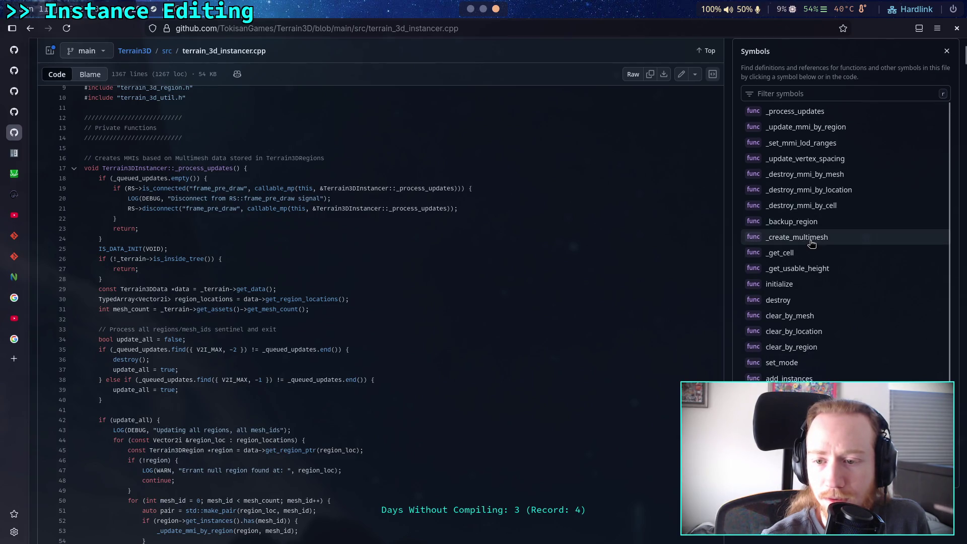
left_click(812, 244)
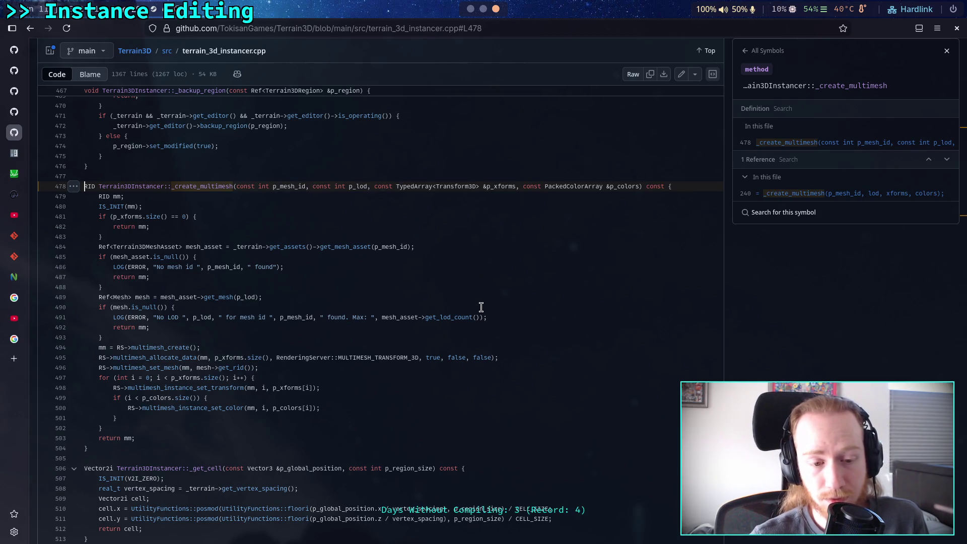
mouse_move(22, 177)
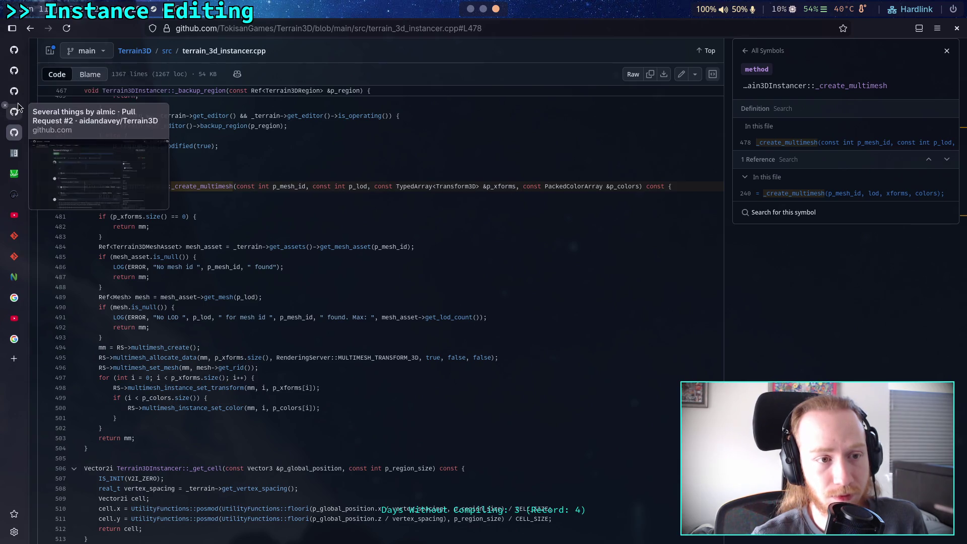
left_click(14, 154)
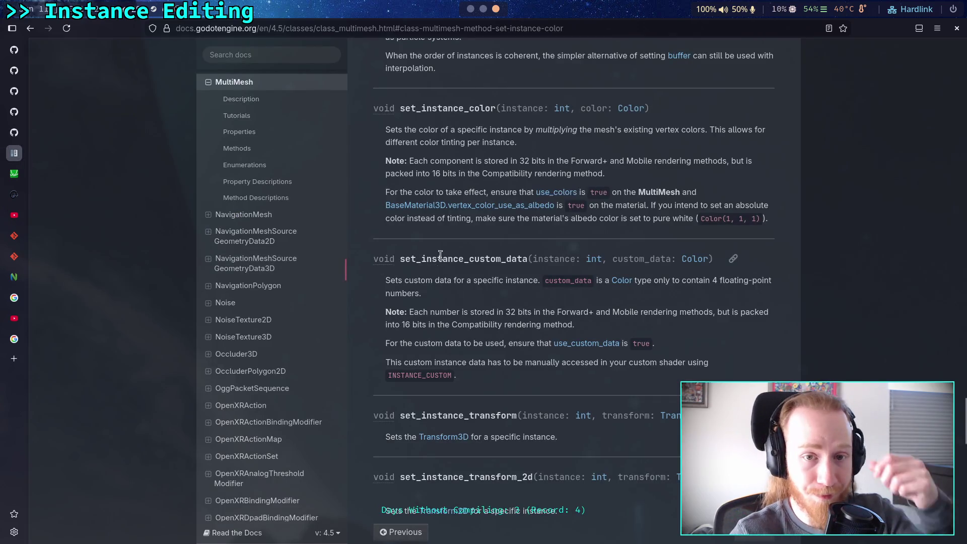
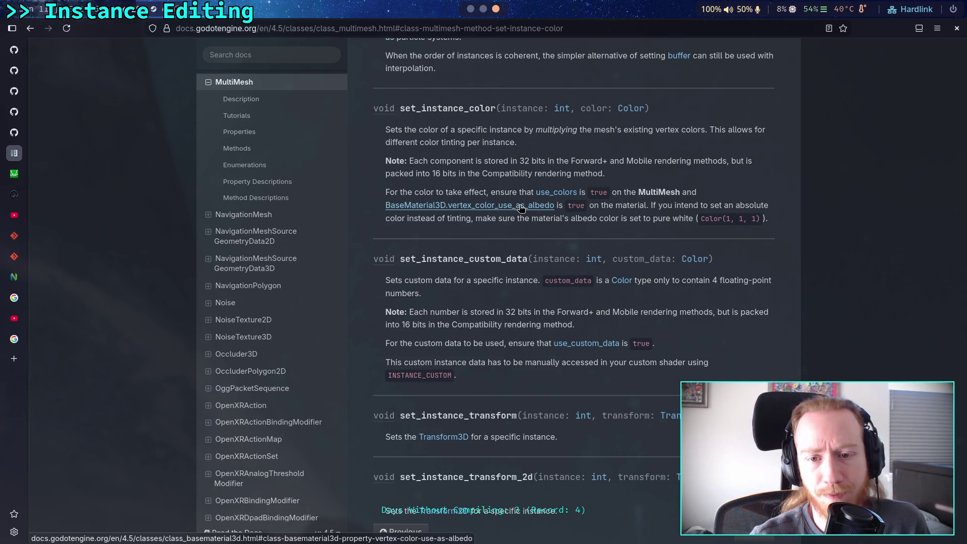
- Read the BaseMaterial3D vertex_color_use_as_albedo docs, then select the old query in Google's results
left_click(522, 206)
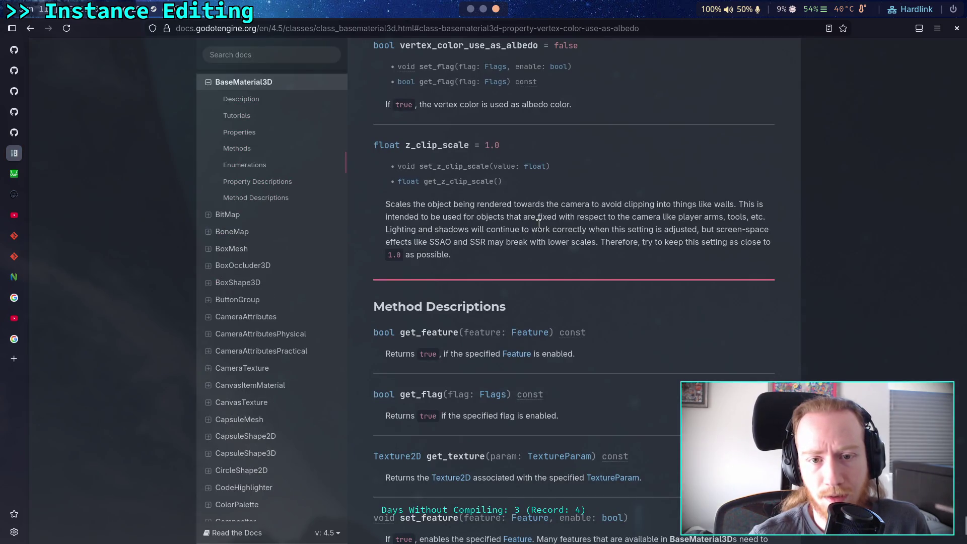
scroll(535, 220, "up", 3)
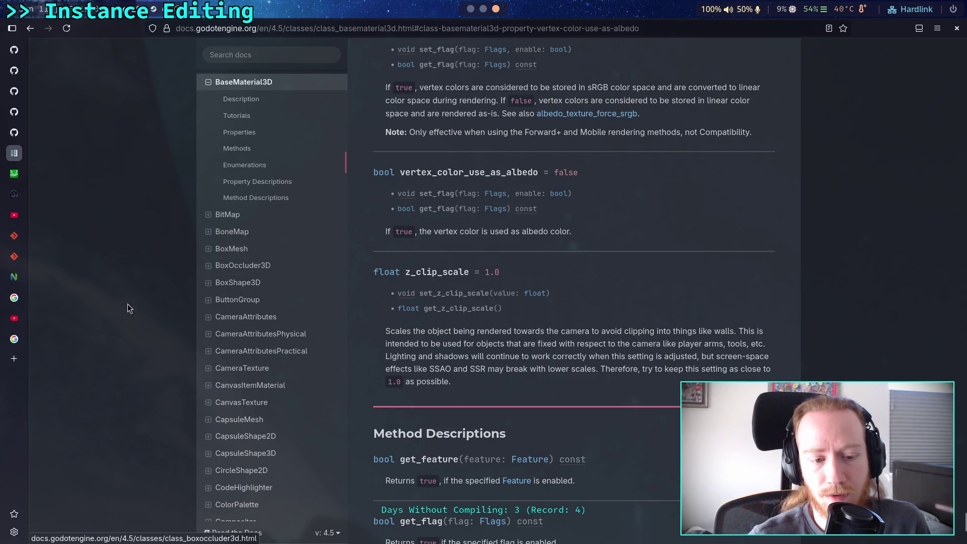
left_click(14, 339)
left_click_drag(267, 56, 173, 57)
- Search Google for 'godot set mesh vertex colors' and open the 'Set the color of a written mesh' thread
type("set ")
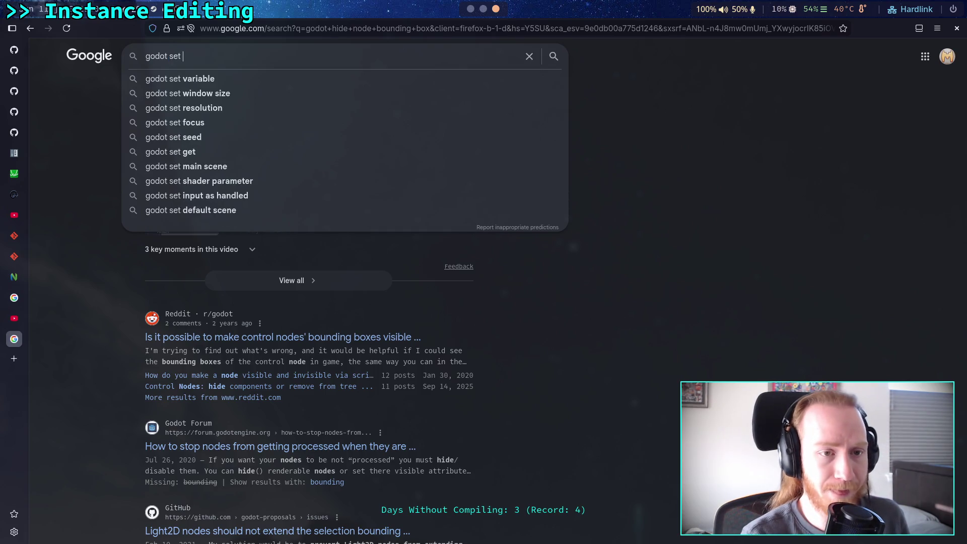
type("mesh vertex")
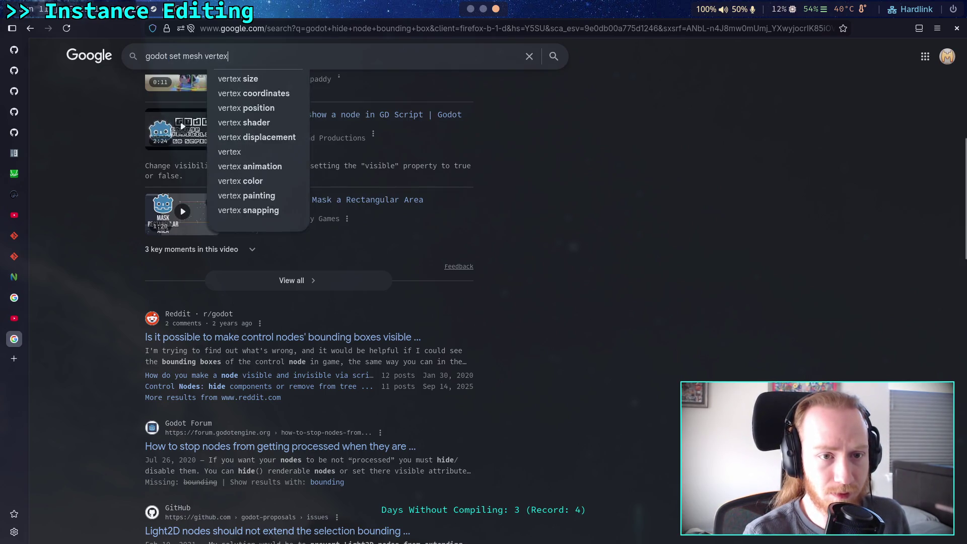
type(" colors")
key("Return")
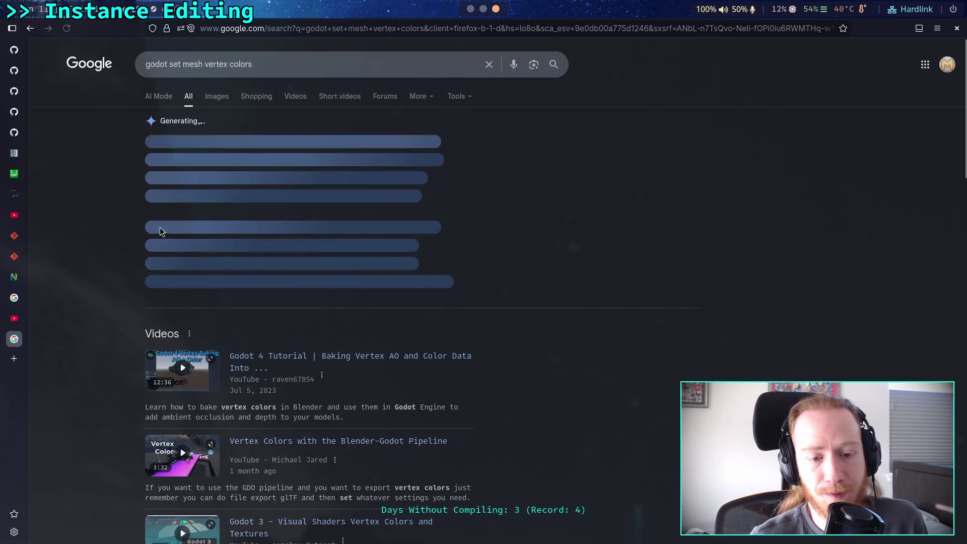
scroll(65, 253, "down", 10)
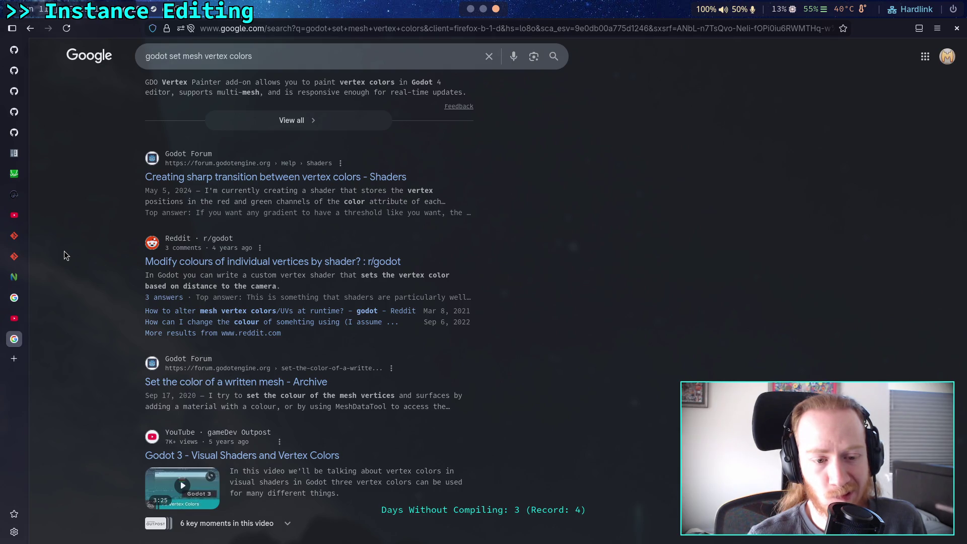
scroll(64, 251, "down", 2)
scroll(79, 264, "down", 4)
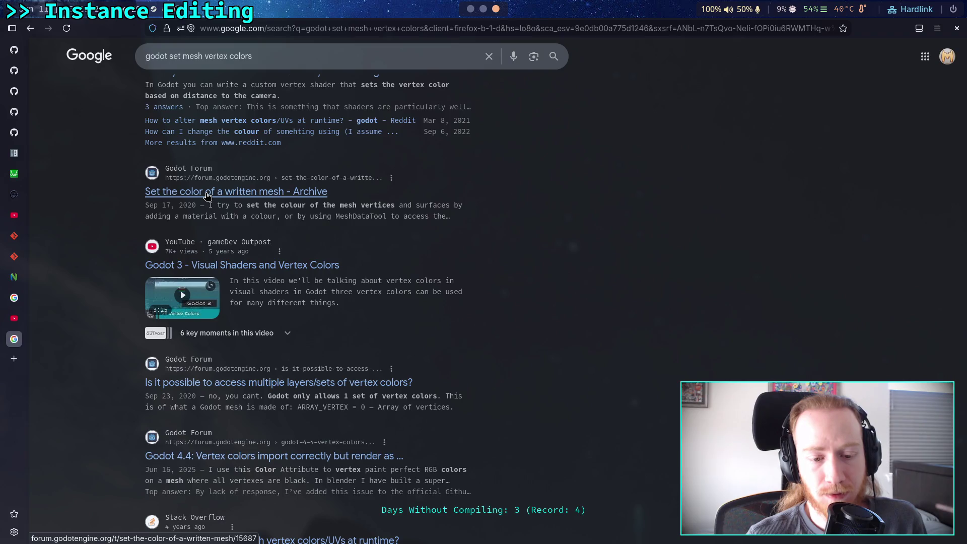
left_click(207, 195)
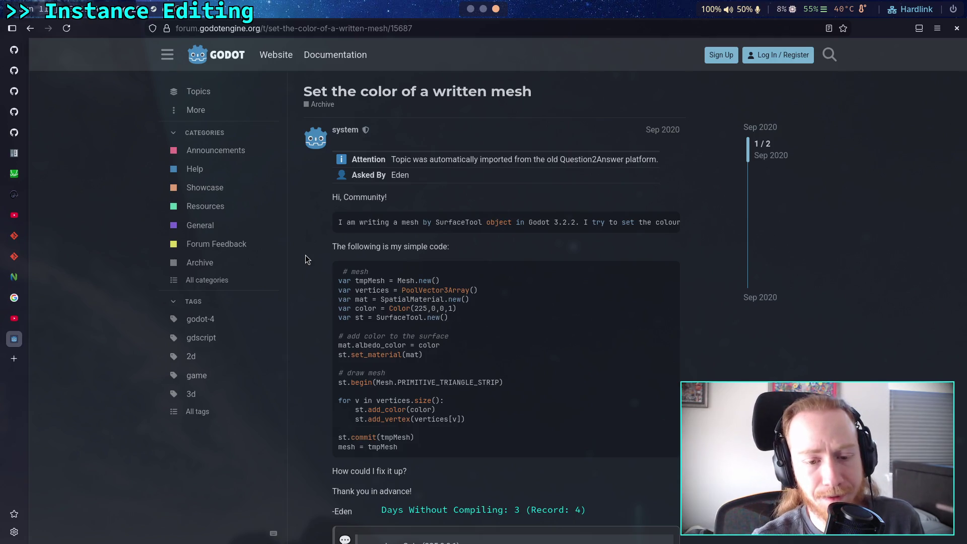
- Scroll through the forum thread's replies, then switch back to the Godot editor
scroll(305, 256, "down", 4)
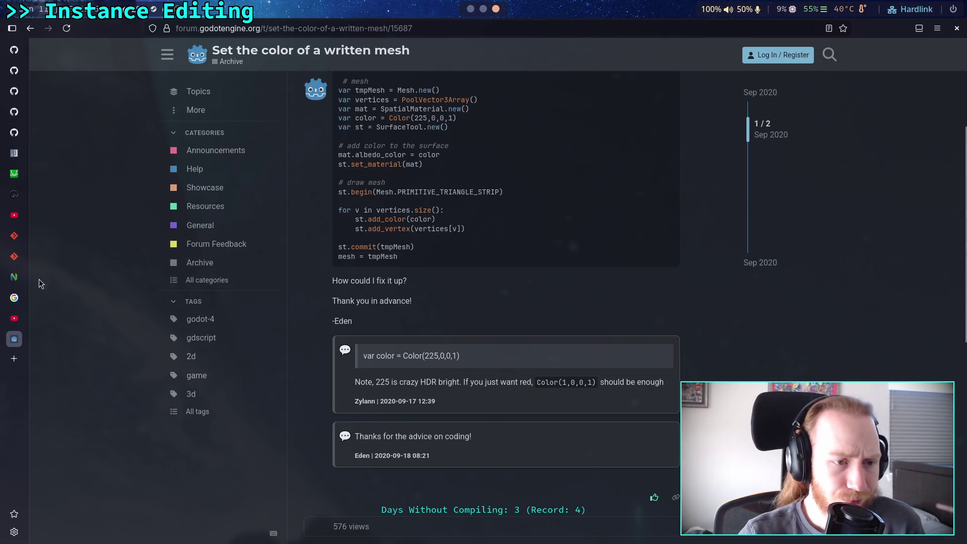
key("alt+Tab")
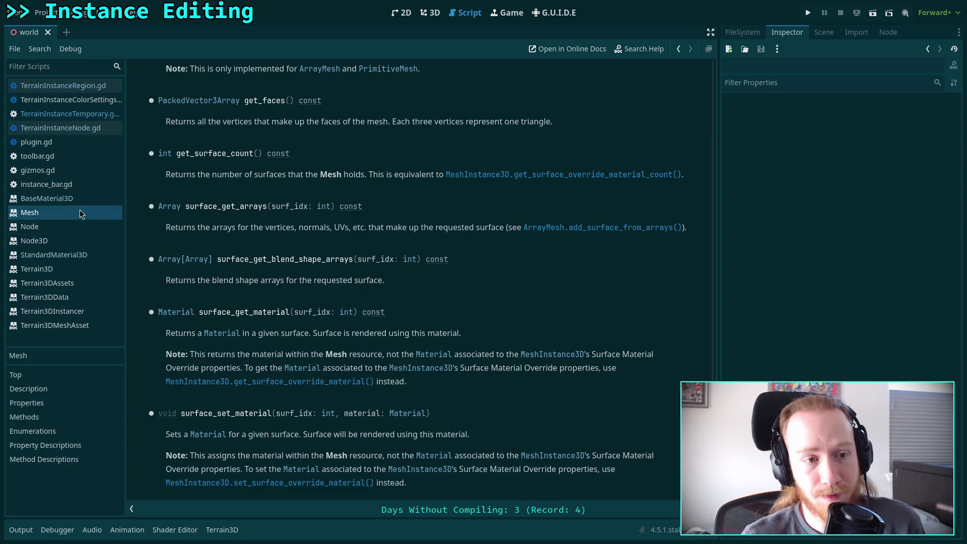
- Review the TerrainInstanceNode.gd code, then open instance_bar.gd and the BaseMaterial3D class reference
left_click(80, 128)
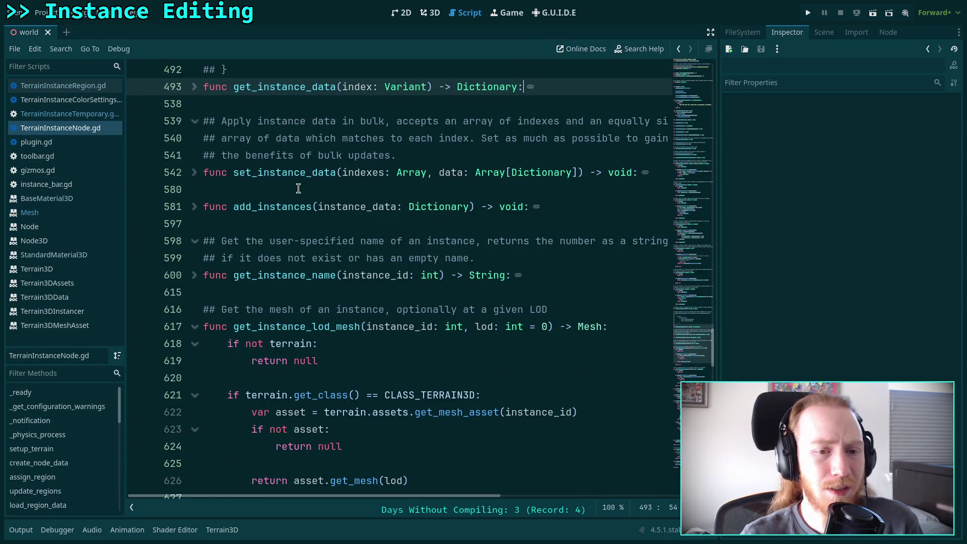
scroll(298, 188, "up", 2)
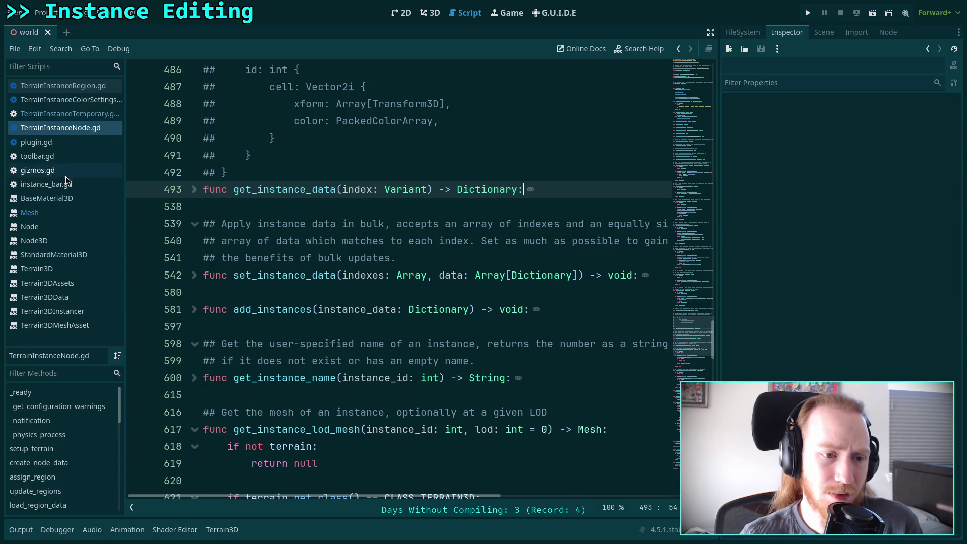
left_click(62, 187)
left_click(51, 198)
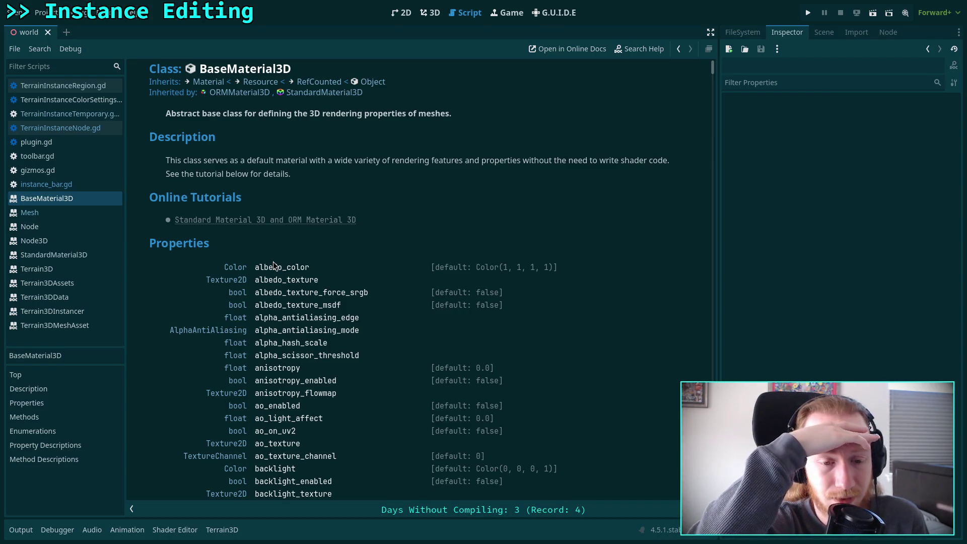
- Scroll the BaseMaterial3D reference down to the albedo_texture description, then open the Mesh class reference
scroll(274, 265, "down", 4)
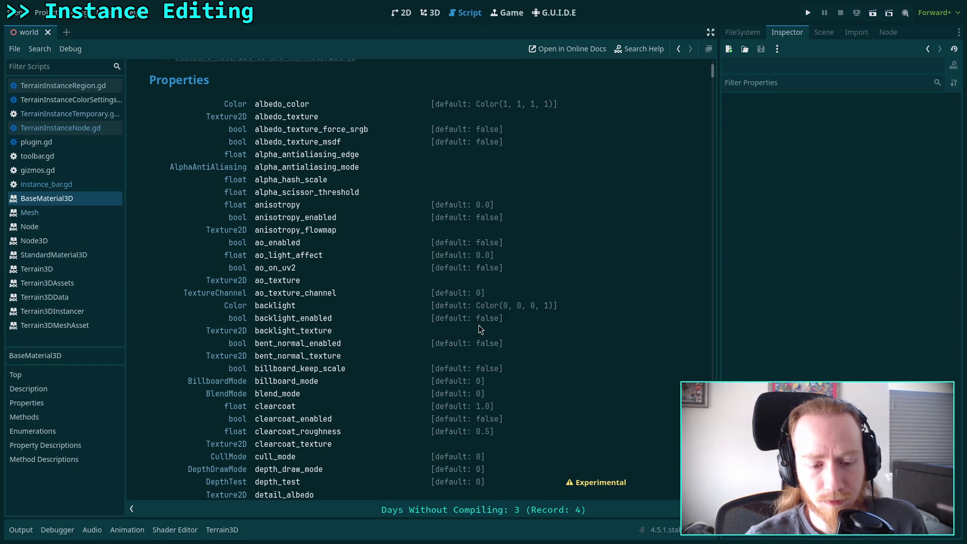
scroll(449, 358, "down", 4)
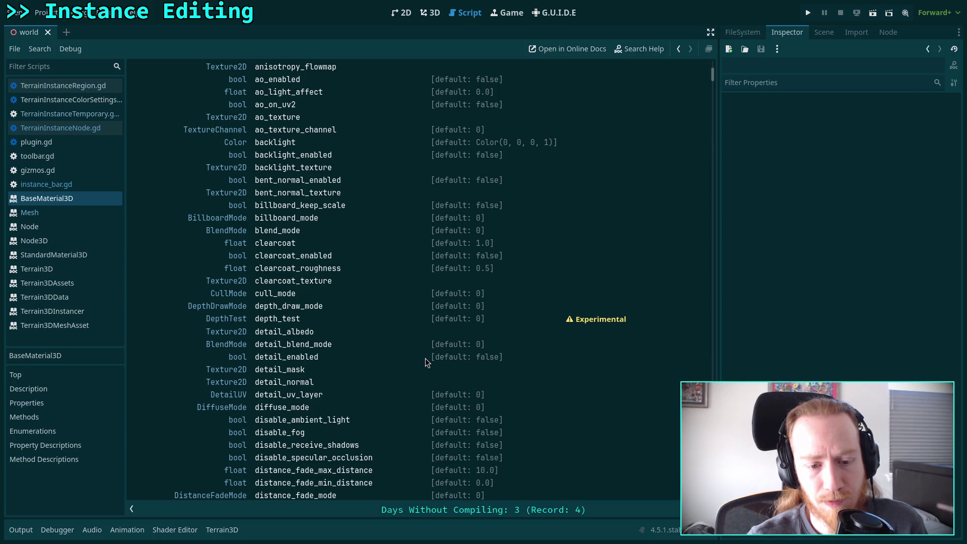
scroll(426, 358, "down", 5)
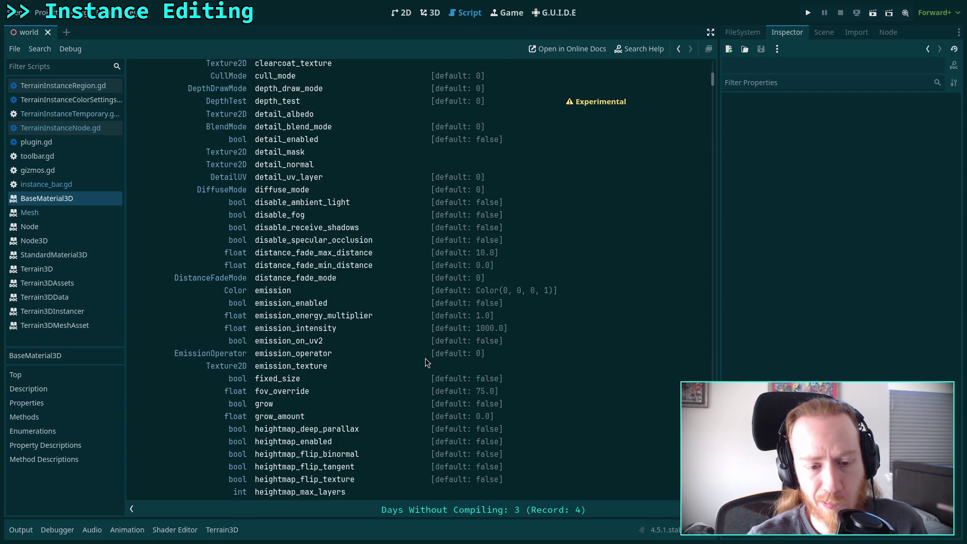
scroll(425, 359, "down", 3)
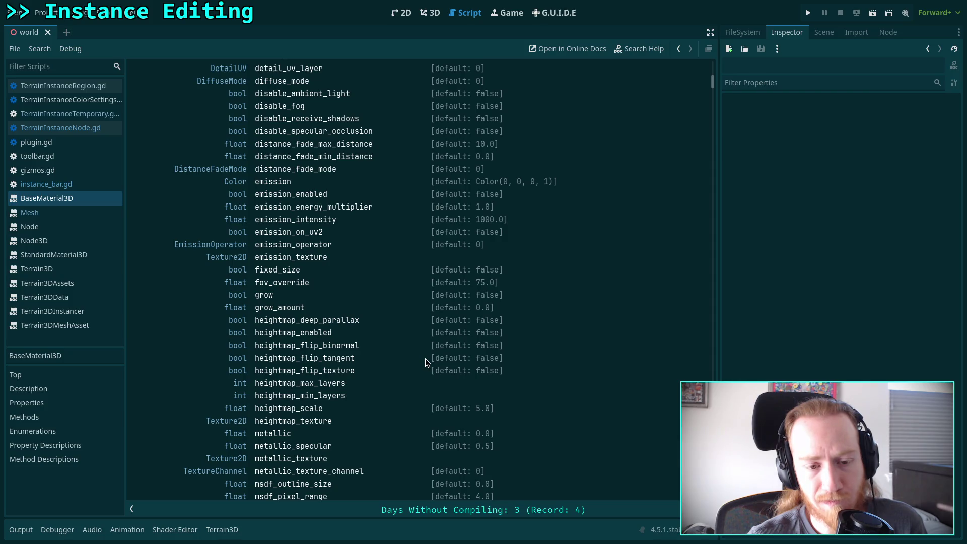
scroll(425, 358, "down", 4)
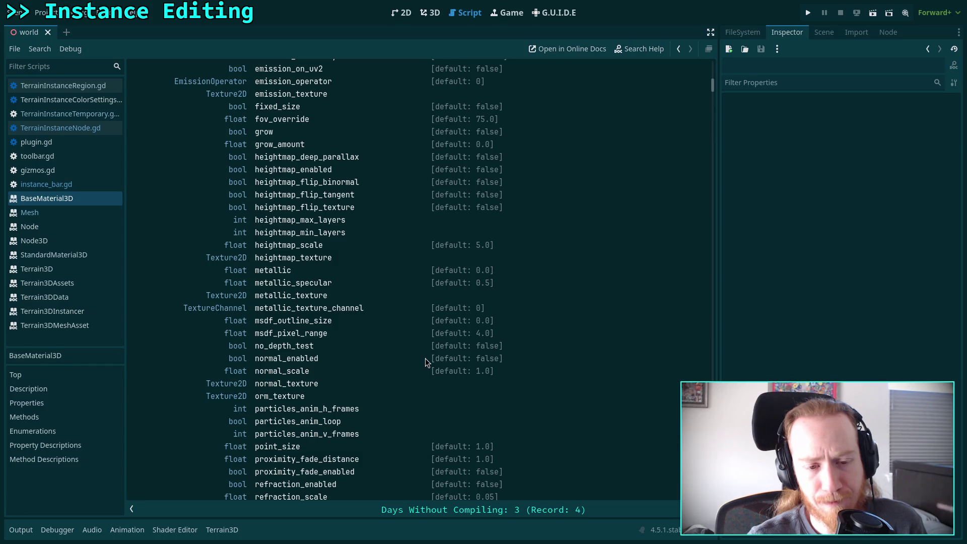
scroll(426, 358, "down", 2)
scroll(425, 359, "down", 4)
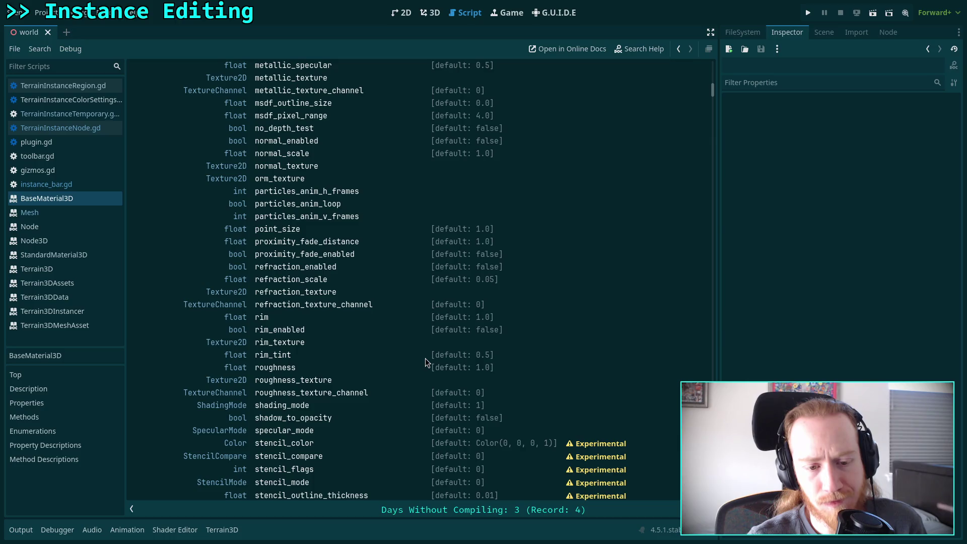
scroll(425, 358, "down", 2)
scroll(425, 358, "down", 2)
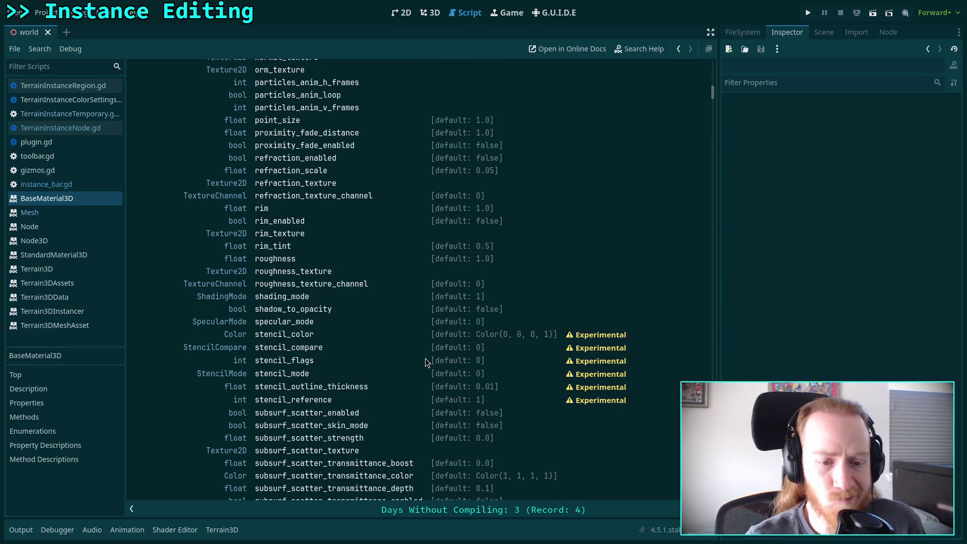
scroll(425, 358, "down", 6)
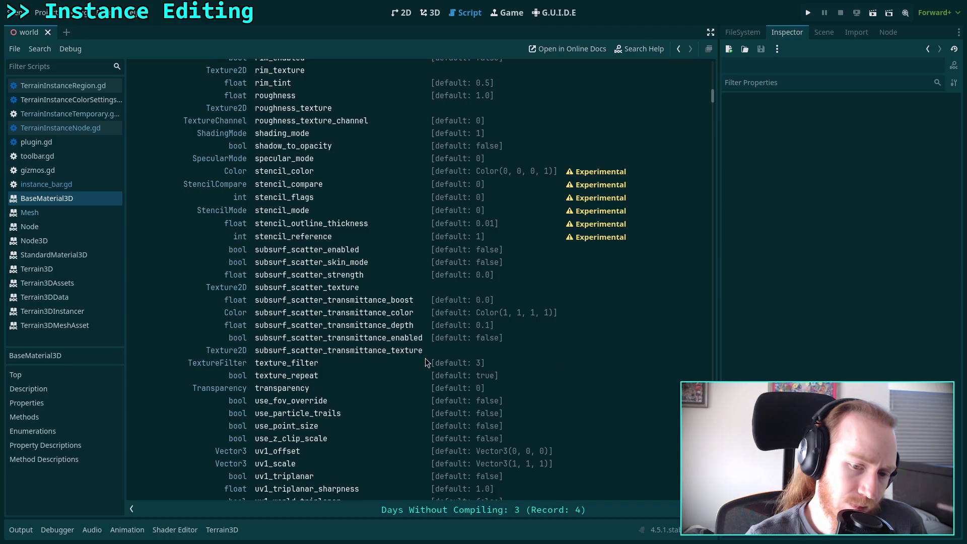
scroll(425, 360, "down", 6)
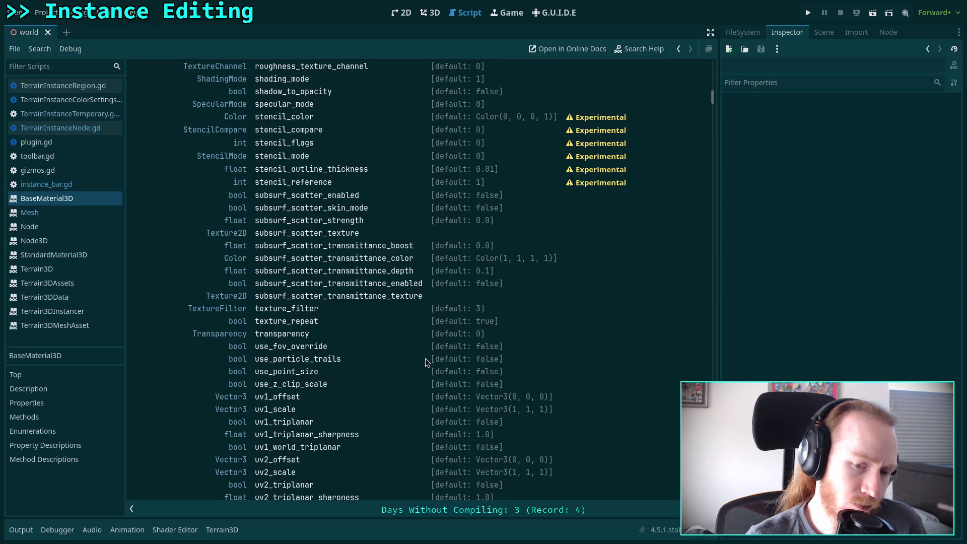
scroll(426, 358, "down", 6)
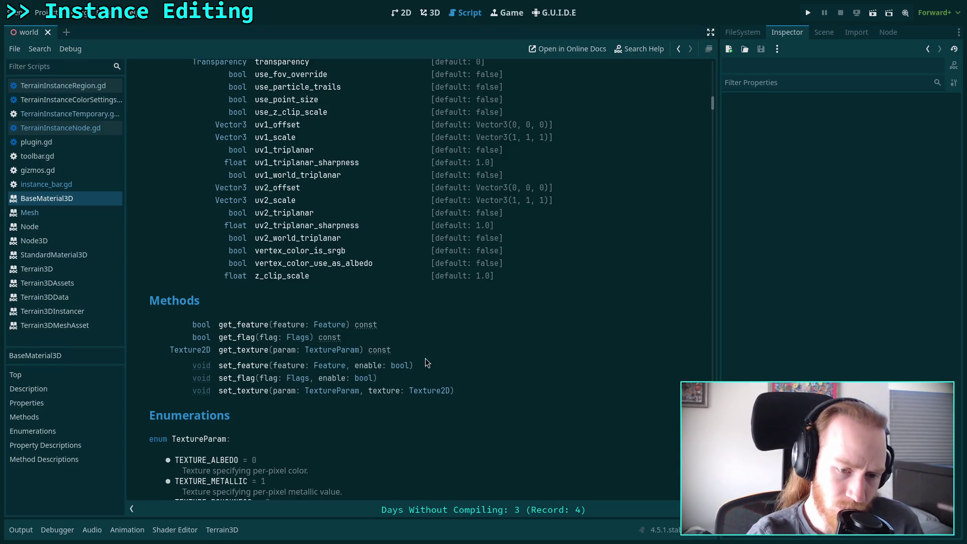
scroll(426, 358, "down", 8)
scroll(425, 358, "down", 10)
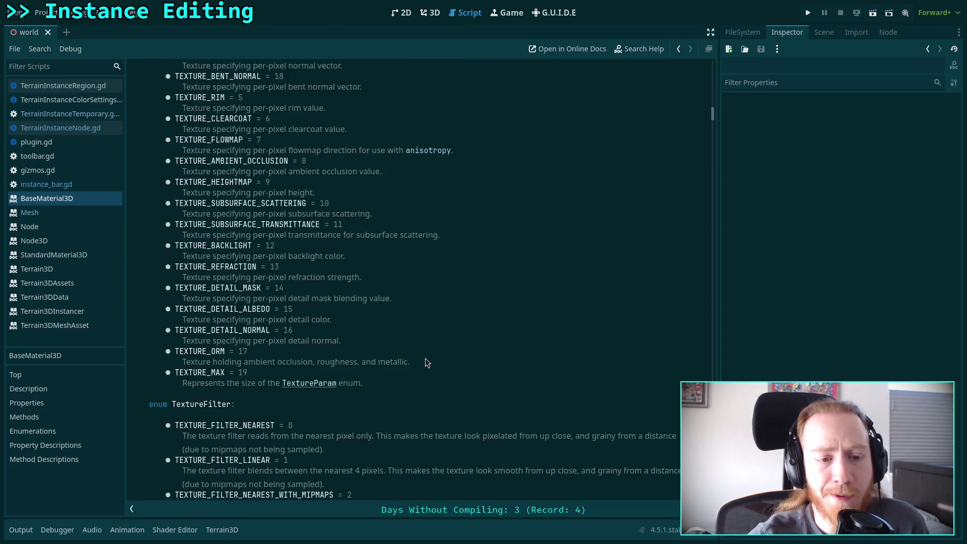
scroll(425, 358, "down", 6)
scroll(425, 358, "down", 16)
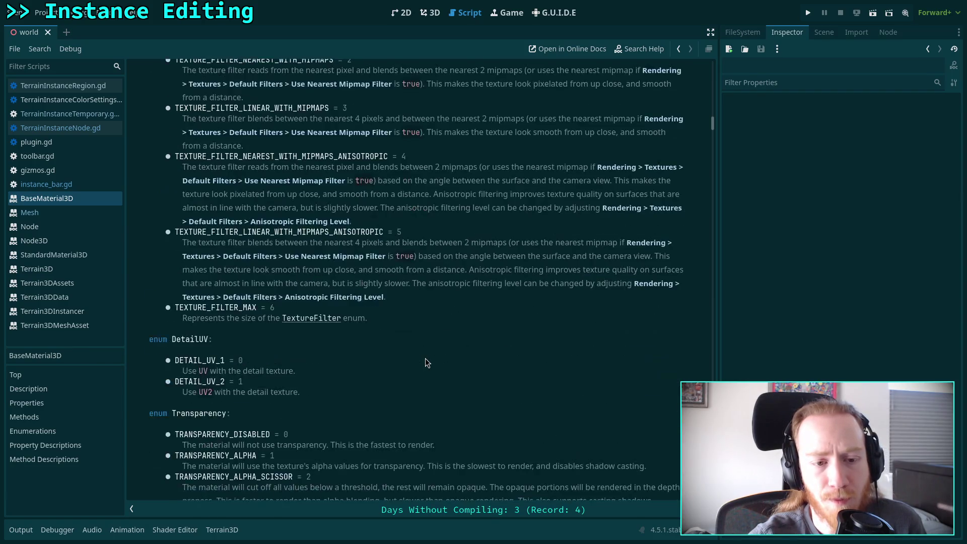
scroll(425, 358, "down", 14)
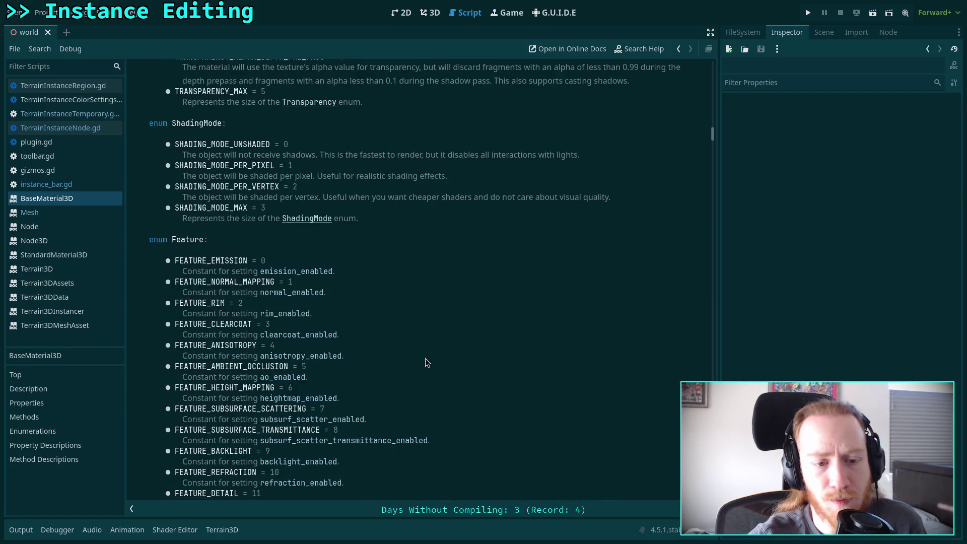
scroll(425, 358, "down", 10)
scroll(425, 358, "down", 14)
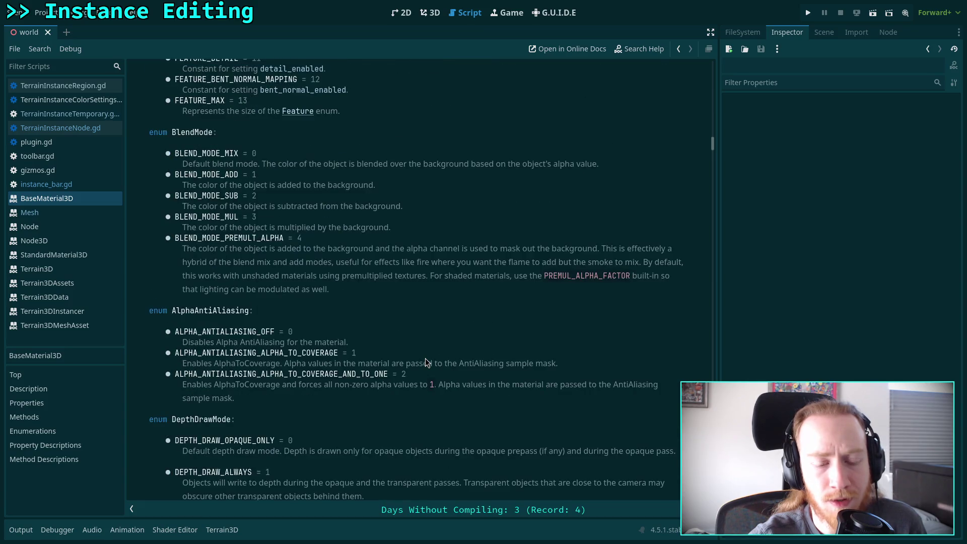
scroll(425, 359, "down", 14)
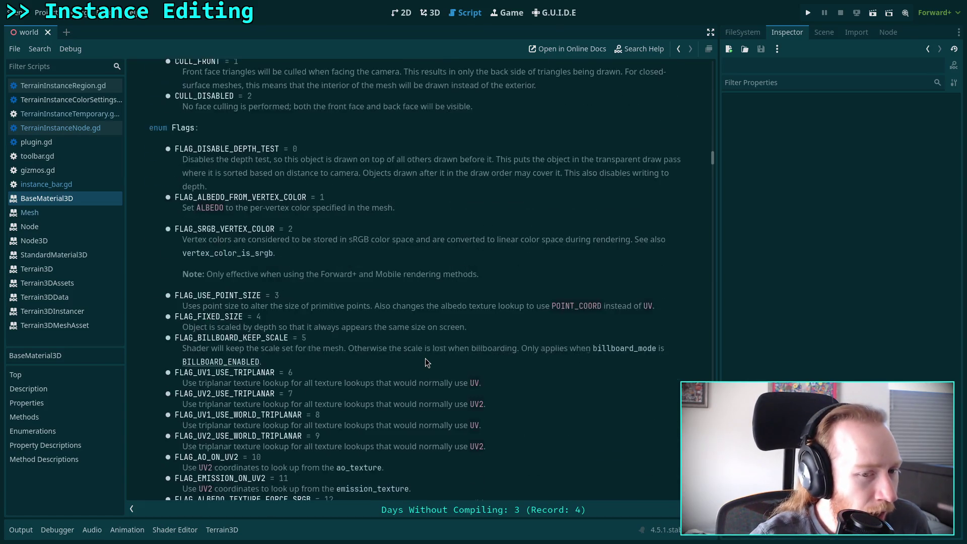
scroll(425, 358, "down", 9)
scroll(426, 359, "down", 20)
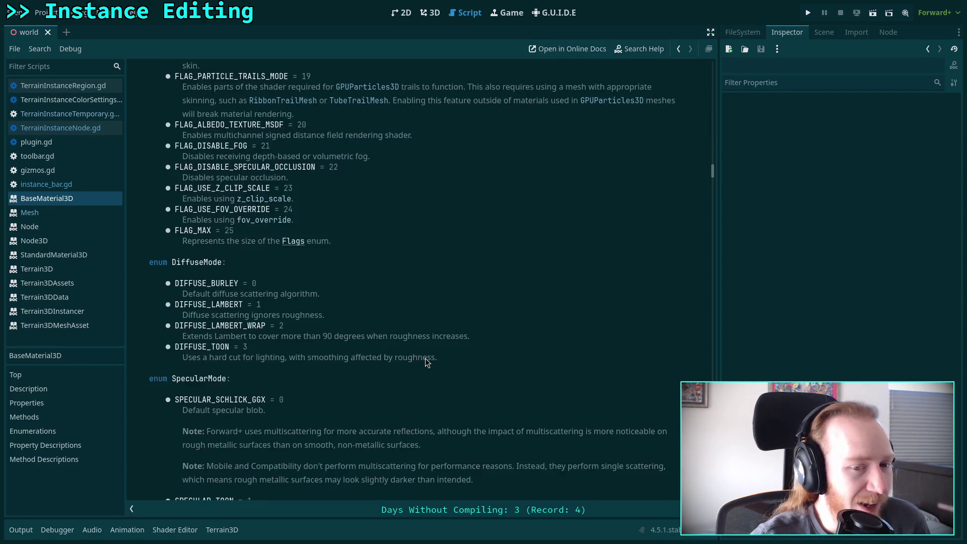
scroll(425, 353, "down", 20)
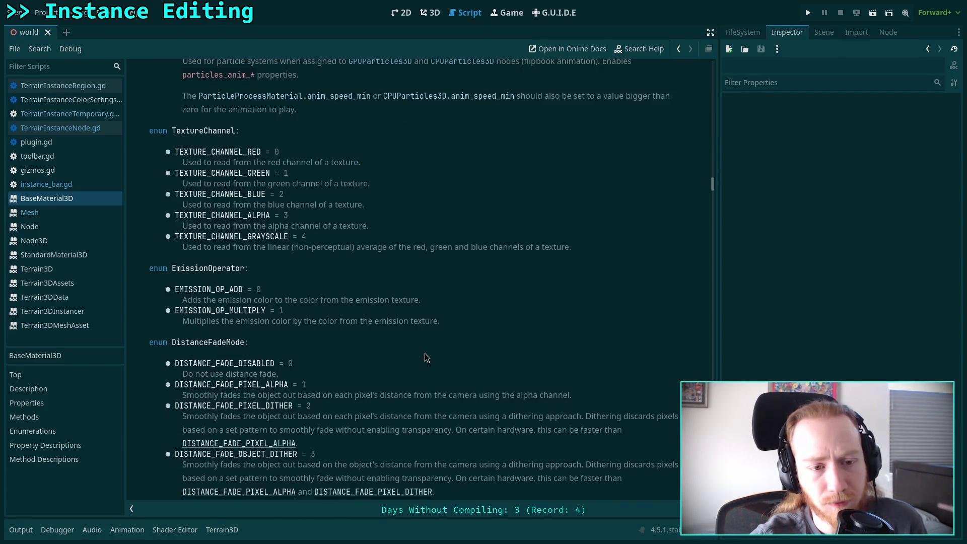
scroll(425, 353, "down", 20)
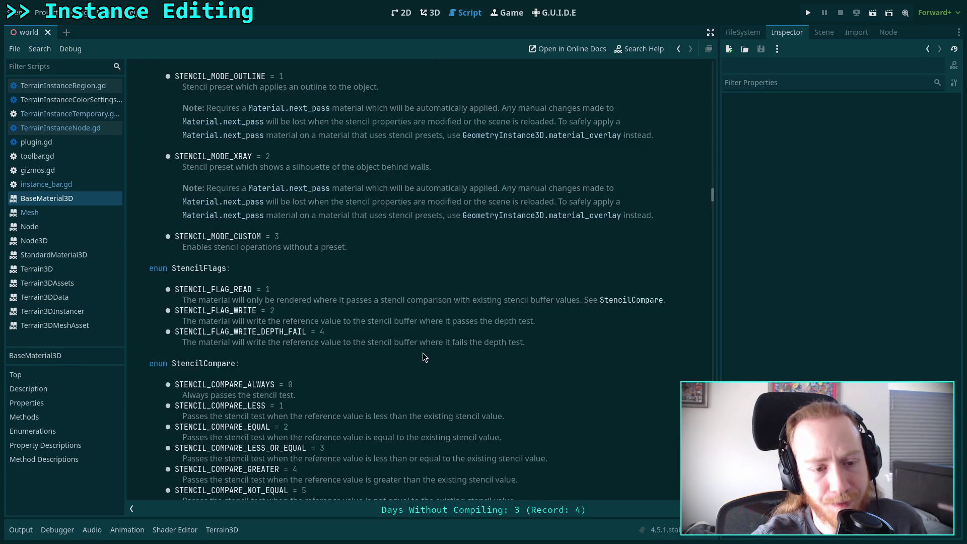
scroll(423, 353, "down", 15)
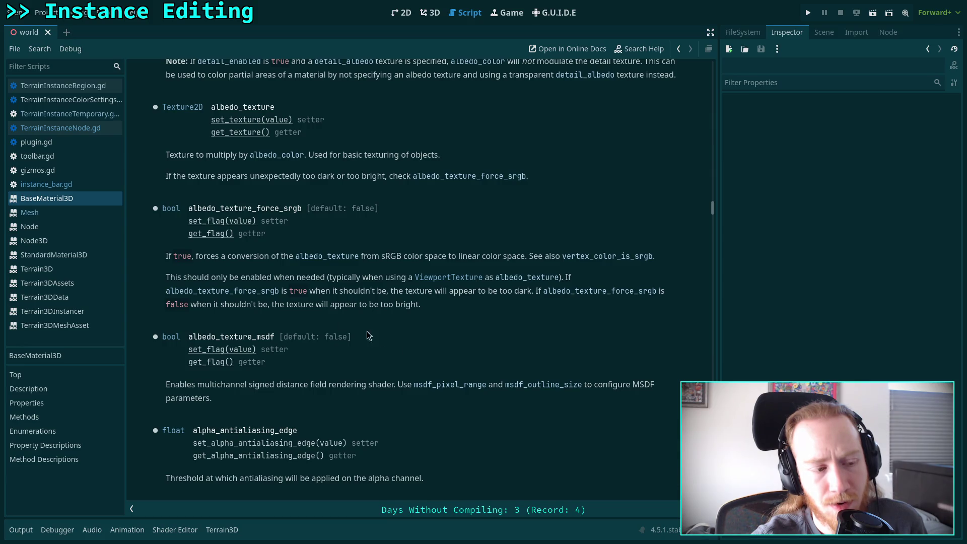
left_click(87, 213)
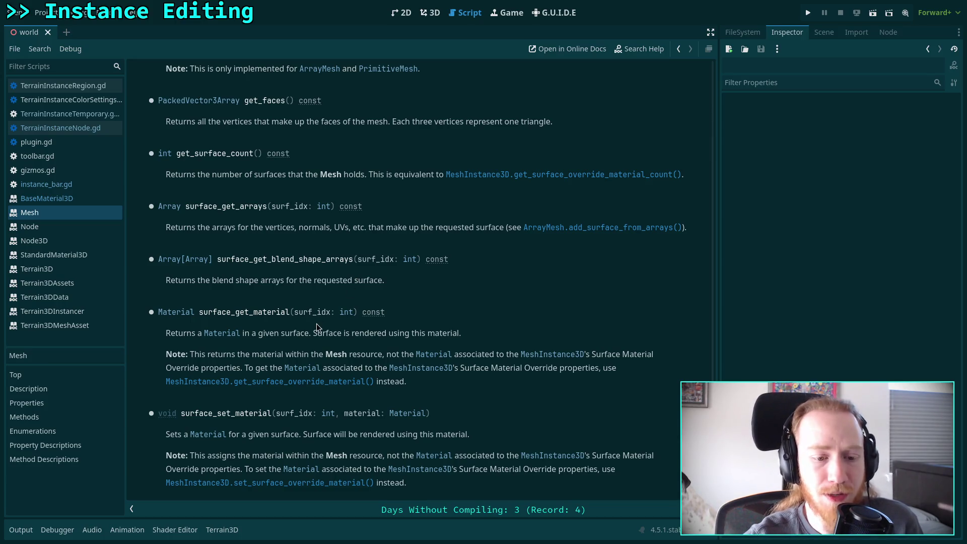
scroll(308, 317, "up", 5)
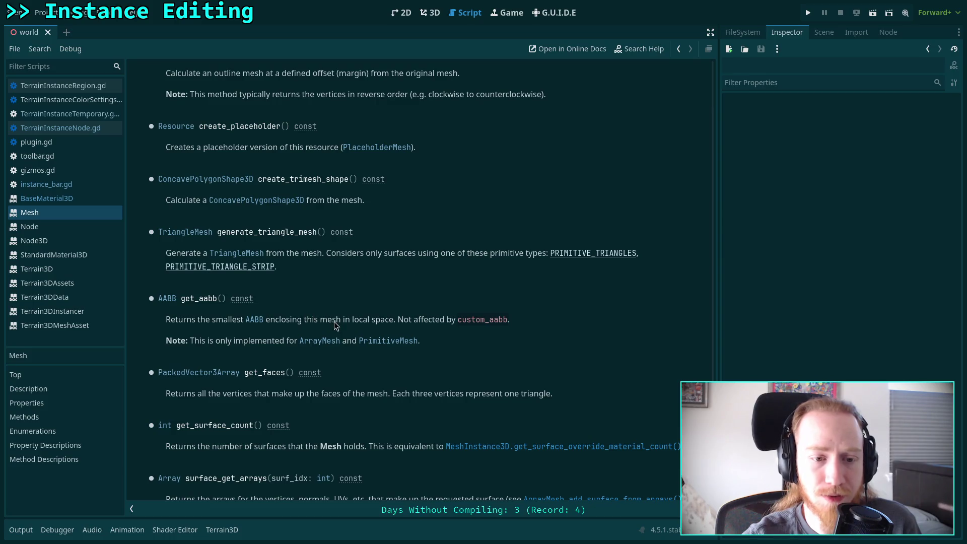
scroll(328, 318, "down", 5)
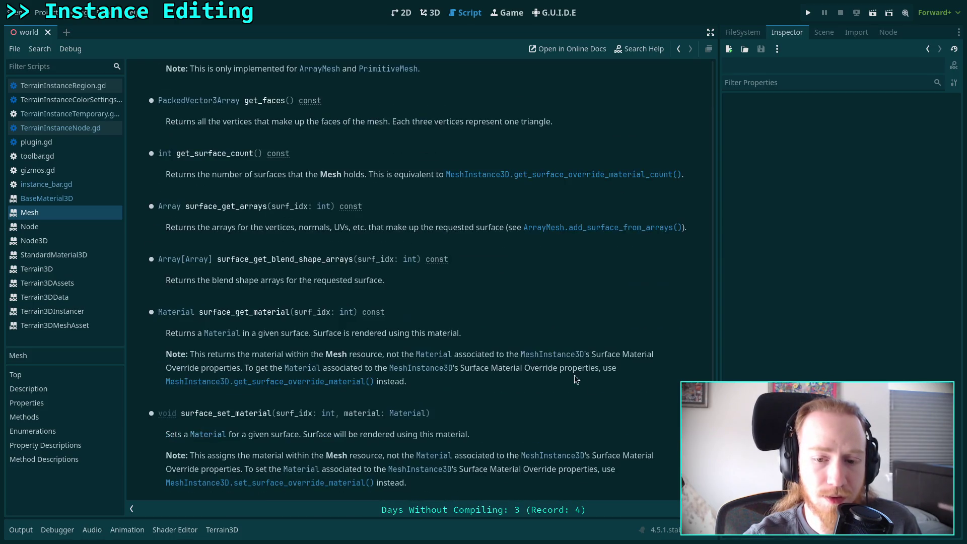
scroll(328, 318, "up", 13)
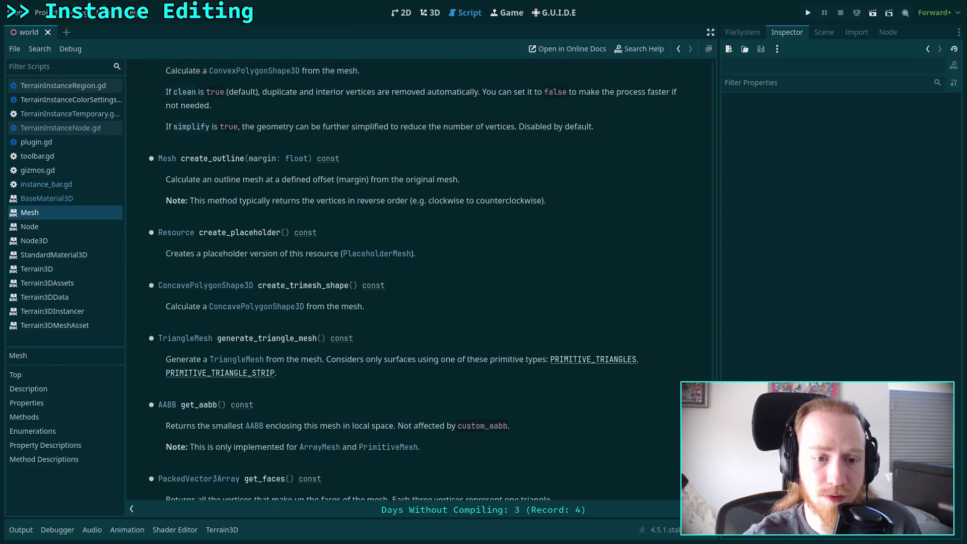
scroll(403, 282, "up", 10)
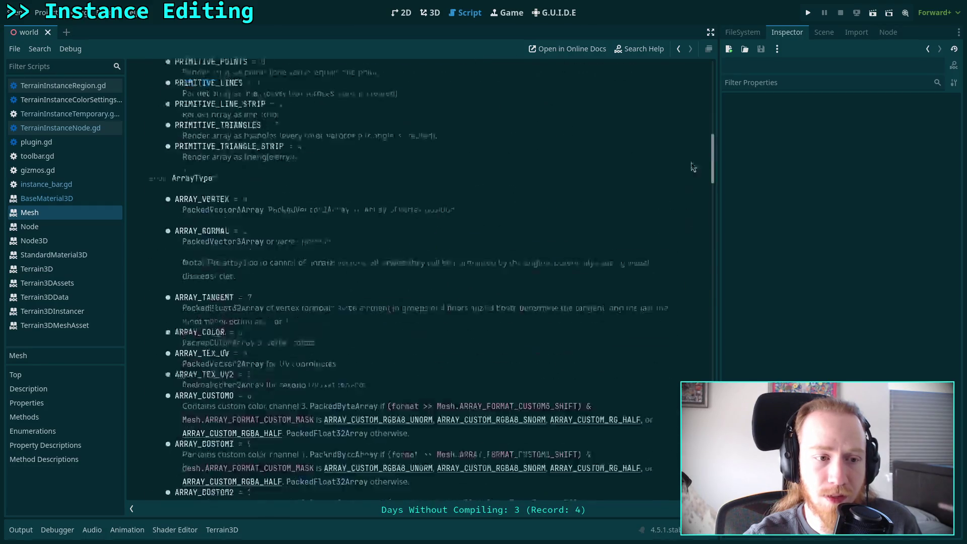
left_click(93, 200)
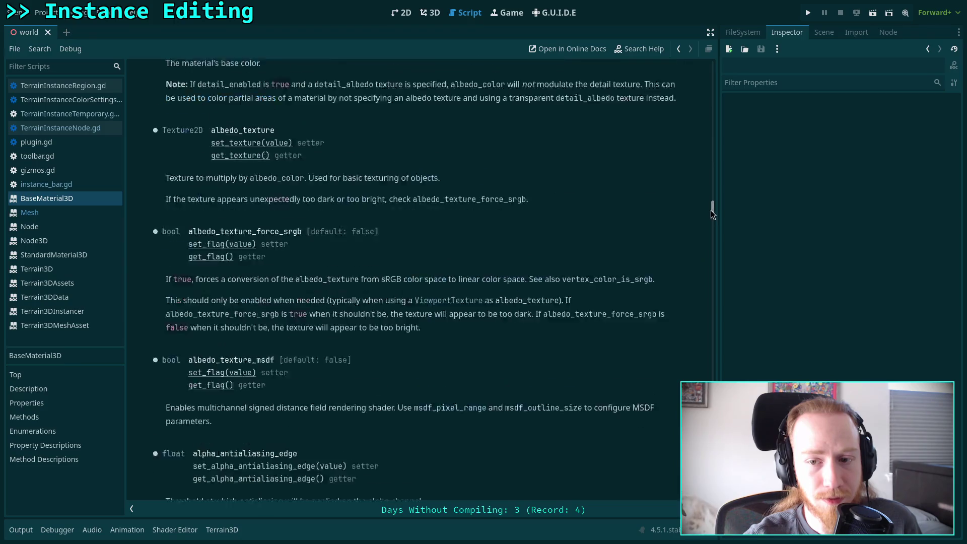
left_click_drag(711, 210, 712, 66)
scroll(383, 304, "down", 3)
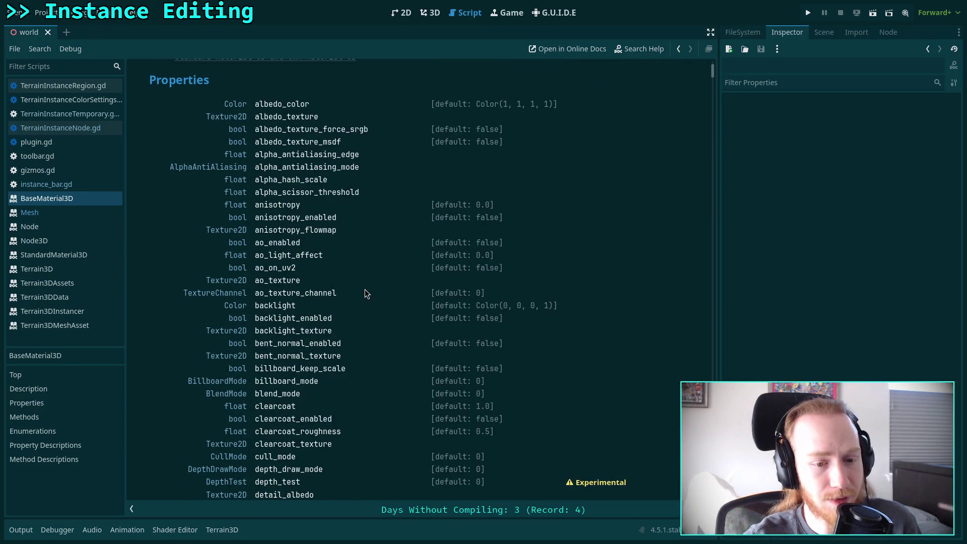
scroll(364, 289, "down", 2)
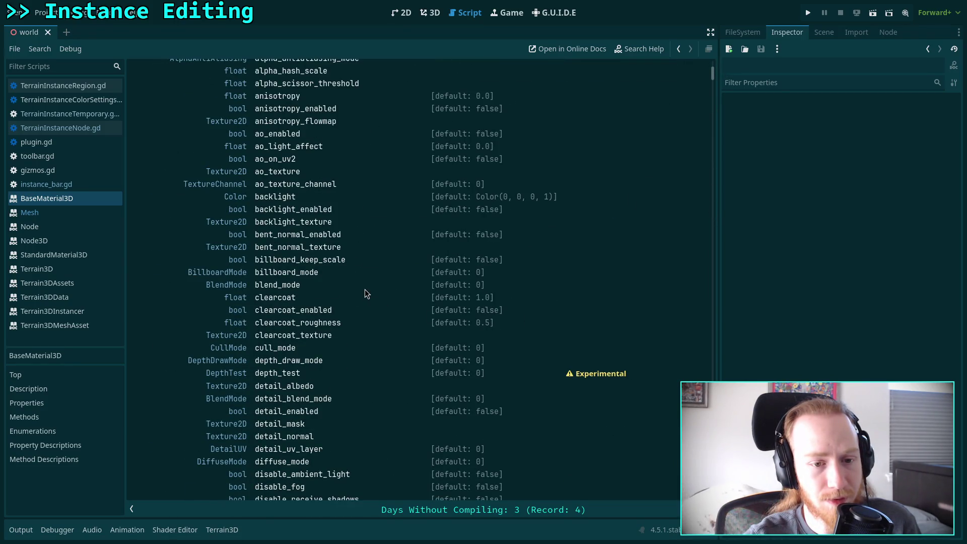
scroll(365, 294, "down", 2)
scroll(365, 292, "down", 5)
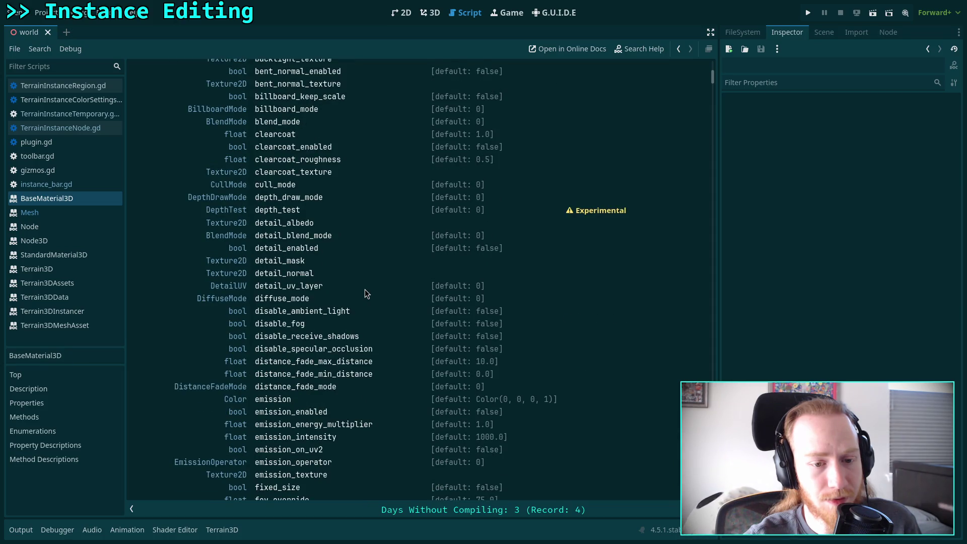
scroll(365, 291, "down", 5)
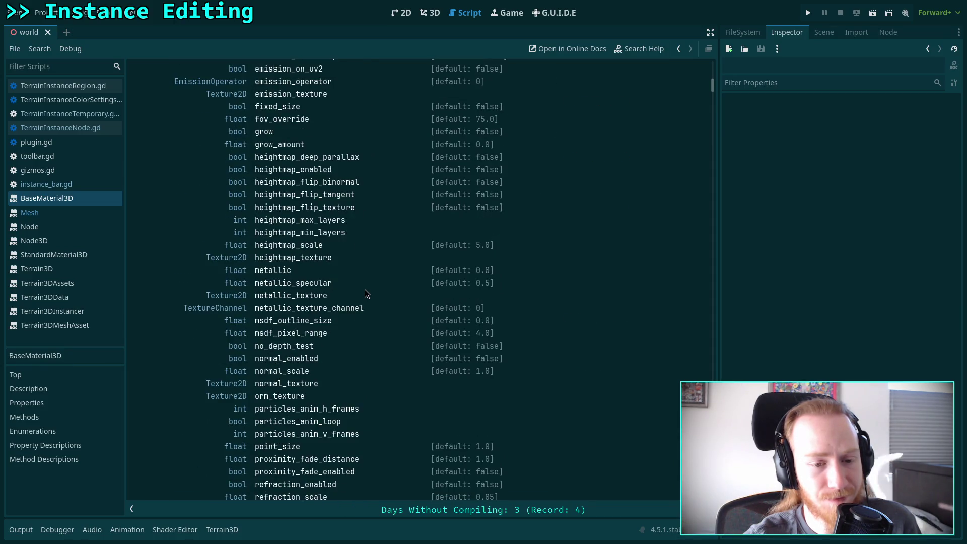
scroll(365, 290, "down", 4)
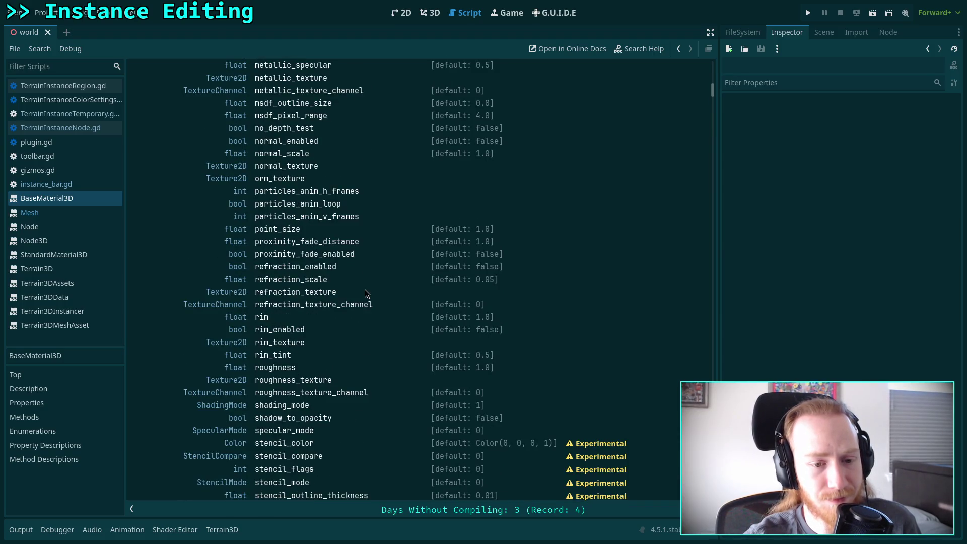
scroll(364, 291, "down", 6)
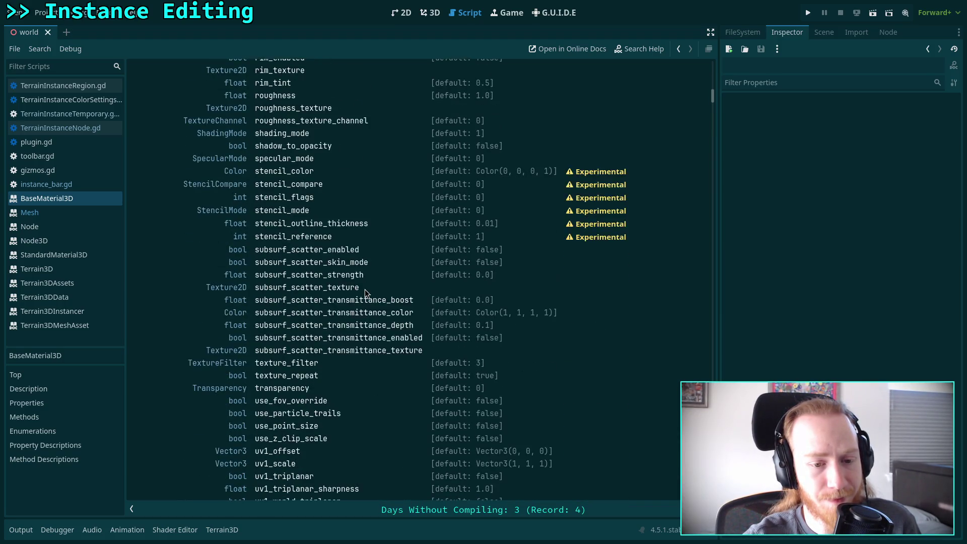
scroll(365, 291, "up", 12)
scroll(365, 291, "up", 15)
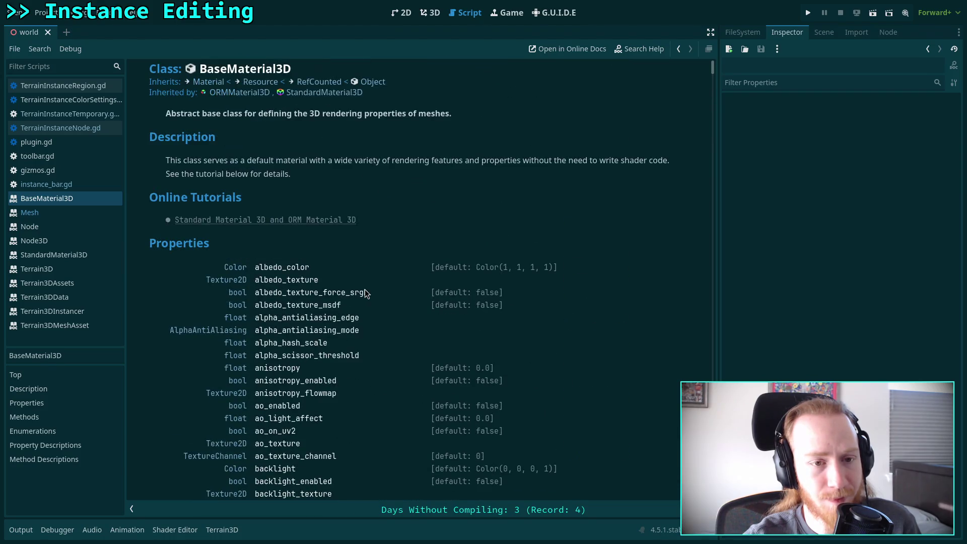
- Browse the Material and ShaderMaterial class references, ending back on Material
left_click(203, 83)
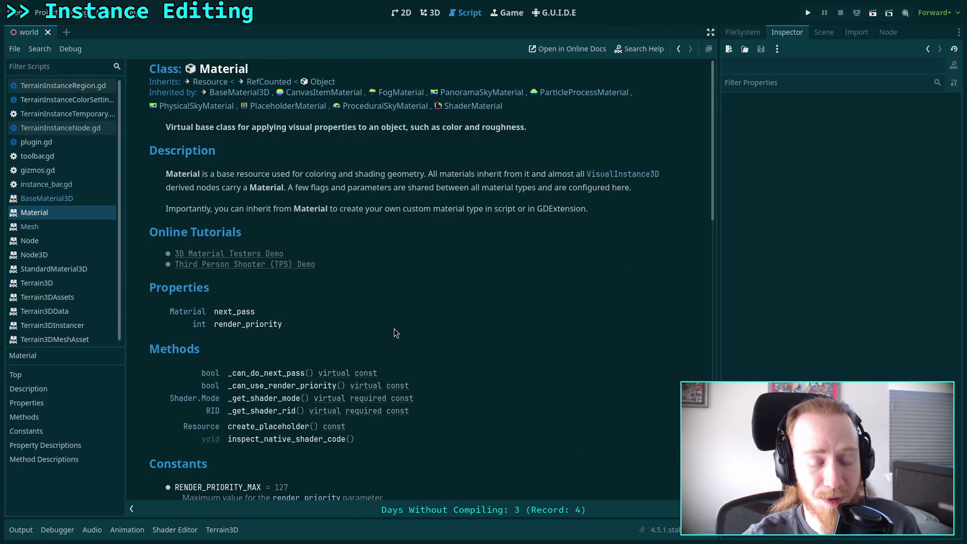
scroll(393, 326, "down", 2)
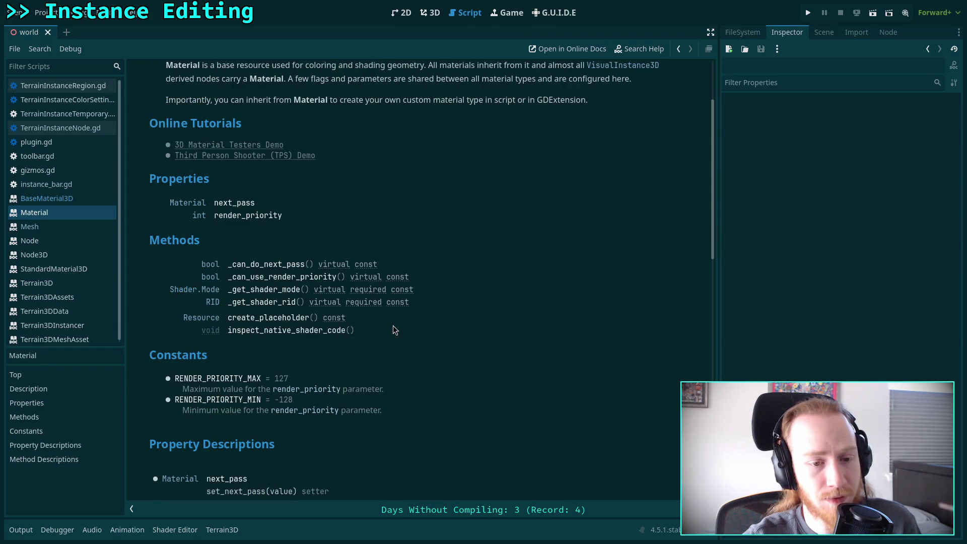
scroll(393, 326, "up", 2)
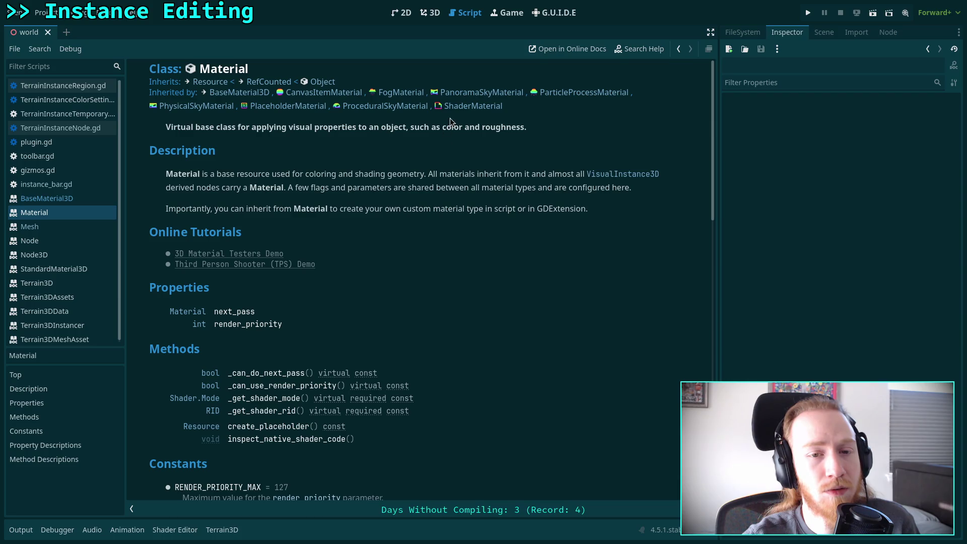
scroll(549, 216, "down", 5)
scroll(550, 217, "down", 10)
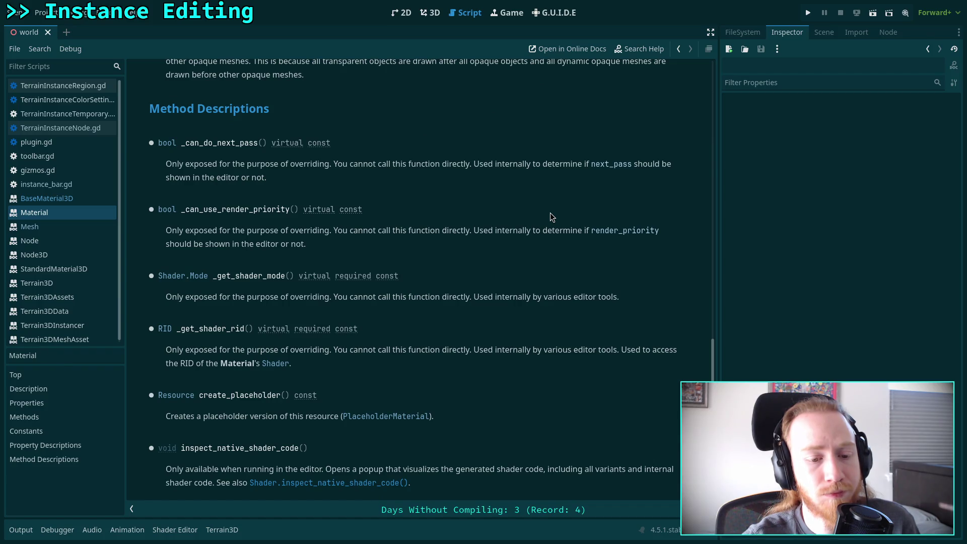
scroll(550, 213, "up", 15)
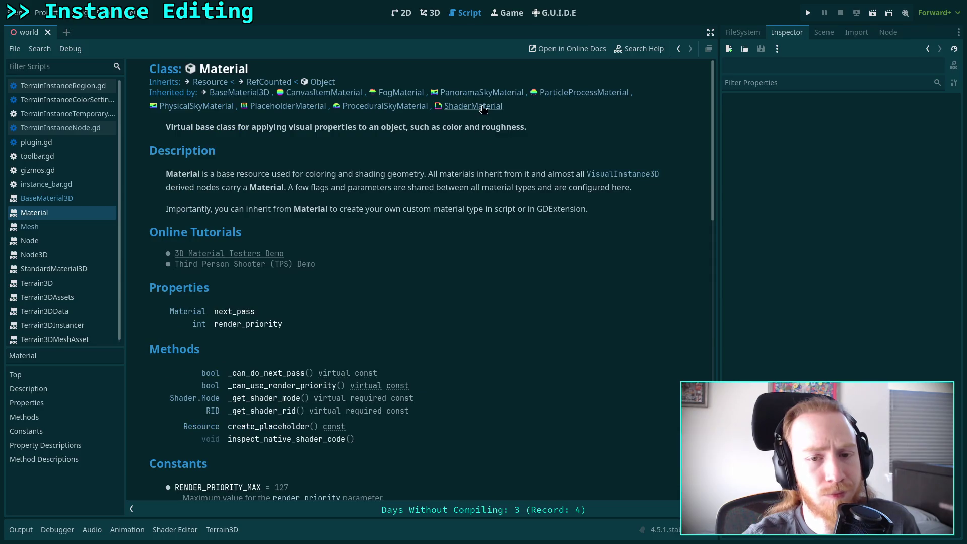
left_click(483, 106)
scroll(550, 229, "down", 3)
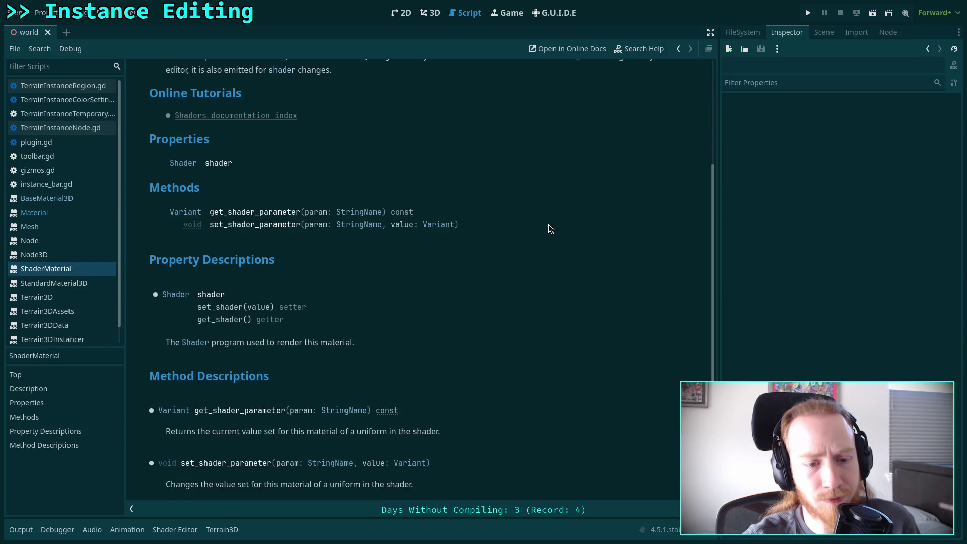
scroll(550, 228, "down", 2)
scroll(549, 225, "up", 5)
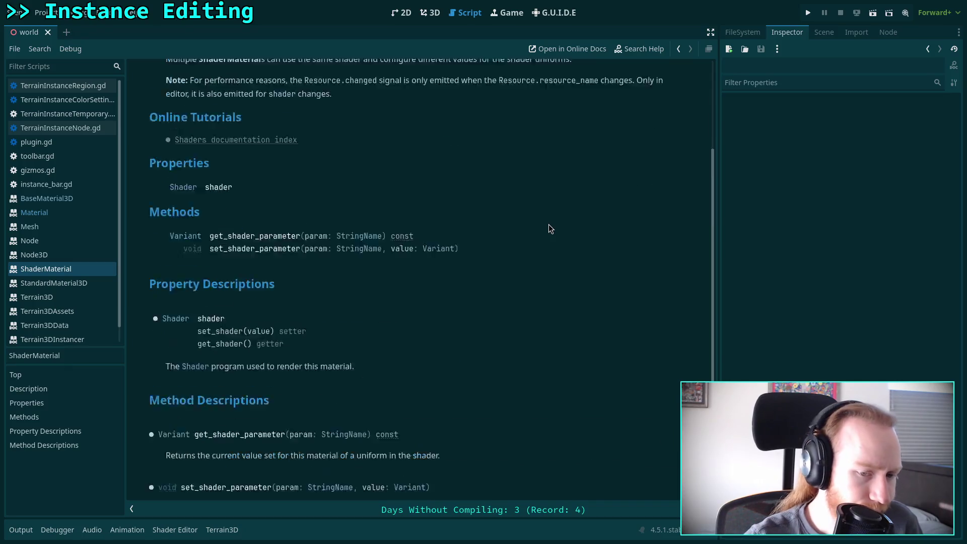
left_click(209, 83)
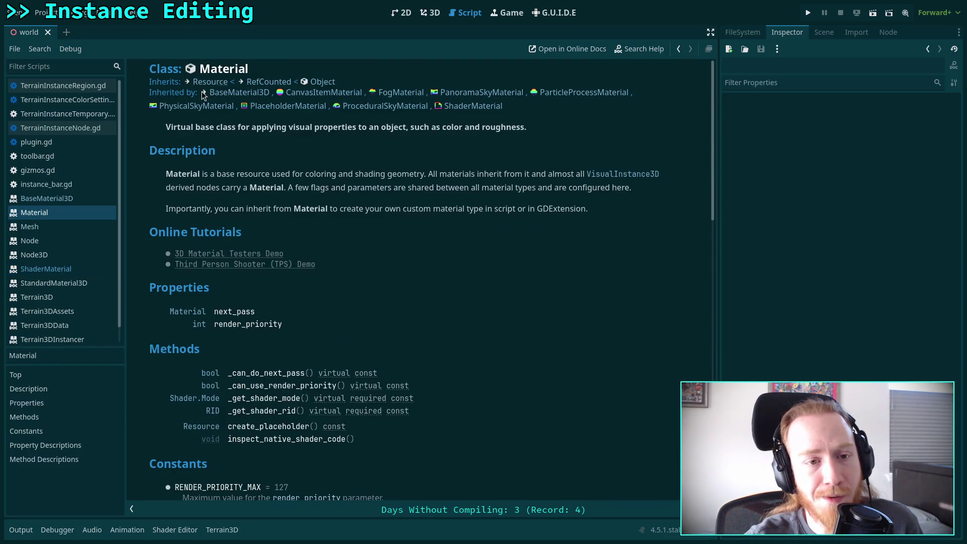
- Revisit BaseMaterial3D, then open TerrainInstanceRegion.gd at its temporary-instance creation code
left_click(230, 94)
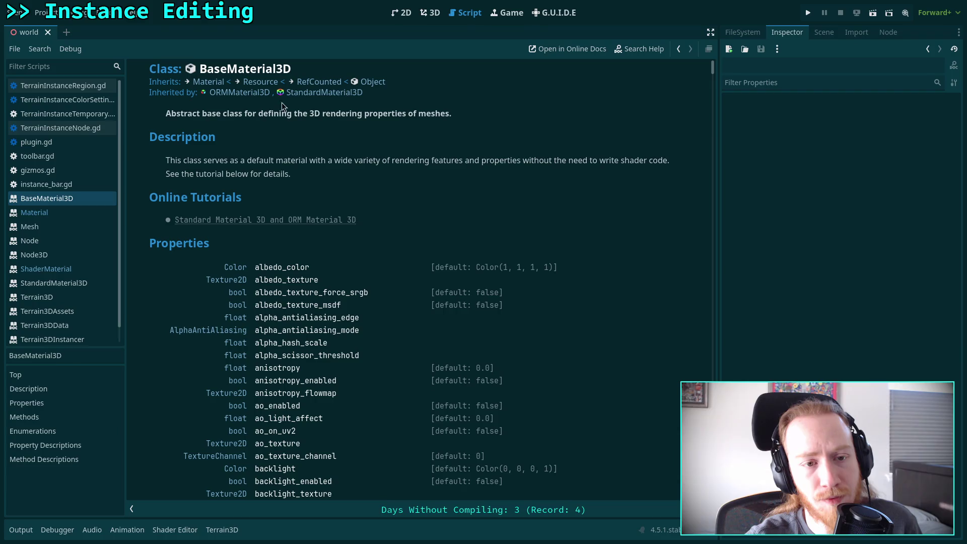
scroll(344, 165, "down", 4)
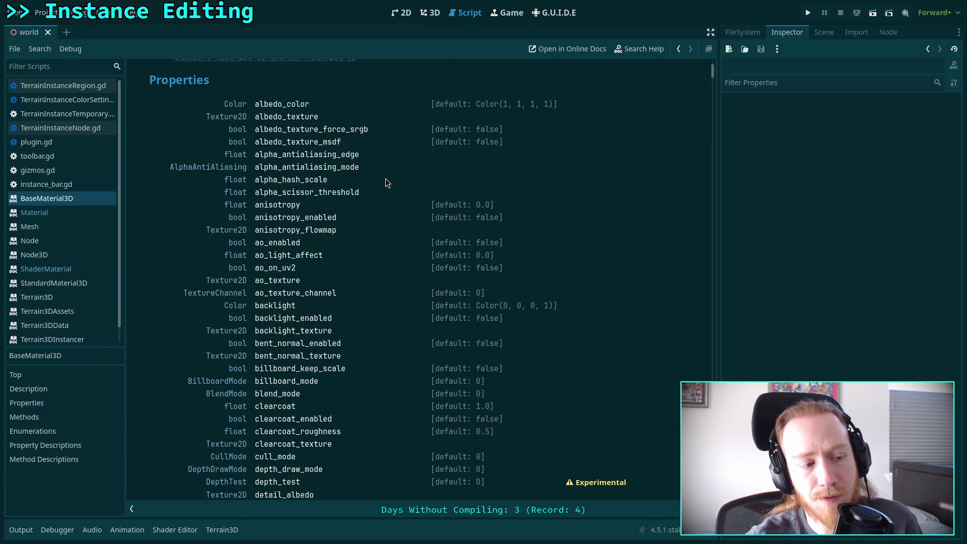
scroll(386, 177, "up", 4)
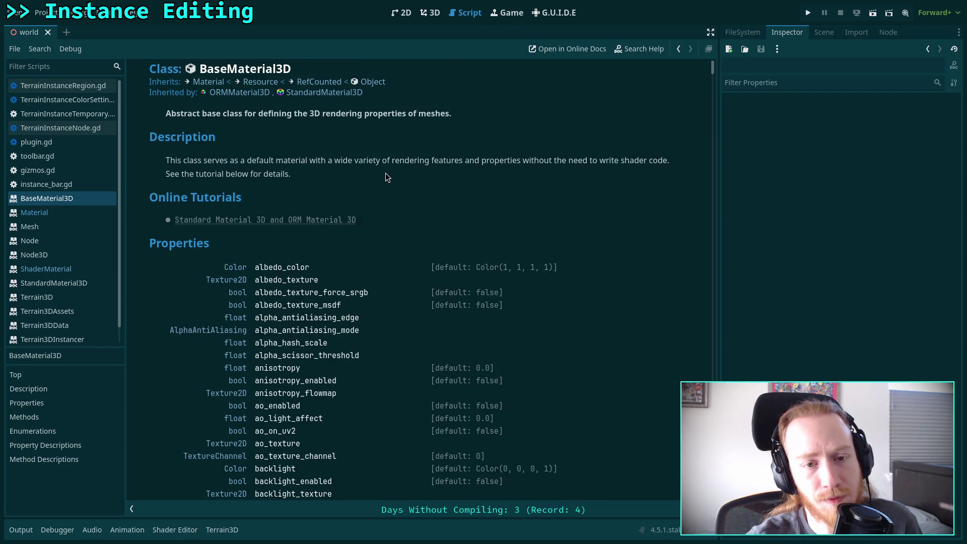
left_click(208, 81)
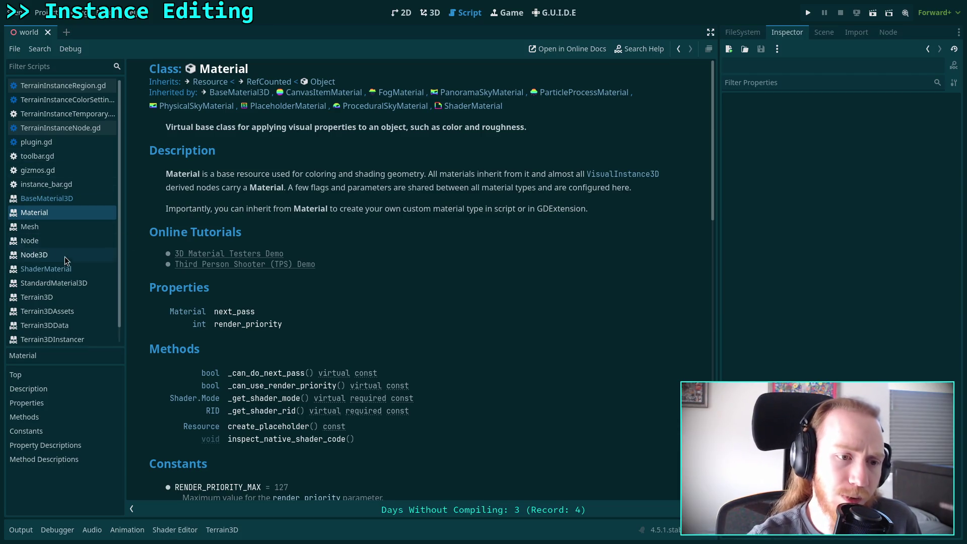
left_click(70, 200)
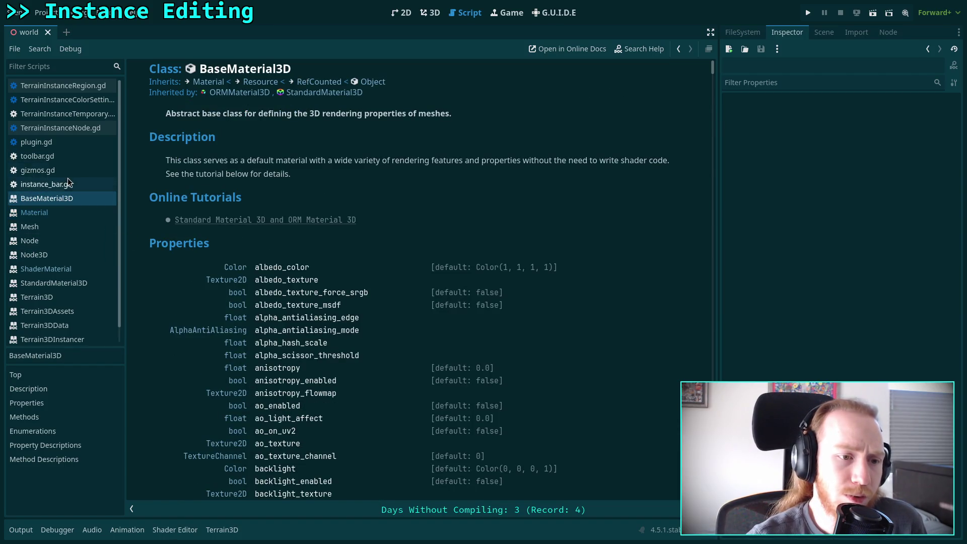
left_click(66, 185)
left_click(71, 86)
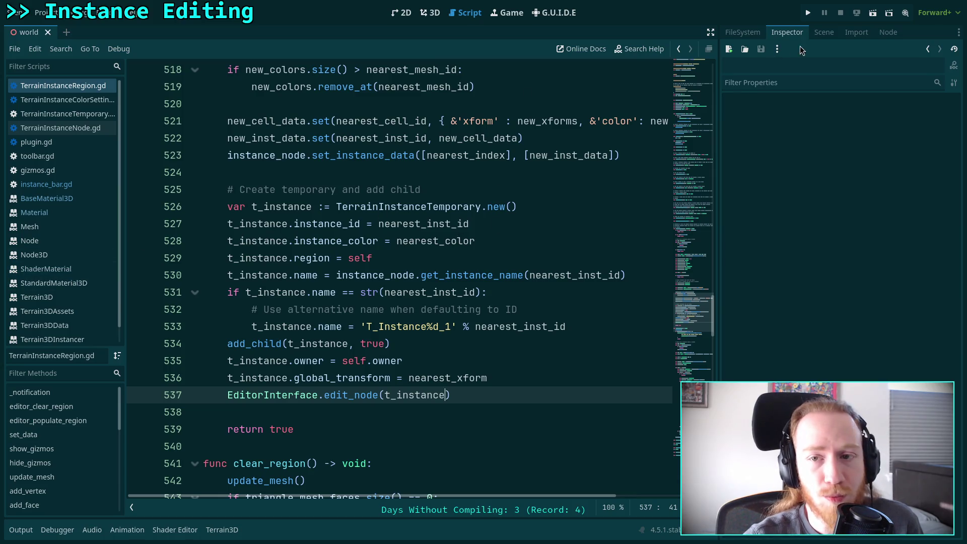
- Open the tree_test scene from the project's file tree
left_click(742, 32)
scroll(806, 338, "down", 5)
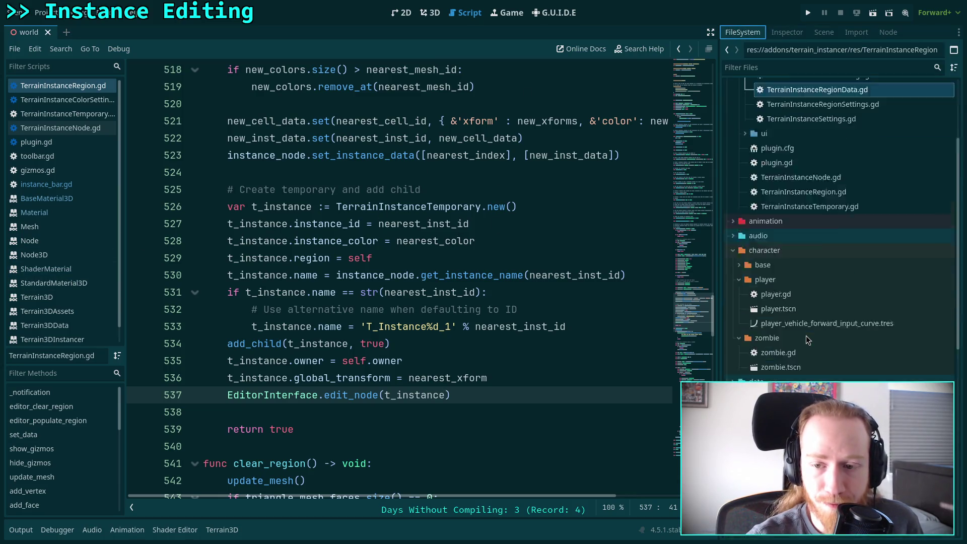
scroll(806, 335, "up", 10)
scroll(800, 320, "down", 15)
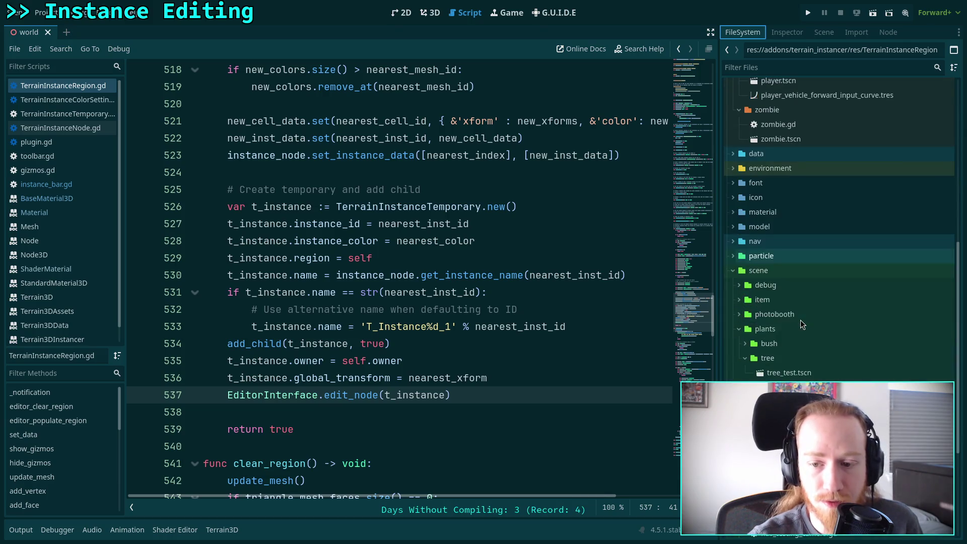
double_click(780, 372)
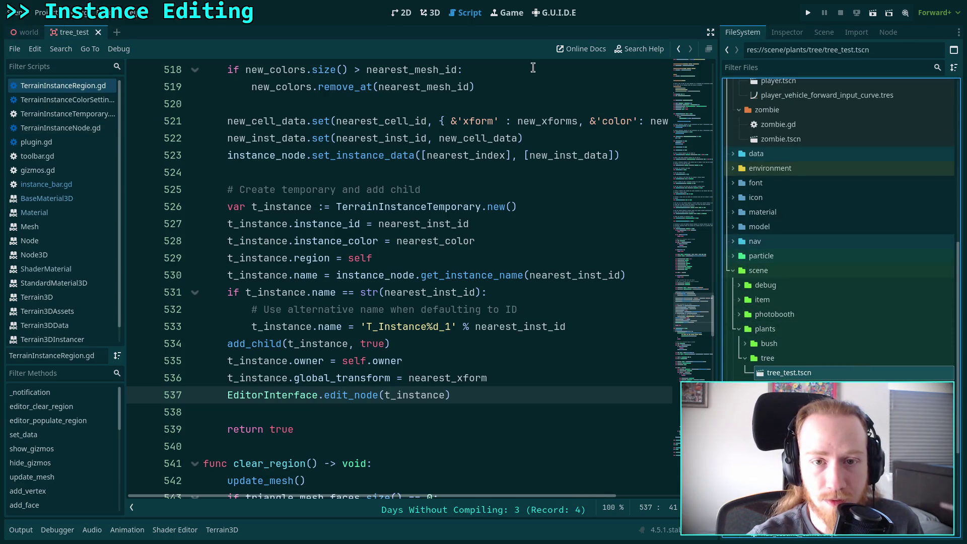
- Inspect the LOD0 mesh's material and review its expanded shader parameters
left_click(787, 32)
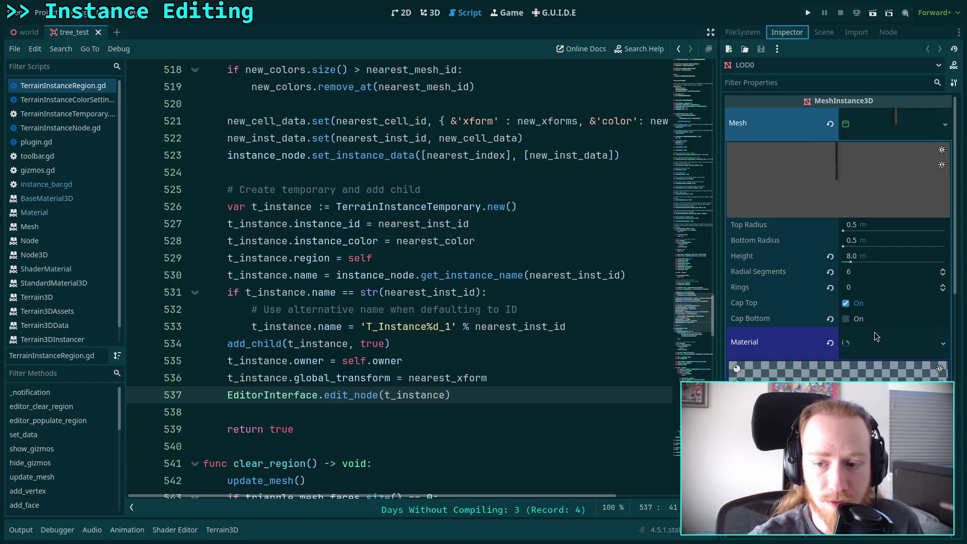
scroll(784, 326, "down", 3)
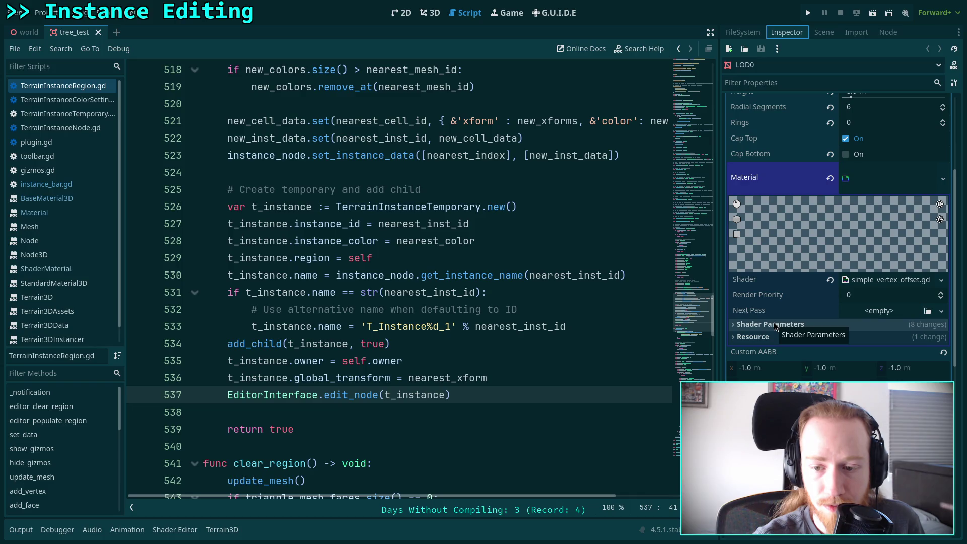
left_click(775, 326)
scroll(777, 325, "down", 4)
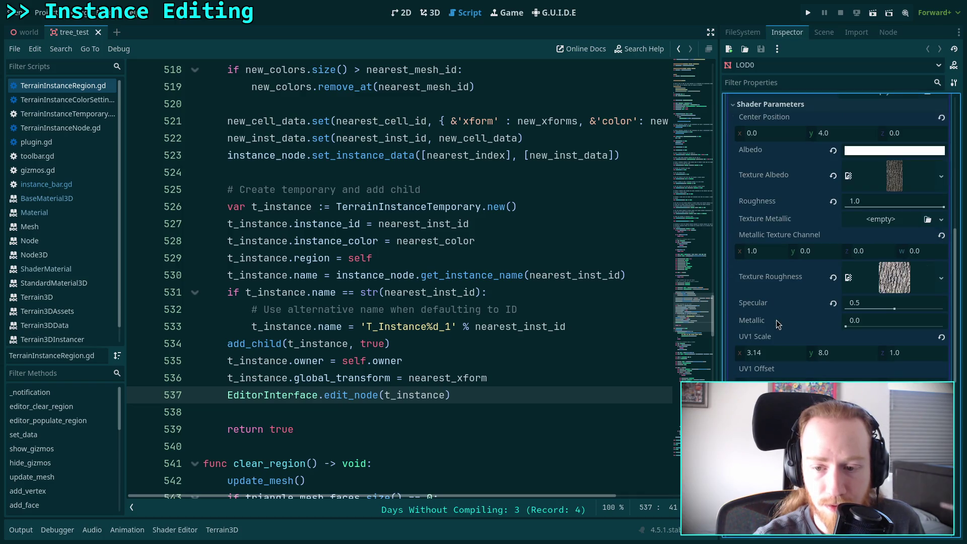
scroll(777, 324, "up", 1)
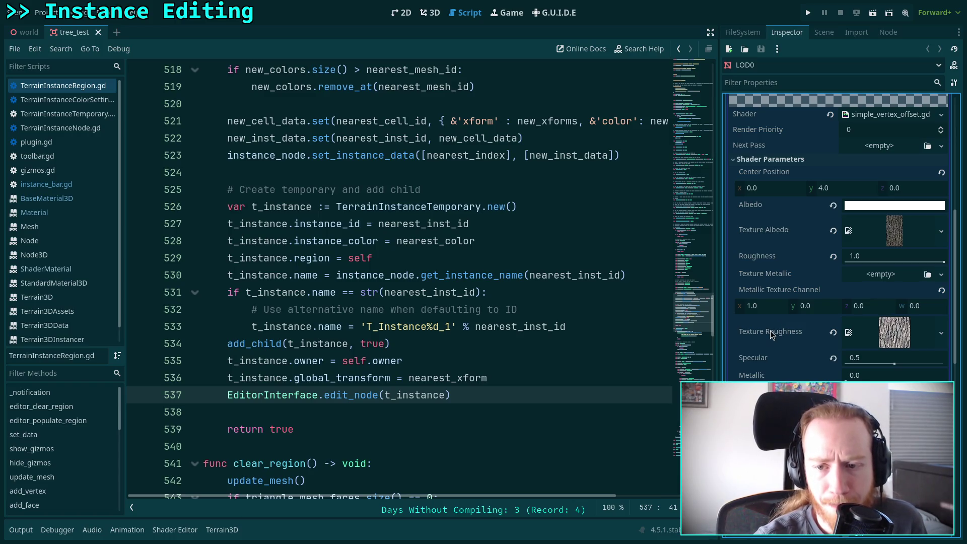
scroll(771, 332, "down", 3)
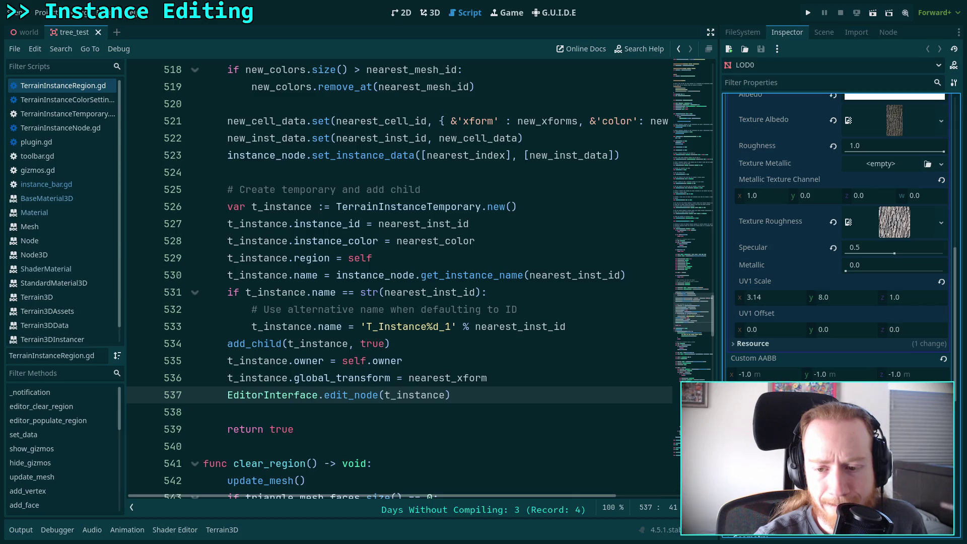
scroll(771, 333, "down", 2)
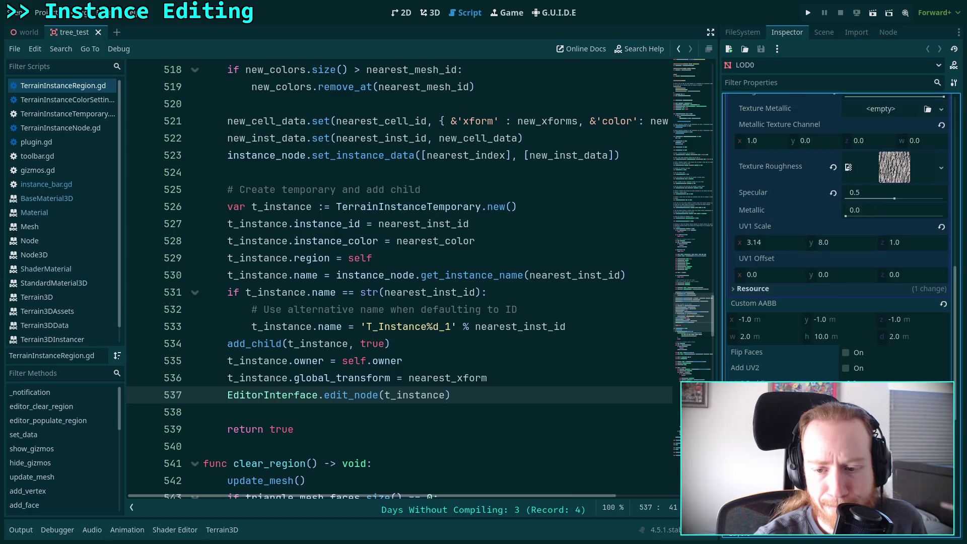
scroll(839, 237, "up", 10)
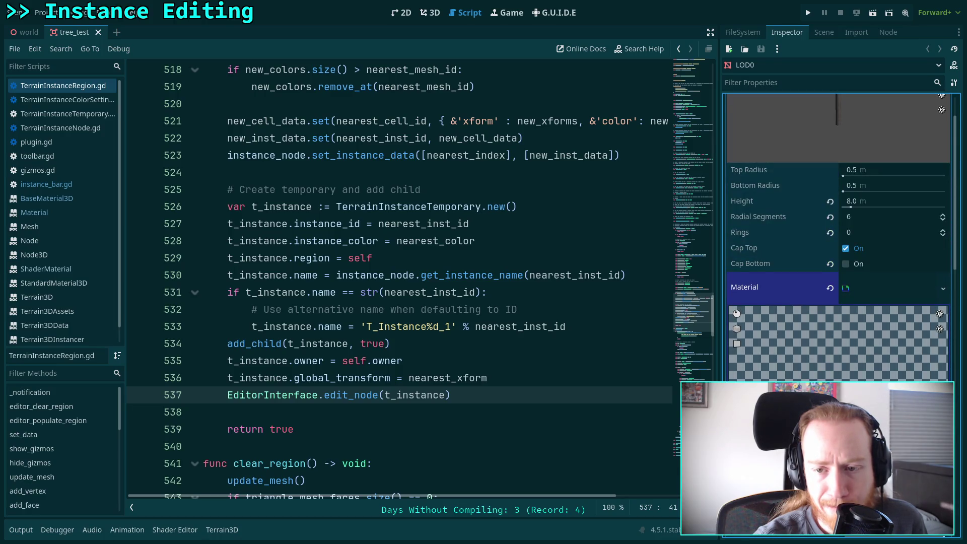
scroll(839, 237, "up", 2)
- Go to line 536, collapse the mesh preview, and open TerrainInstanceColorSettings.gd
left_click(527, 373)
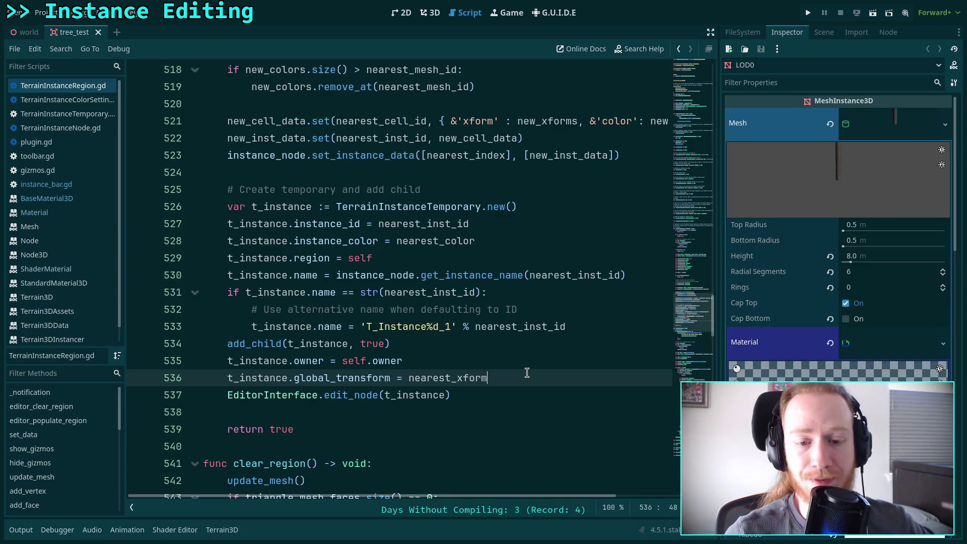
scroll(703, 372, "up", 1)
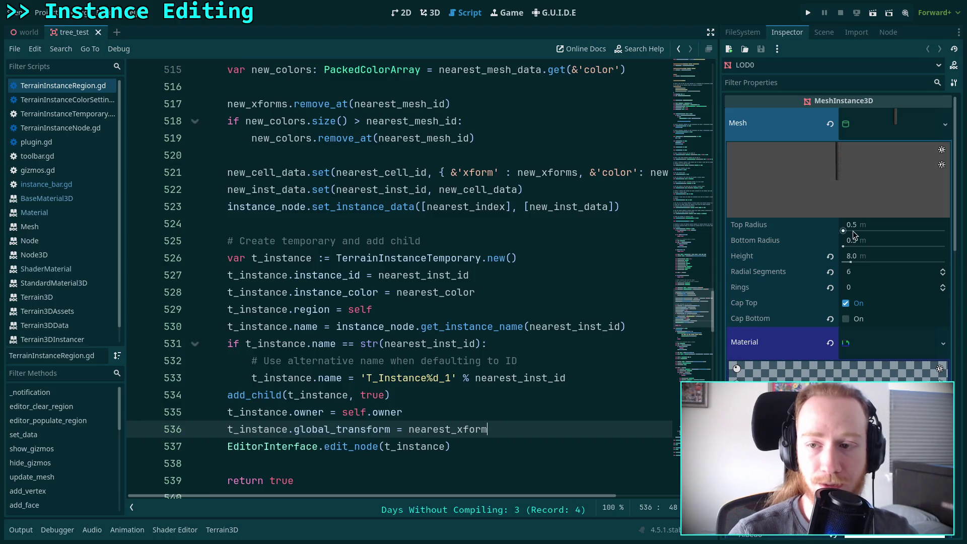
left_click(897, 132)
scroll(403, 278, "up", 4)
scroll(403, 277, "down", 5)
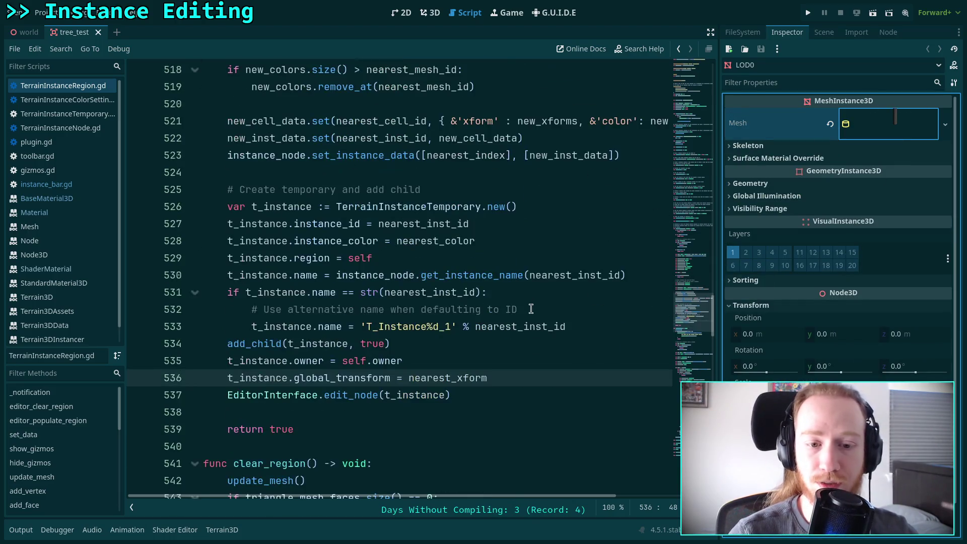
left_click(76, 100)
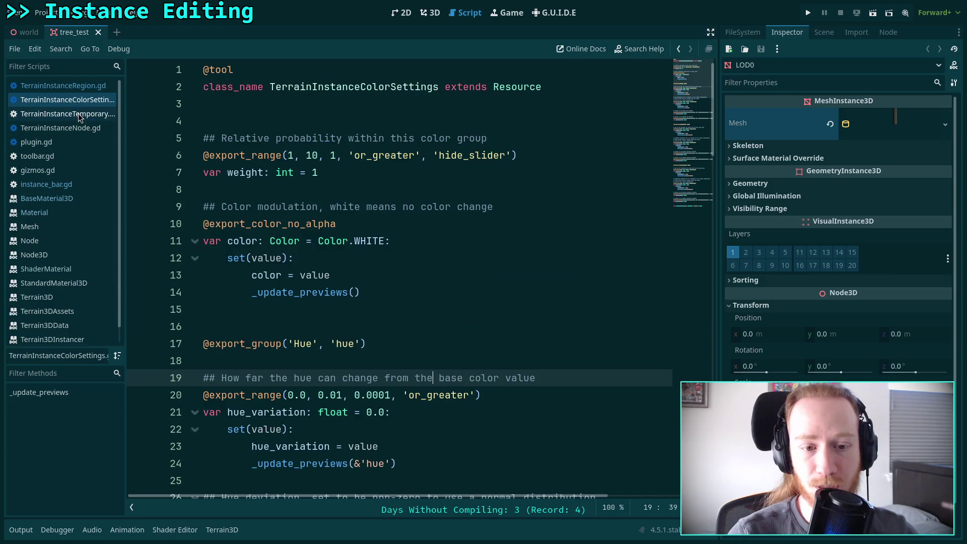
- In TerrainInstanceTemporary.gd, delete material lines 32–33 from the _ready function
left_click(79, 114)
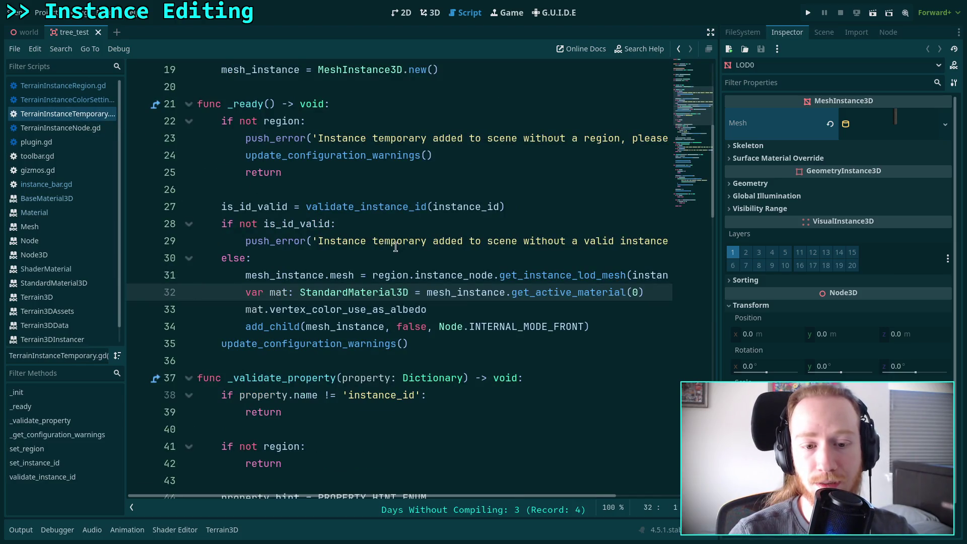
key("shift+Up")
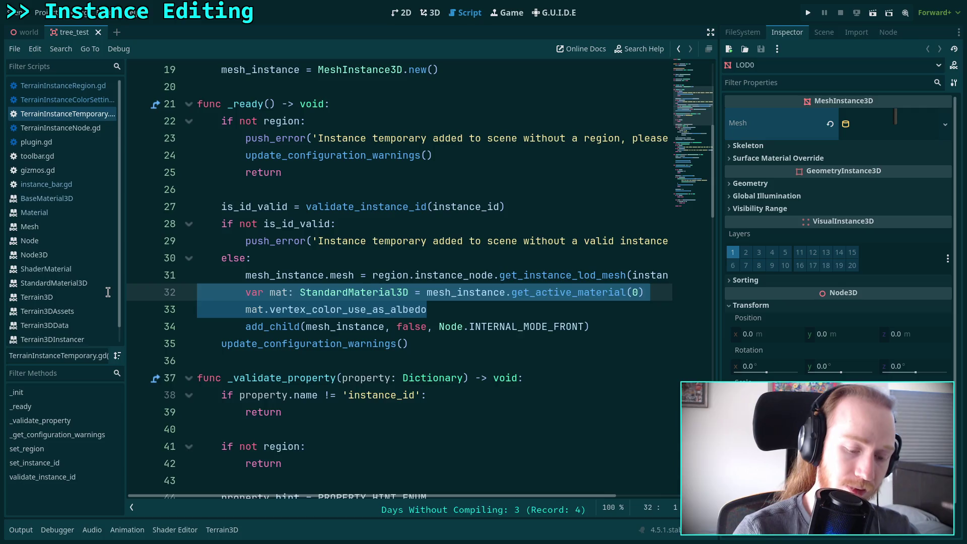
key("BackSpace")
key("BackSpace")
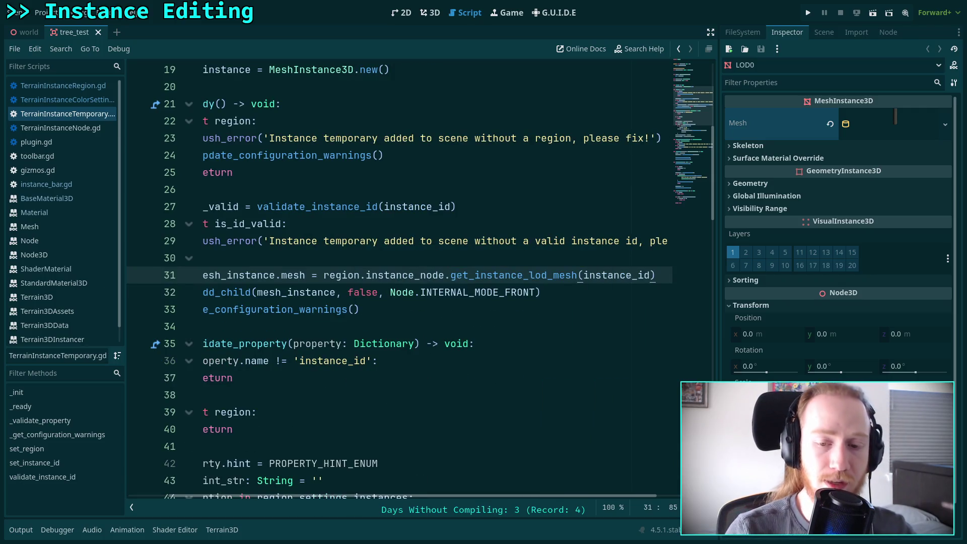
- Look up the MeshInstance3D documentation from the mesh_instance symbol
left_click_drag(469, 496, 410, 494)
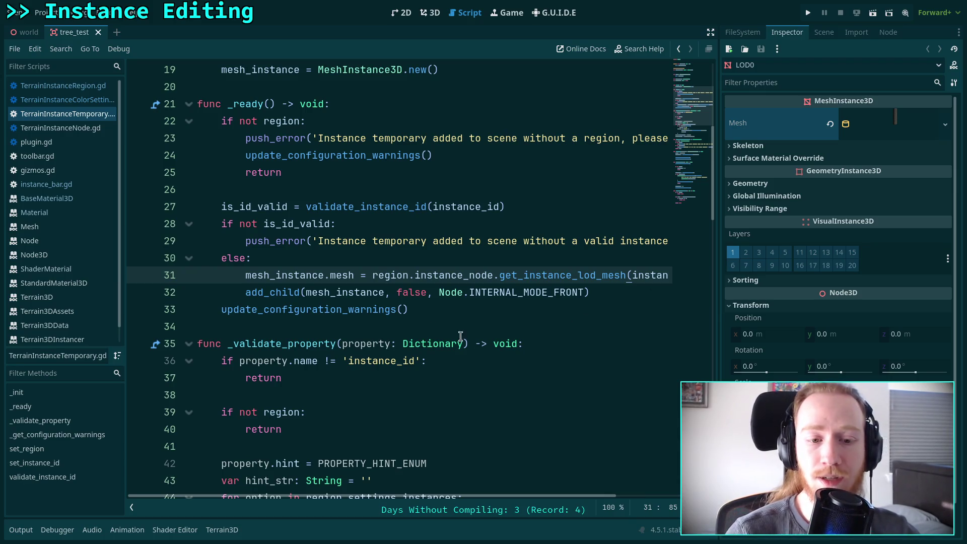
right_click(335, 275)
left_click(364, 444)
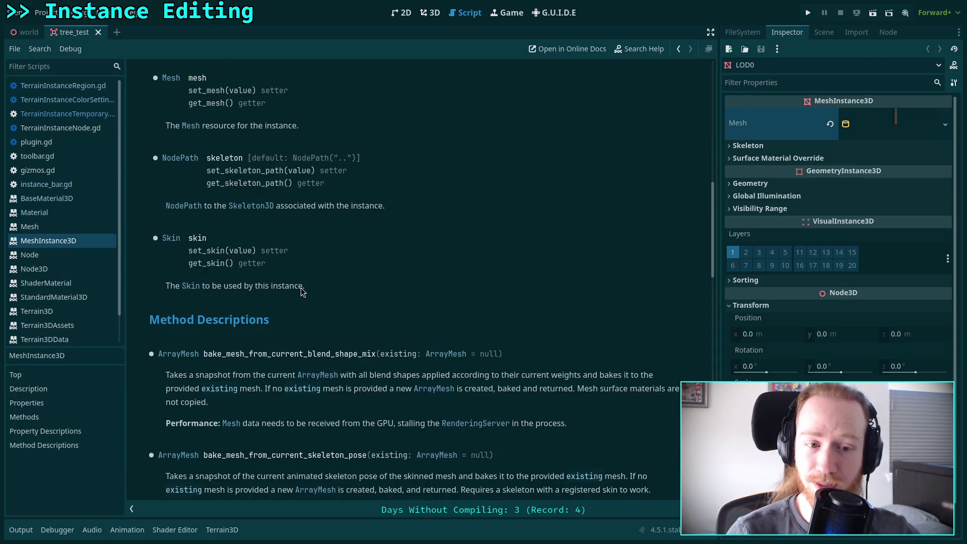
- Glance at the Skin docs from MeshInstance3D, then open the Mesh class reference
scroll(301, 290, "up", 2)
scroll(301, 292, "up", 2)
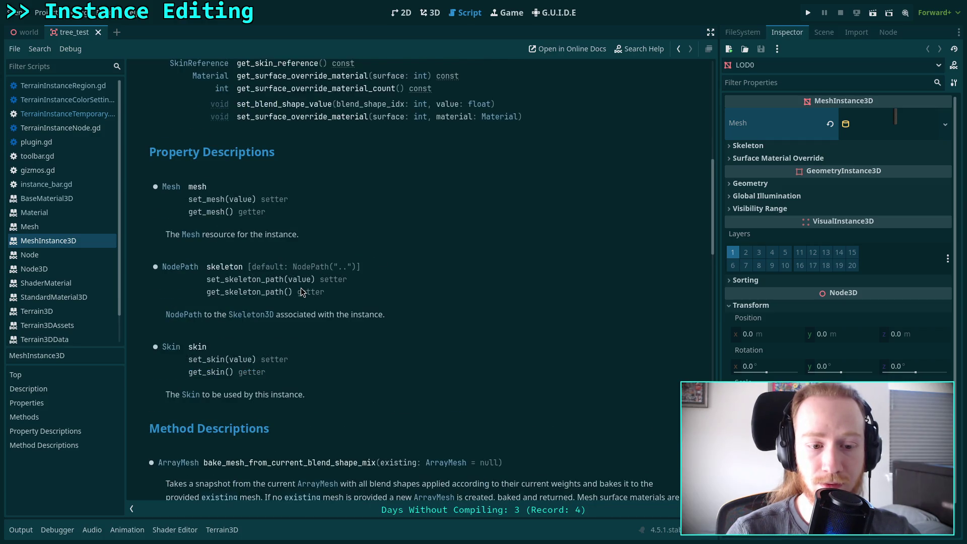
scroll(303, 292, "down", 2)
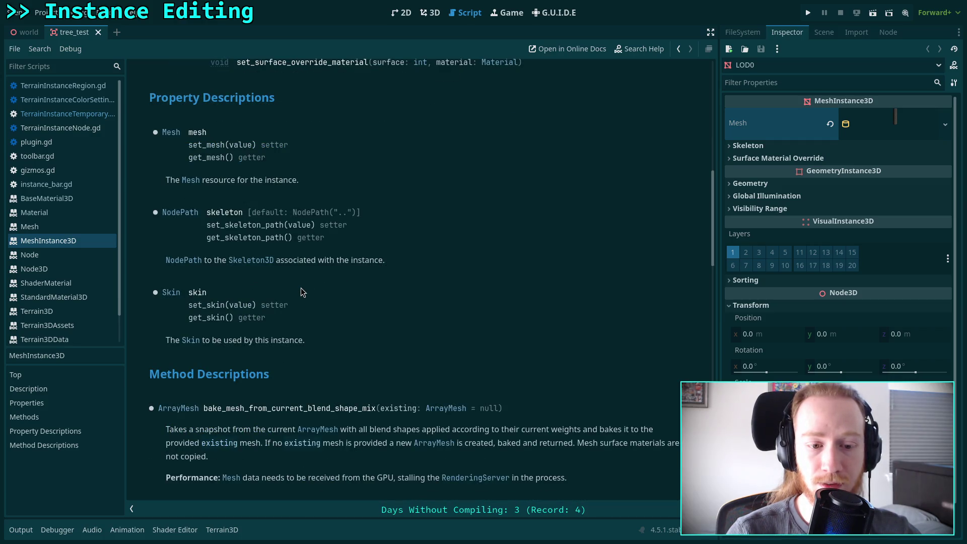
left_click(178, 294)
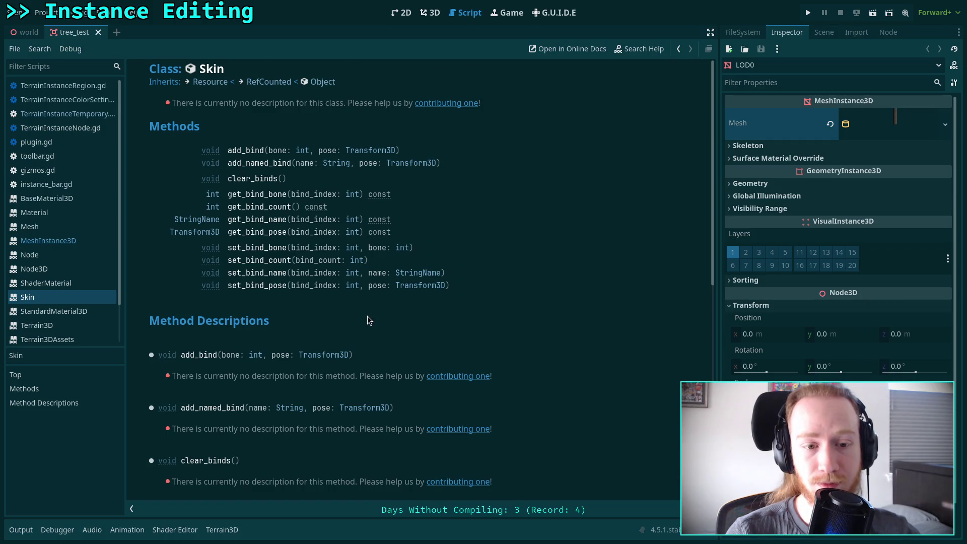
key("alt+Left")
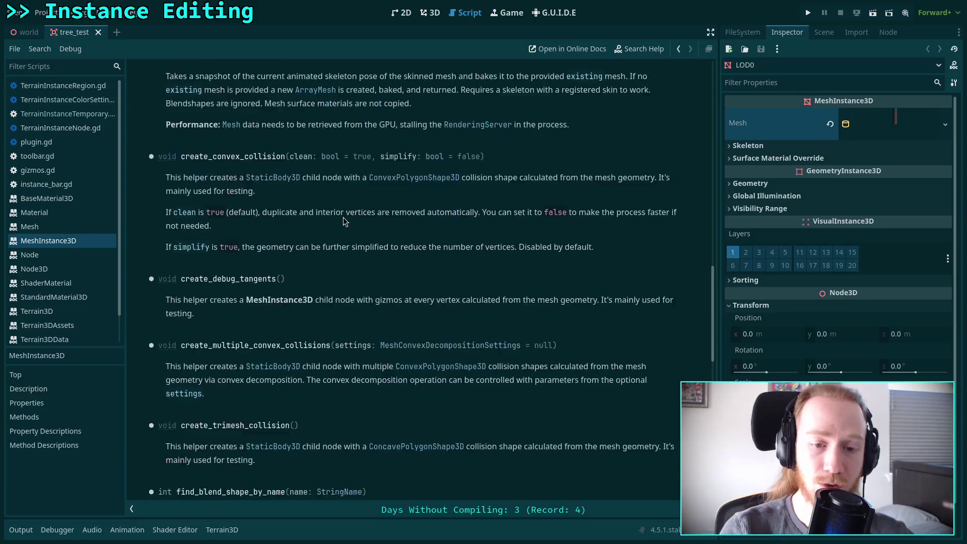
scroll(323, 227, "up", 10)
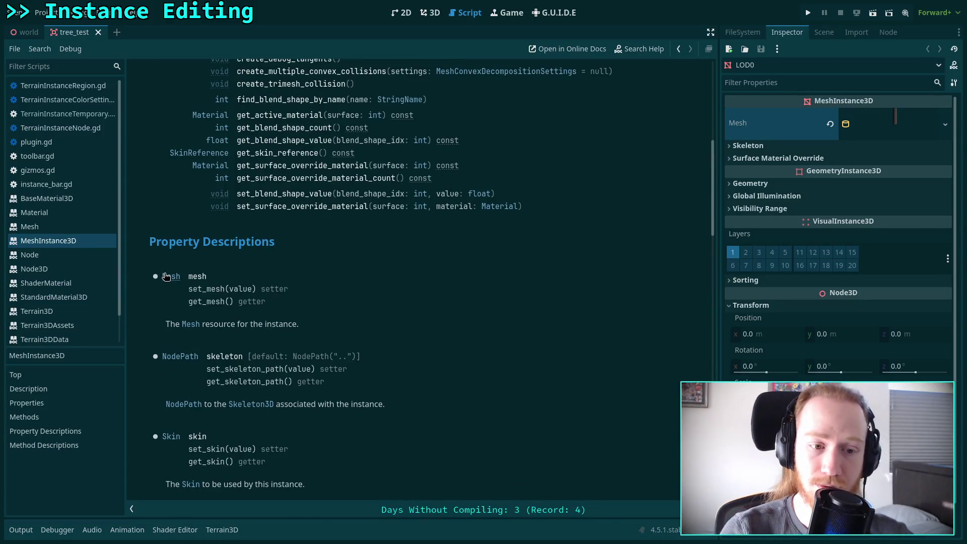
left_click(174, 276)
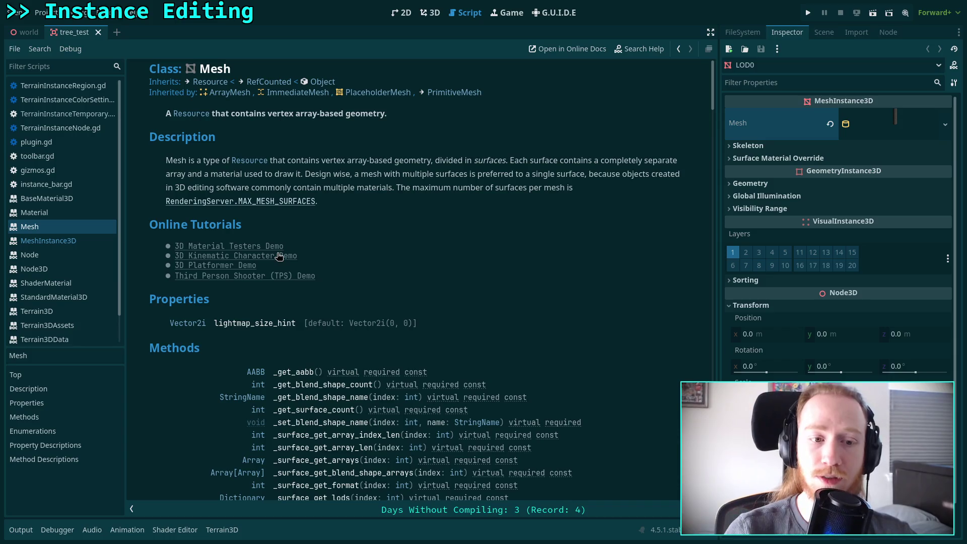
- Browse the Mesh method descriptions and ArrayType enum
scroll(323, 283, "down", 2)
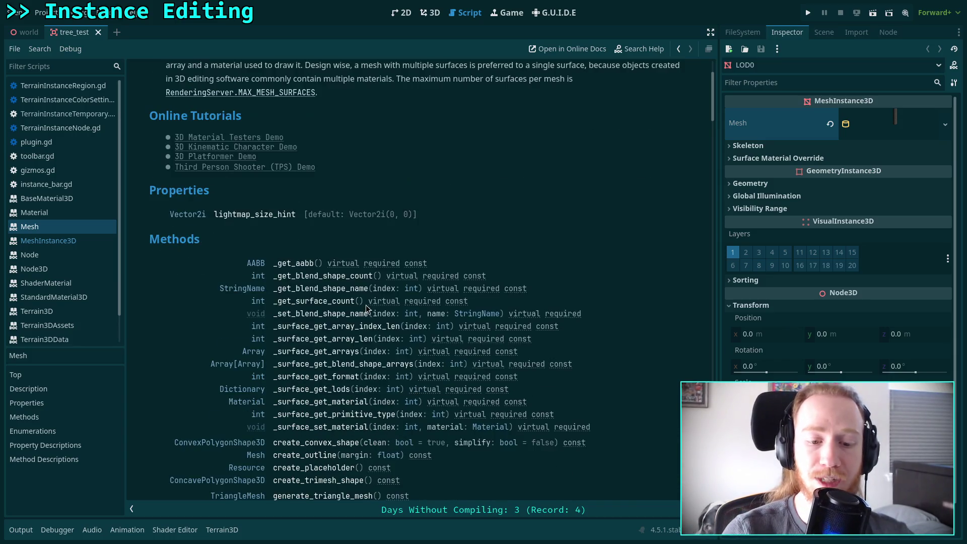
scroll(355, 322, "down", 2)
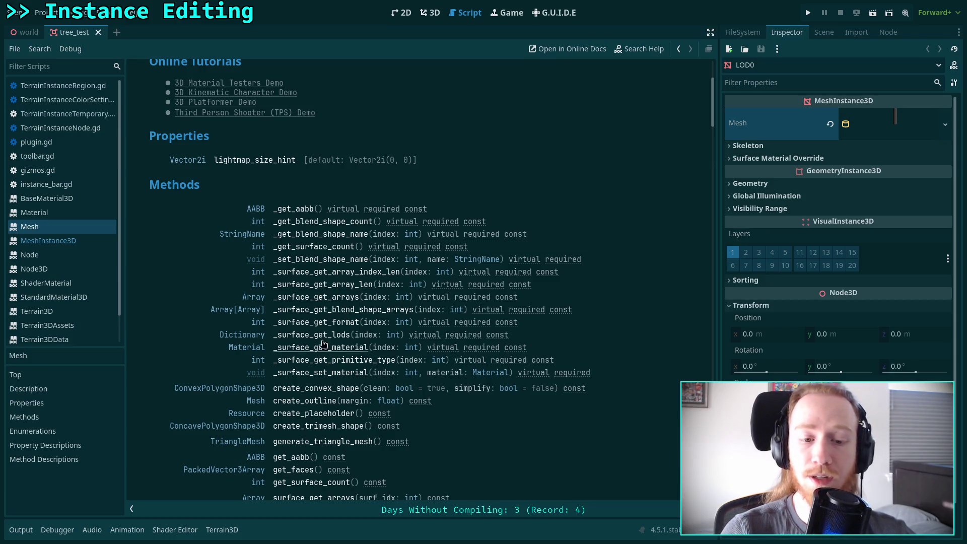
scroll(317, 334, "down", 2)
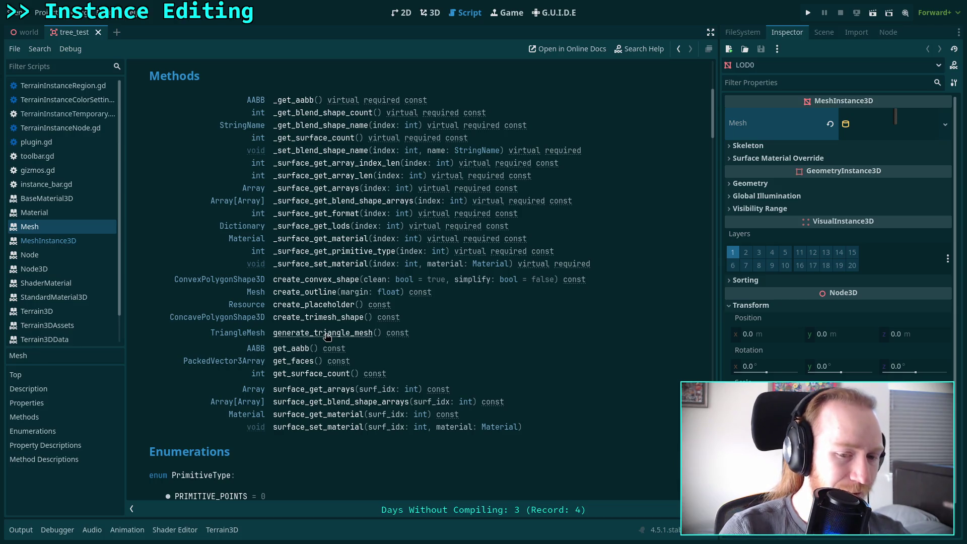
left_click(335, 389)
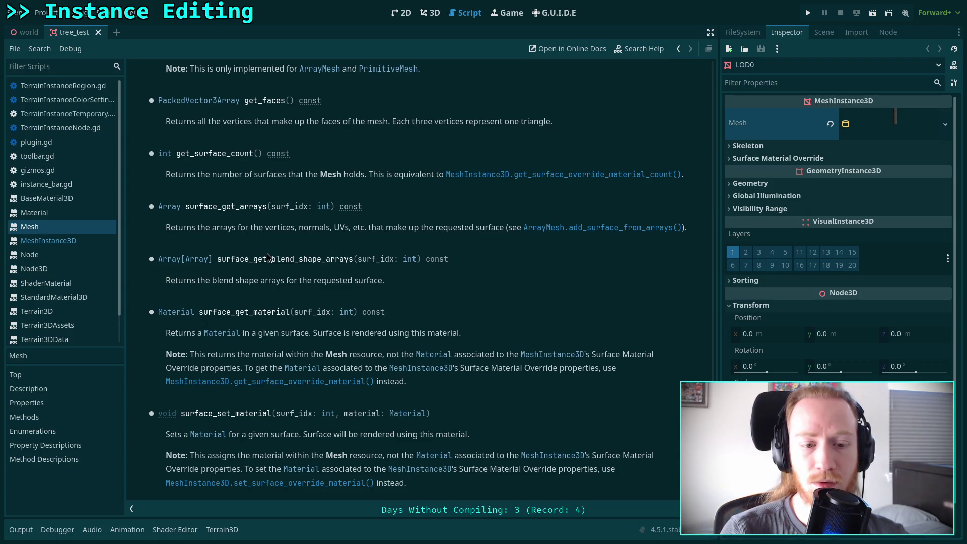
scroll(247, 259, "up", 5)
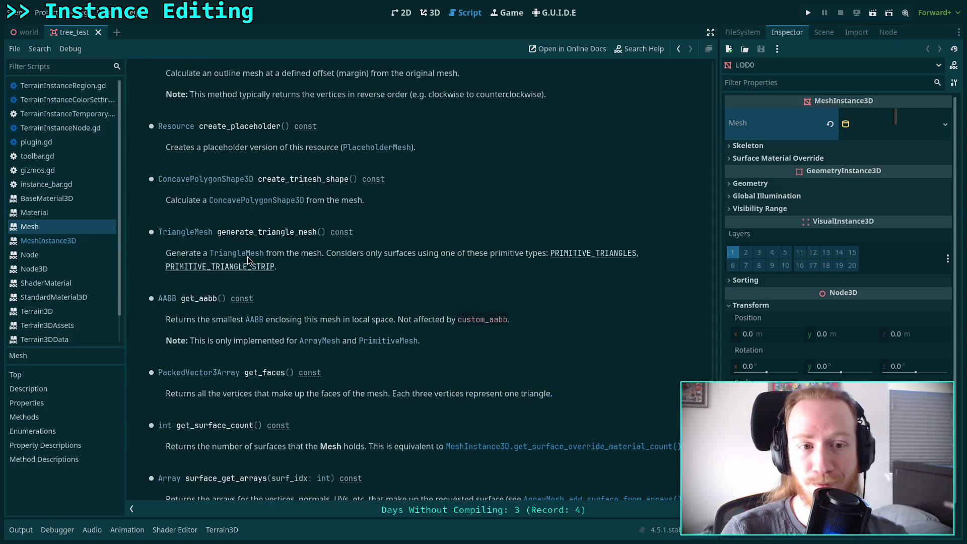
scroll(247, 259, "down", 6)
scroll(246, 260, "up", 5)
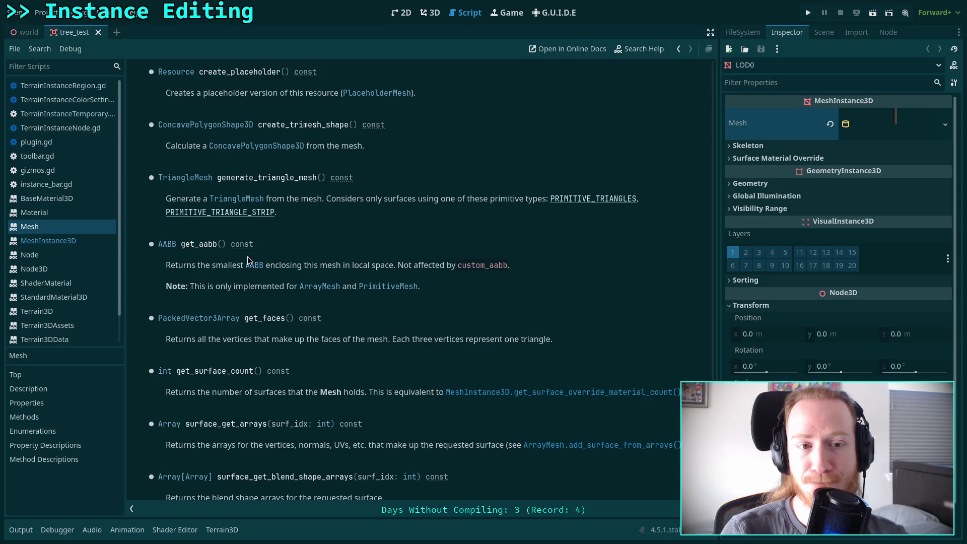
scroll(248, 259, "down", 4)
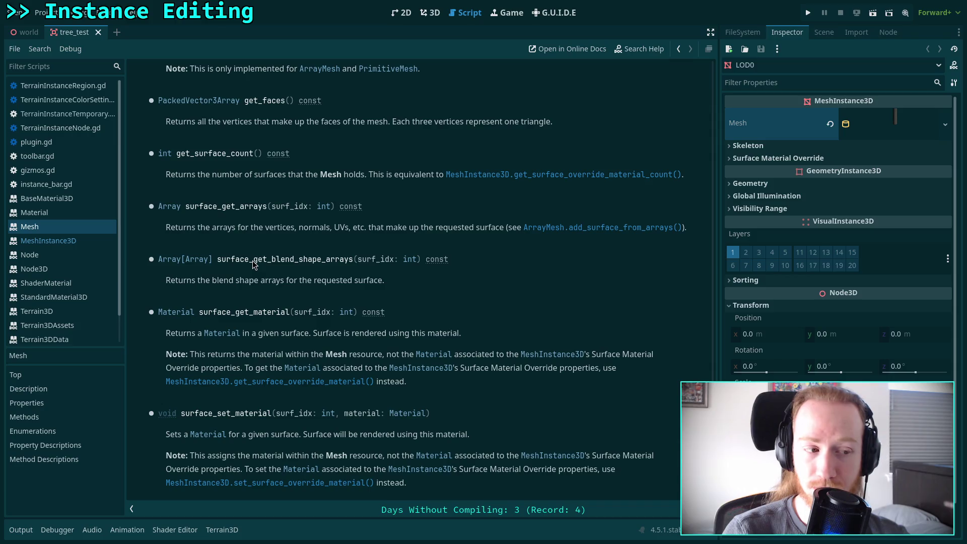
scroll(252, 261, "up", 1)
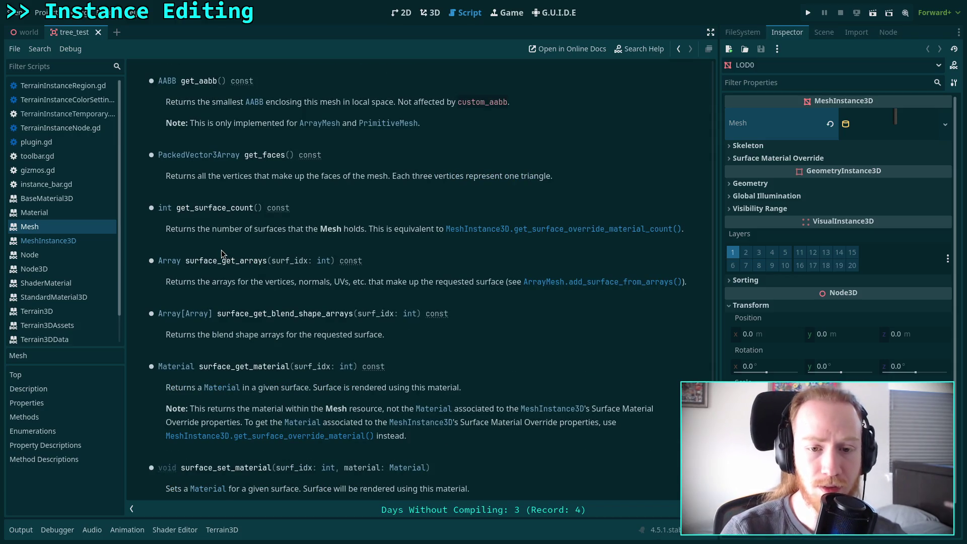
scroll(211, 226, "up", 13)
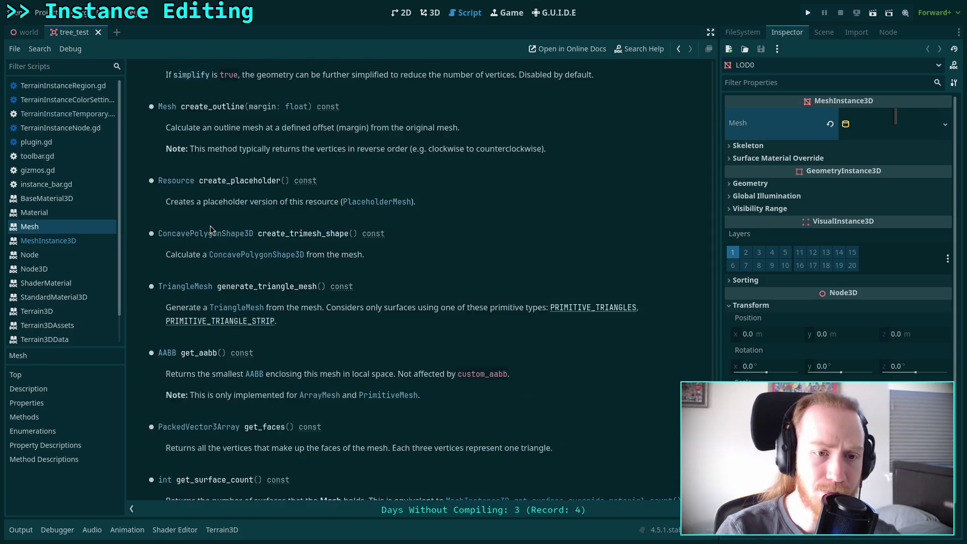
scroll(210, 226, "up", 20)
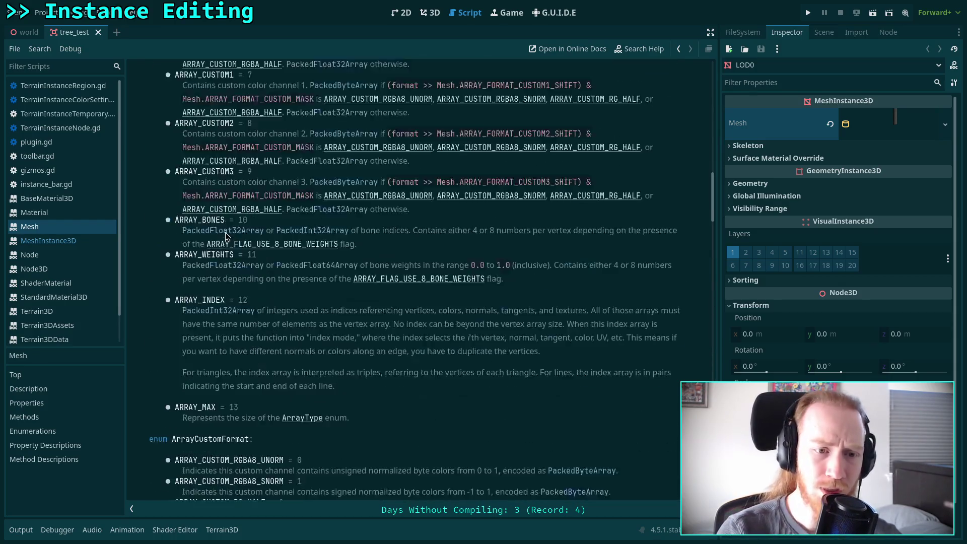
scroll(236, 227, "up", 8)
scroll(236, 225, "down", 7)
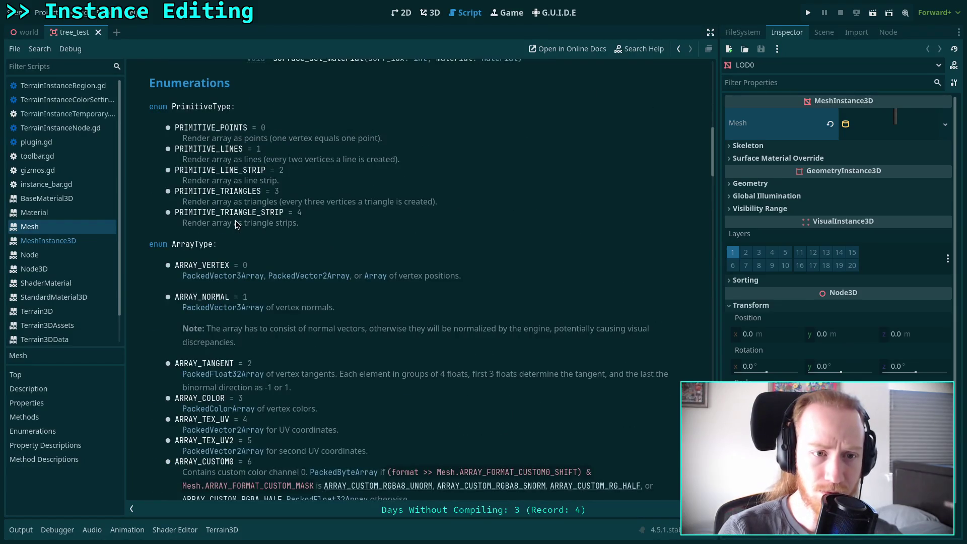
scroll(236, 225, "down", 6)
scroll(224, 208, "up", 3)
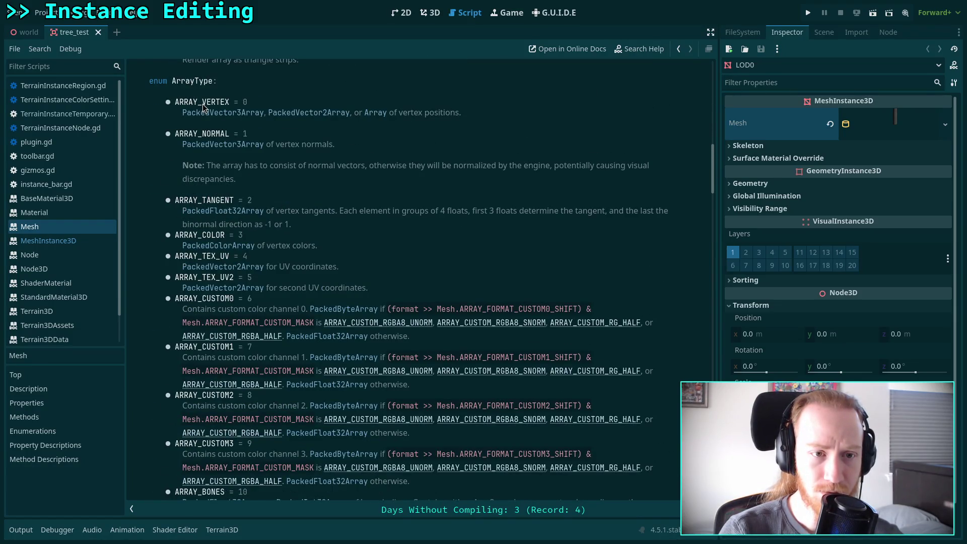
- Study the ARRAY_COLOR vertex colors description, then return to TerrainInstanceTemporary.gd via MeshInstance3D
left_click_drag(340, 247, 174, 235)
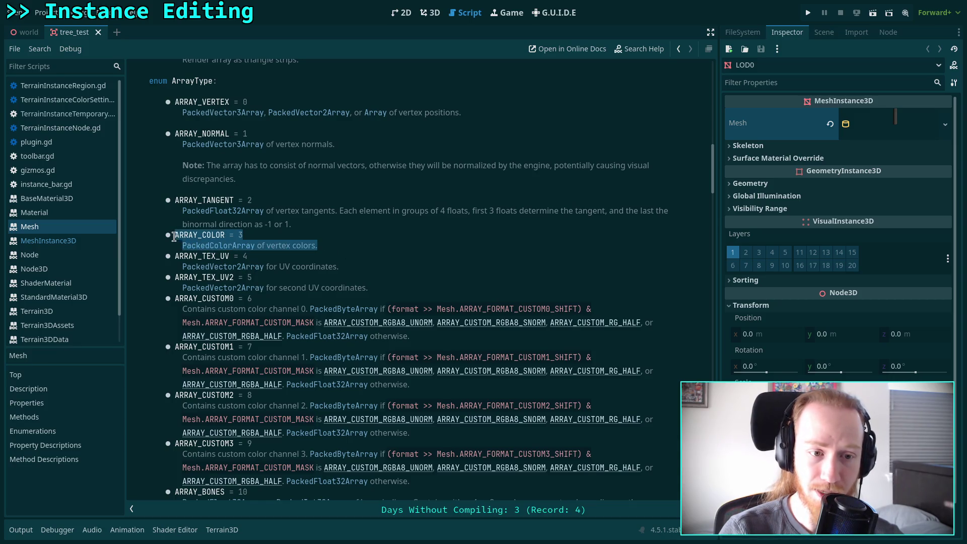
left_click(321, 244)
double_click(277, 245)
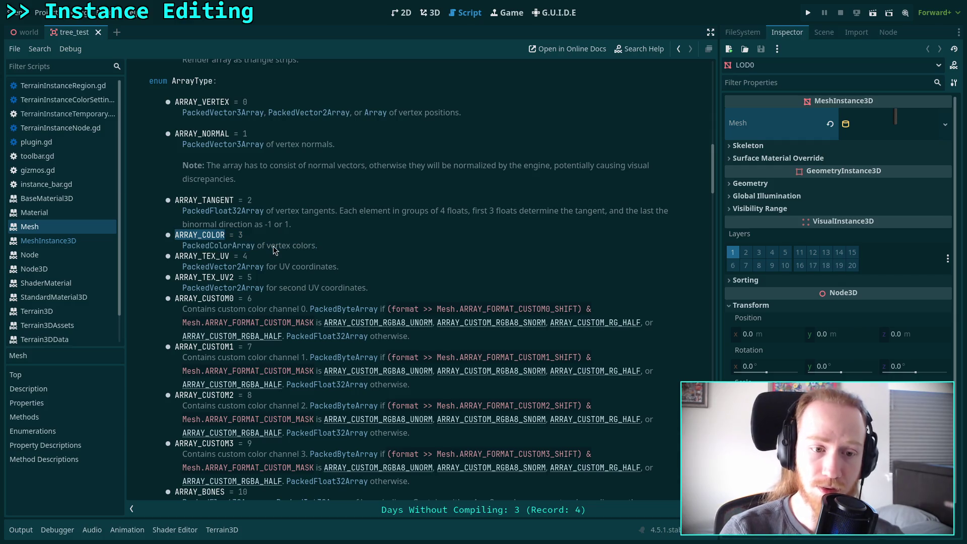
left_click(339, 255)
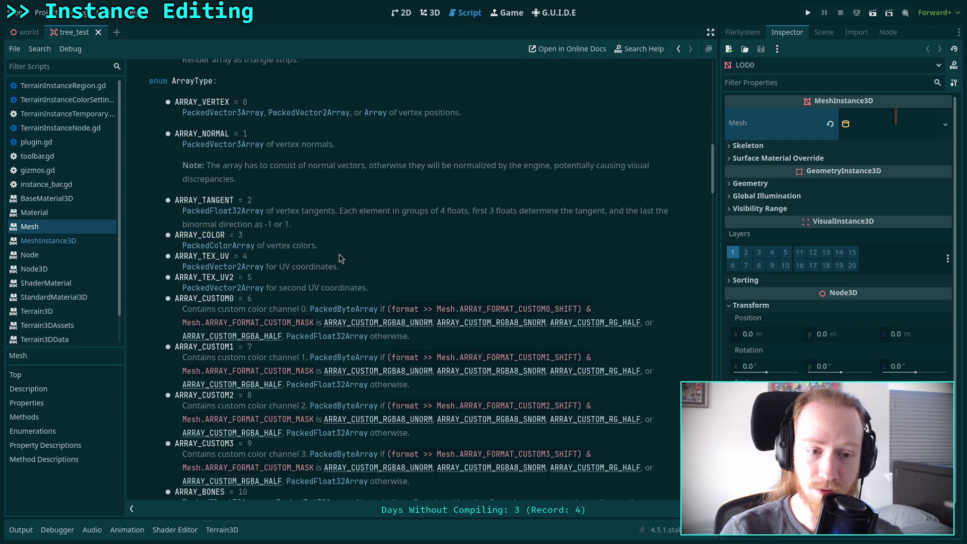
scroll(340, 254, "down", 6)
scroll(339, 254, "up", 5)
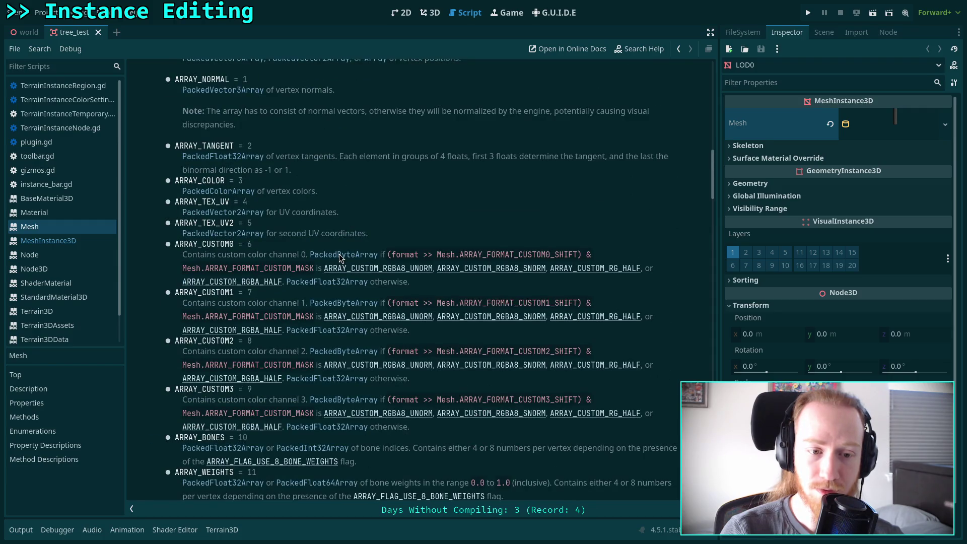
scroll(339, 254, "down", 5)
scroll(339, 254, "down", 3)
scroll(340, 254, "down", 10)
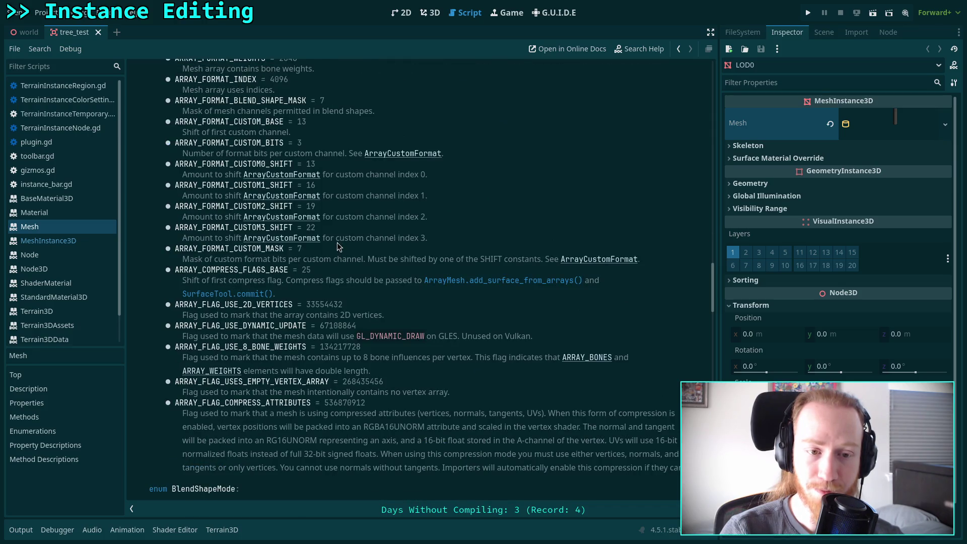
scroll(337, 242, "down", 1)
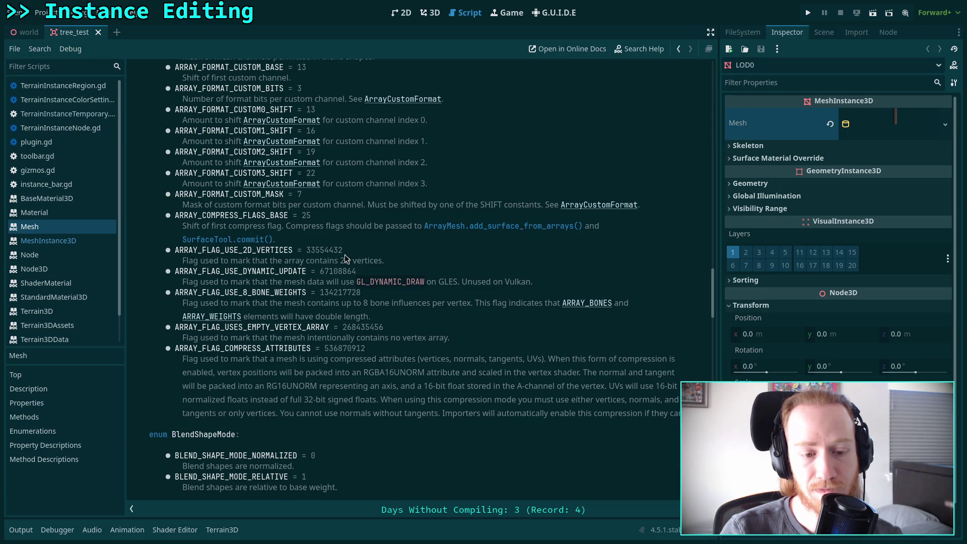
scroll(344, 255, "down", 4)
scroll(344, 255, "down", 3)
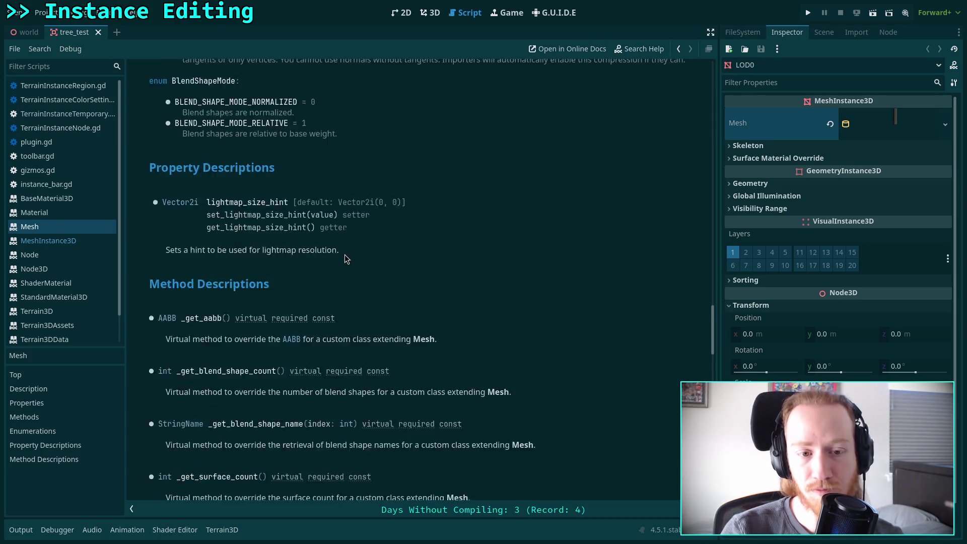
scroll(345, 259, "down", 1)
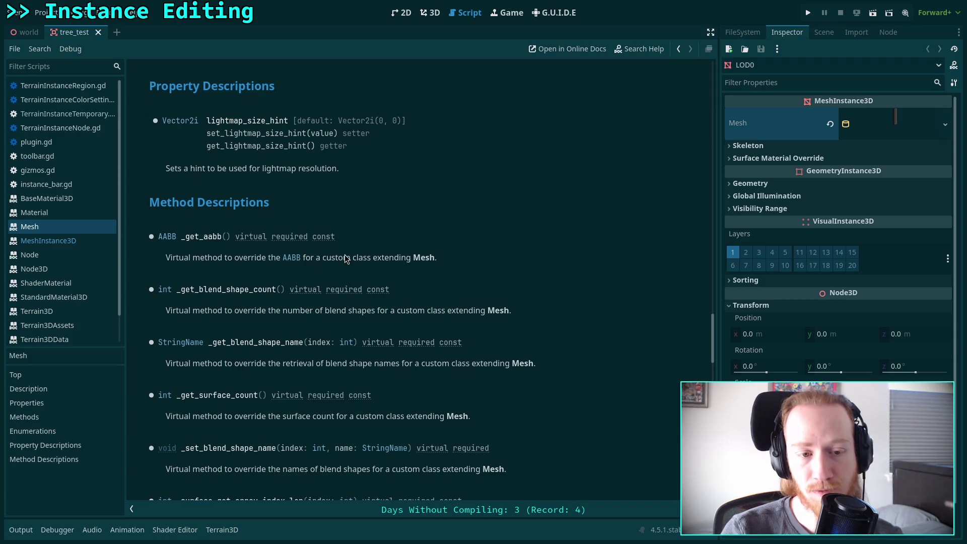
scroll(345, 255, "down", 1)
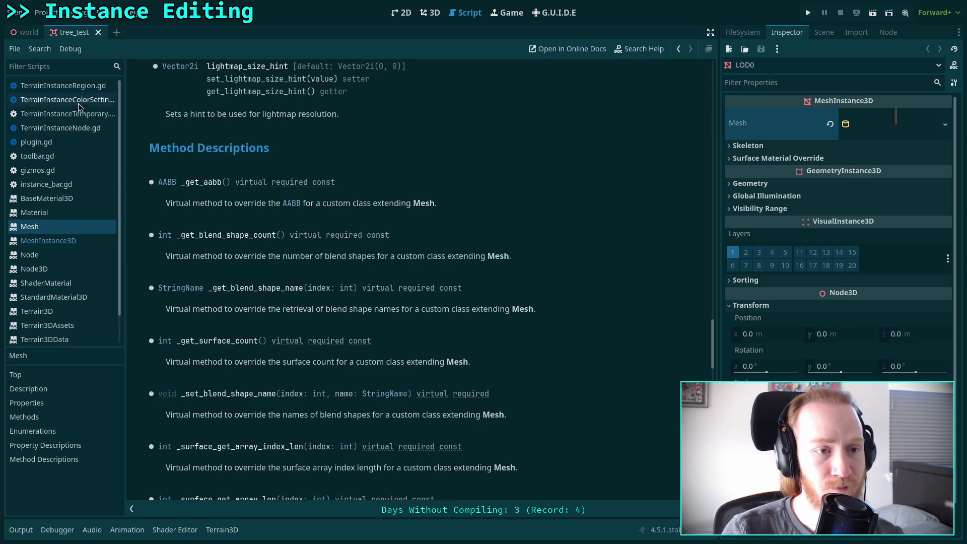
left_click(65, 241)
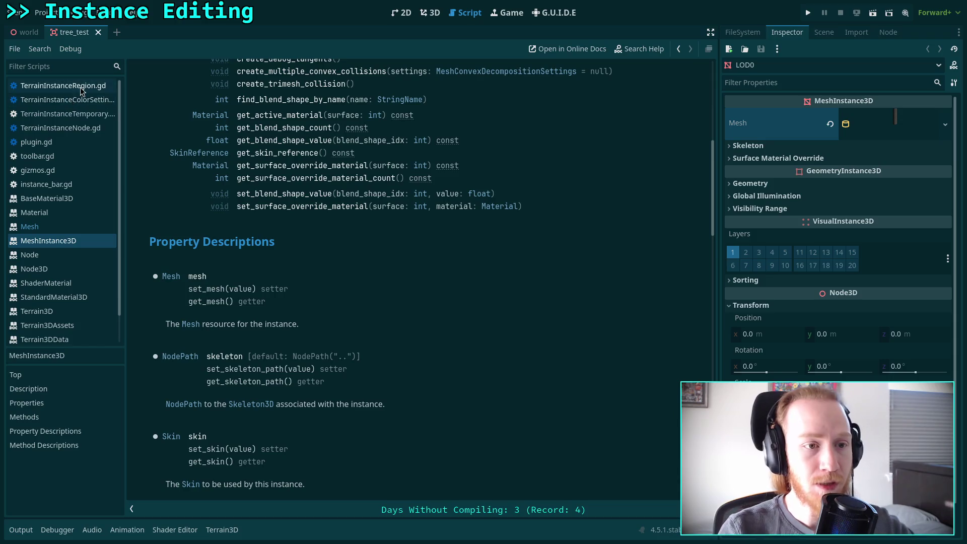
left_click(83, 114)
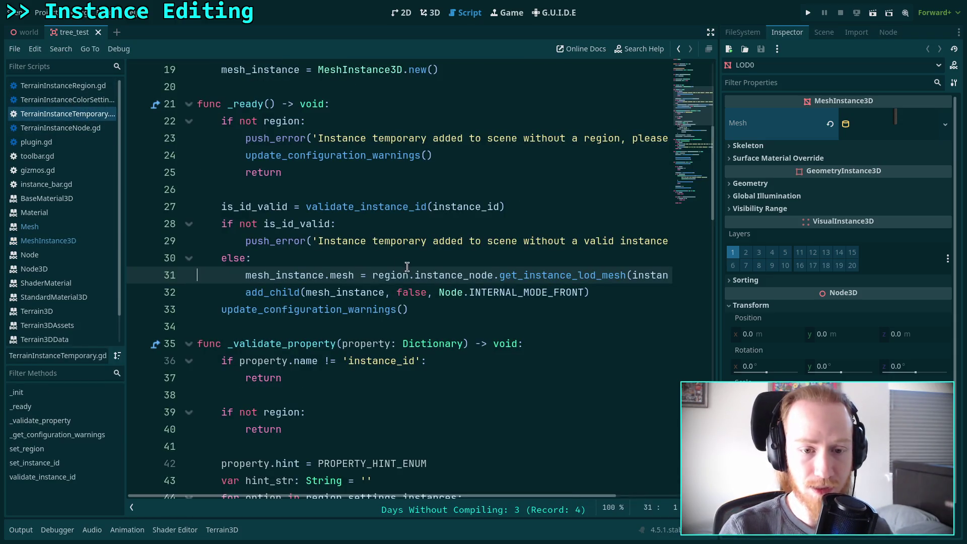
- Insert a blank line above the add_child line in _ready
mouse_move(446, 286)
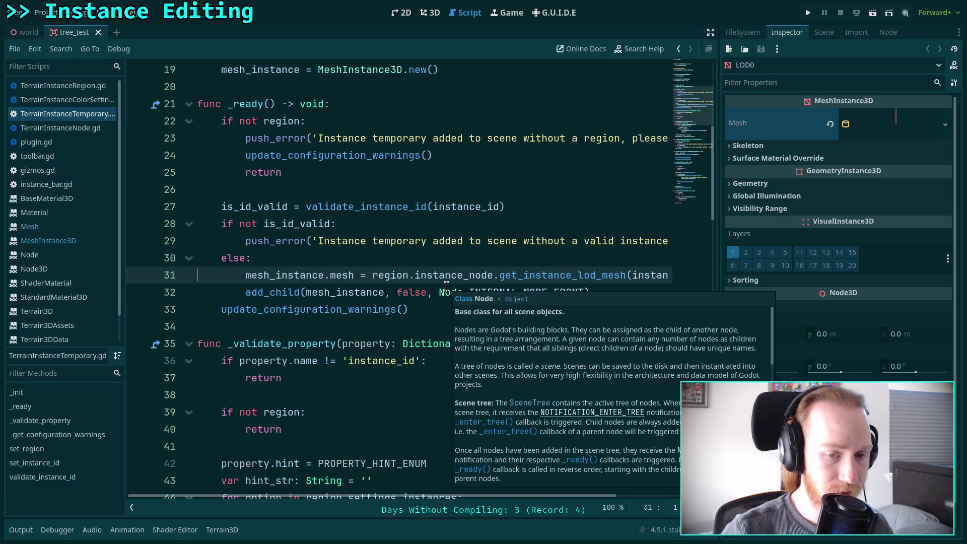
left_click(247, 292)
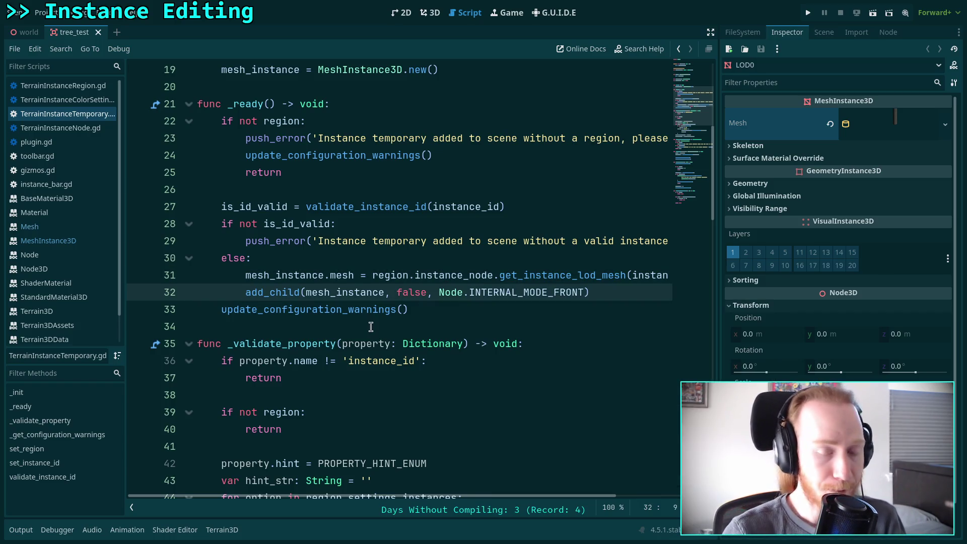
key("Return")
key("Up")
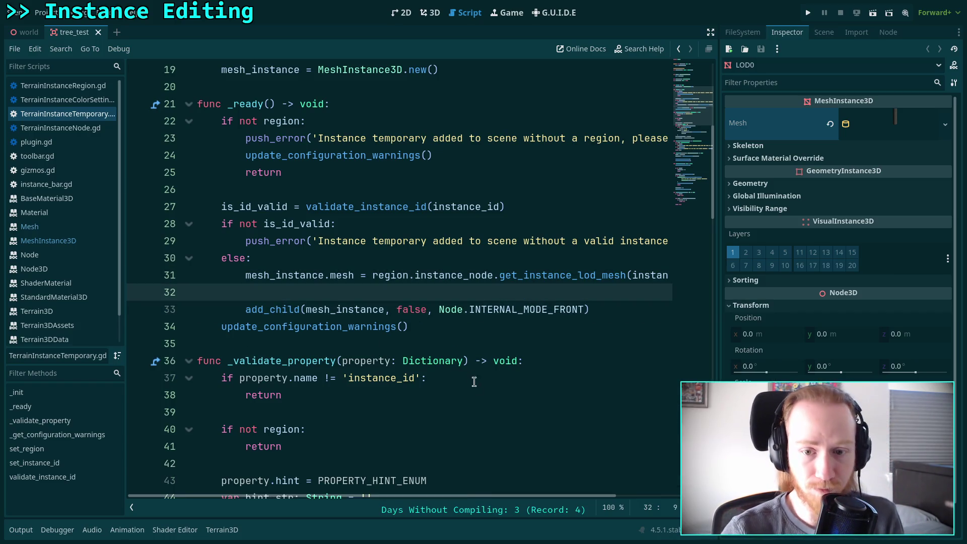
mouse_move(525, 495)
left_mouse_down()
mouse_move(605, 498)
mouse_move(525, 498)
mouse_move(569, 496)
left_mouse_up()
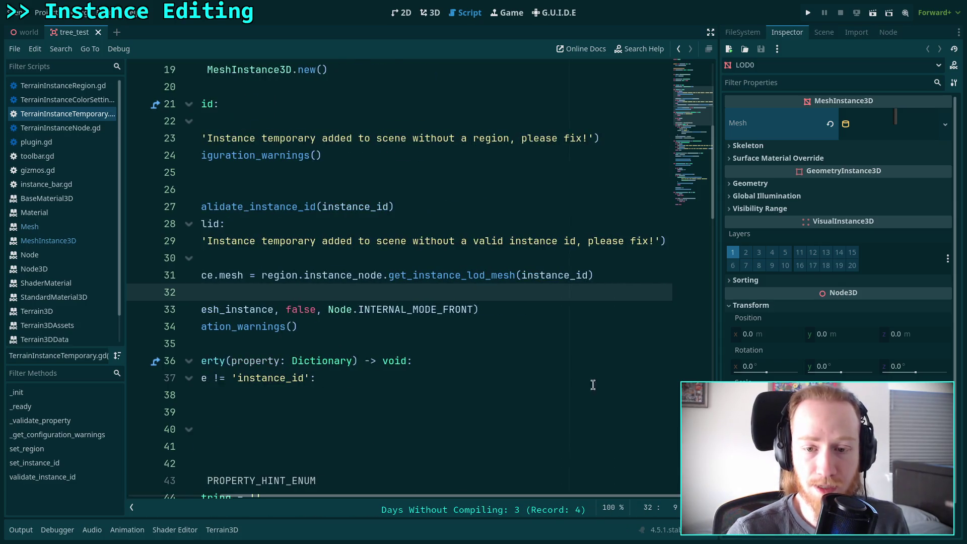
- Append .duplicate() to the get_instance_lod_mesh assignment line
left_click(615, 271)
type(".")
type("du")
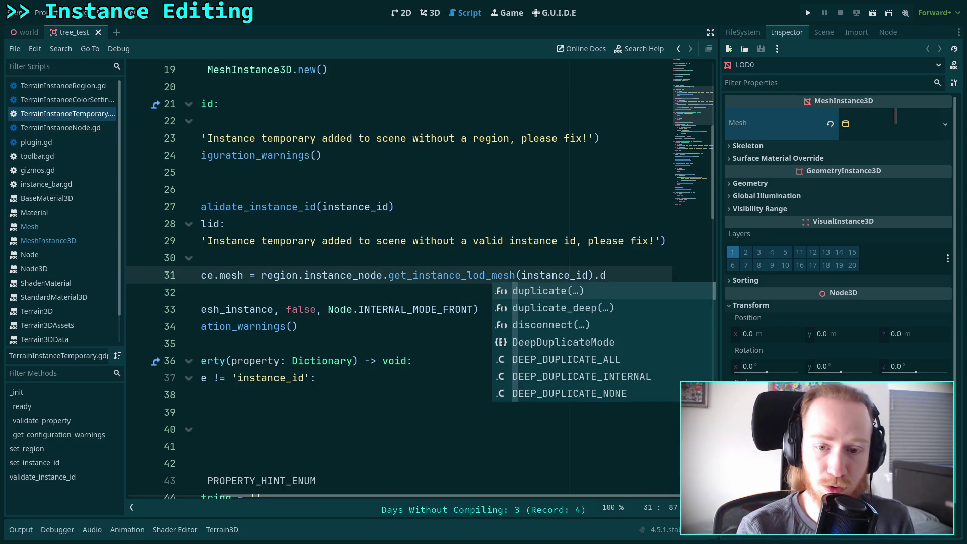
key("Return")
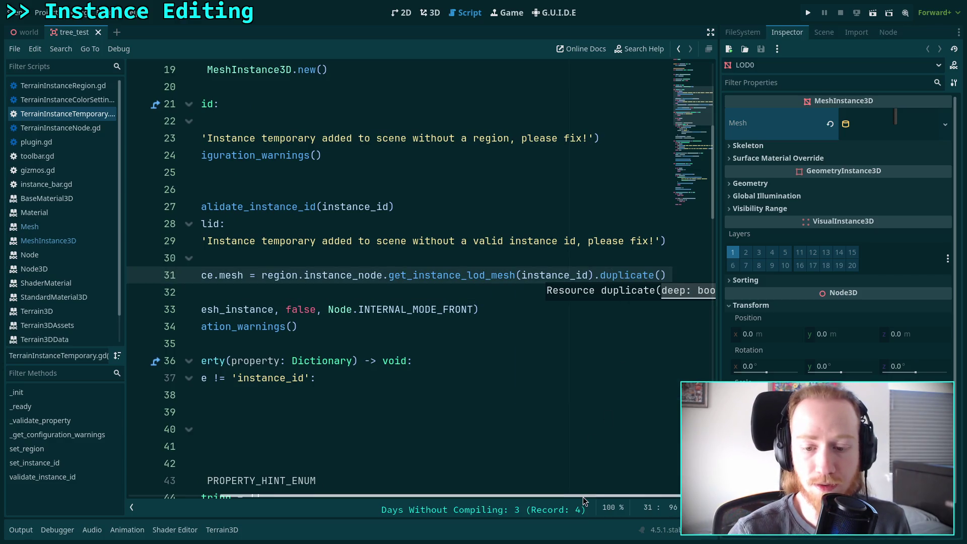
left_click_drag(398, 497, 307, 496)
- Write update_mesh_colors() on the new blank line before add_child
left_click(363, 295)
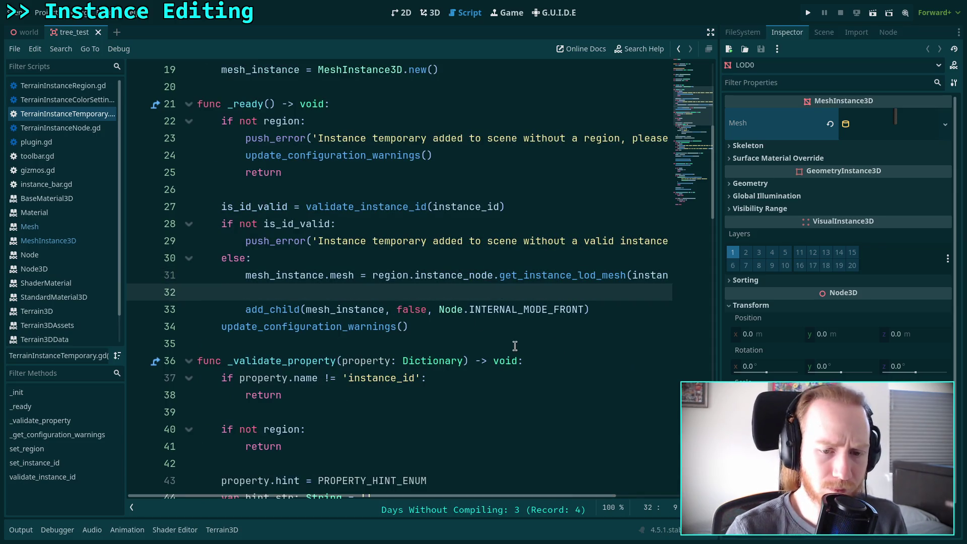
mouse_move(365, 312)
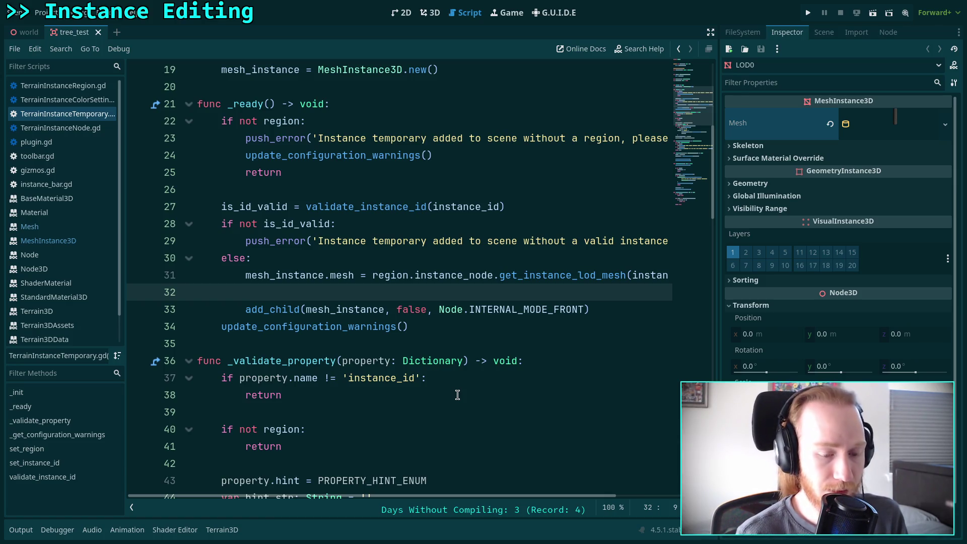
type("update")
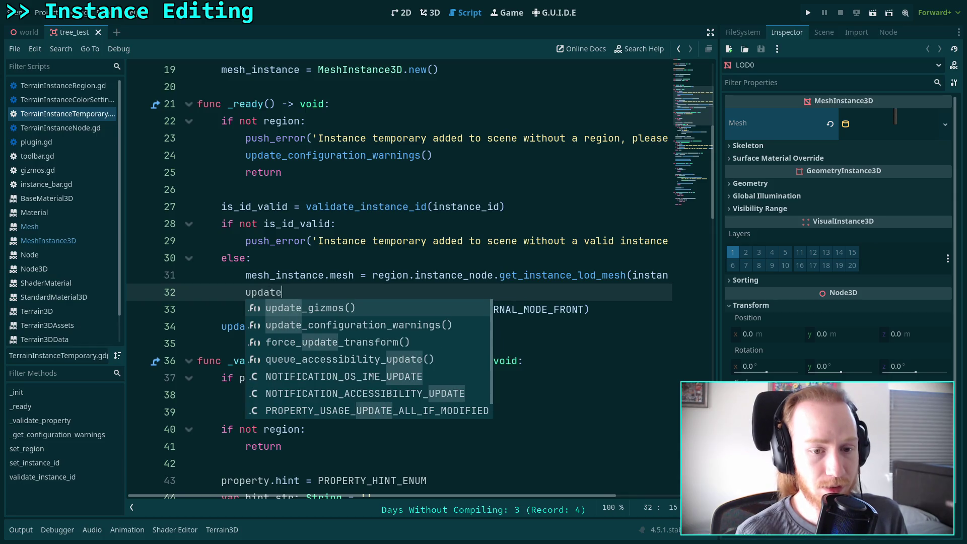
type("_mesh_colors")
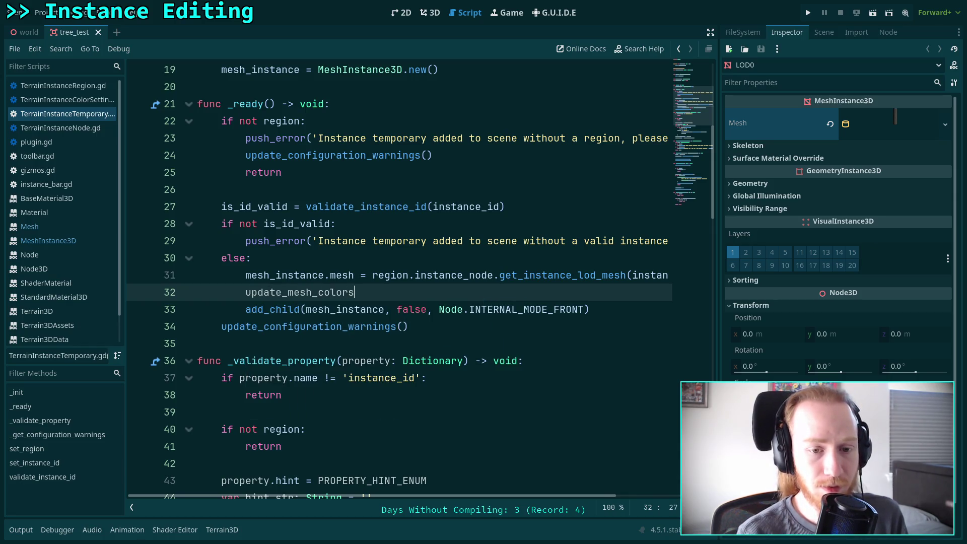
type("()")
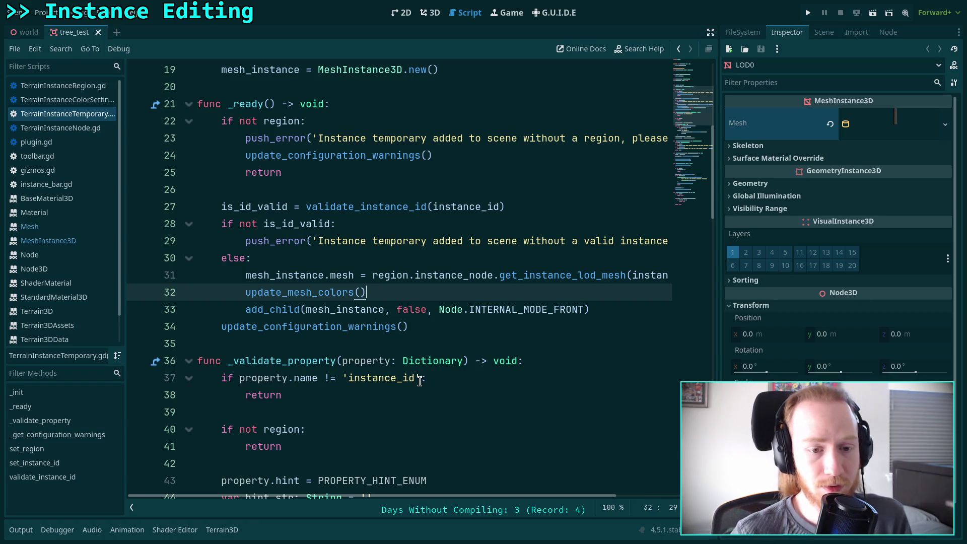
scroll(367, 373, "up", 6)
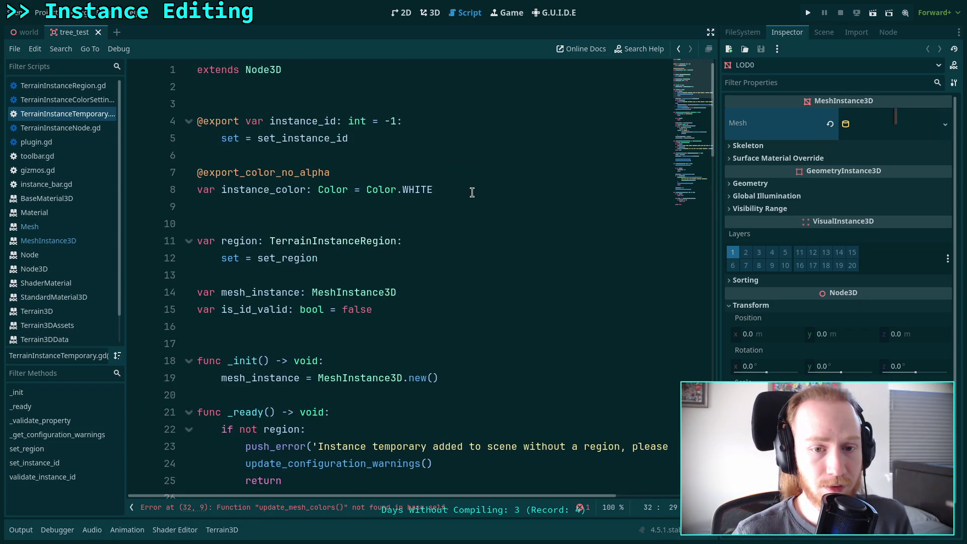
scroll(472, 192, "down", 5)
left_click_drag(383, 344, 247, 348)
key("BackSpace")
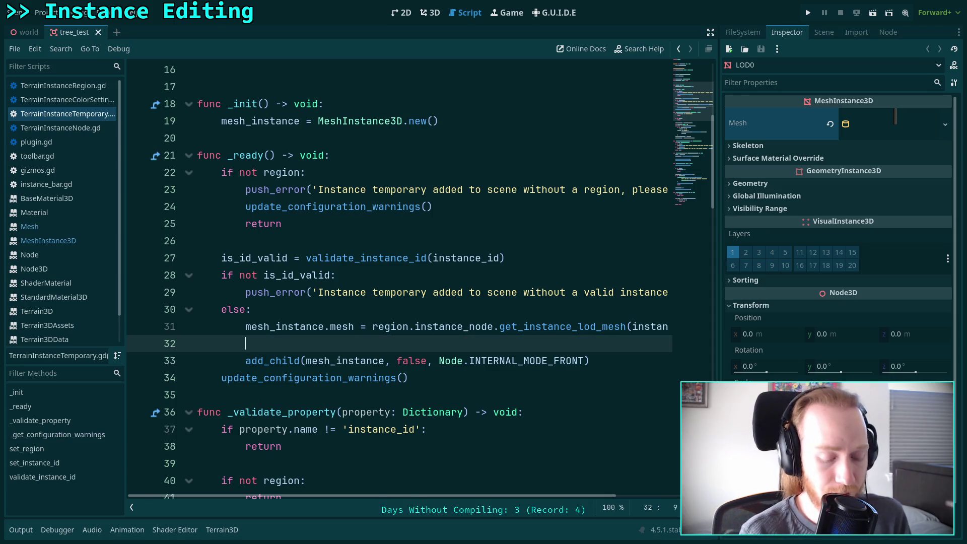
type("update_m")
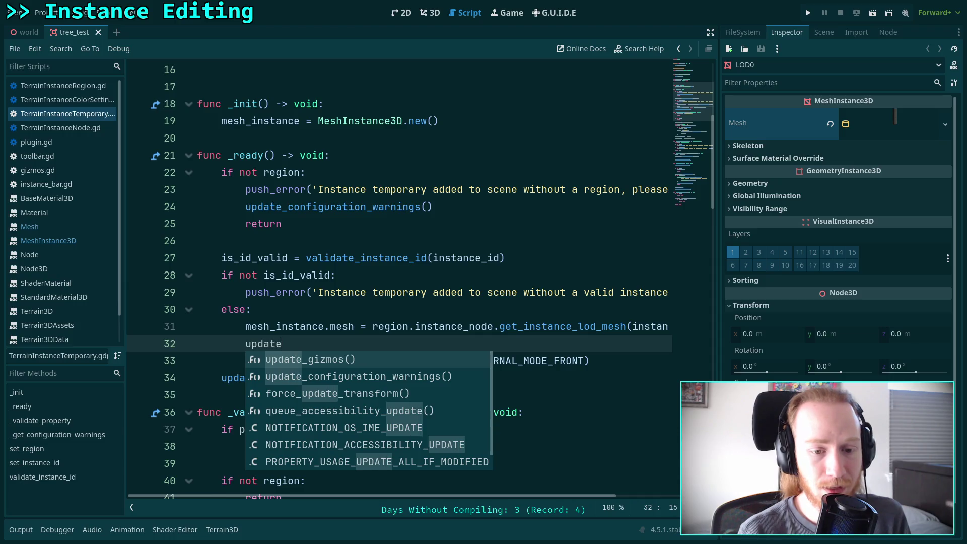
type("esh_colors()")
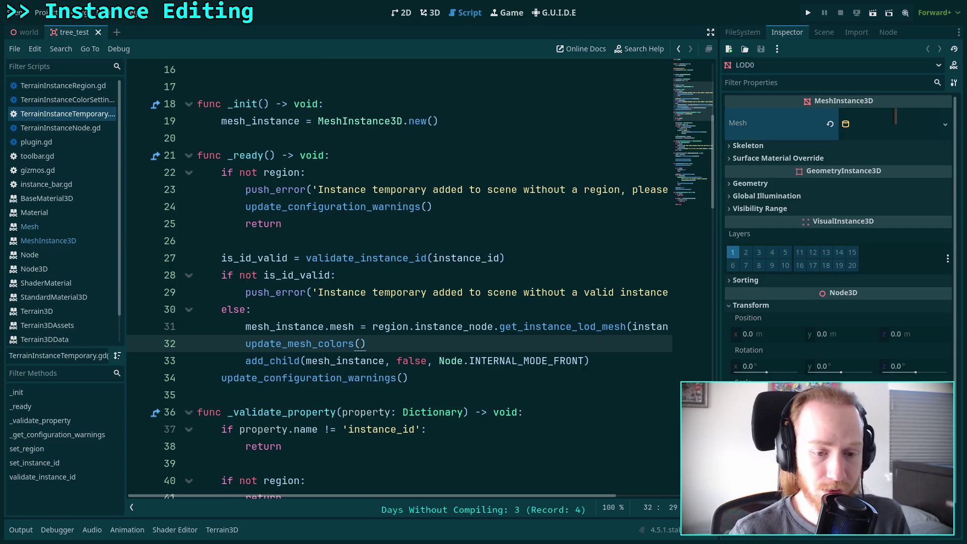
- Place the caret on the empty line after the member variables
scroll(257, 308, "down", 3)
scroll(256, 308, "up", 2)
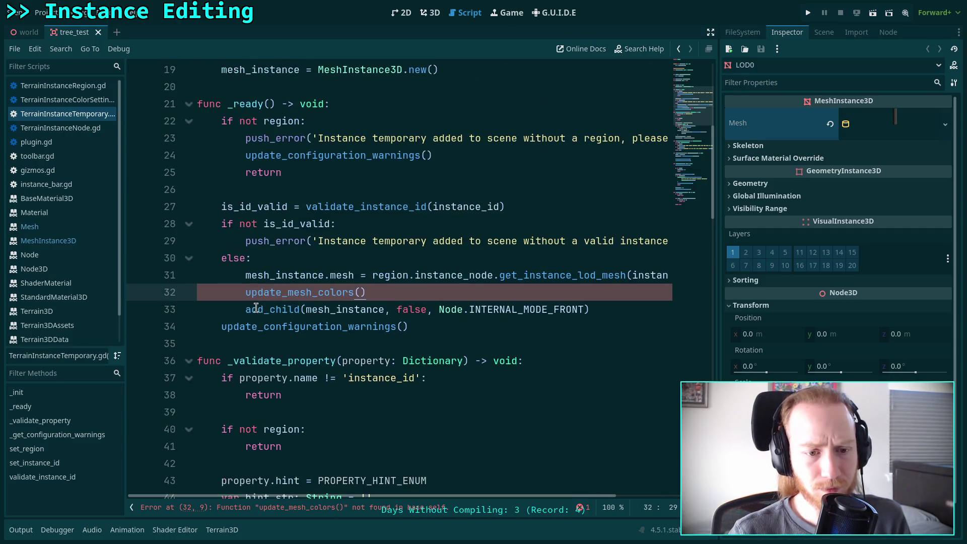
scroll(256, 307, "down", 1)
scroll(222, 299, "up", 4)
scroll(223, 298, "down", 3)
scroll(240, 293, "up", 4)
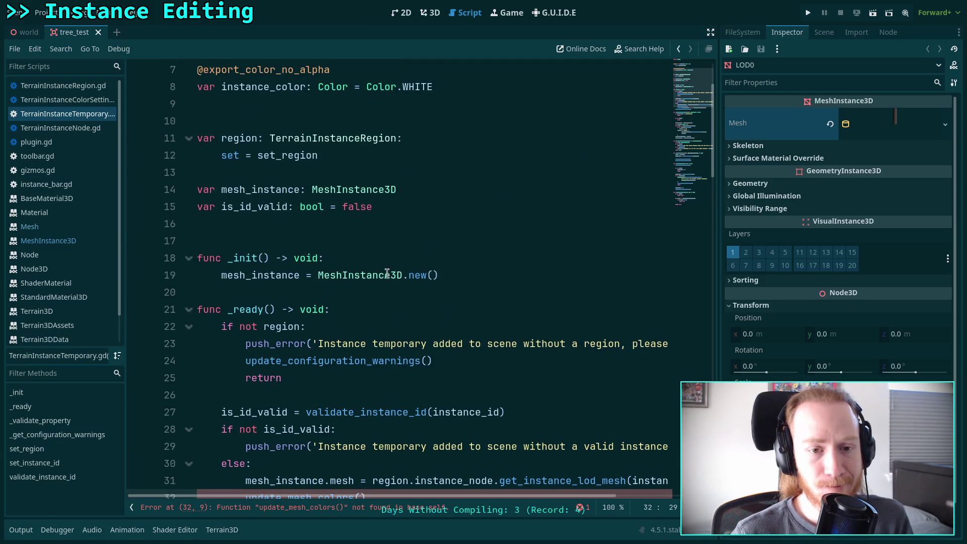
scroll(387, 273, "up", 2)
left_click(487, 295)
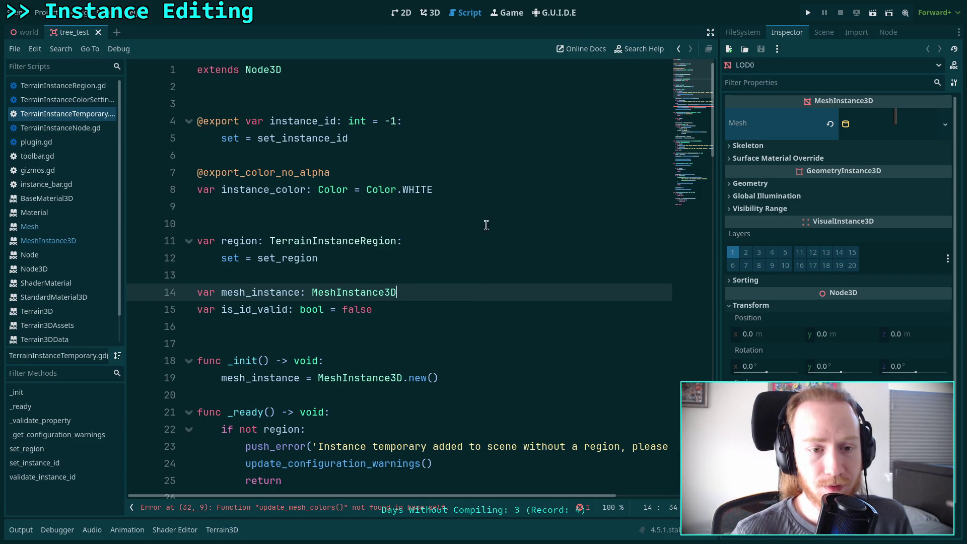
scroll(486, 223, "down", 1)
left_click(482, 270)
- Declare var original_colors: PackedColorArray below the member variables
key("Return")
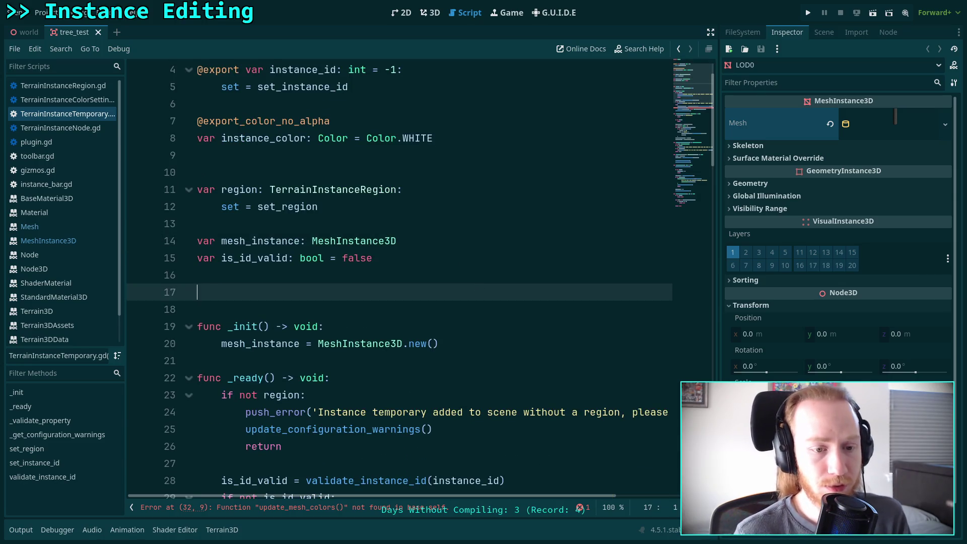
type("var")
key("Return")
key("Return")
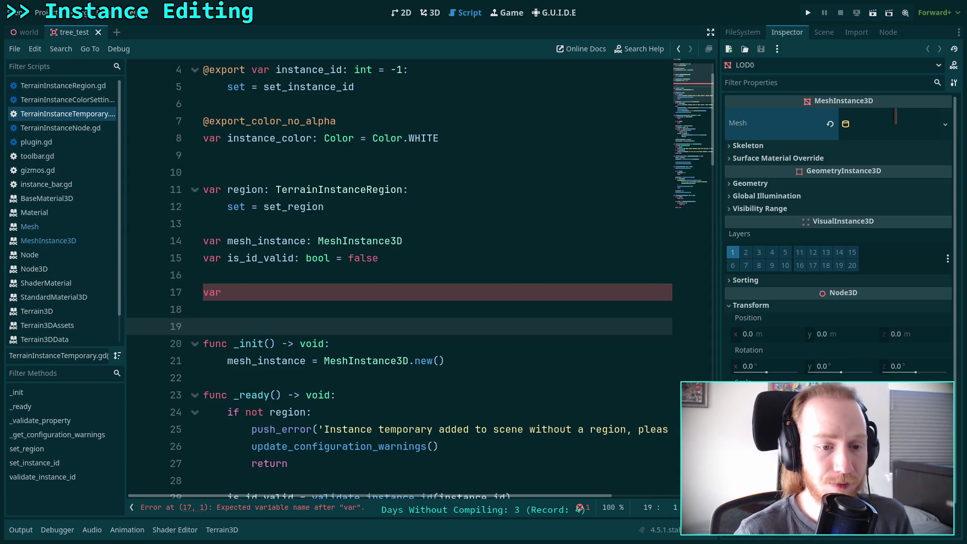
left_click(377, 294)
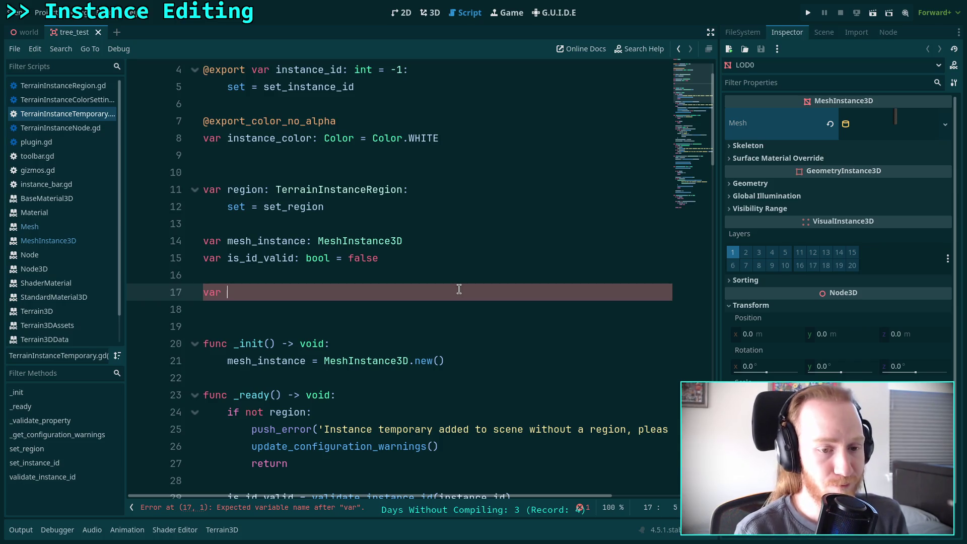
type("origin")
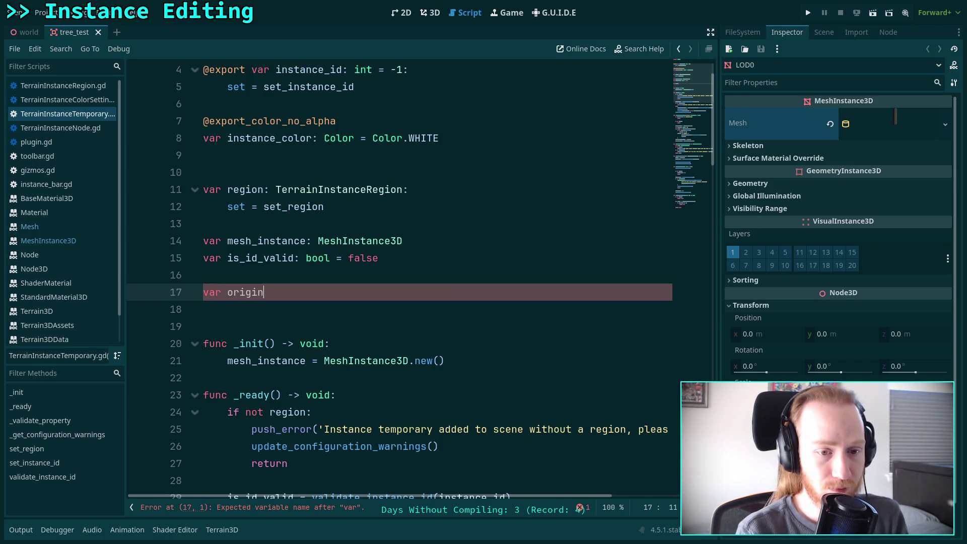
type("al_colo")
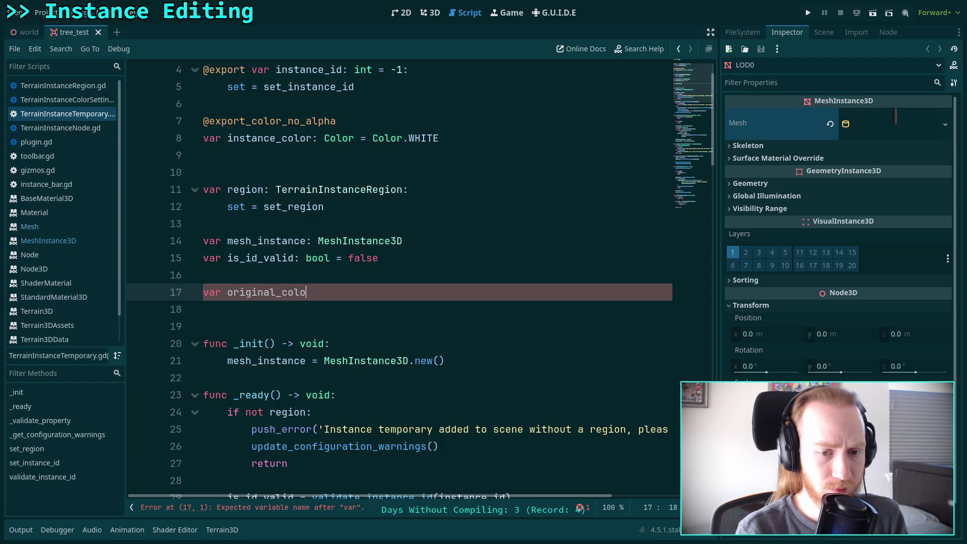
type("rs:Array")
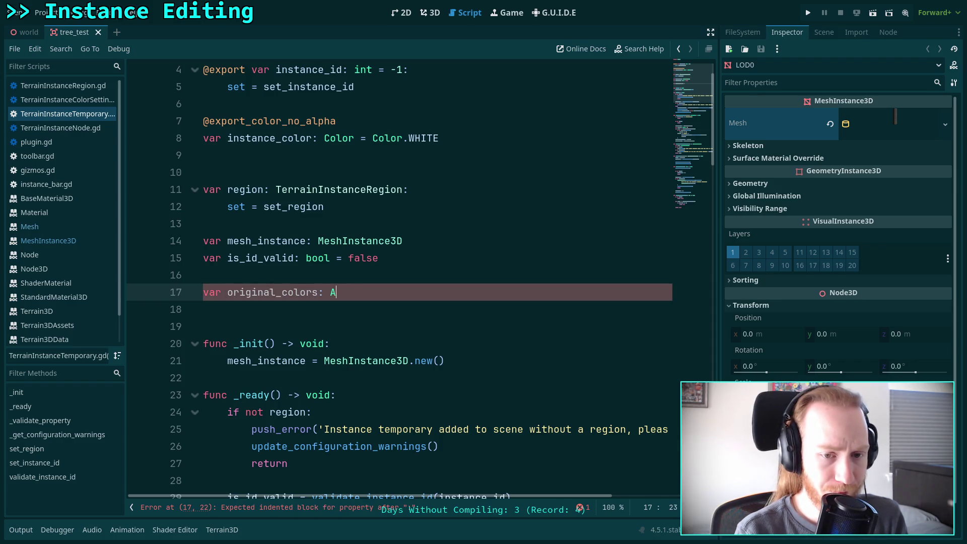
key("BackSpace")
key("BackSpace")
key("BackSpace")
key("BackSpace")
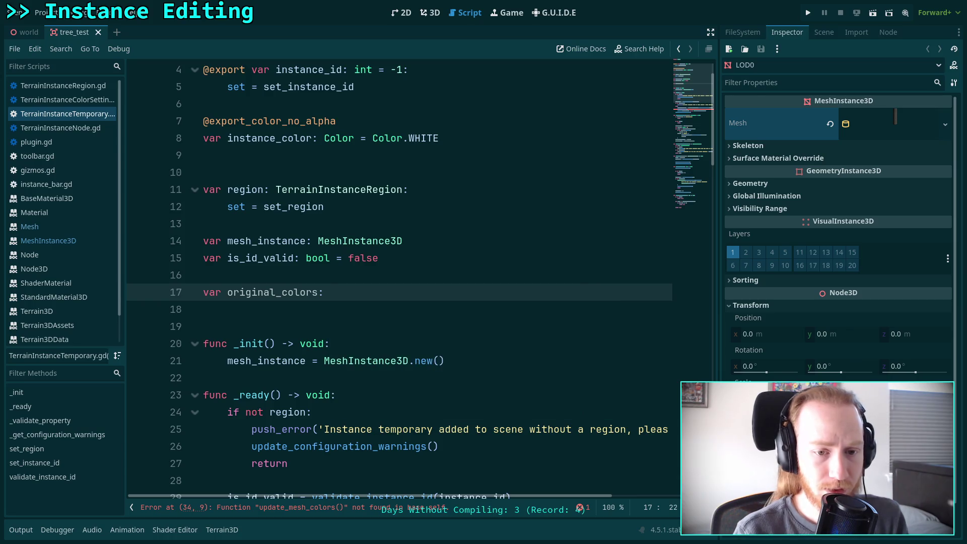
type("Pack")
key("Down")
key("Return")
- Open a blank line above the update_mesh_colors() call in _ready
scroll(429, 293, "down", 4)
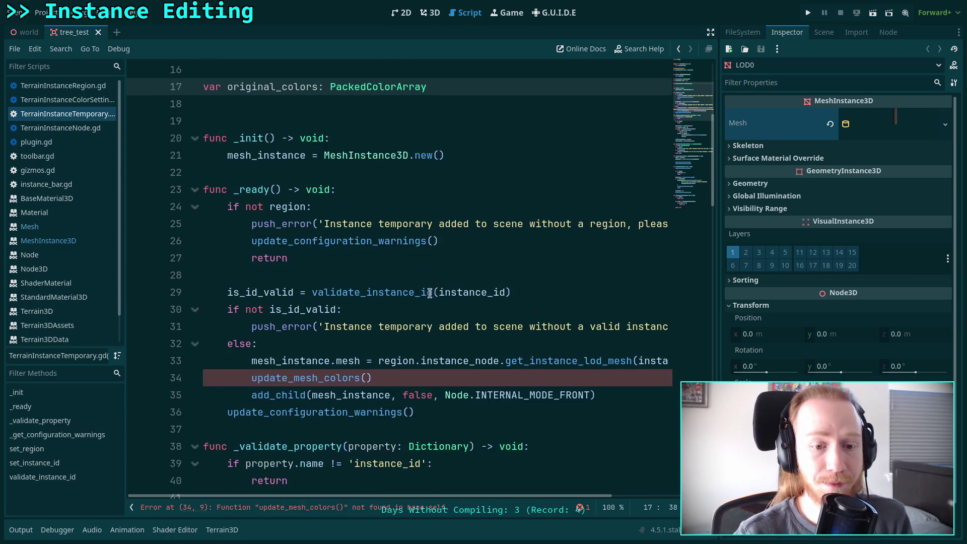
left_click(396, 378)
left_click(255, 378)
key("Return")
- Add var s_arrays: Array = mesh_instance.mesh.surface_get_arrays(0) above update_mesh_colors()
key("Up")
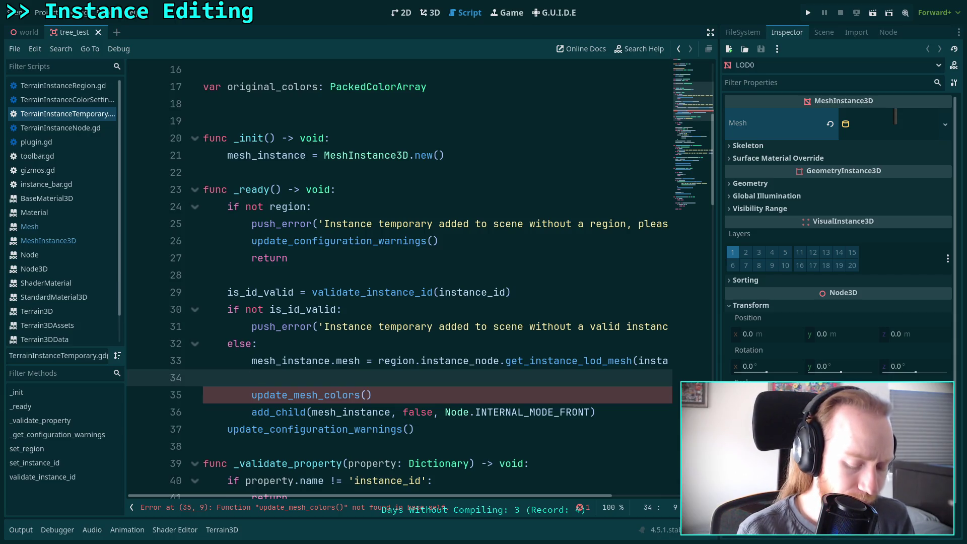
type("var ")
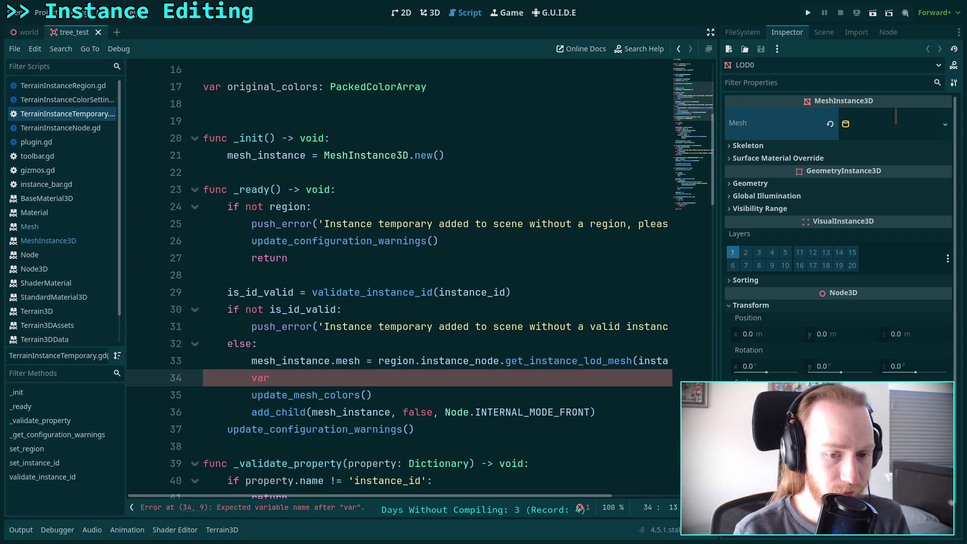
type("s_")
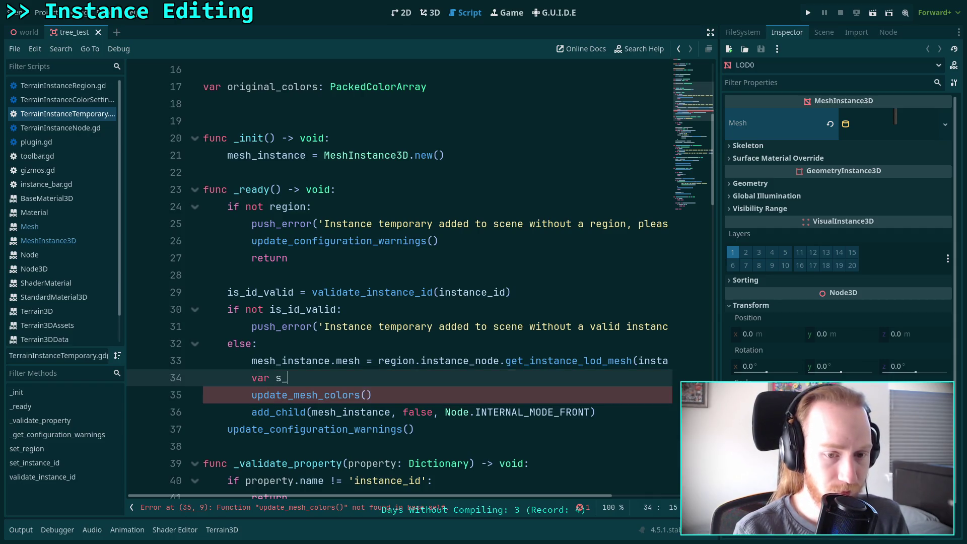
type("arrays: Array = ")
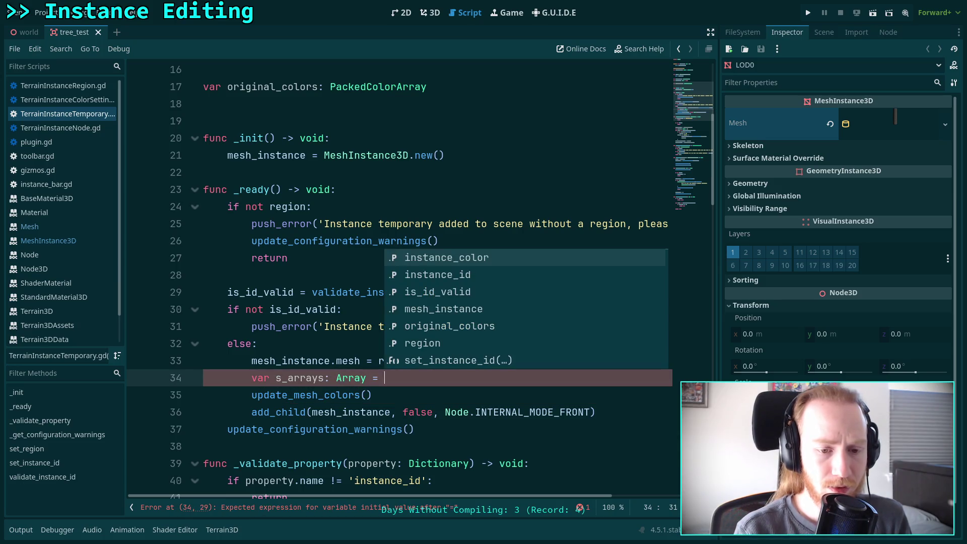
type("mesh_instance.")
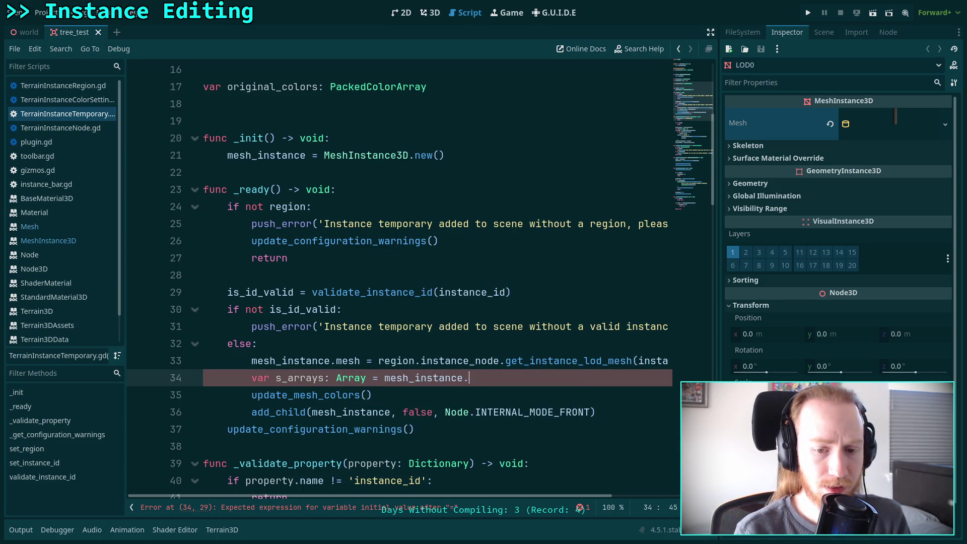
type("mesh.get_")
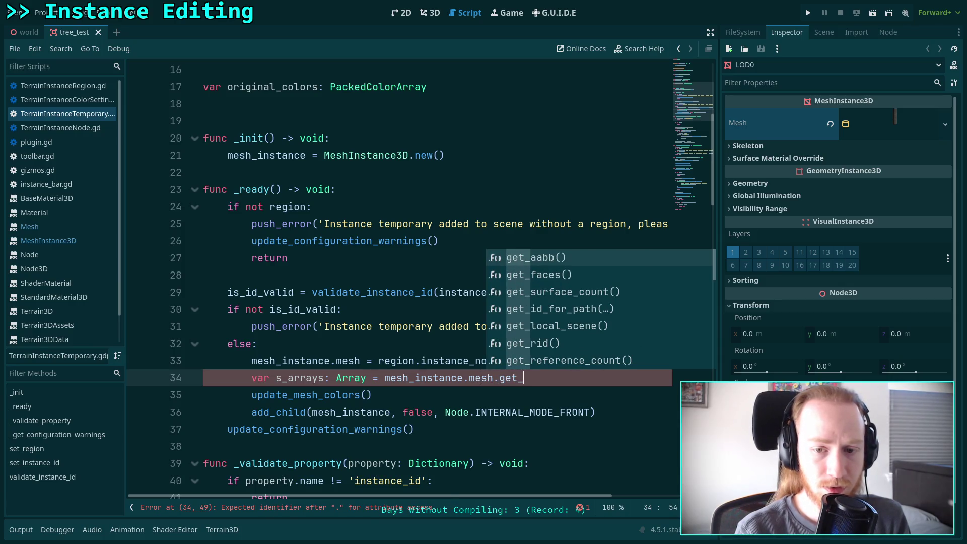
key("Down")
key("Down")
key("Down")
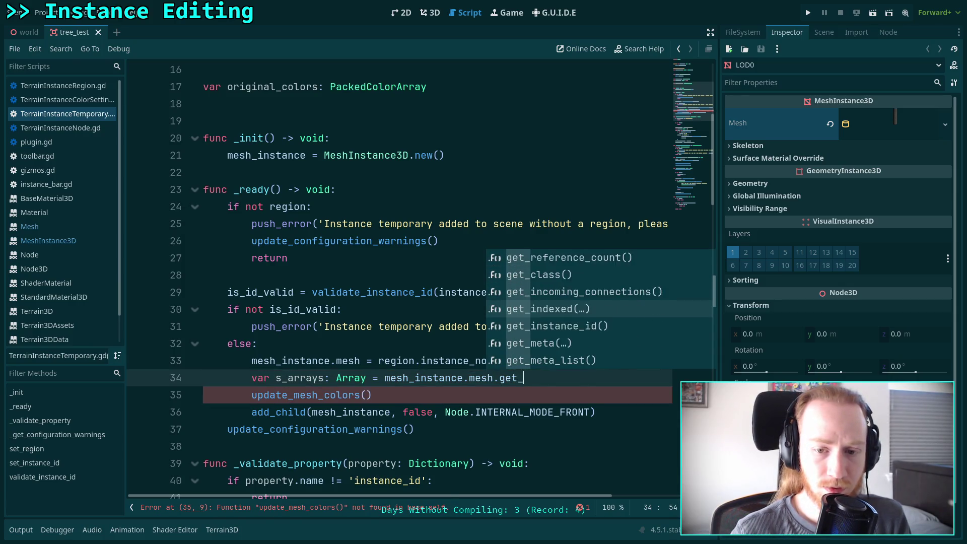
key("Down")
key("Down")
key("Down")
key("BackSpace")
key("BackSpace")
key("BackSpace")
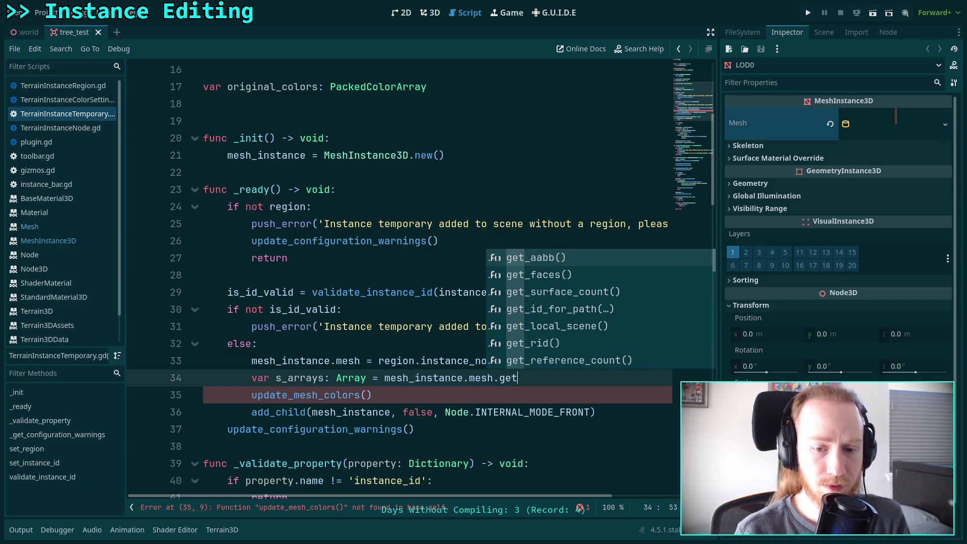
type("h.sur")
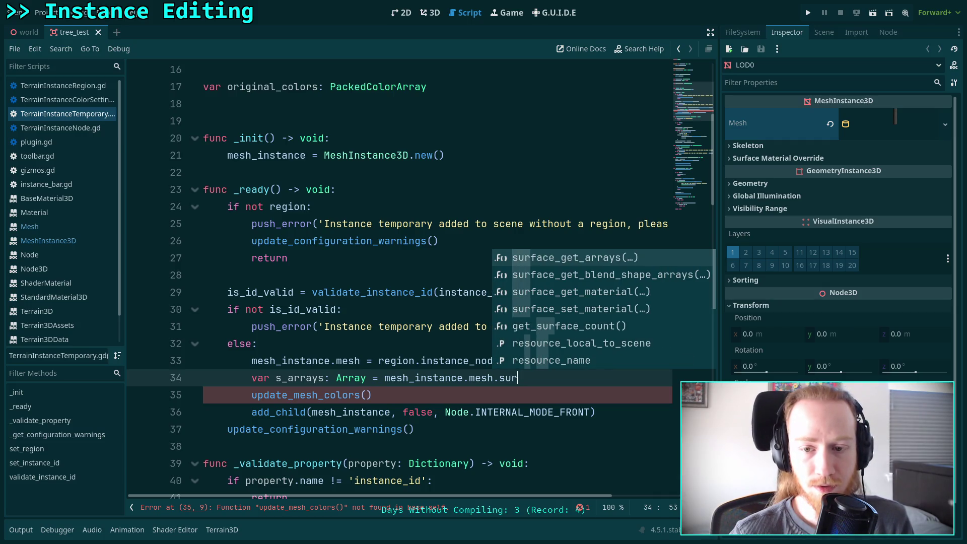
key("Return")
type("0)")
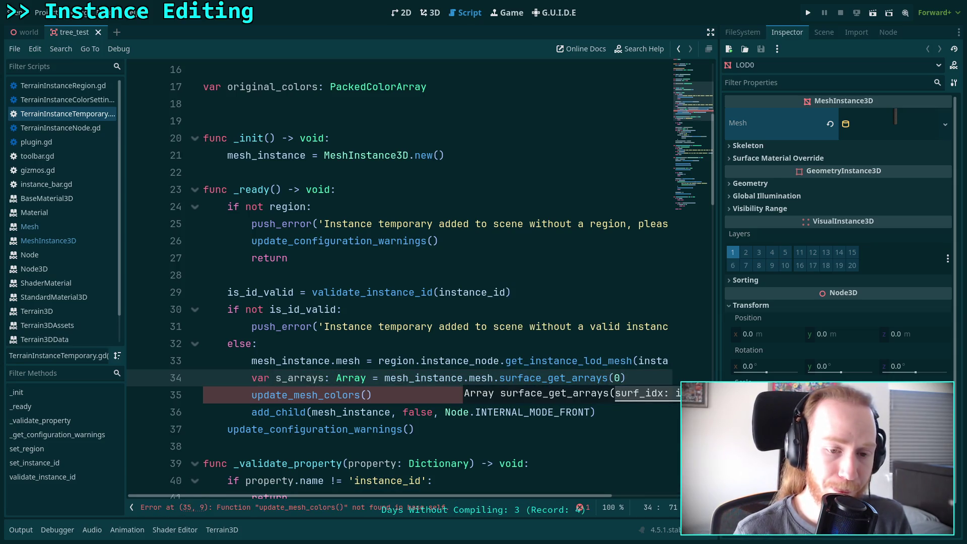
key("Return")
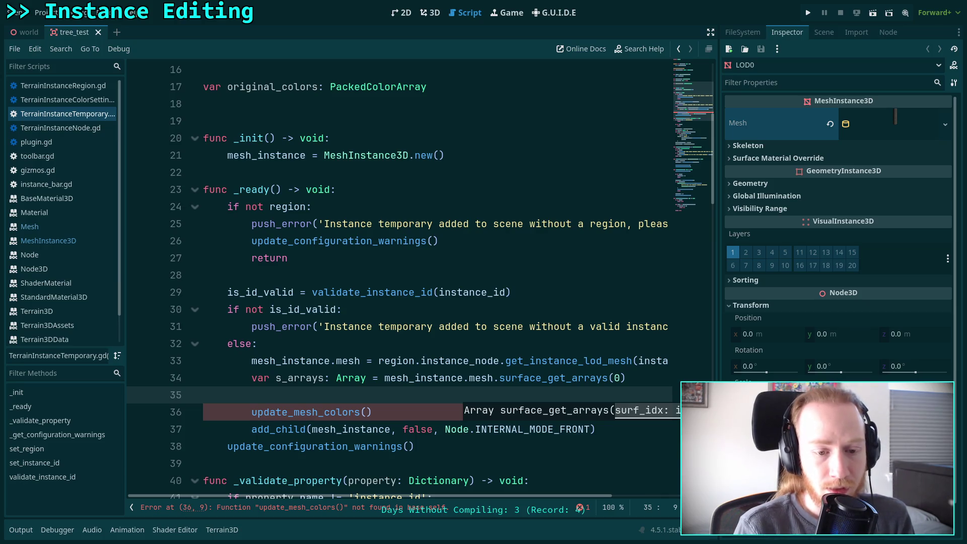
- Add original_colors = s_arrays[Mesh.ARRAY_COLOR] on the line after s_arrays
type("or")
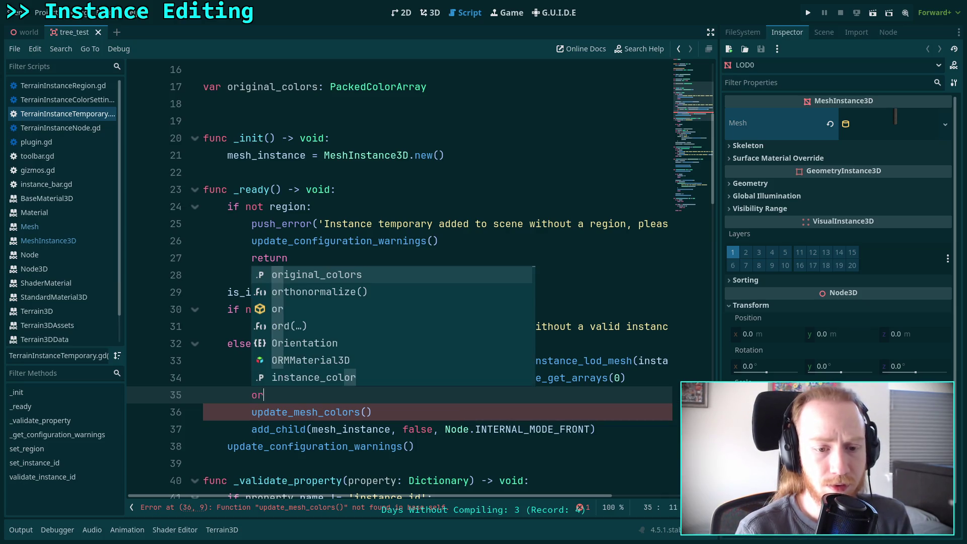
key("Return")
type("= s_")
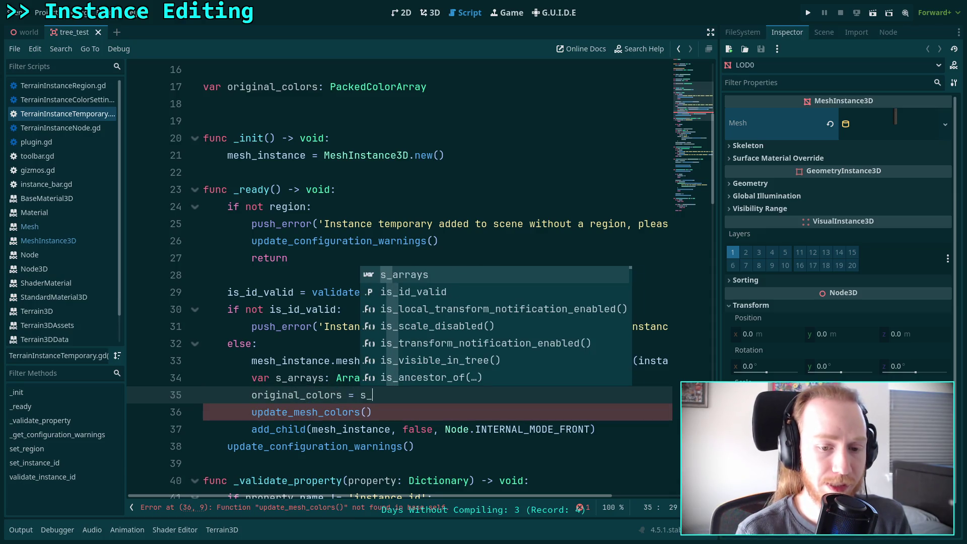
key("Return")
type("[Mesh.")
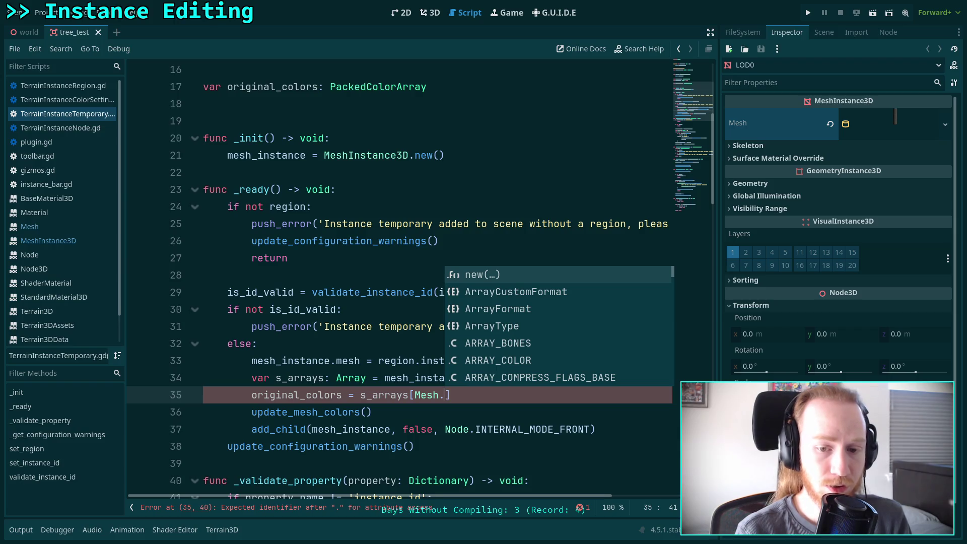
type("ARR")
key("Down")
key("Return")
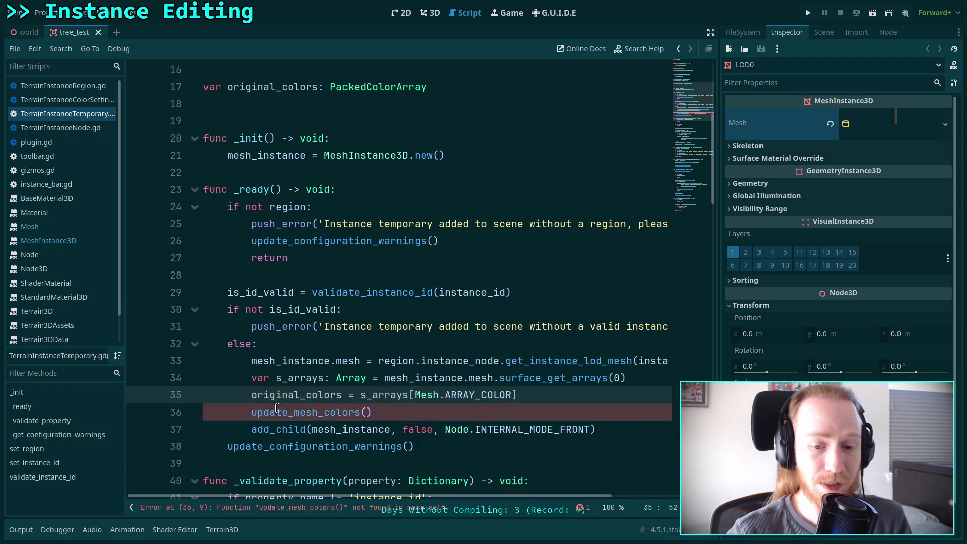
mouse_move(483, 394)
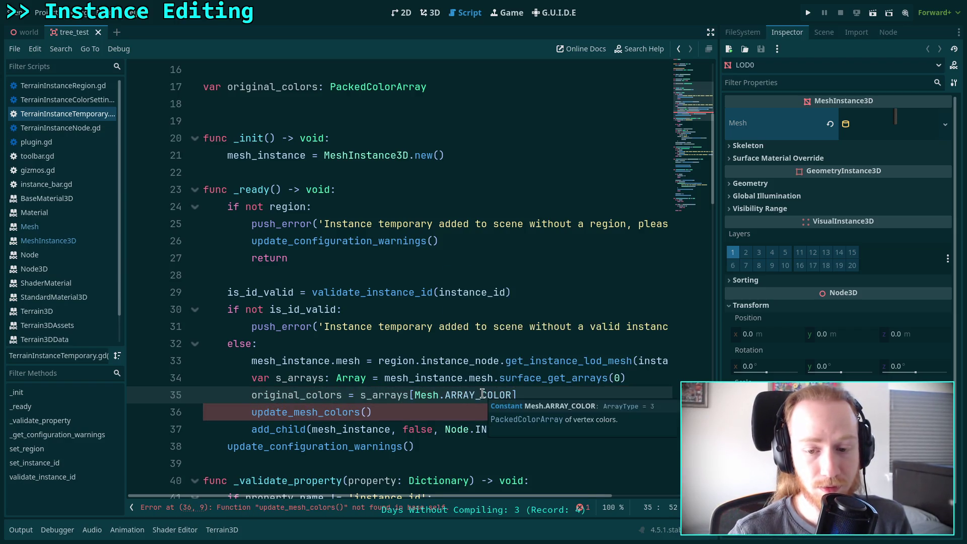
left_click(373, 413)
scroll(383, 363, "down", 6)
- Fold the script's functions to bring the end of the file into view
left_click(194, 172)
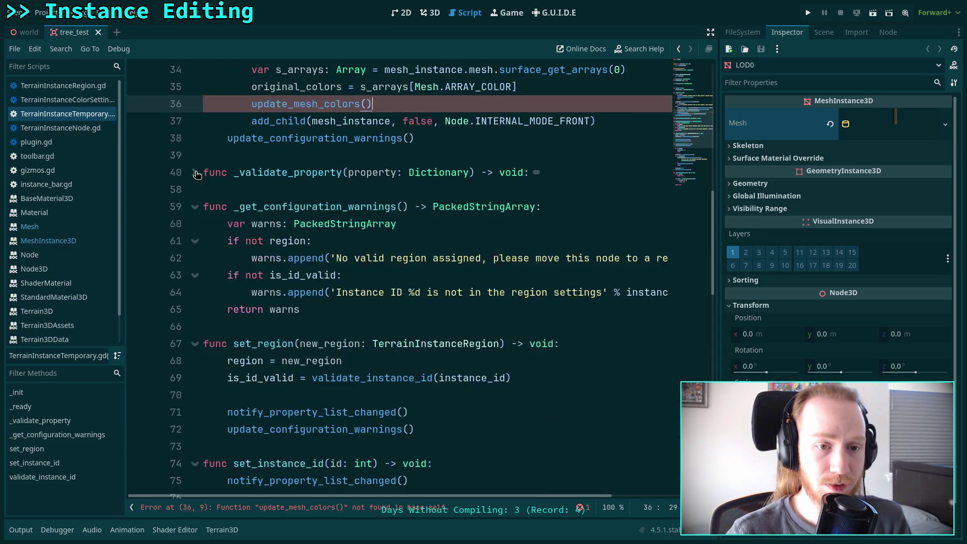
left_click(195, 206)
left_click(195, 241)
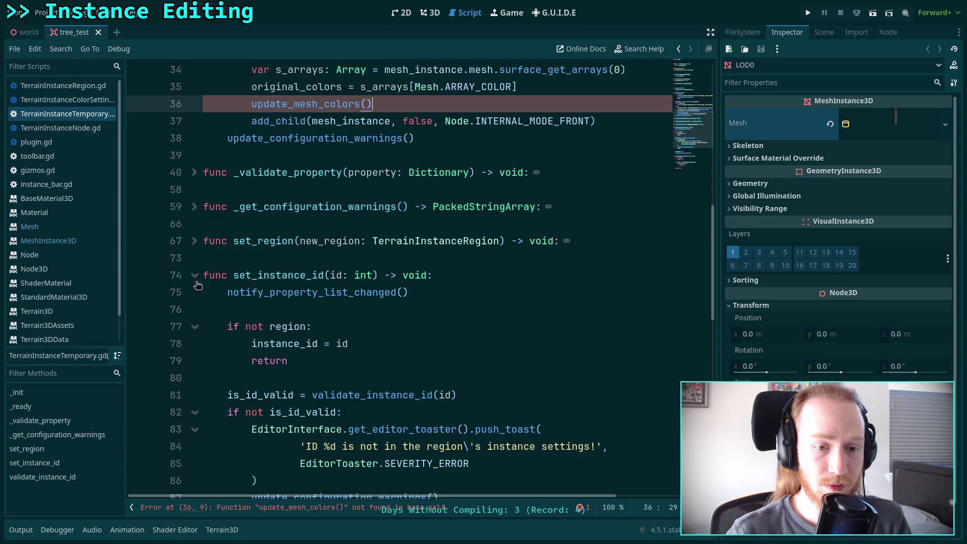
left_click(194, 275)
left_click(194, 310)
left_click(233, 298)
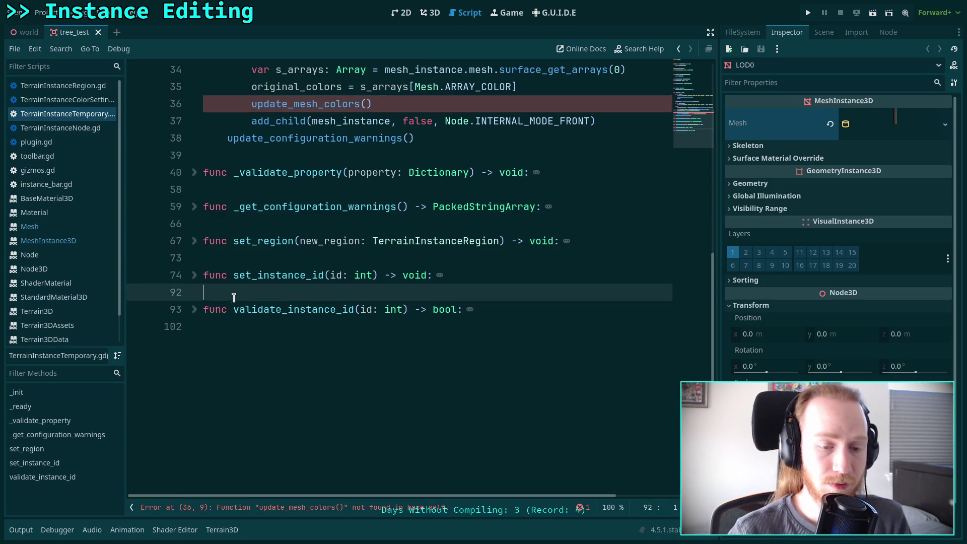
scroll(343, 359, "up", 2)
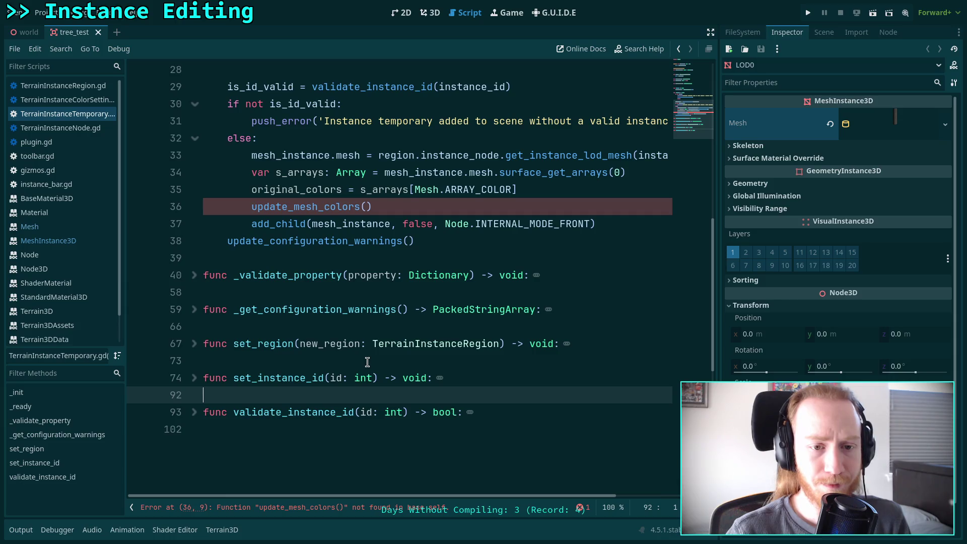
scroll(367, 362, "up", 5)
scroll(367, 363, "down", 7)
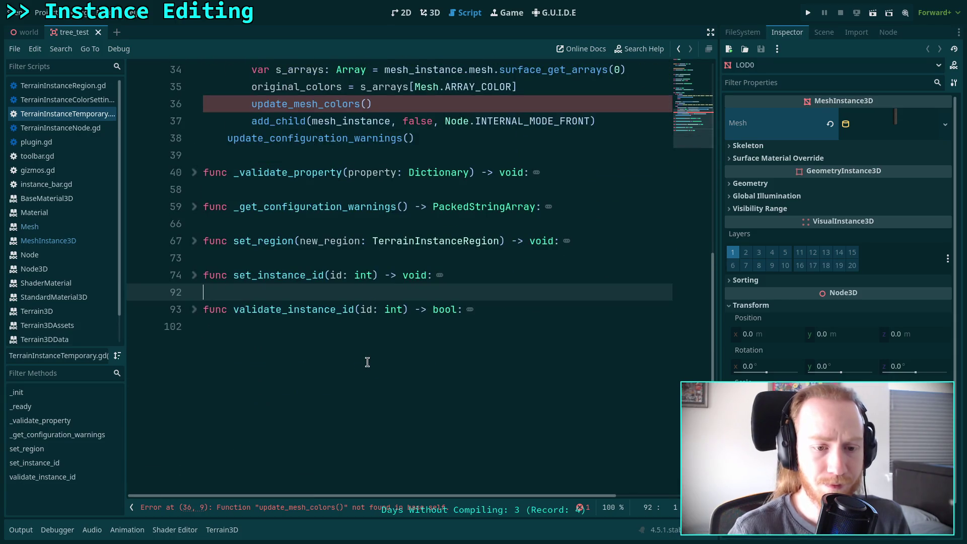
key("Down")
key("Down")
key("Up")
key("Up")
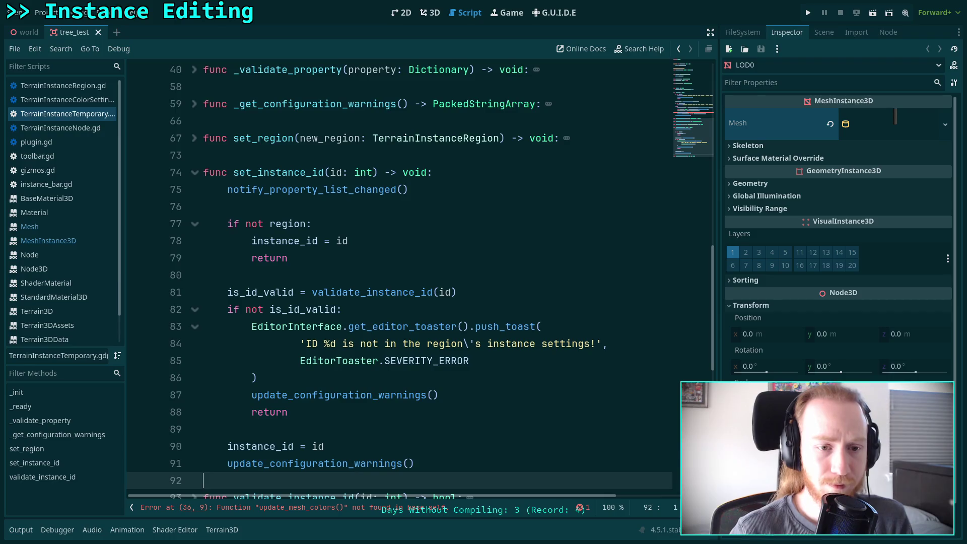
left_click(194, 173)
- Add a stub func update_mesh_colors() -> void: containing pass at the script's end
left_click(297, 268)
key("Return")
type("func update_mesh_colors() -> void:")
key("Return")
type("pass")
- Add two blank lines at the end of set_instance_id
left_click(195, 172)
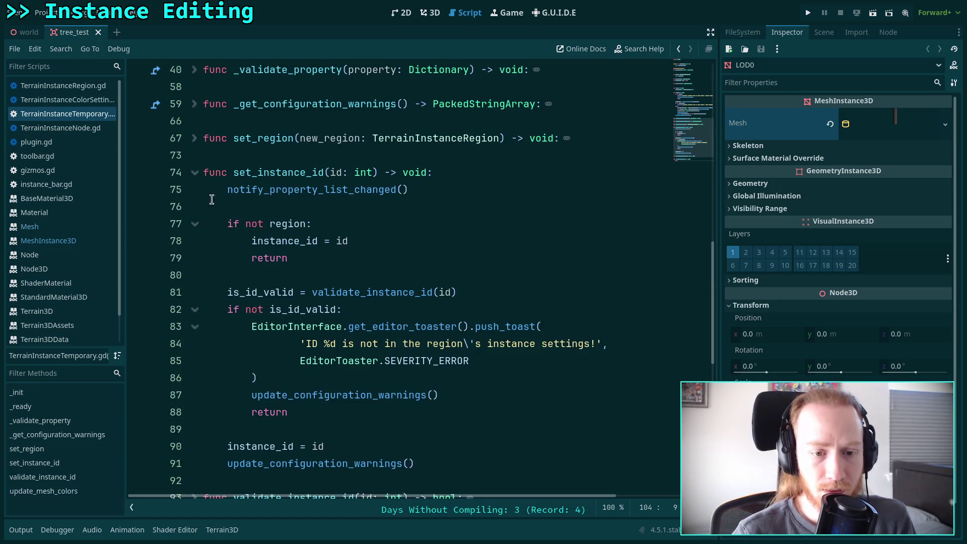
scroll(358, 288, "down", 2)
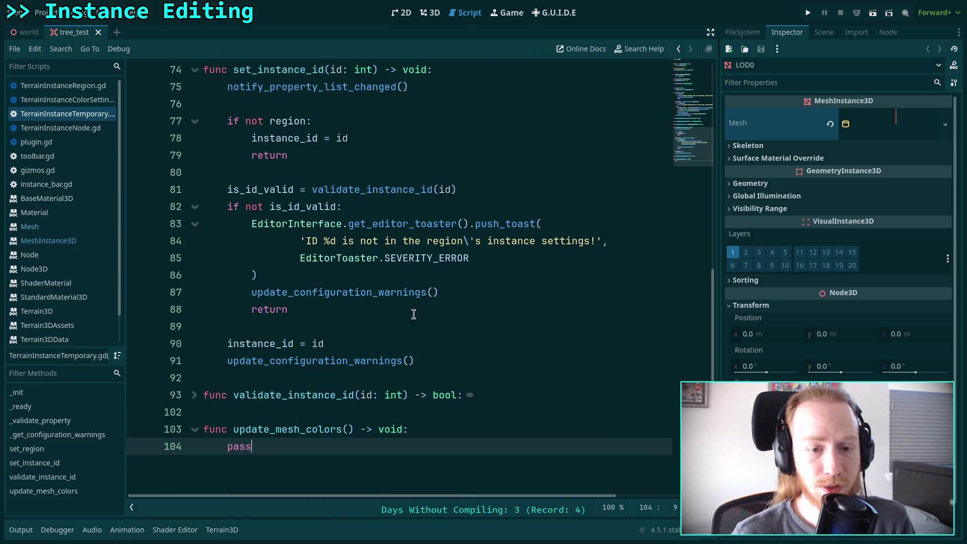
left_click(363, 344)
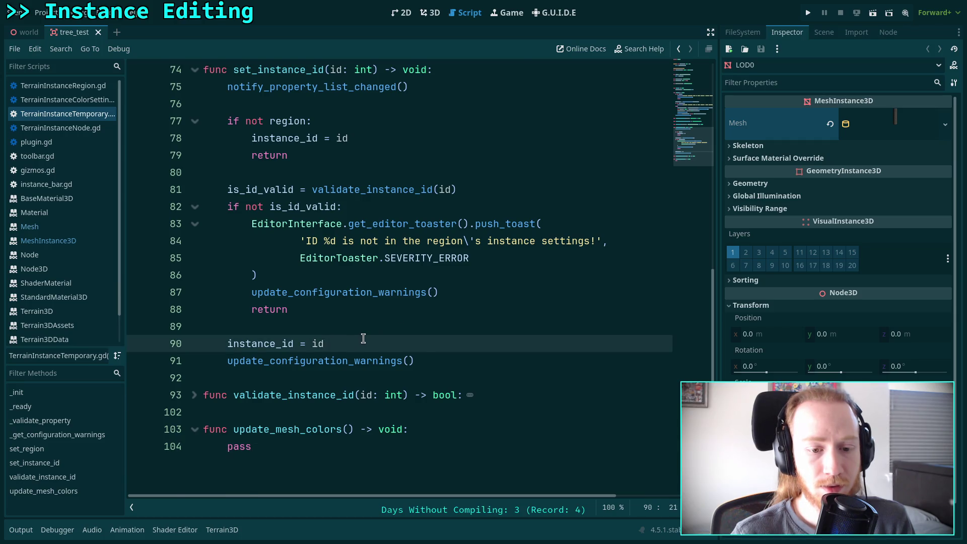
scroll(363, 339, "up", 1)
scroll(466, 351, "down", 1)
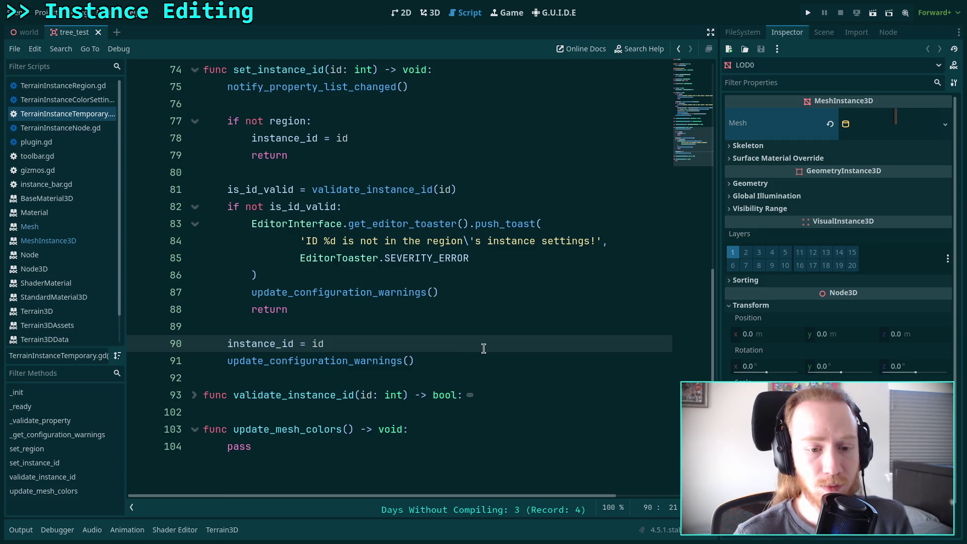
left_click(474, 364)
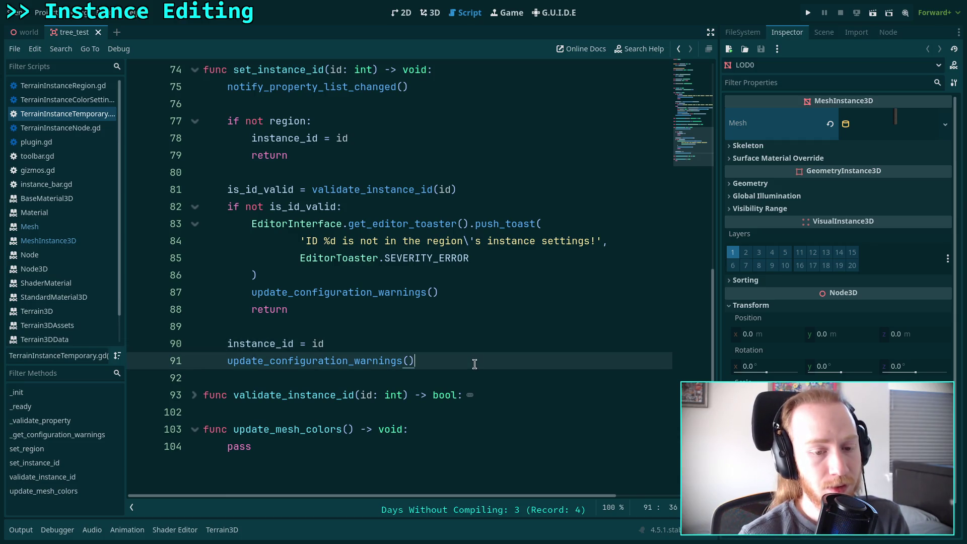
key("Return")
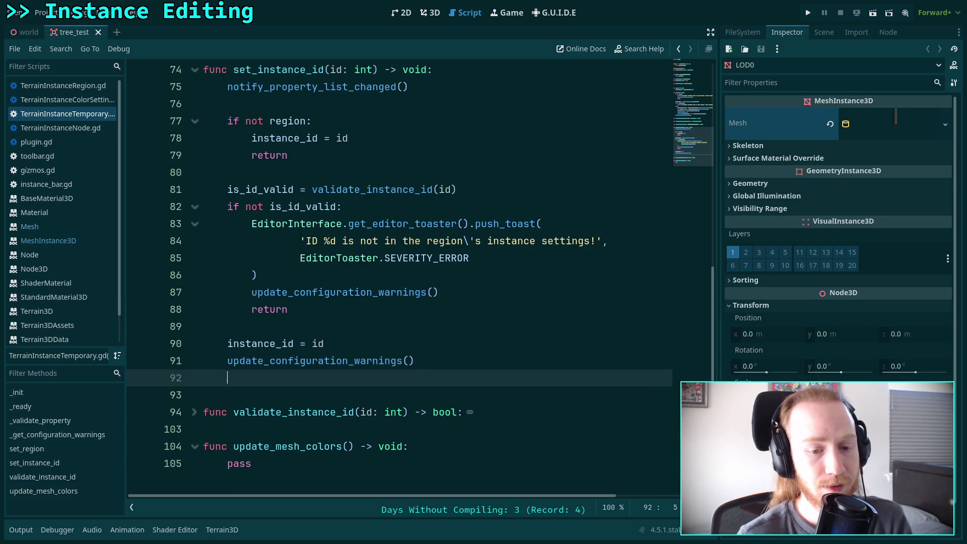
key("Return")
scroll(443, 340, "up", 15)
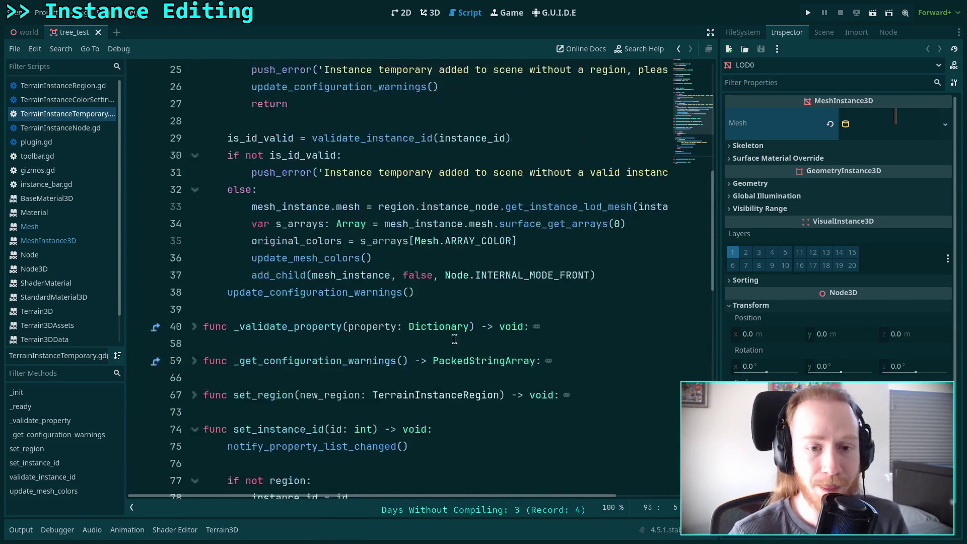
- Copy the mesh setup lines in _ready's else branch
left_click_drag(378, 309, 677, 311)
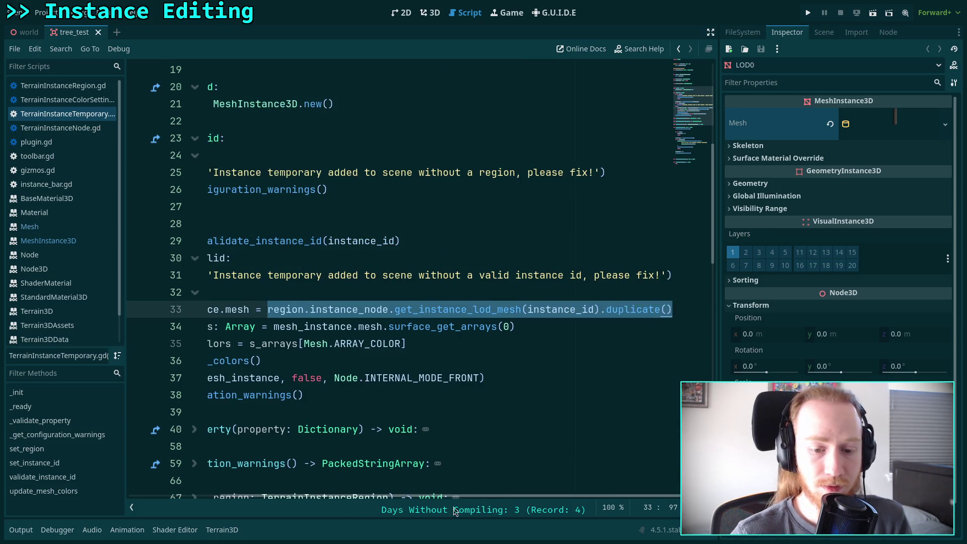
scroll(403, 498, "left", 5)
mouse_move(252, 310)
left_mouse_down()
mouse_move(296, 327)
mouse_move(519, 345)
left_mouse_up()
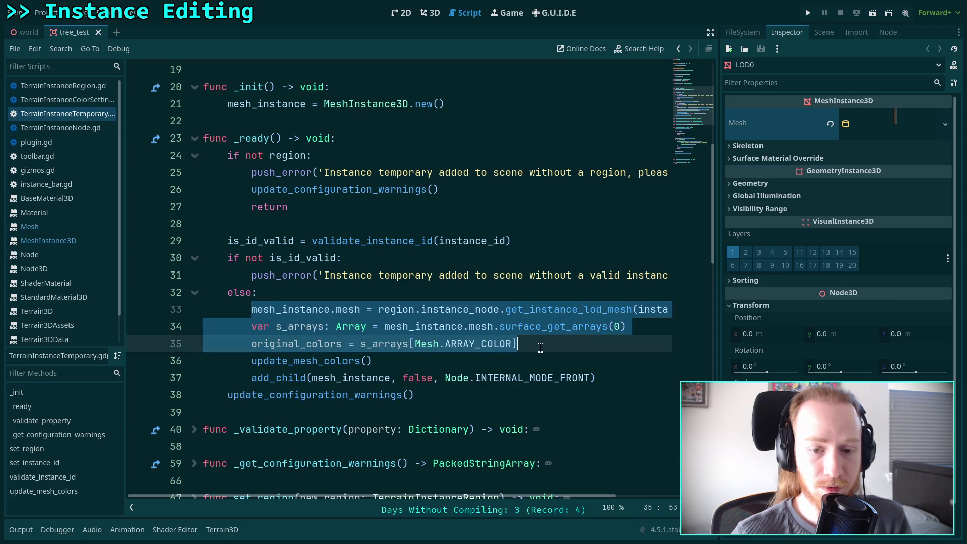
left_click_drag(373, 361, 252, 311)
right_click(267, 304)
left_click(335, 348)
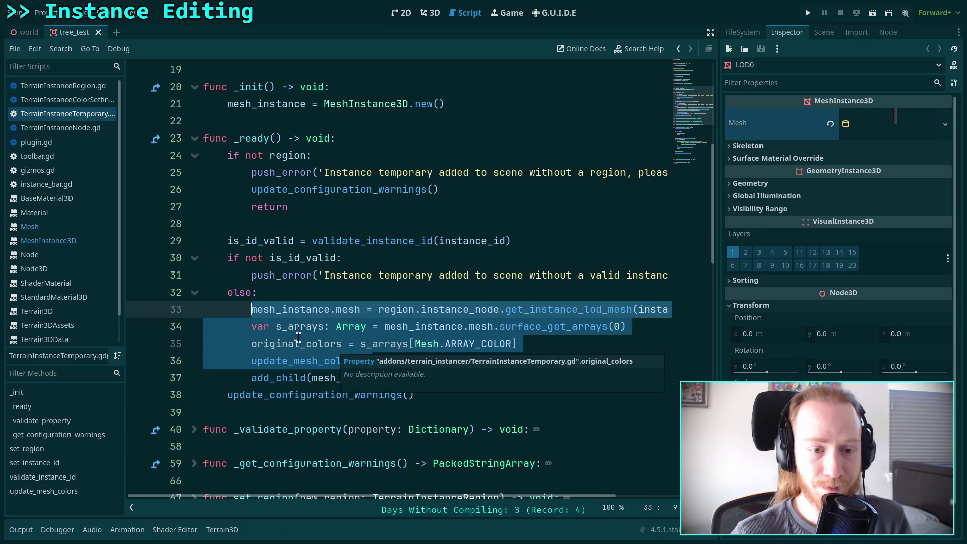
- Add an update_instance_mesh() call on a new line after else:
left_click(309, 294)
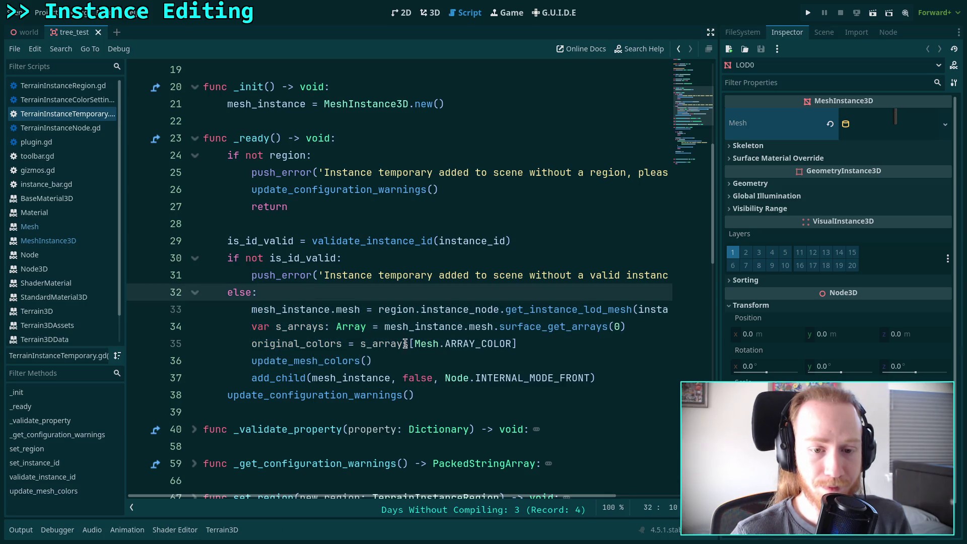
key("Return")
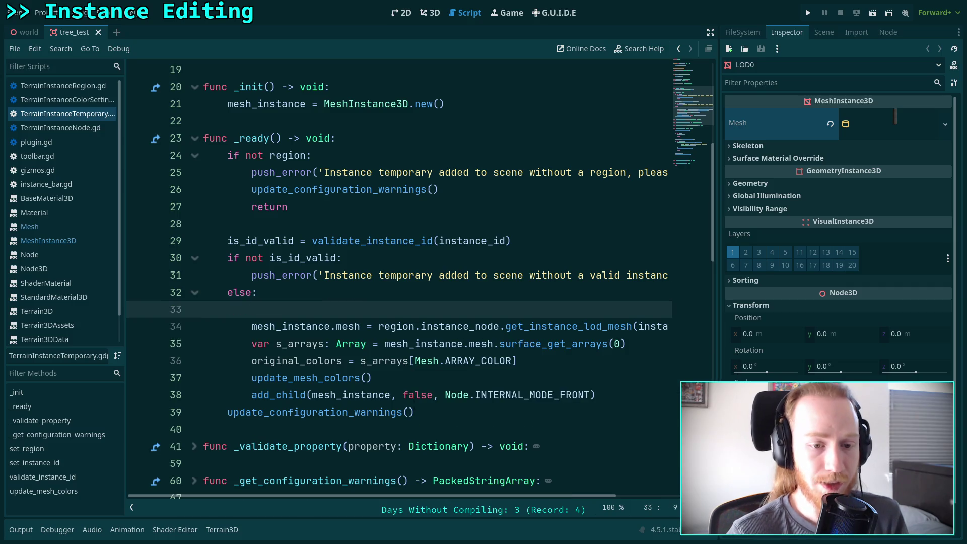
type("setup_")
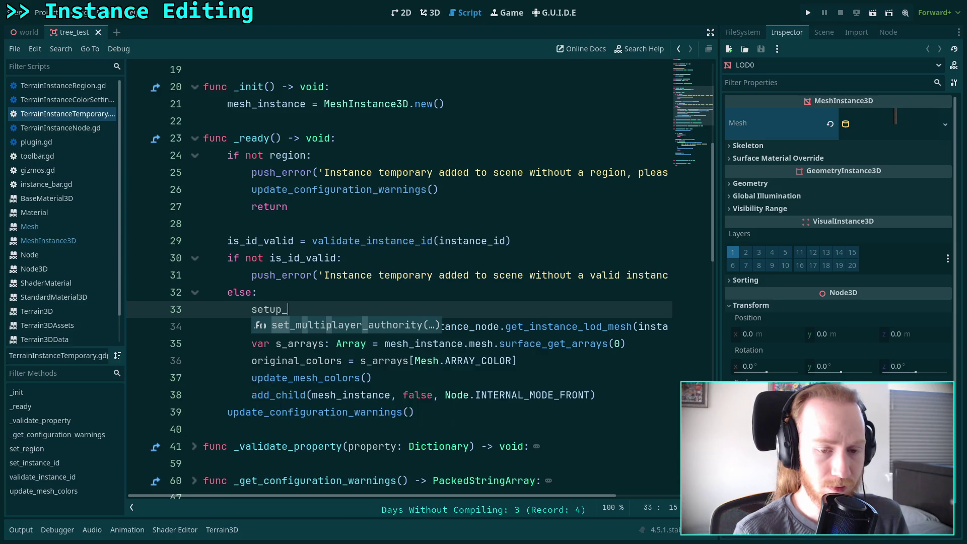
type("ins")
key("BackSpace")
type("tance_")
key("BackSpace")
key("BackSpace")
key("BackSpace")
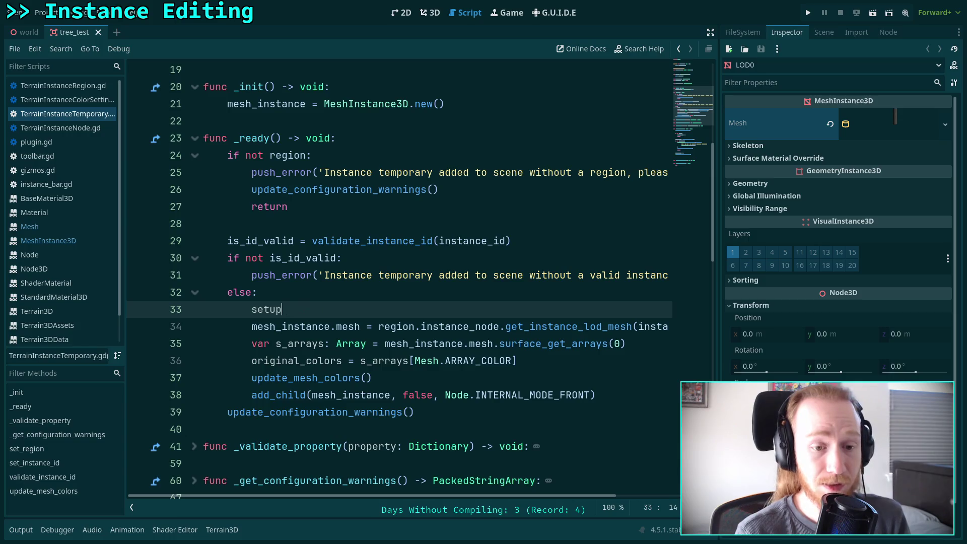
key("BackSpace")
key("BackSpace")
key("BackSpace")
type("up")
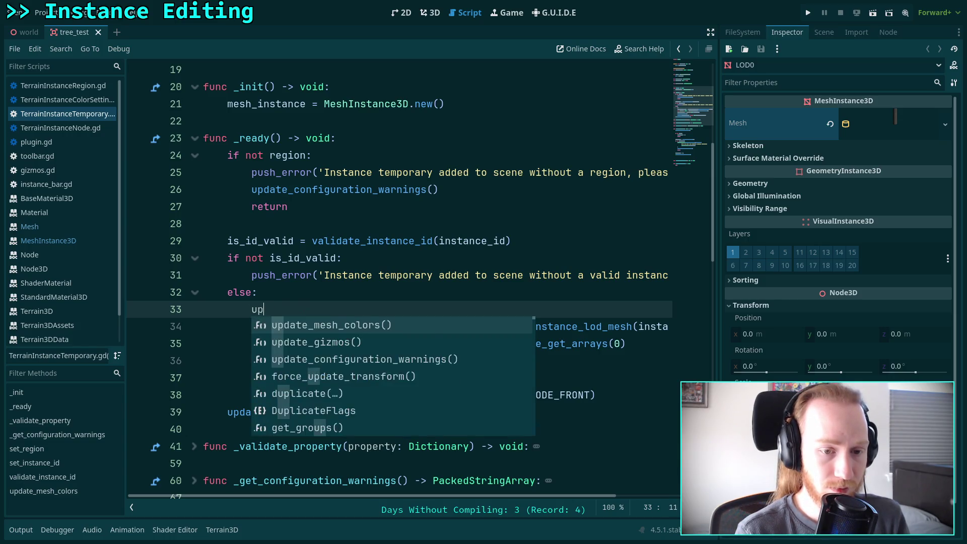
type("date_instance_")
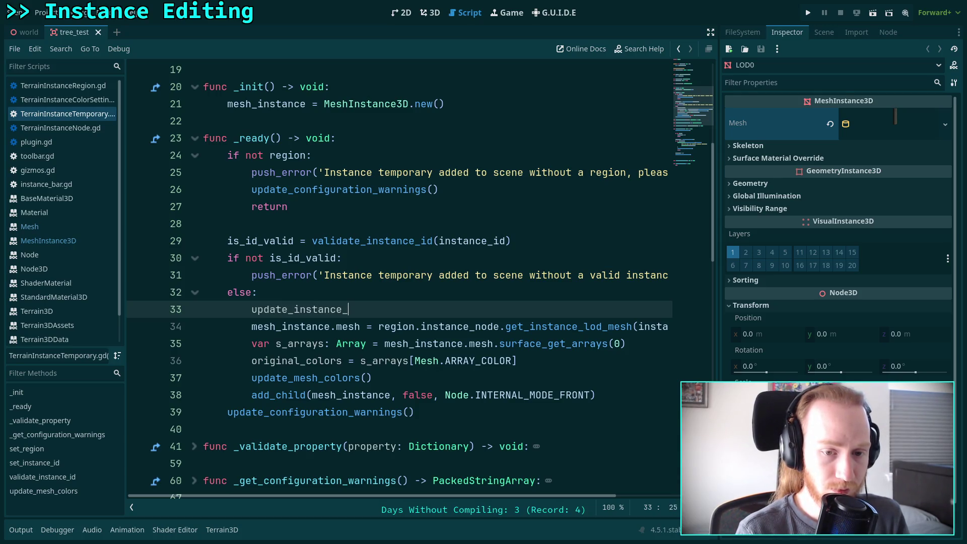
type("mesh()")
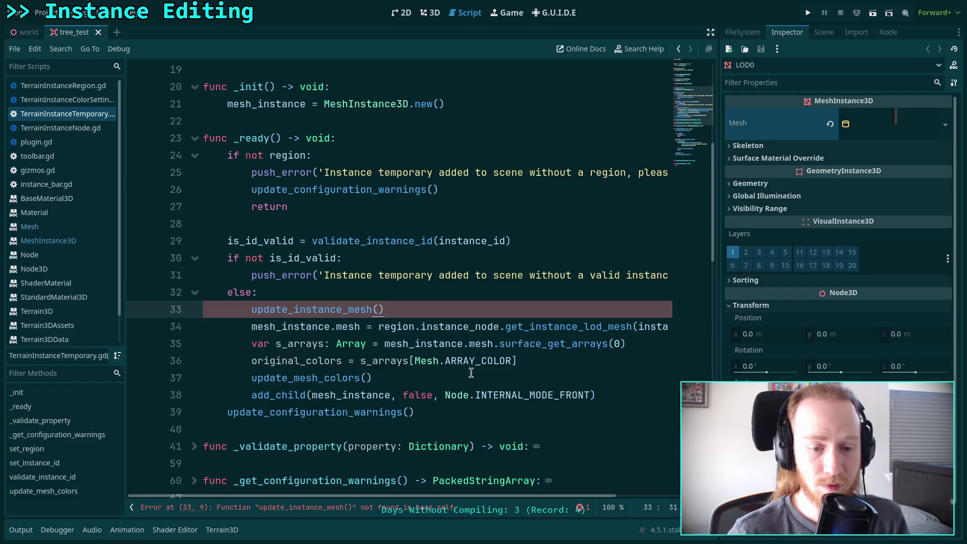
- Cut the old mesh setup lines 34–37 out of the else branch
mouse_move(415, 374)
left_mouse_down()
mouse_move(313, 360)
mouse_move(252, 326)
left_mouse_up()
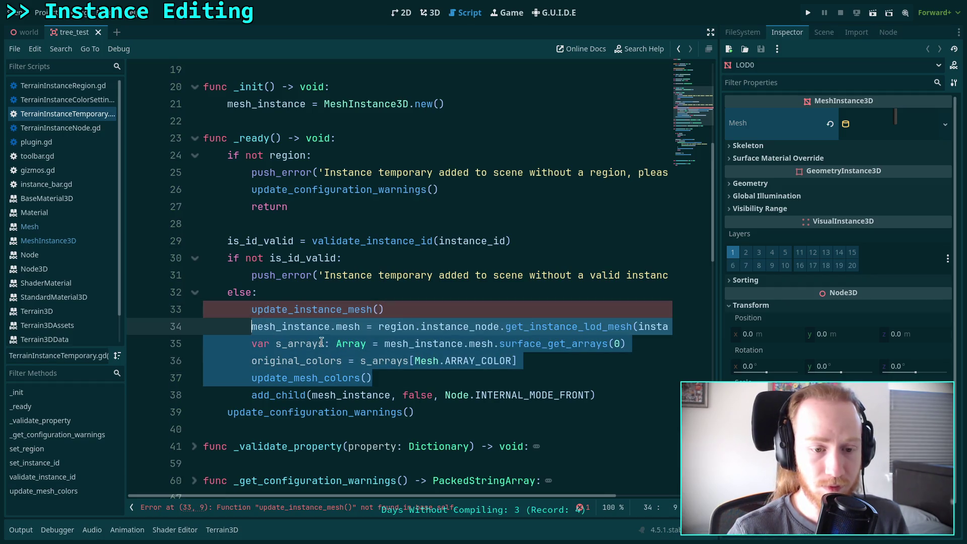
left_click(296, 327)
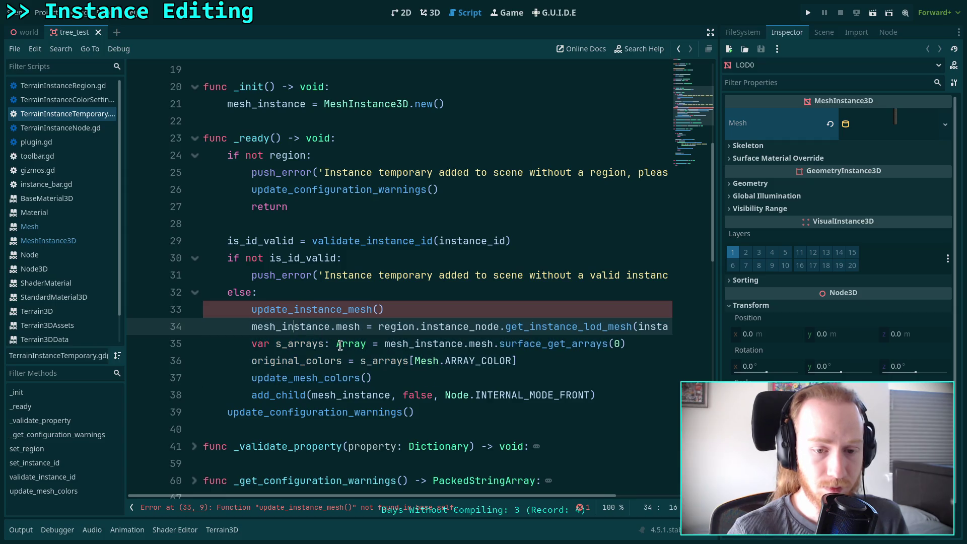
left_click(537, 358)
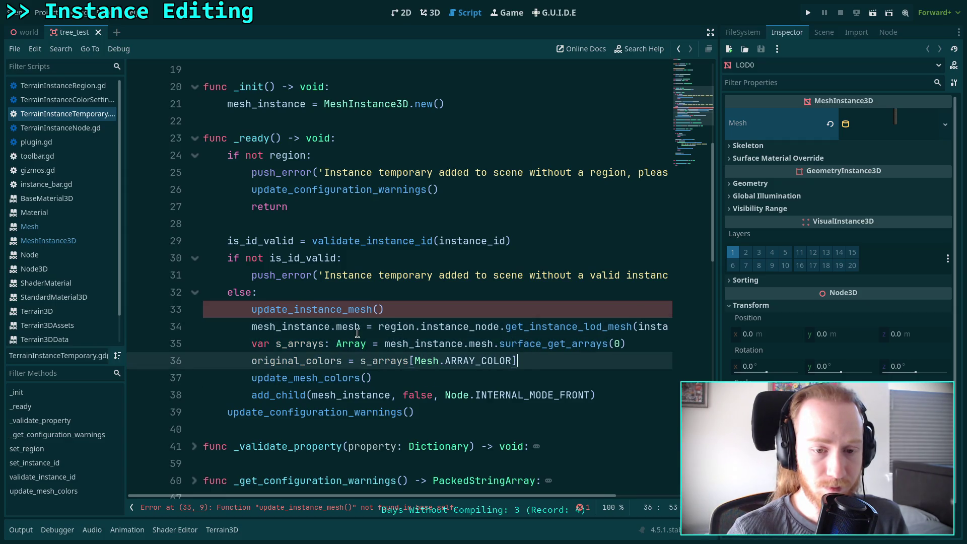
left_click_drag(250, 327, 402, 379)
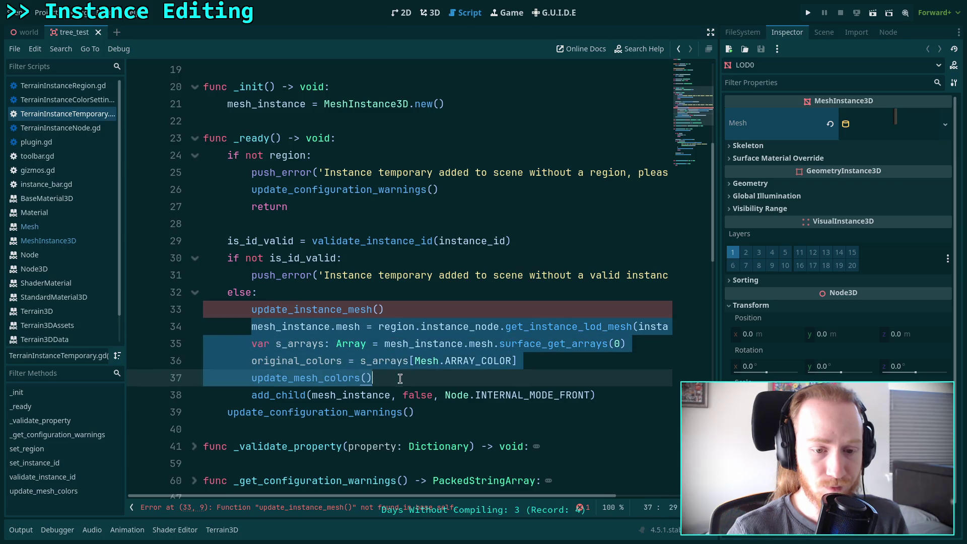
right_click(305, 339)
left_click(318, 368)
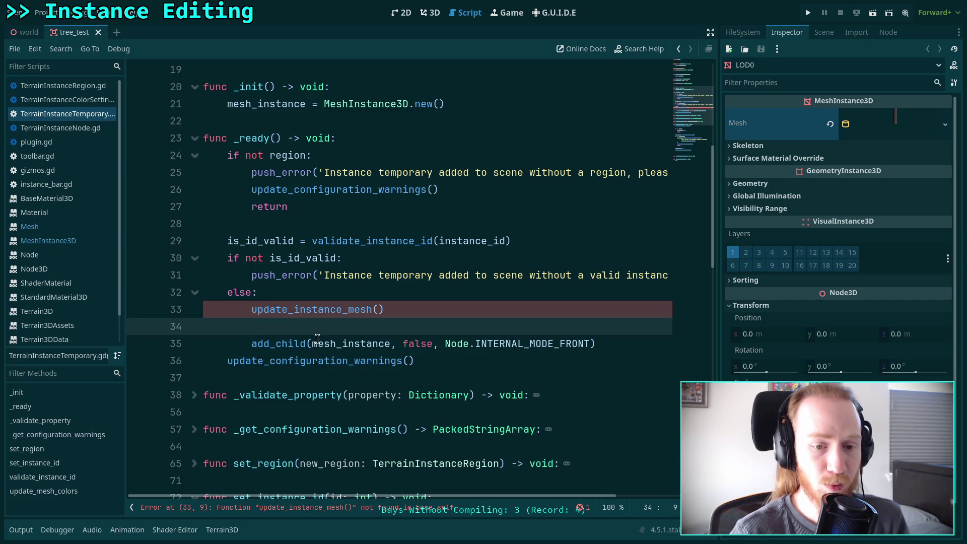
- Define func update_instance_mesh() -> void: below validate_instance_id with the pasted lines dedented
key("BackSpace")
key("BackSpace")
key("BackSpace")
scroll(329, 287, "down", 20)
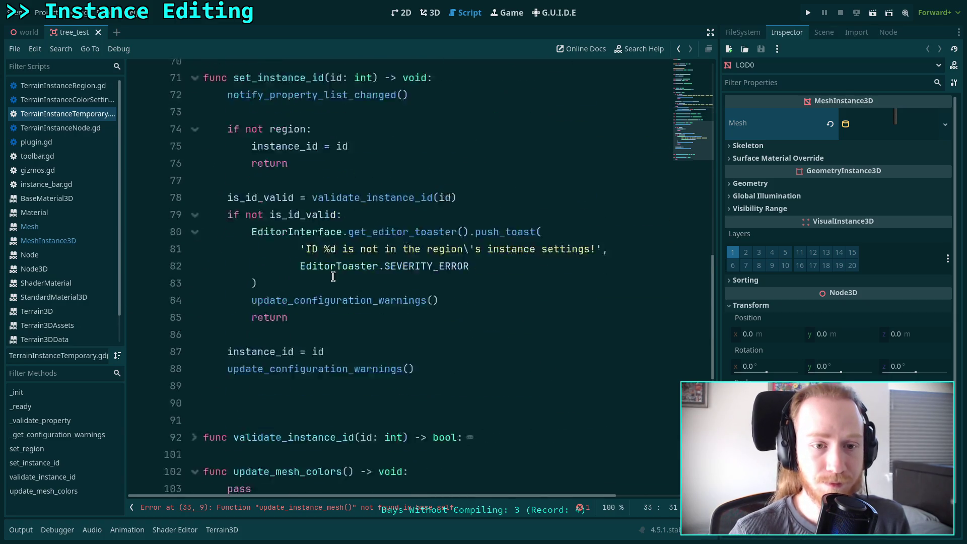
scroll(287, 277, "up", 2)
left_click(279, 295)
key("Return")
key("Return")
key("Up")
type("func update_instance_mesh() -> v")
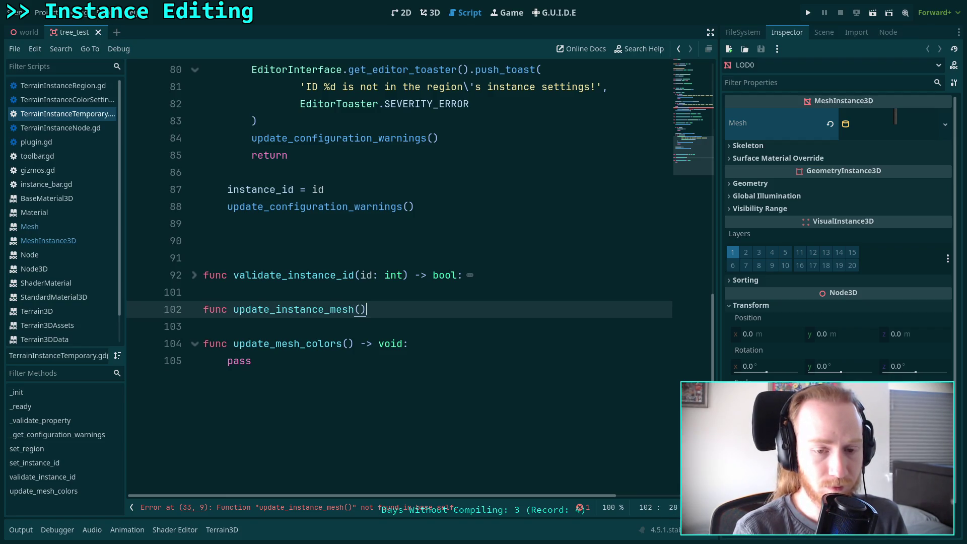
type("oid")
key("Return")
key("BackSpace")
type(":")
key("Return")
key("ctrl+v")
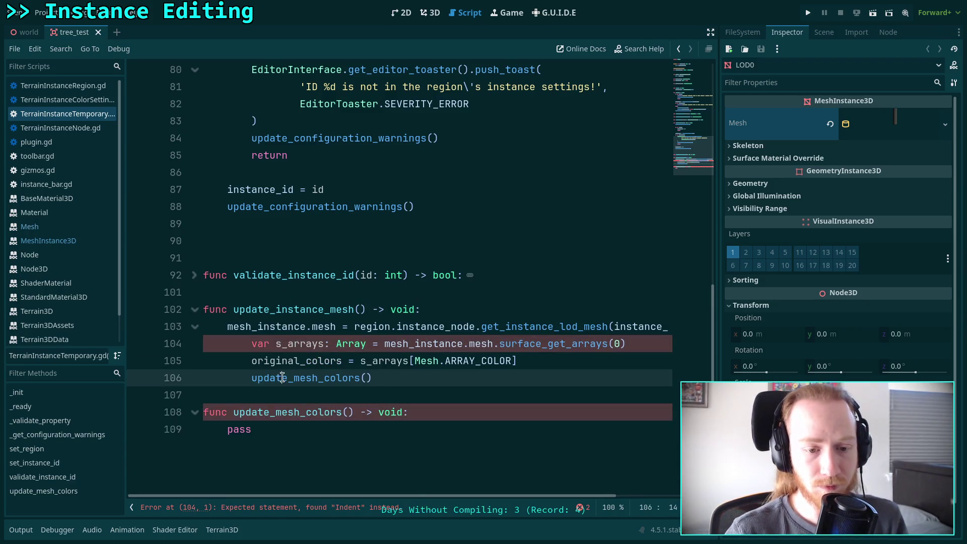
left_click_drag(283, 378, 288, 345)
key("shift+Tab")
left_click(354, 379)
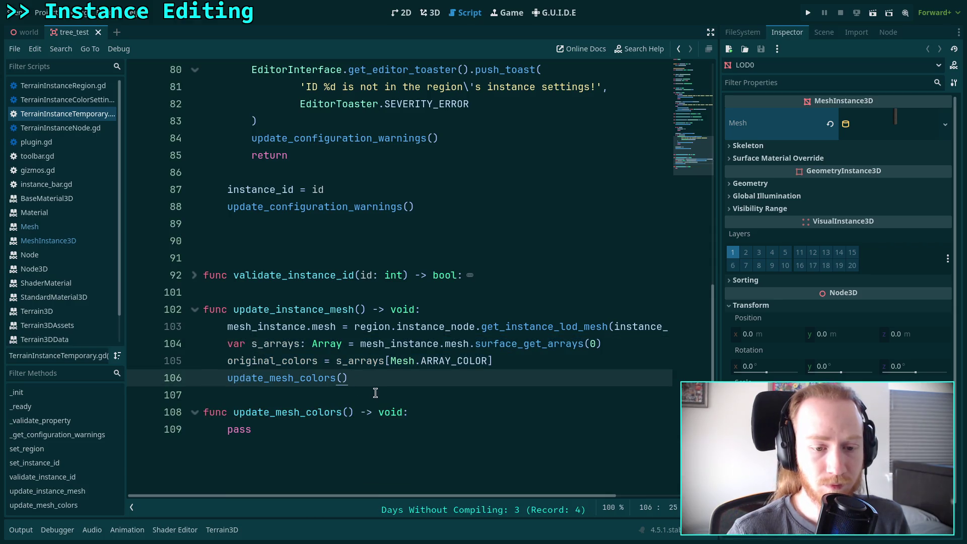
- Call update_instance_mesh() on line 89 at the end of set_instance_id
scroll(309, 419, "up", 3)
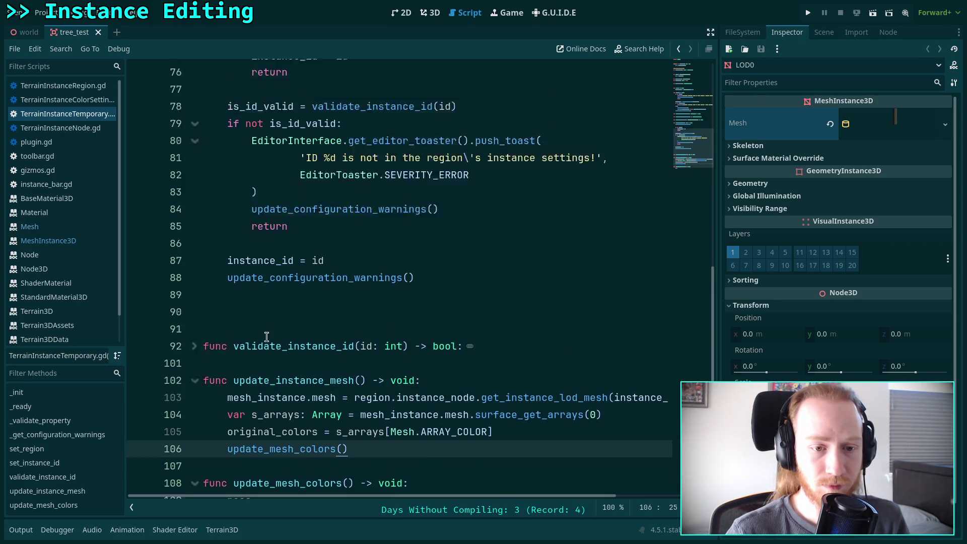
left_click(308, 326)
type("update_in")
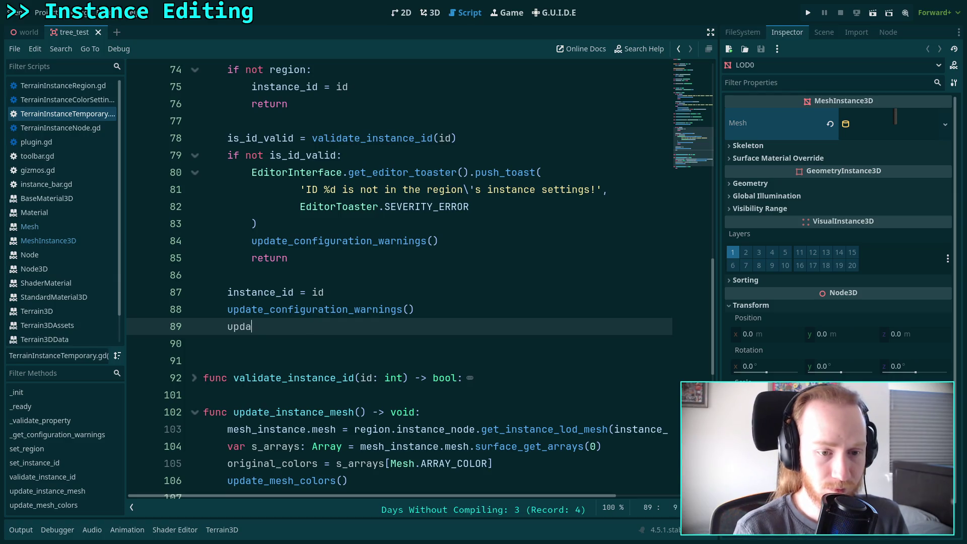
key("Return")
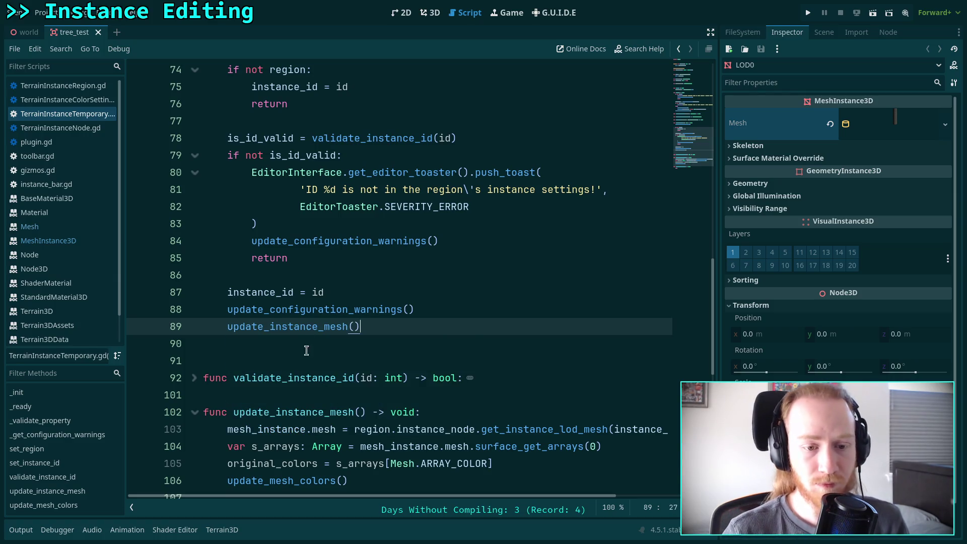
scroll(273, 302, "up", 4)
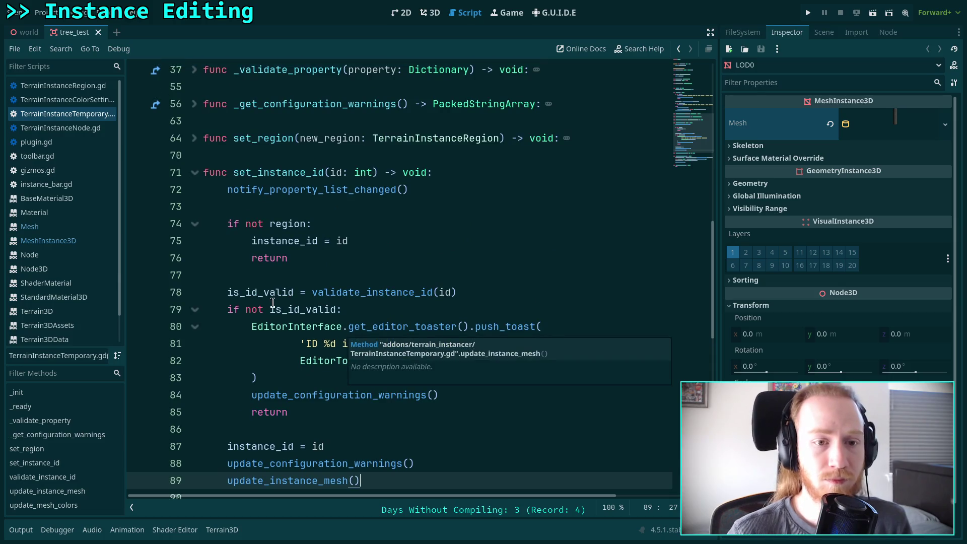
scroll(272, 303, "down", 5)
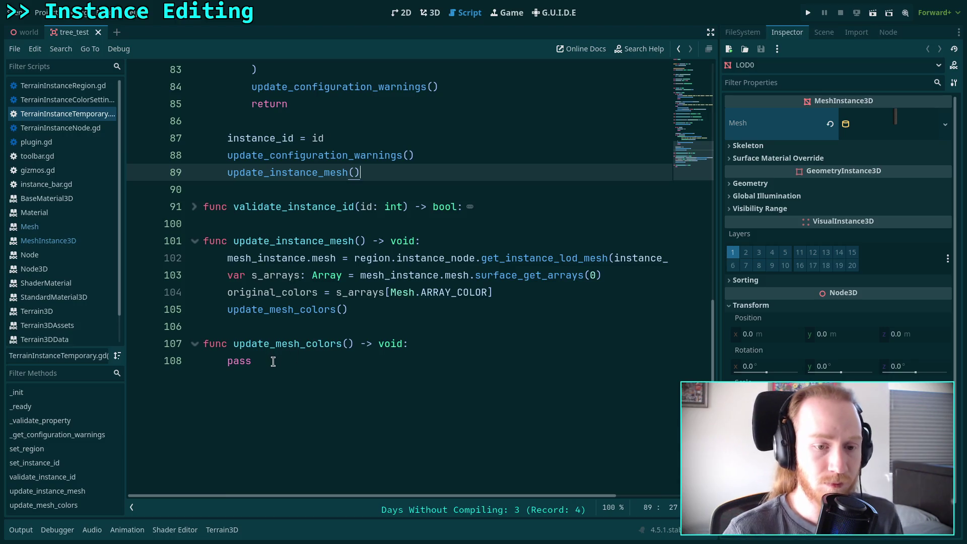
scroll(295, 359, "up", 15)
scroll(295, 359, "up", 6)
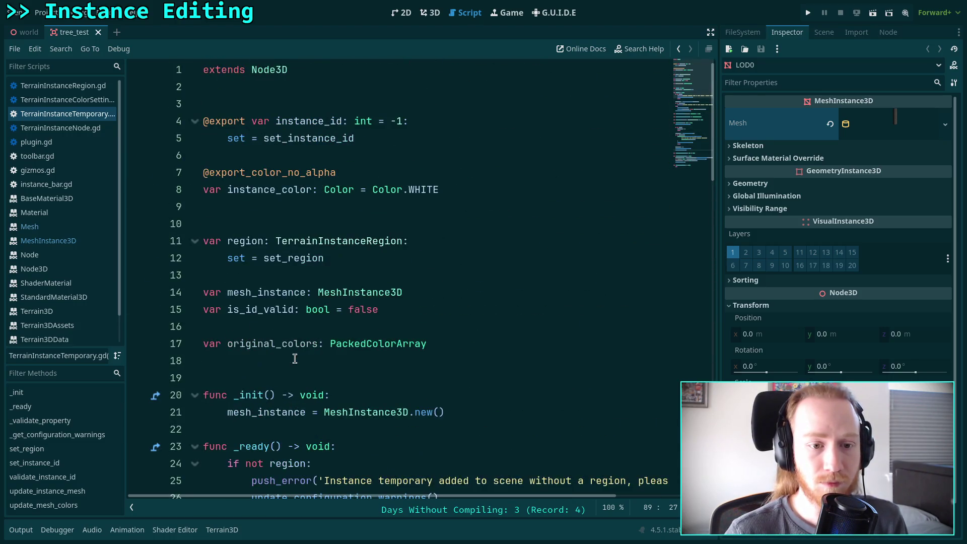
- Add a set(value) setter under instance_color that assigns instance_color = value
left_click(477, 193)
type(":")
key("Return")
type("set(value)")
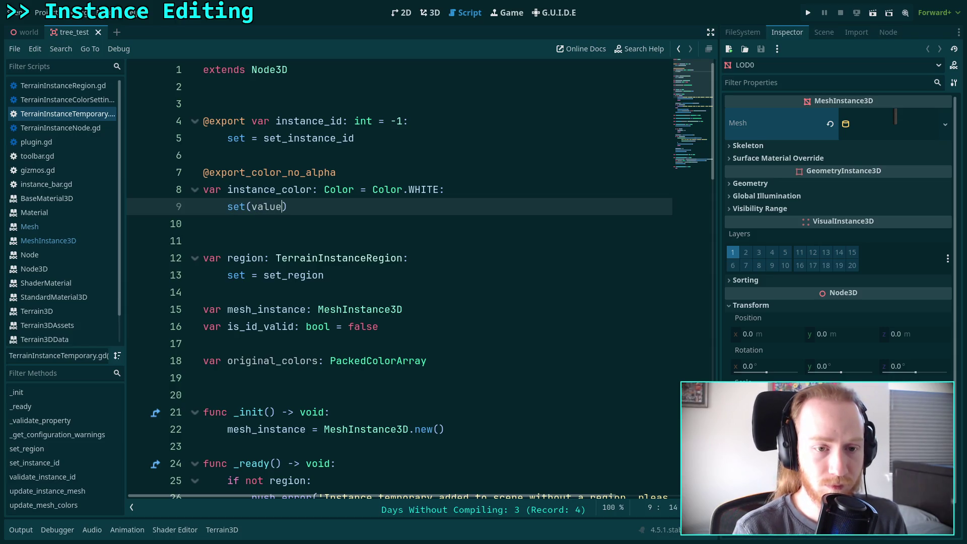
key("Return")
type("color")
key("BackSpace")
key("BackSpace")
key("BackSpace")
key("BackSpace")
key("BackSpace")
type("inst")
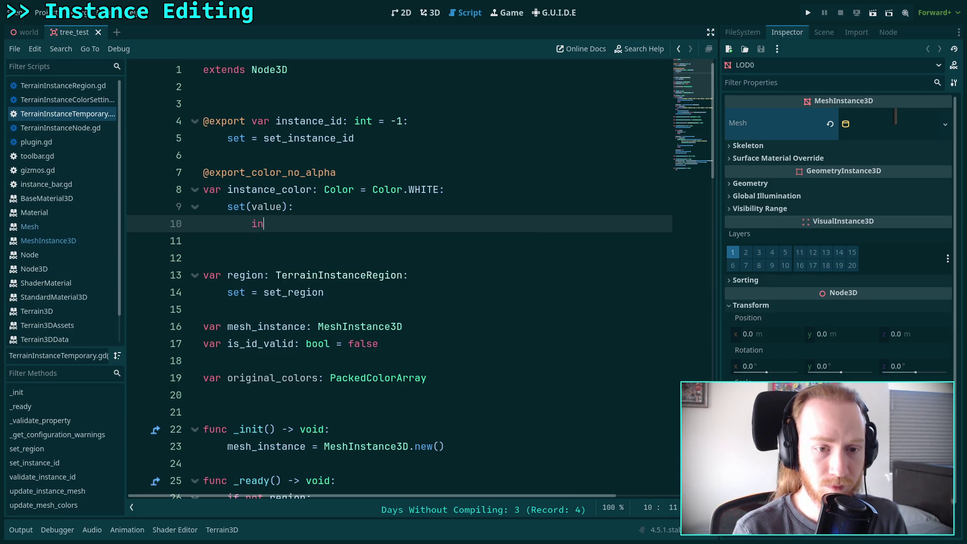
key("Return")
type("value")
- Call update_mesh_colors() as the setter's last line
key("Return")
type("update_")
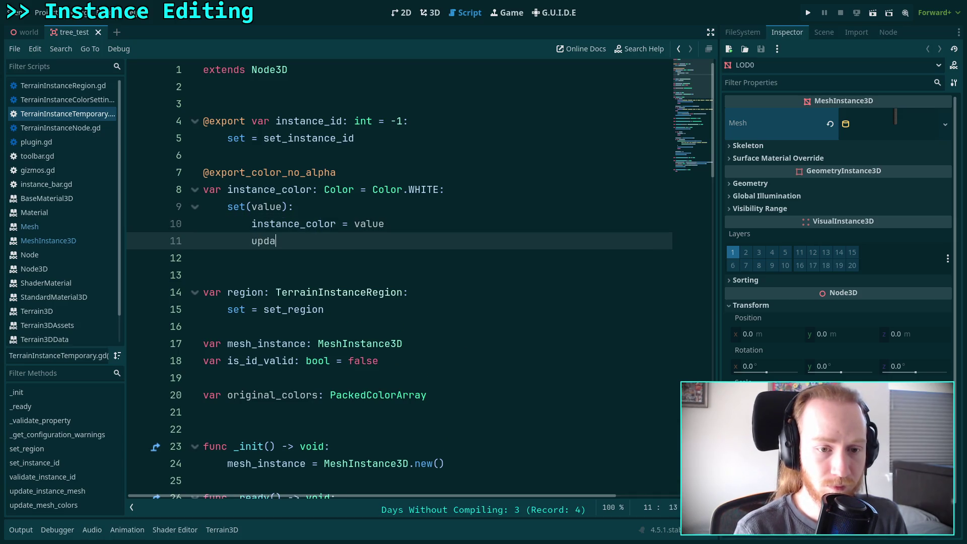
key("Down")
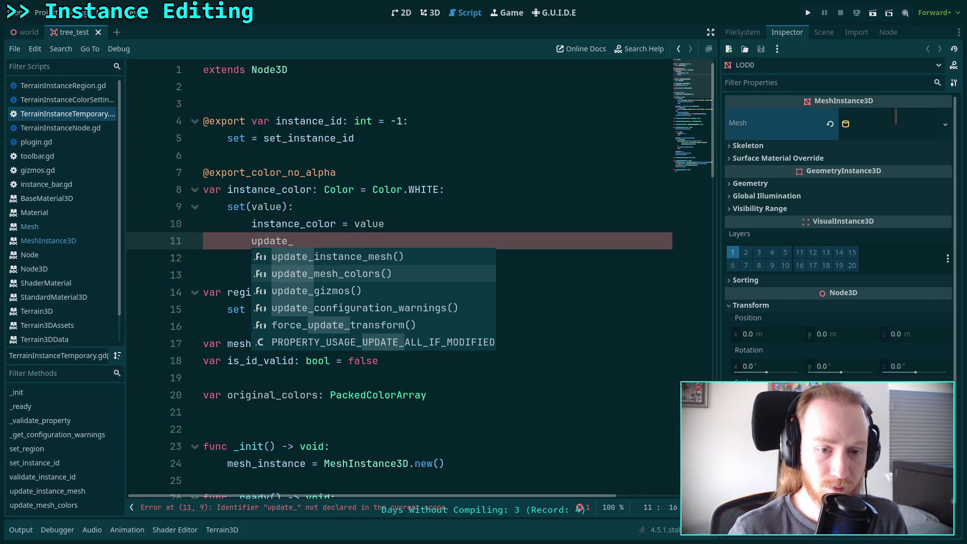
key("Return")
key("ctrl+n")
key("Escape")
scroll(443, 202, "down", 20)
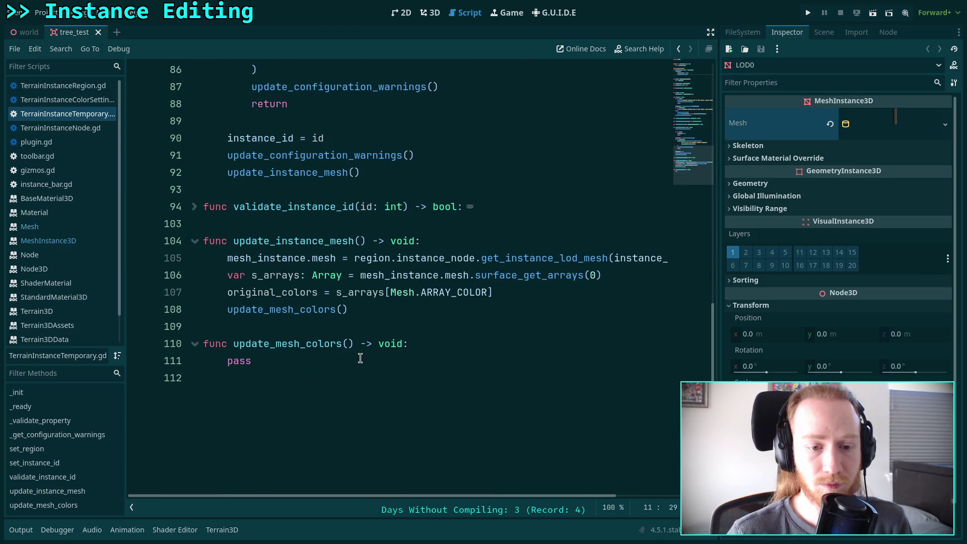
left_click(351, 361)
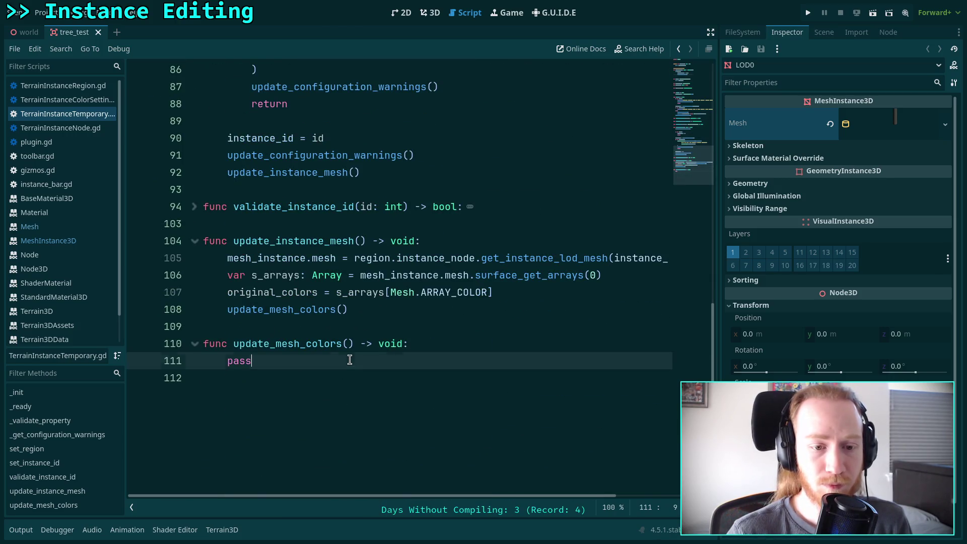
double_click(257, 293)
left_click(293, 360)
left_click_drag(252, 361, 229, 360)
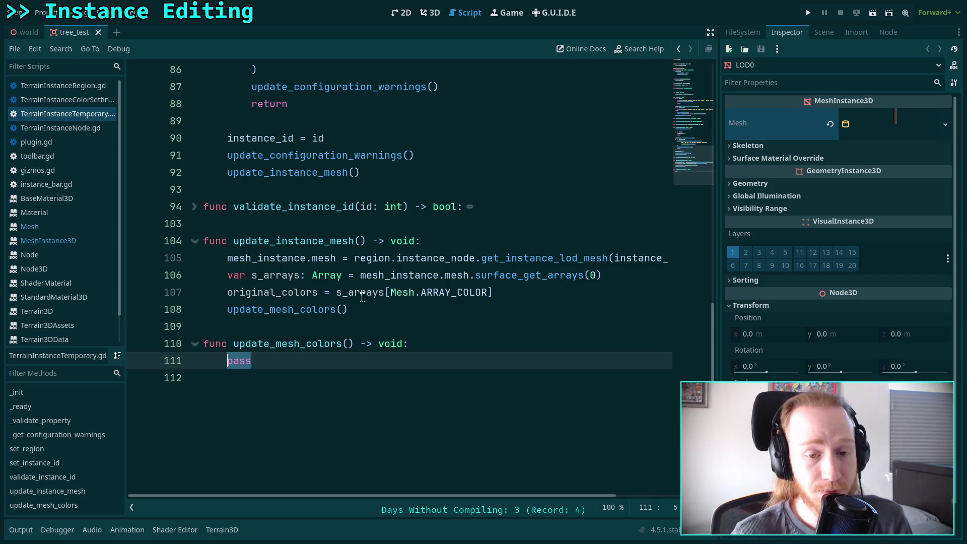
double_click(297, 292)
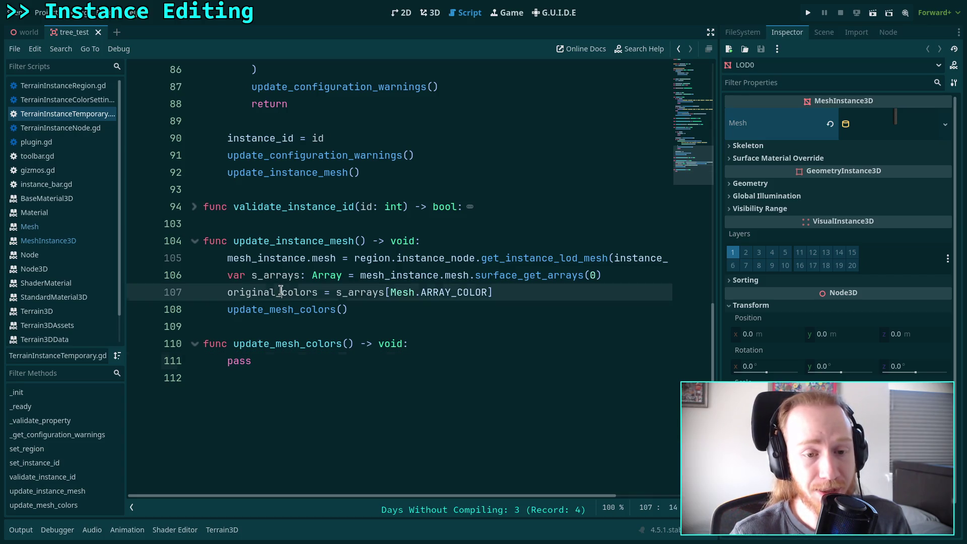
double_click(297, 362)
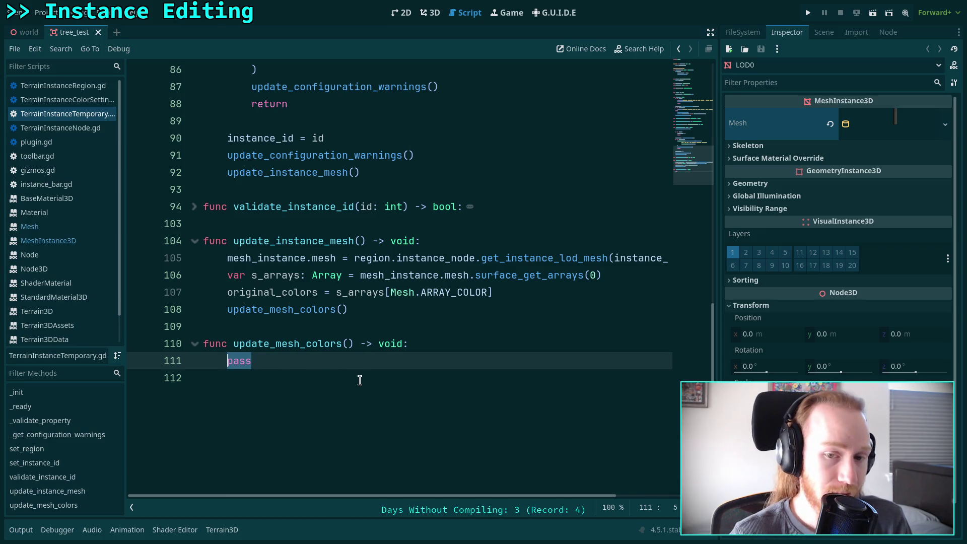
left_click_drag(220, 275, 340, 282)
left_click(338, 285)
mouse_move(226, 275)
left_mouse_down()
mouse_move(563, 294)
mouse_move(613, 282)
left_mouse_up()
right_click(454, 270)
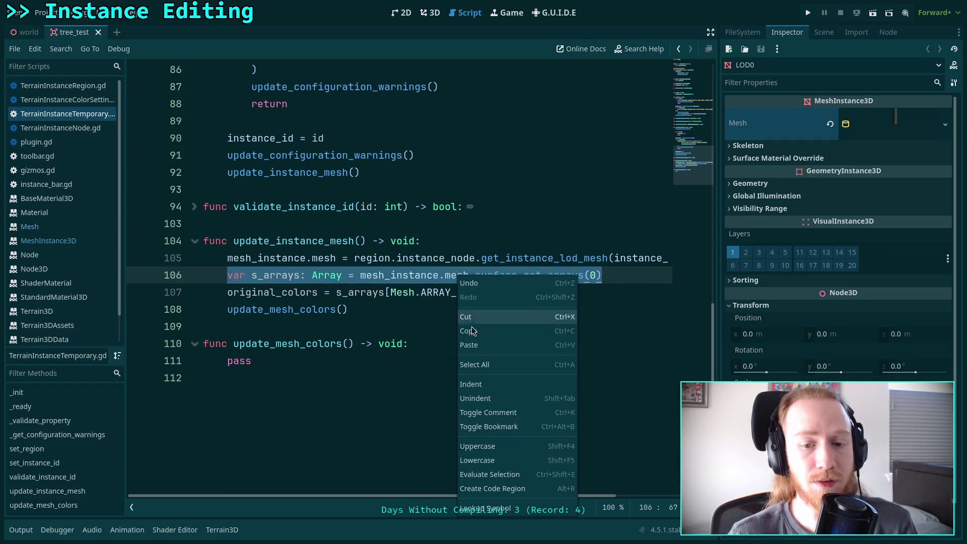
left_click(486, 334)
left_click(272, 361)
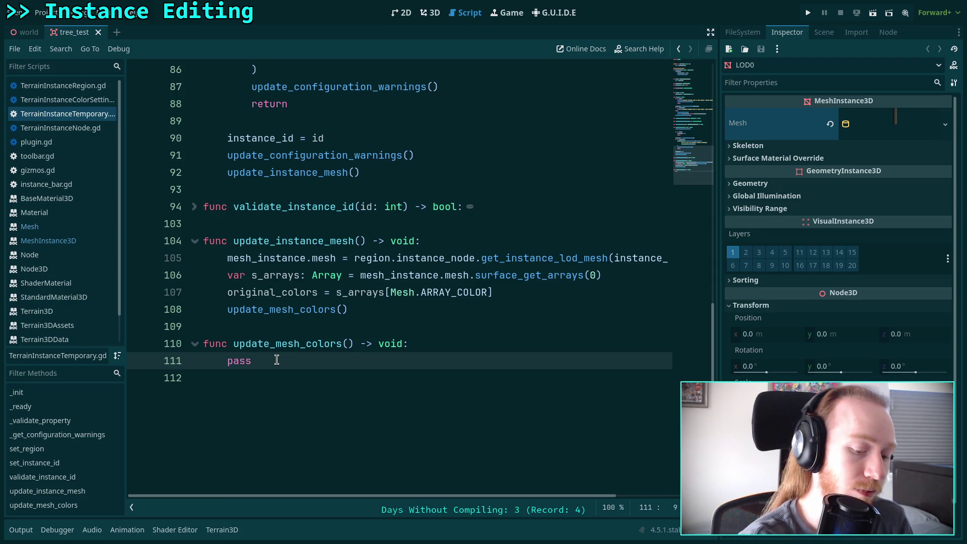
- Replace pass with the pasted s_arrays line and declare colors: PackedColorArray = original_colors.duplicate()
key("BackSpace")
key("BackSpace")
key("BackSpace")
key("ctrl+v")
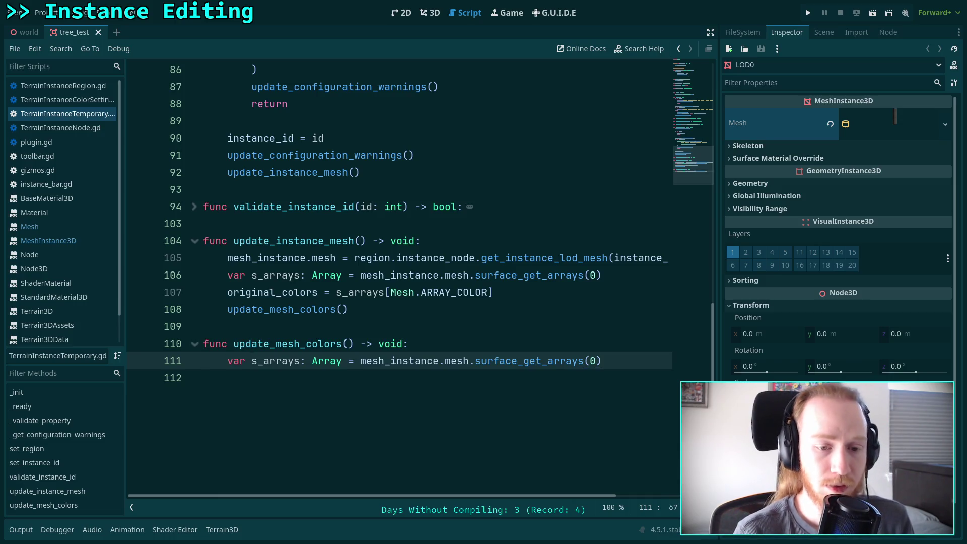
key("Return")
type("va")
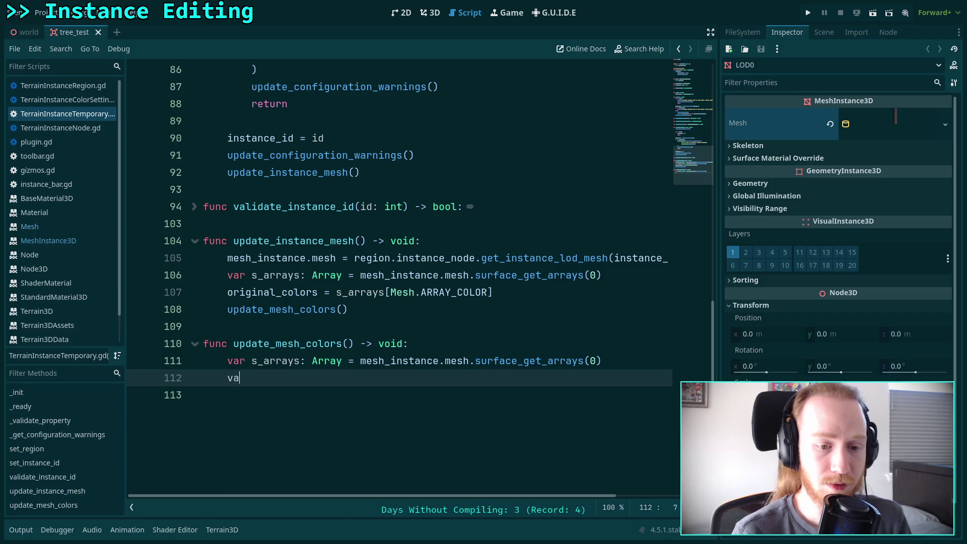
type("r colors: ")
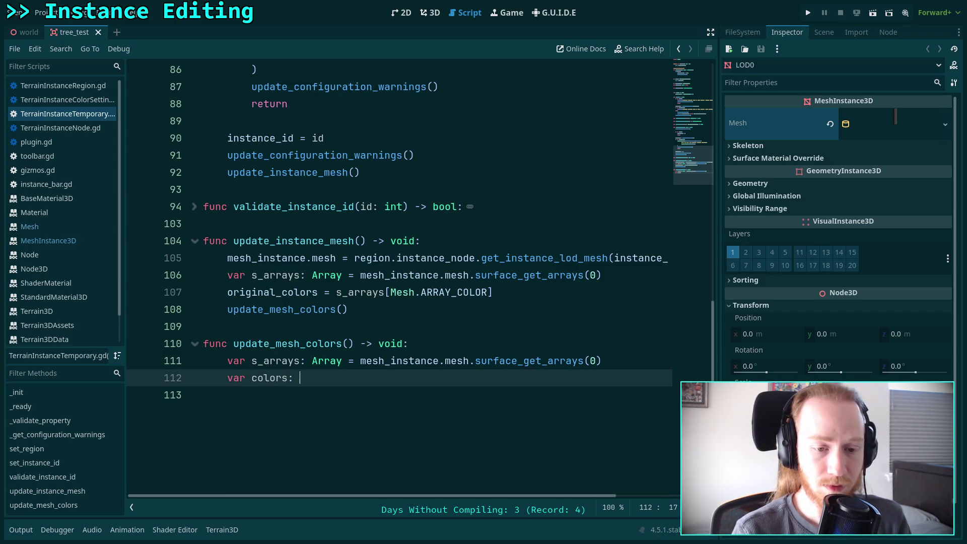
type("Packed")
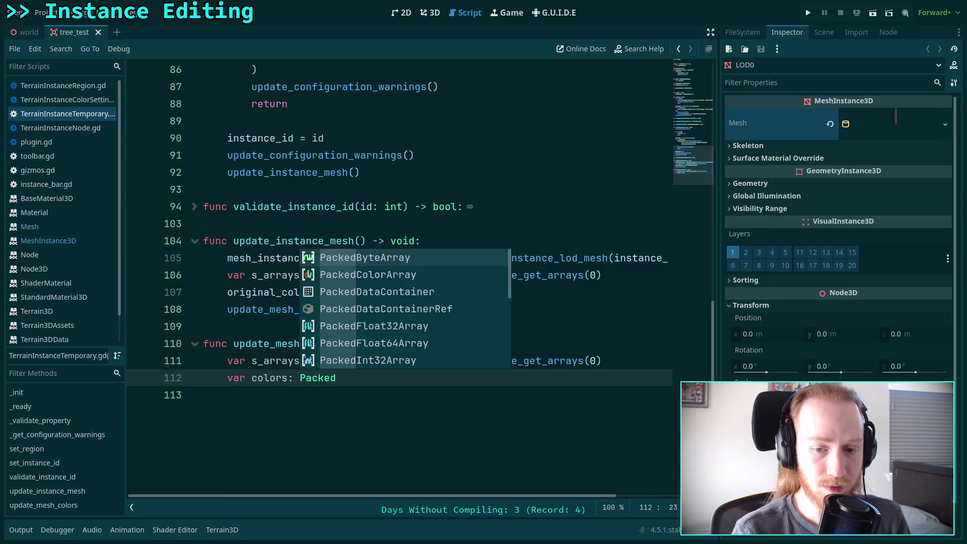
key("BackSpace")
key("BackSpace")
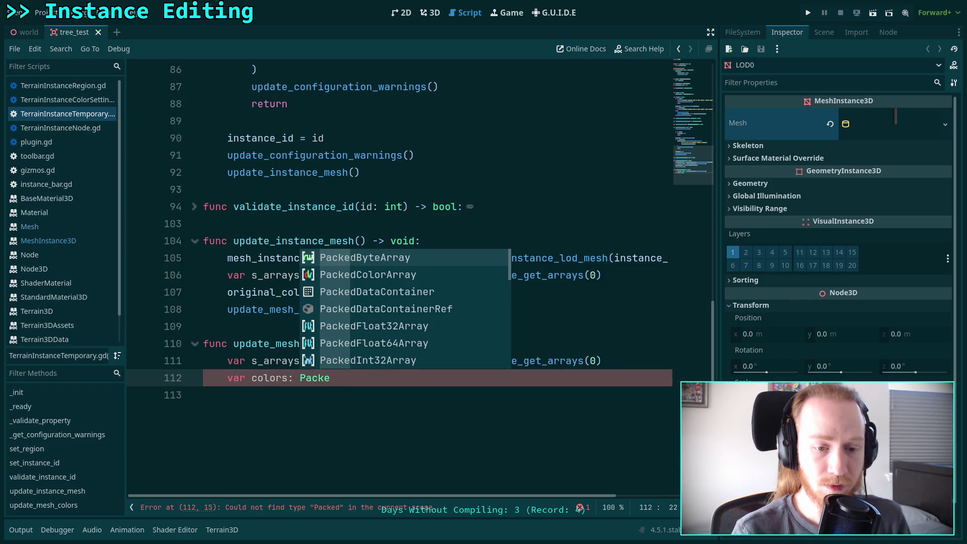
type("edC")
key("Return")
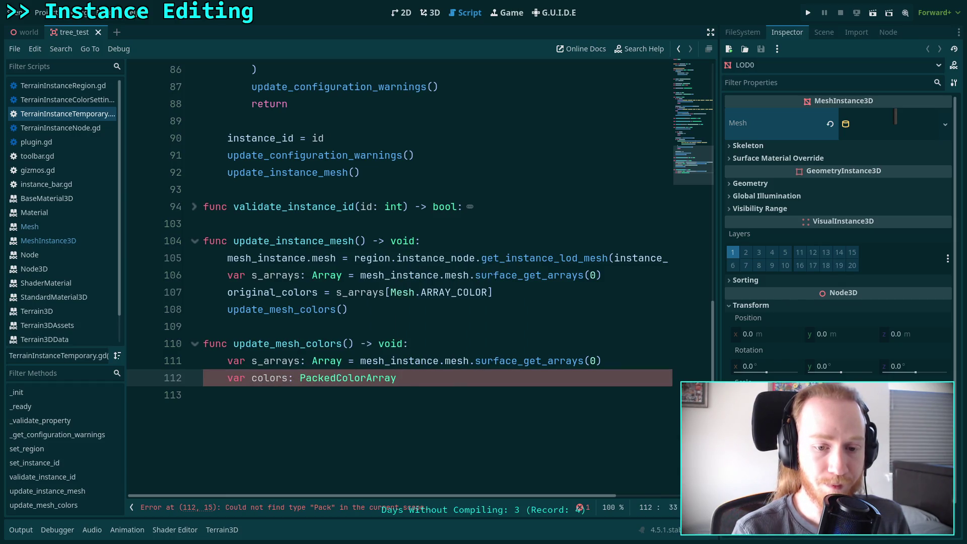
type(" = or")
key("Return")
type(".d")
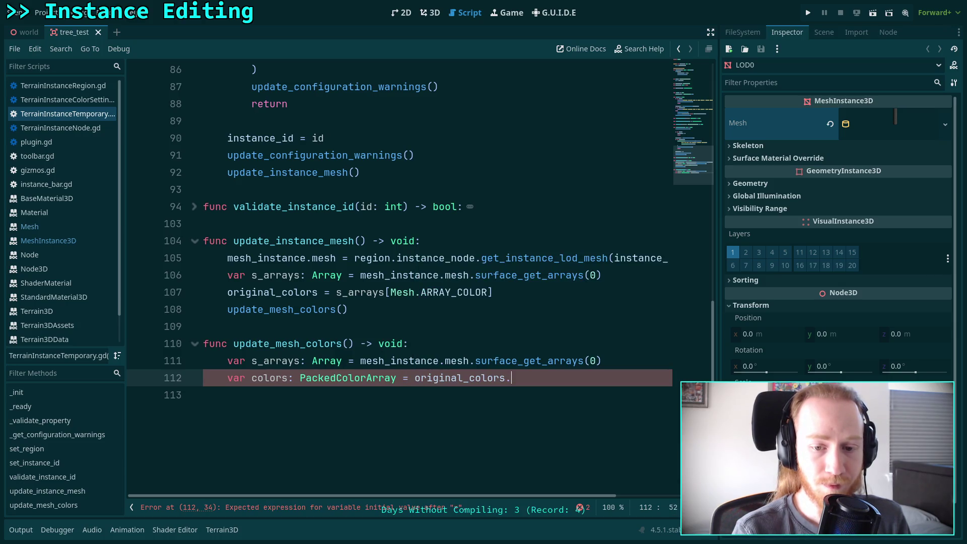
key("Return")
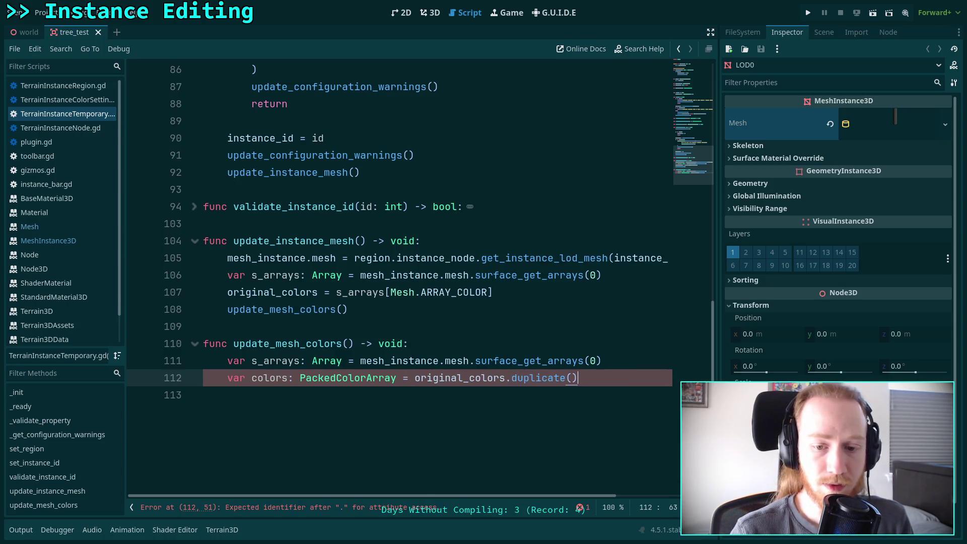
key("Return")
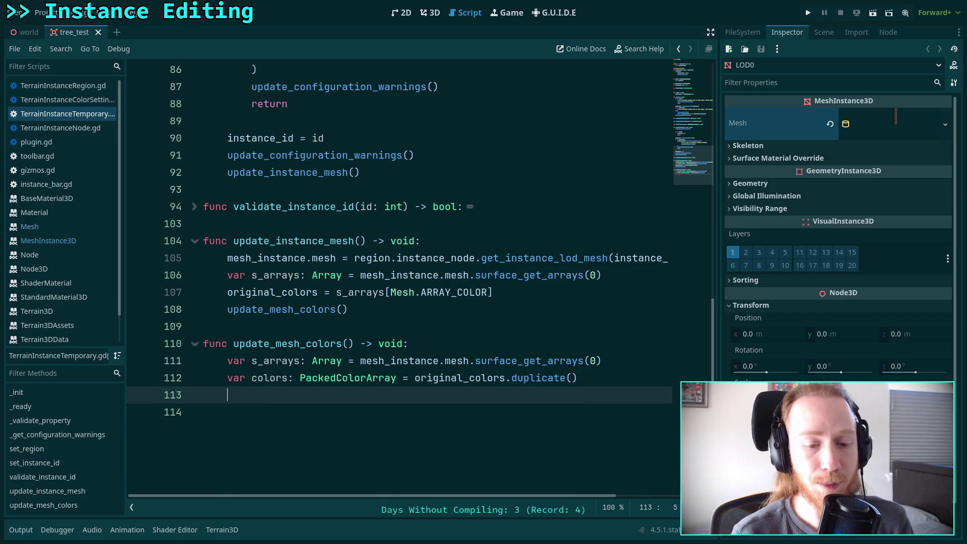
- Declare var i and var size: int = colors.size(), then add a while i < size loop incrementing i
type("for")
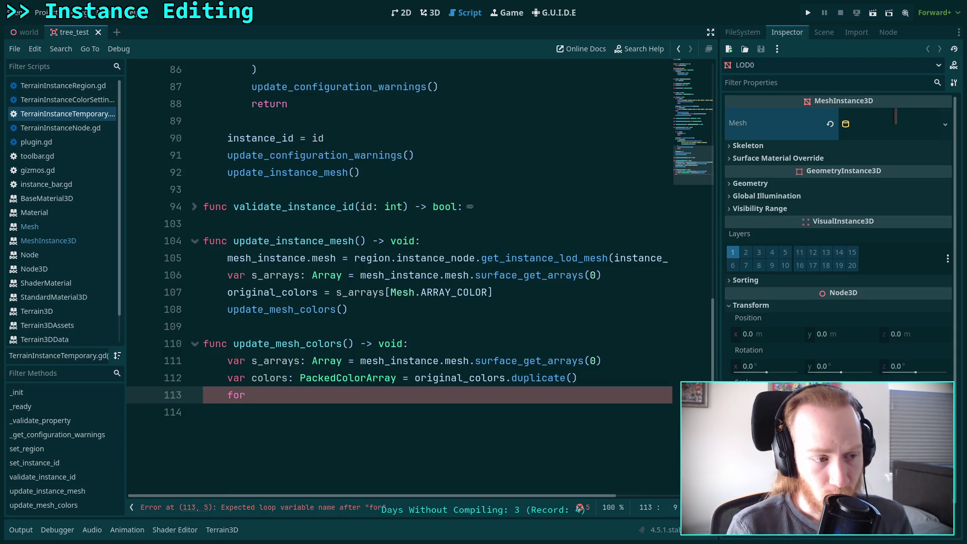
key("BackSpace")
key("BackSpace")
key("BackSpace")
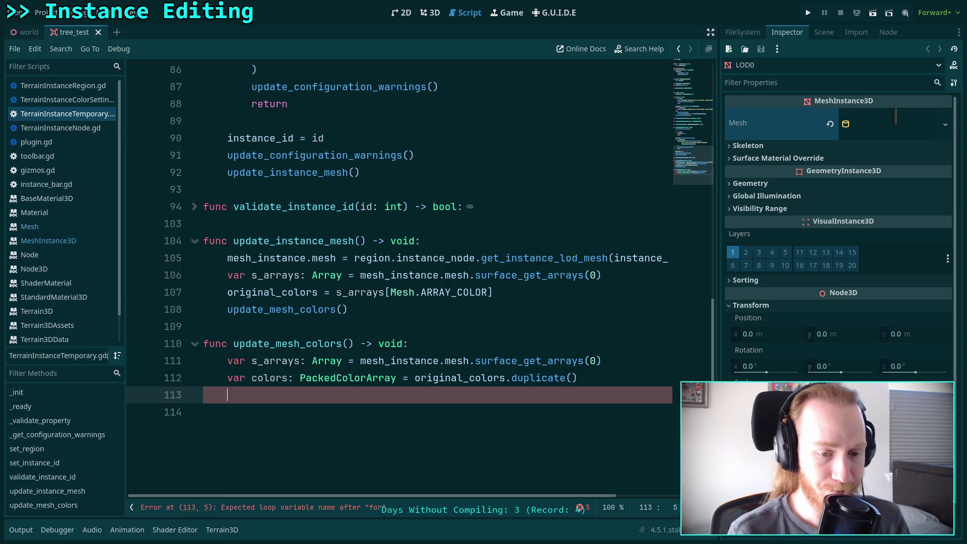
type("var ")
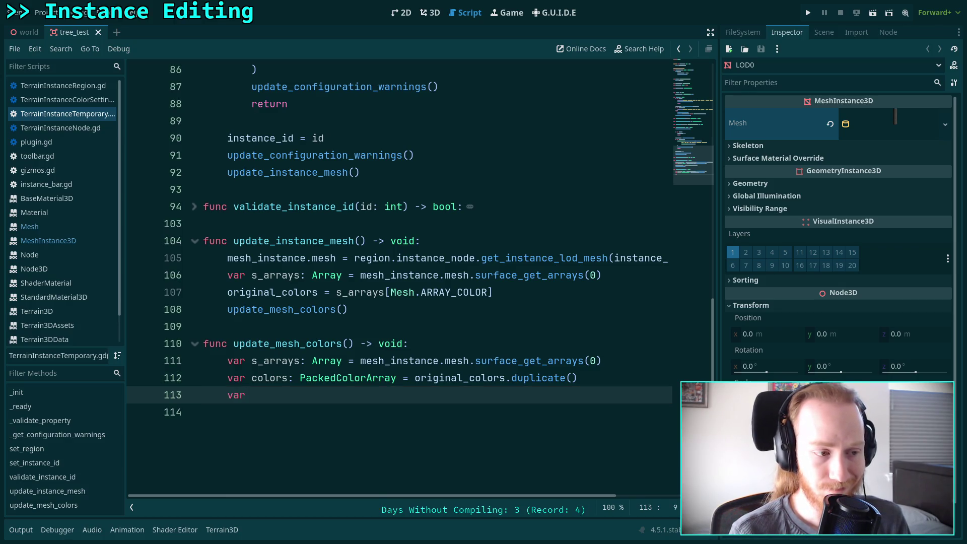
type("i: int = 0")
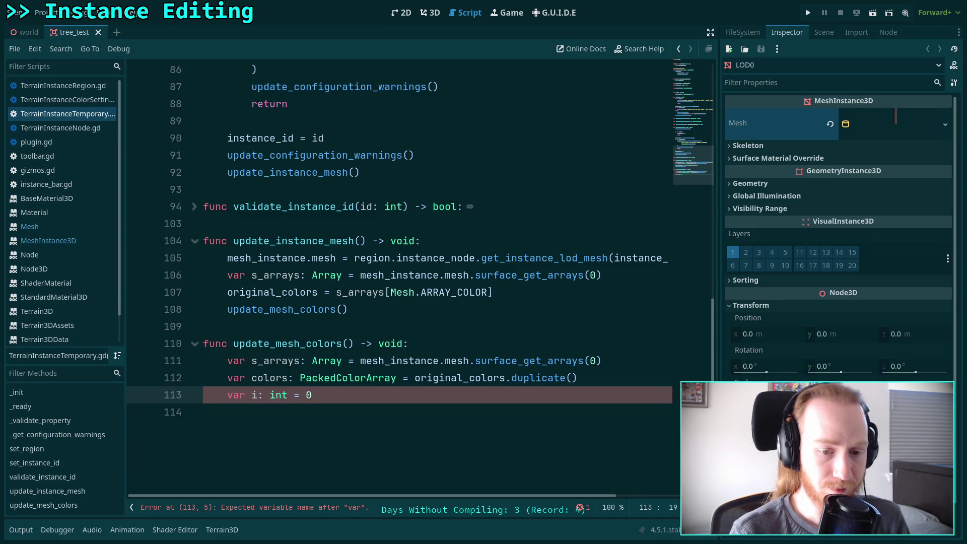
key("Return")
type("var size: int = ")
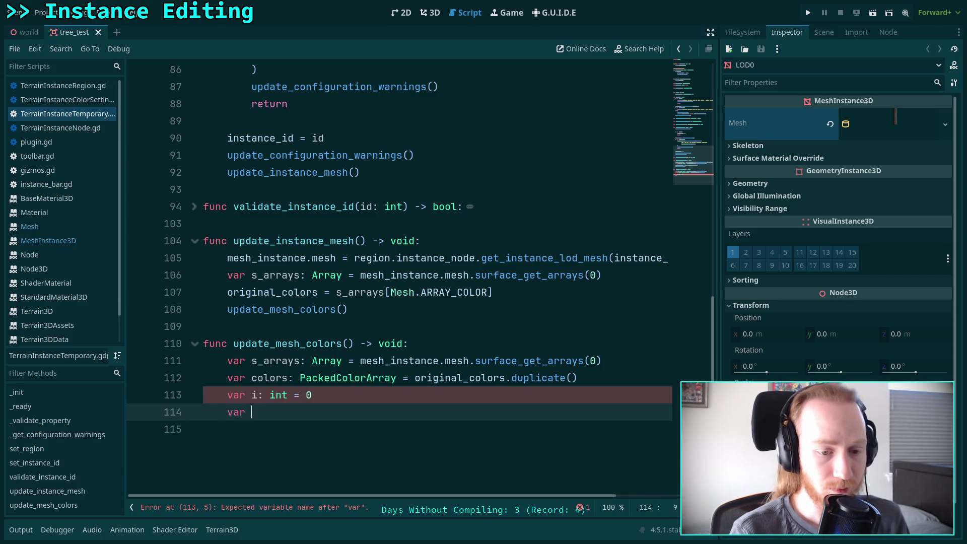
type("colors.siz")
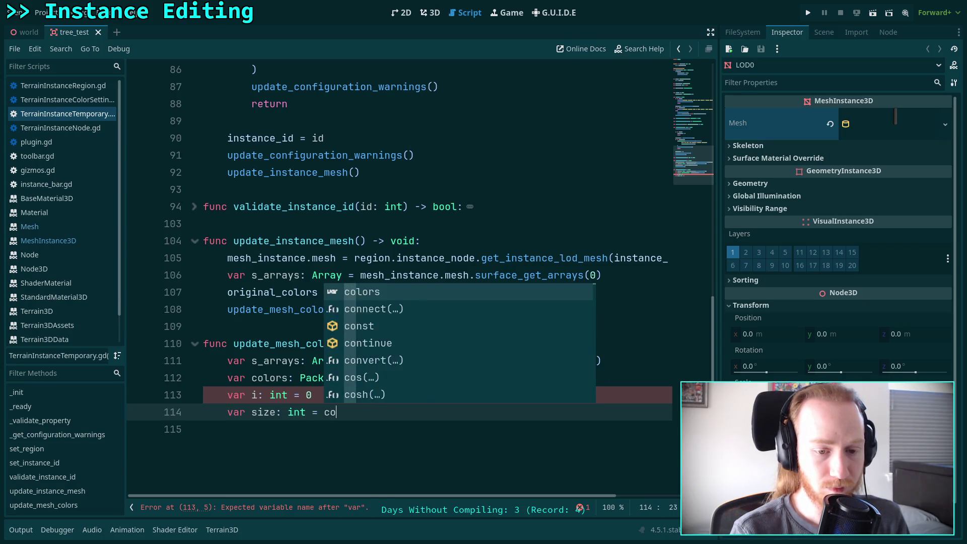
key("Return")
key("Return")
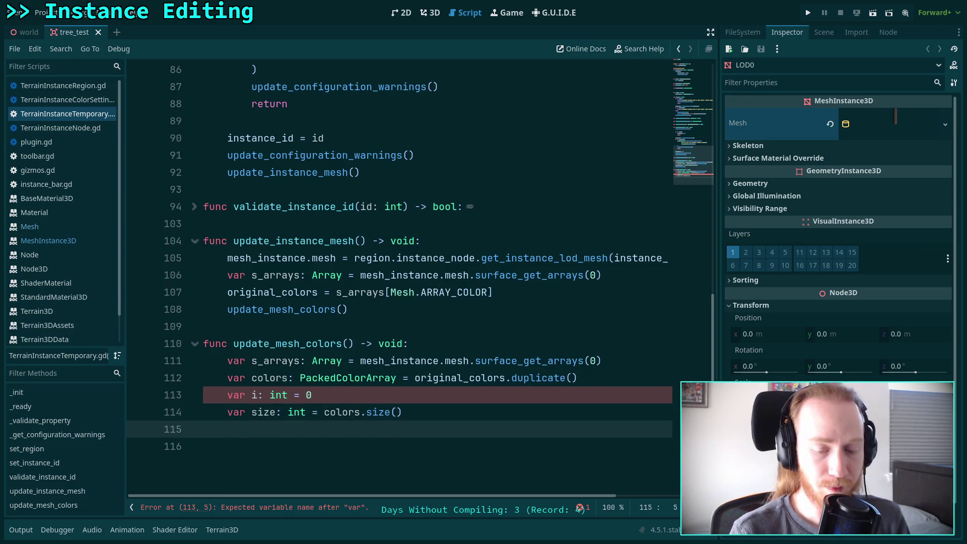
type("f")
key("BackSpace")
key("BackSpace")
key("BackSpace")
type("wh")
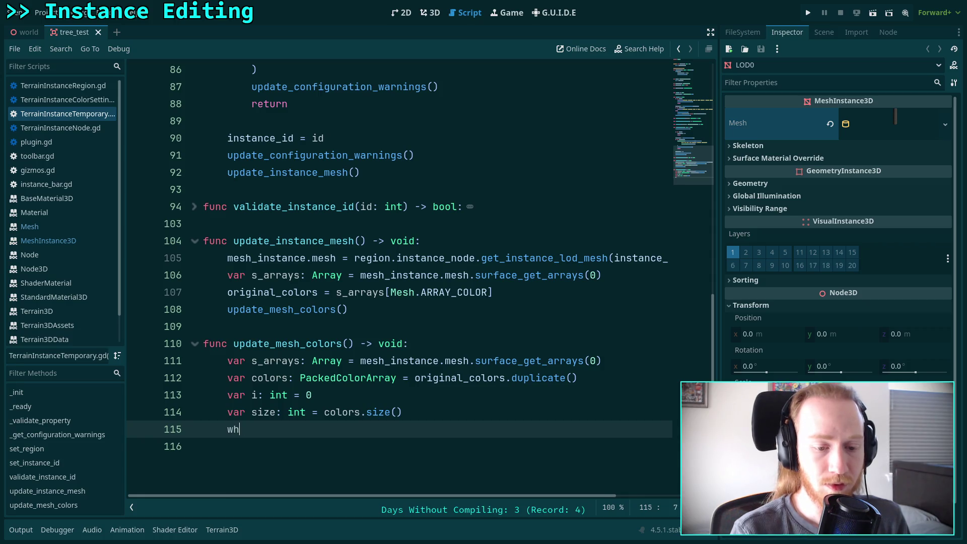
type("ile i ")
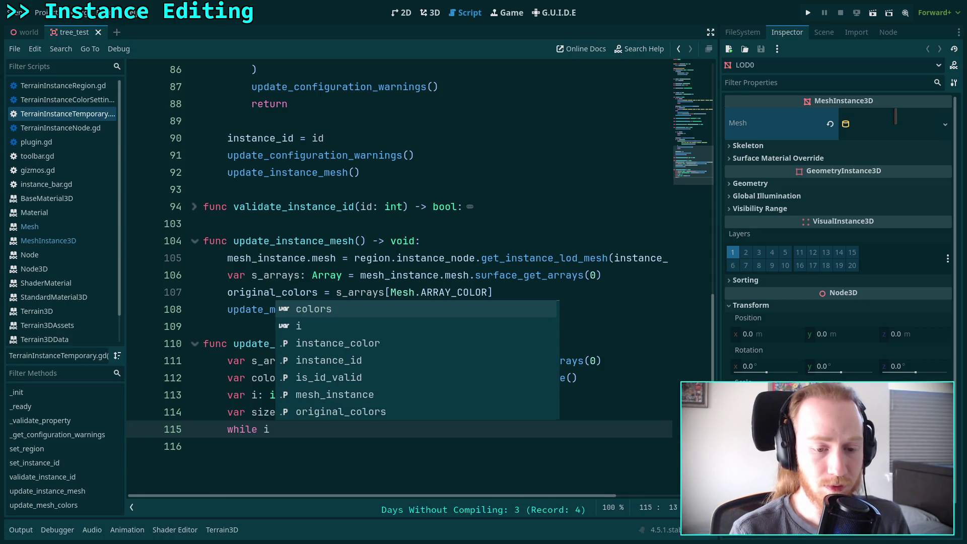
type("< siz")
key("Return")
key("Return")
type("i += 1")
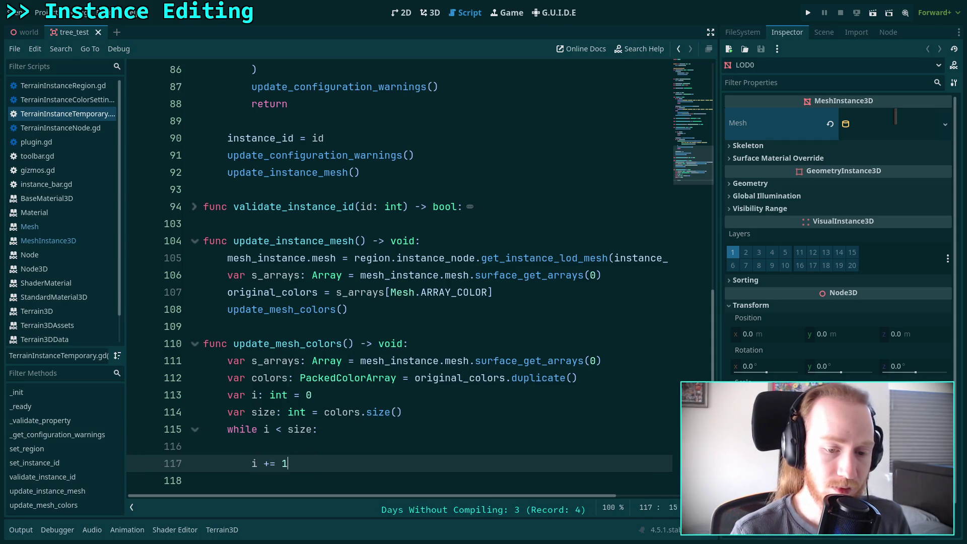
- Tint each colour in the loop body with colors[i] *= instance_color
left_click(252, 446)
type("colo")
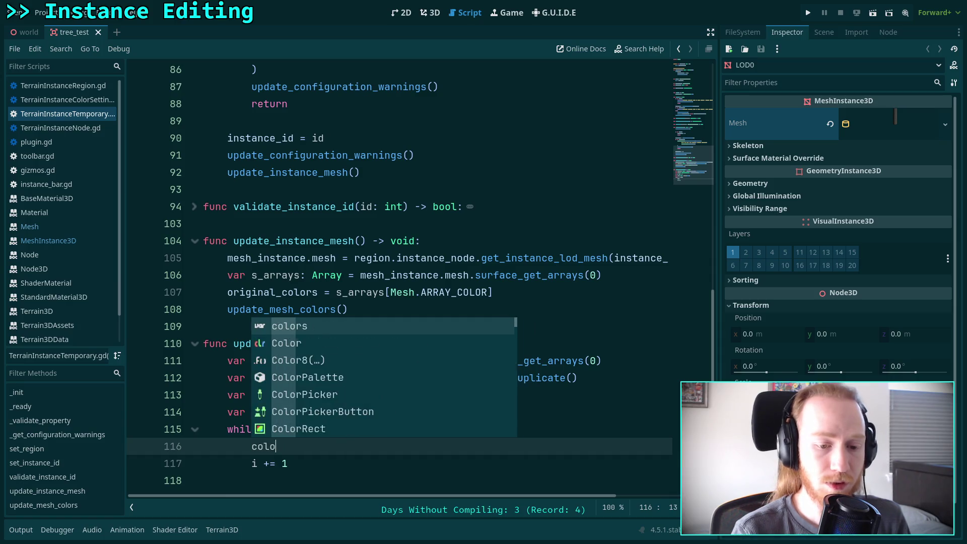
key("Return")
type("[i] *")
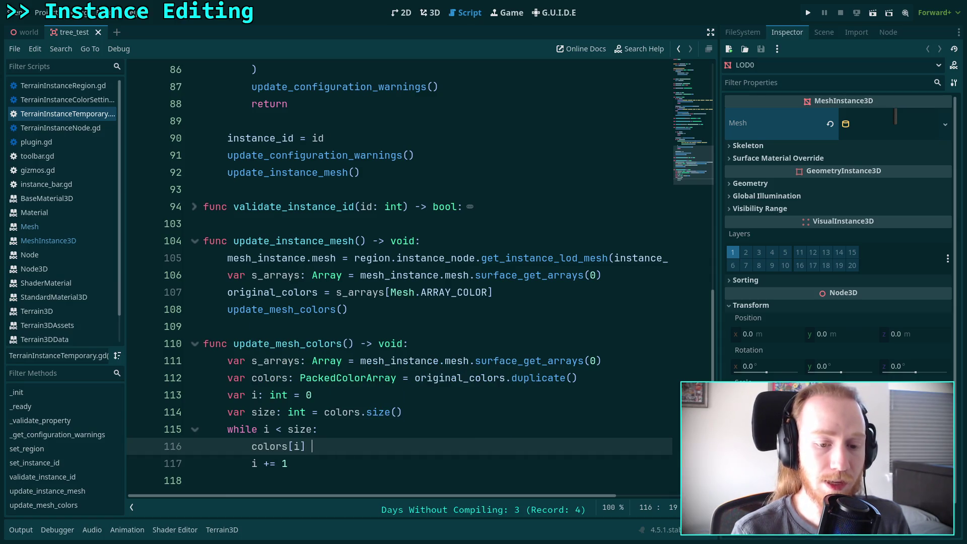
type("= ")
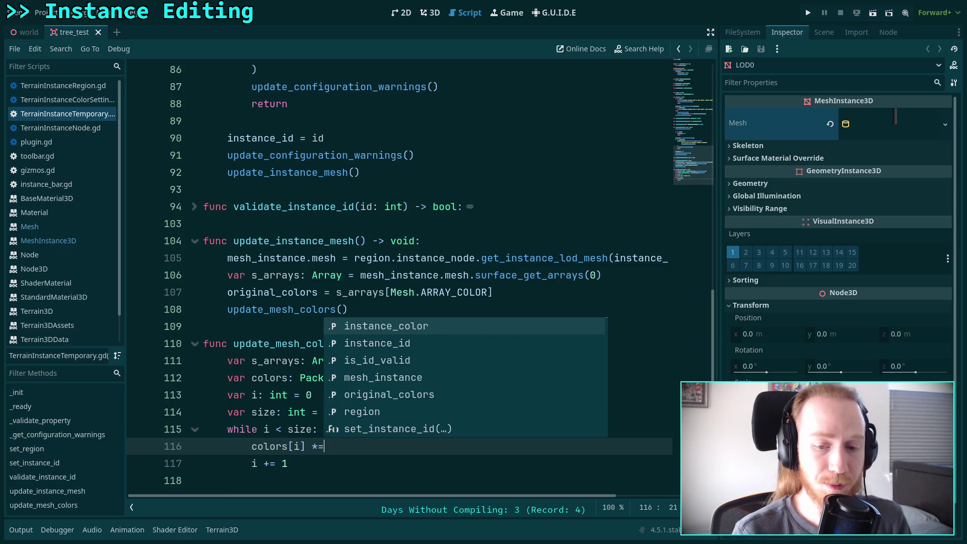
type("in")
key("Return")
scroll(332, 426, "down", 1)
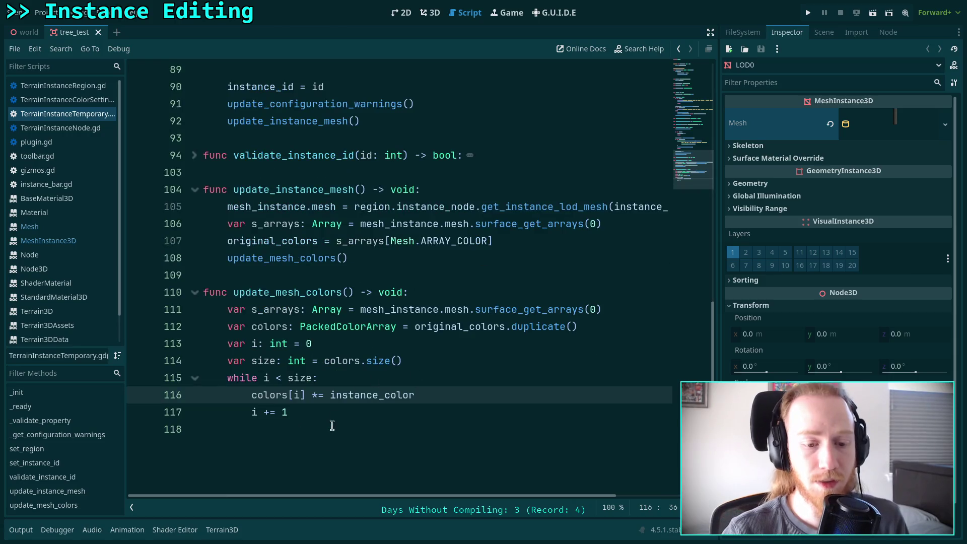
- After the loop, write s_arrays[Mesh.ARRAY_COLOR] = colors, then return to the 3D view
left_click(332, 425)
key("Return")
type("s_arrays[")
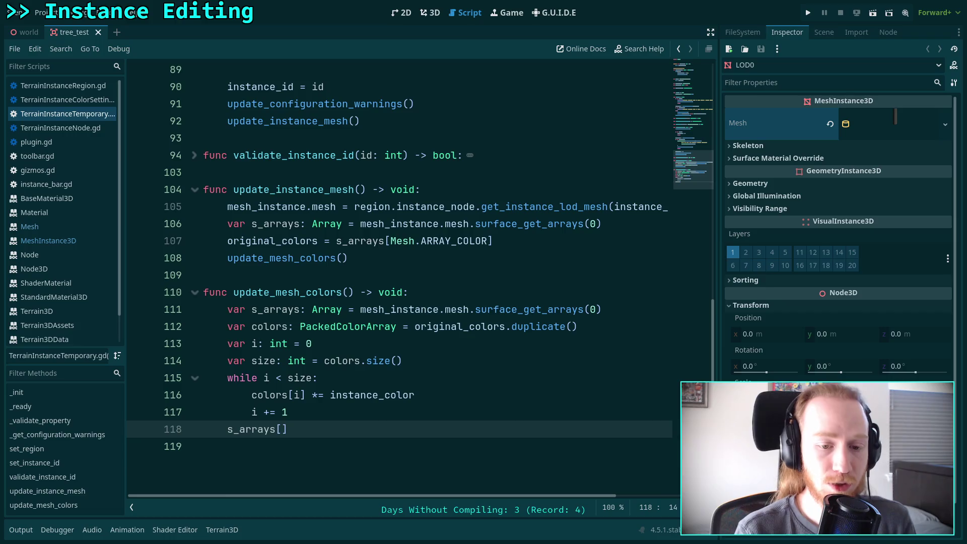
type("Mesh.ARR")
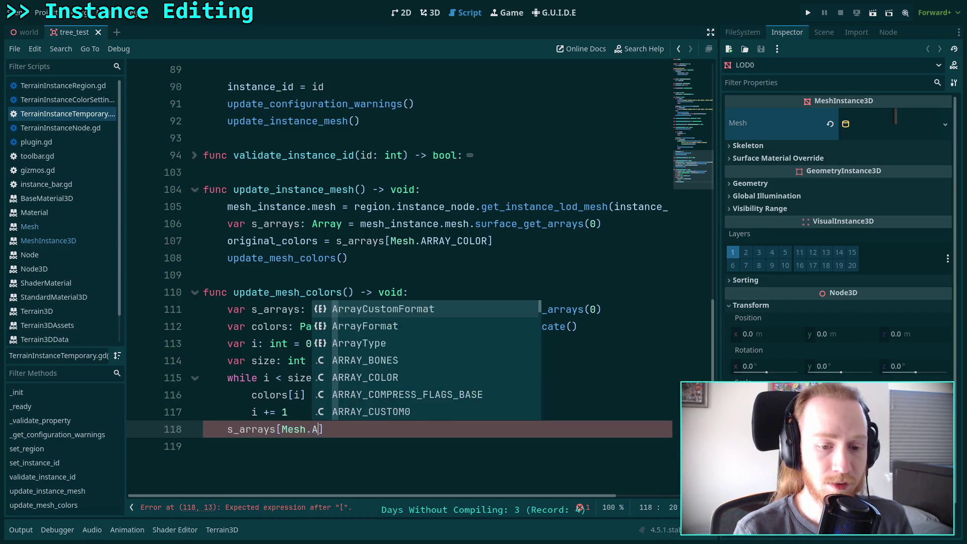
key("Down")
key("Return")
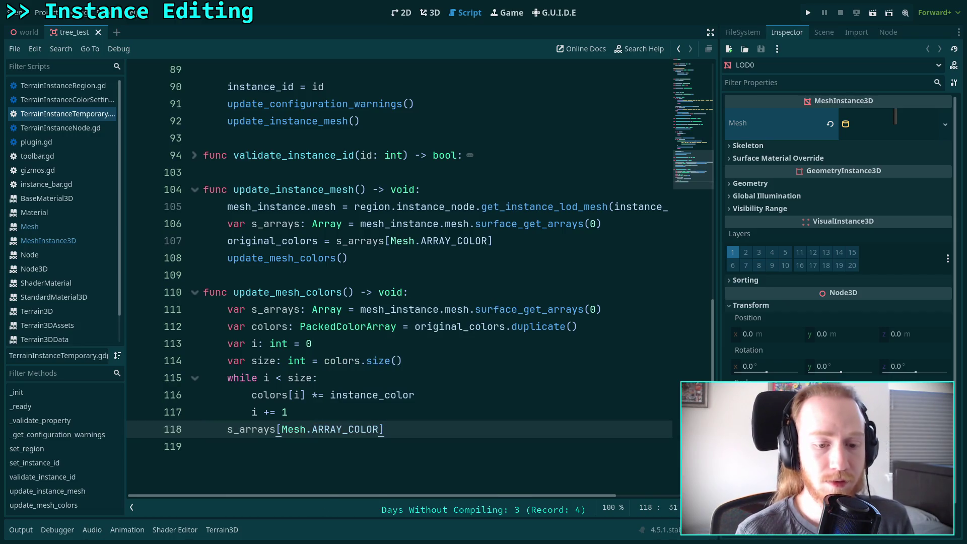
type(" = colors")
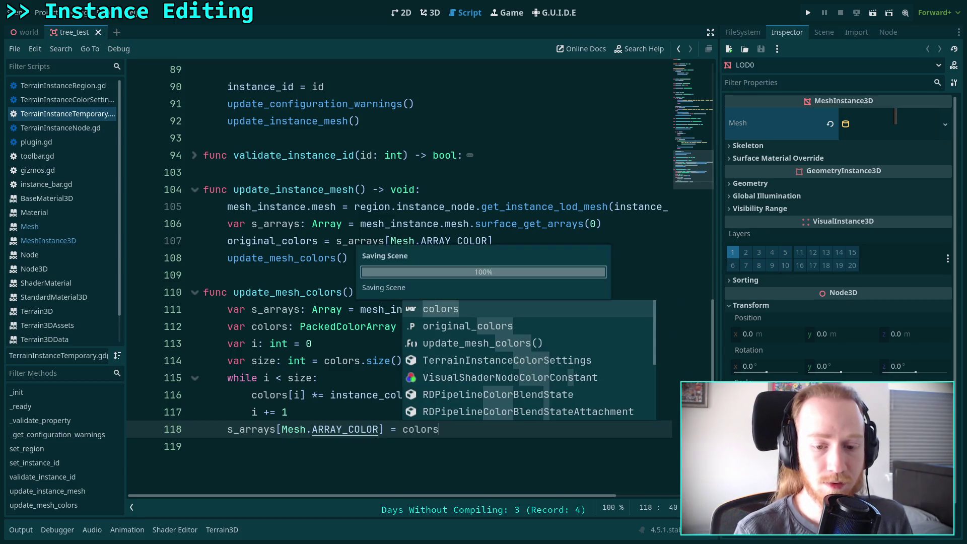
left_click(312, 412)
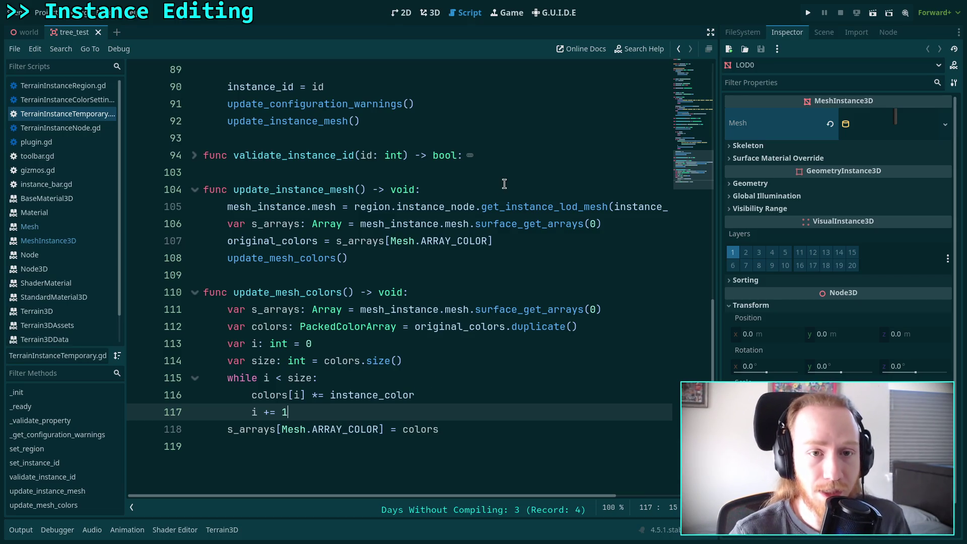
left_click(431, 12)
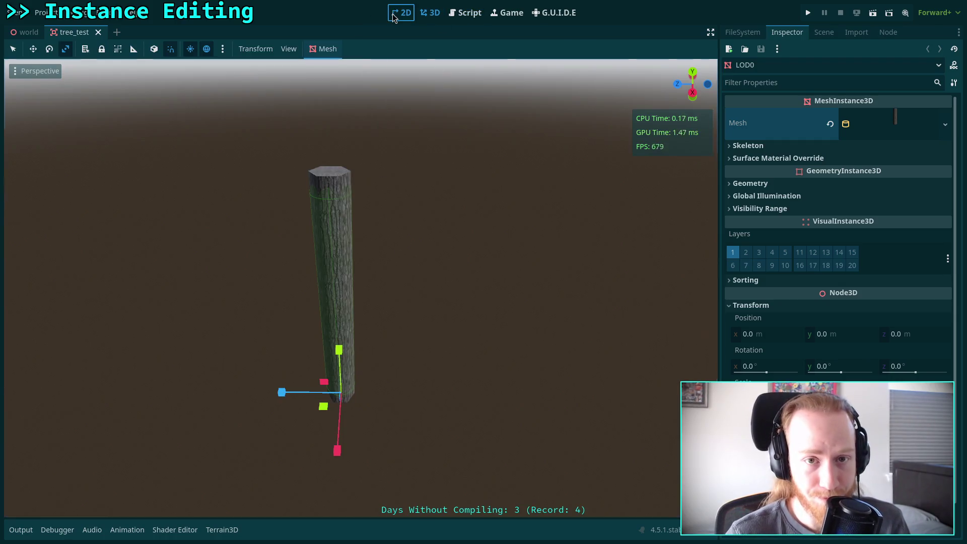
- Close tree_test, select TerrainInstanceRegion, and pick a tree in the viewport to spawn a Test Tree instance
left_click(402, 12)
left_click(431, 12)
left_click(98, 32)
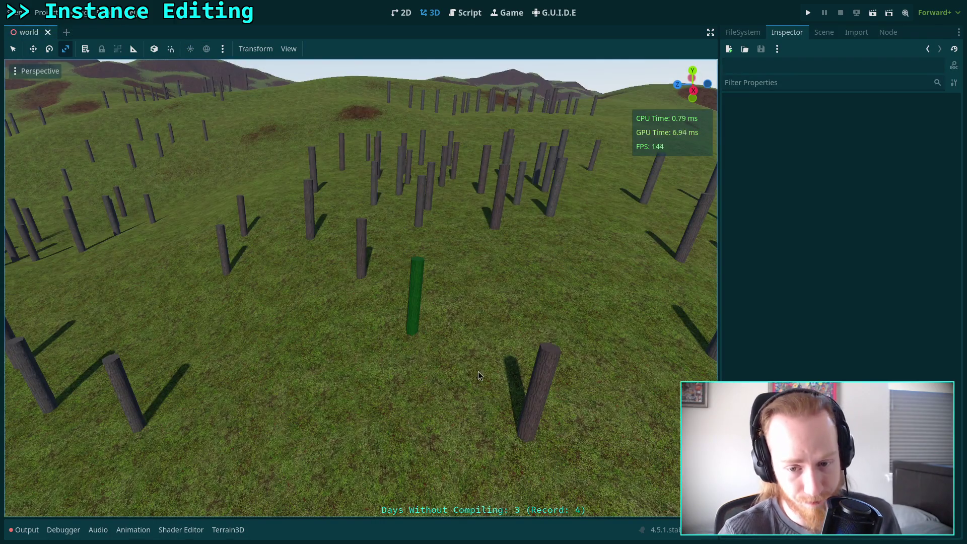
left_click(822, 32)
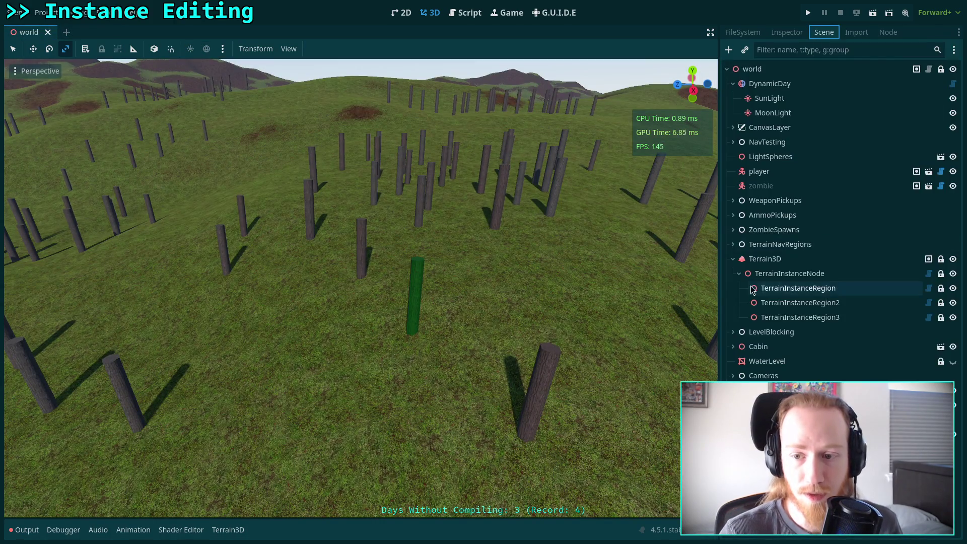
left_click(772, 290)
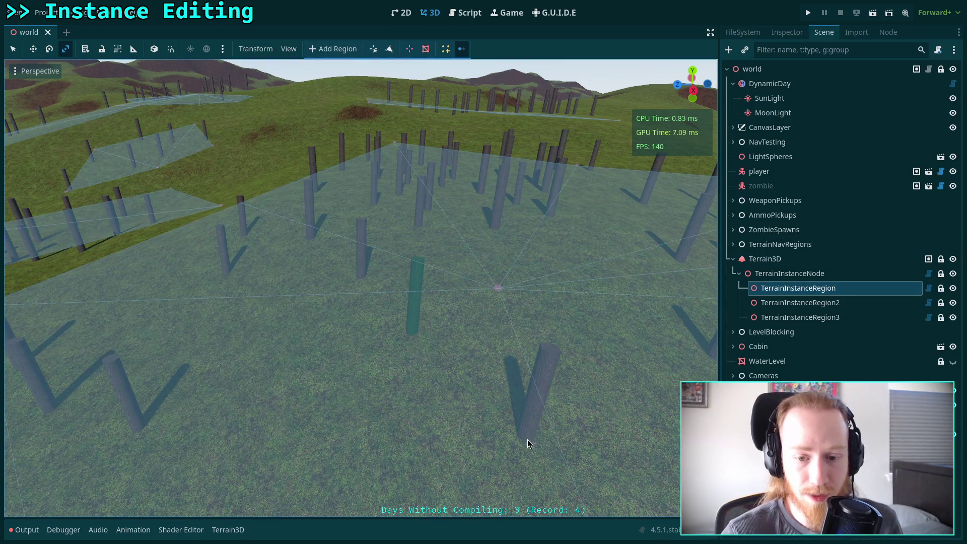
left_click(524, 441)
key("f")
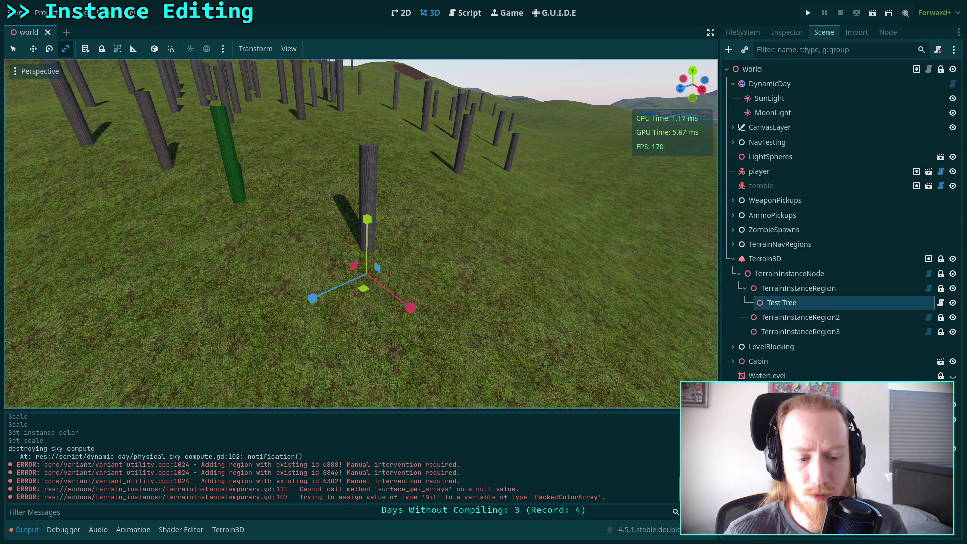
left_click(465, 13)
- Wrap the setter's update_mesh_colors() call in if is_inside_tree(): and save the script
scroll(503, 275, "up", 20)
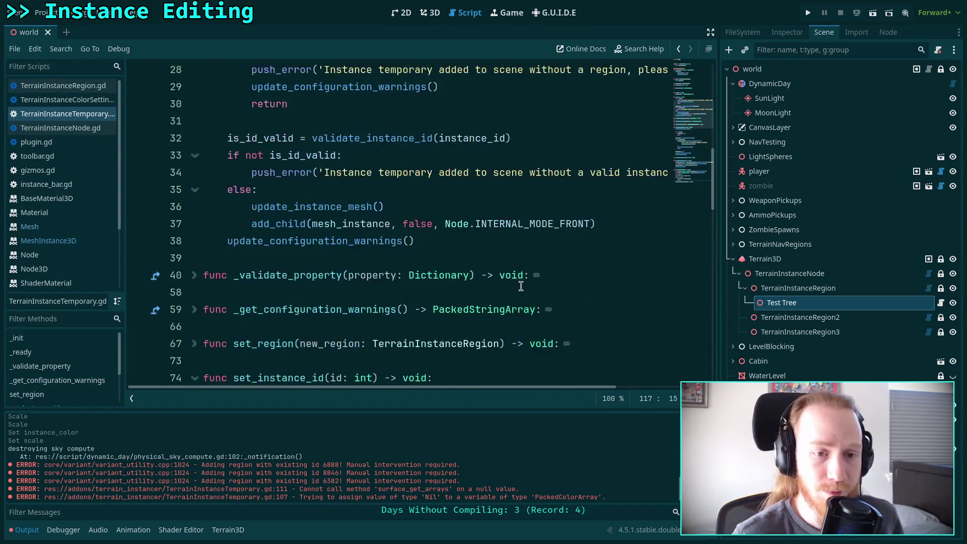
scroll(502, 275, "up", 4)
left_click(388, 224)
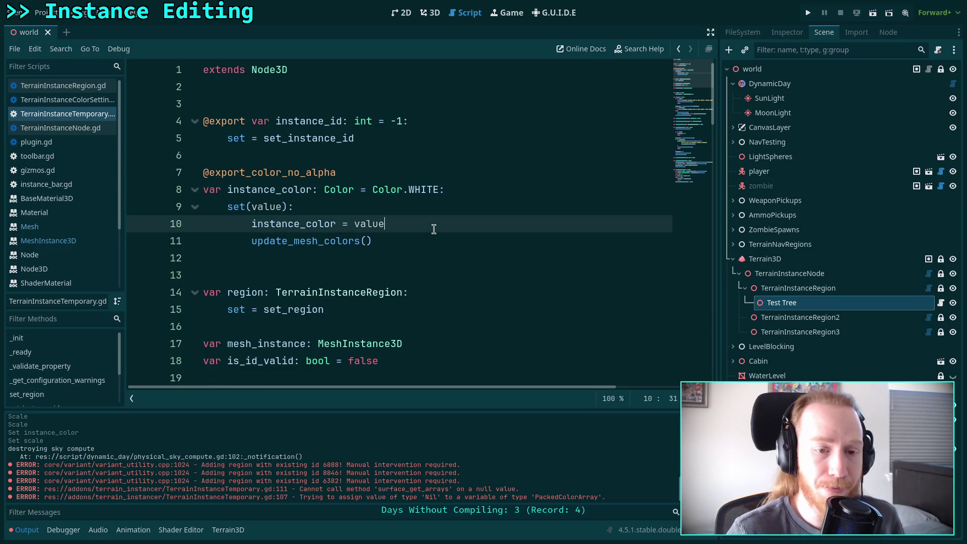
key("Return")
type("if i")
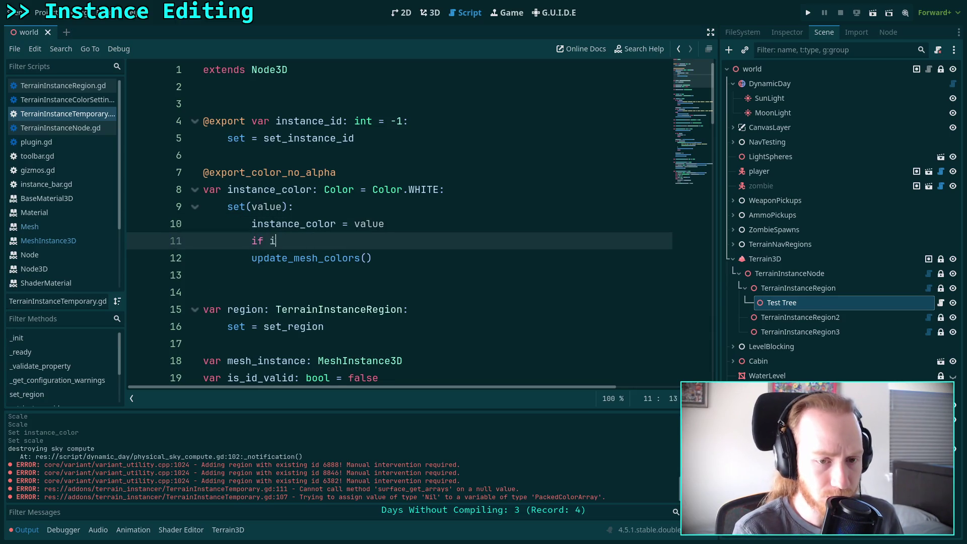
type("s_in")
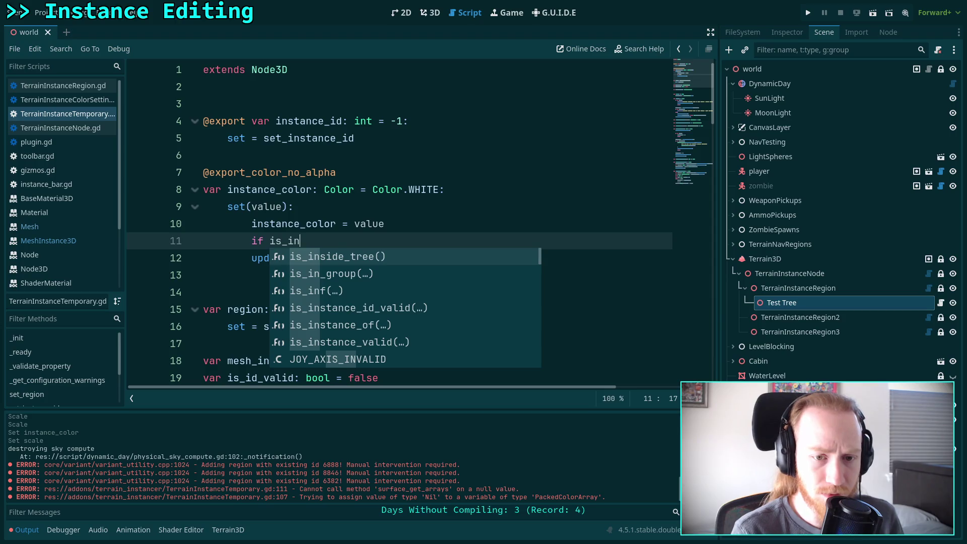
key("Return")
type(":")
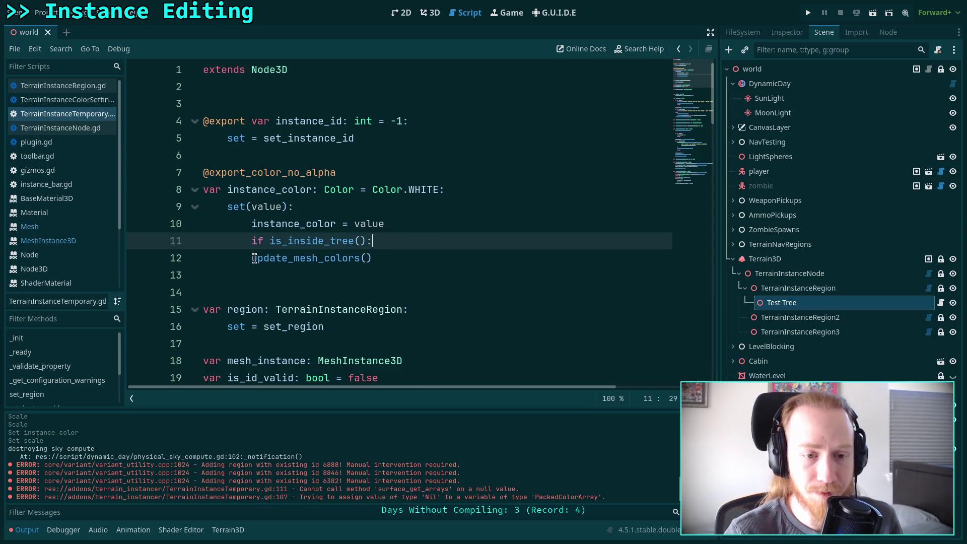
left_click(254, 258)
key("Tab")
key("ctrl+s")
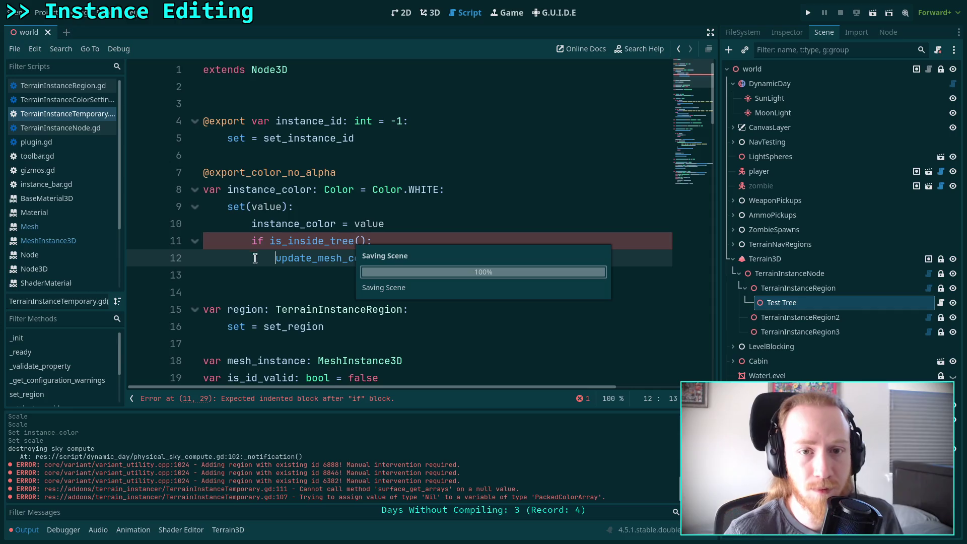
left_click(430, 12)
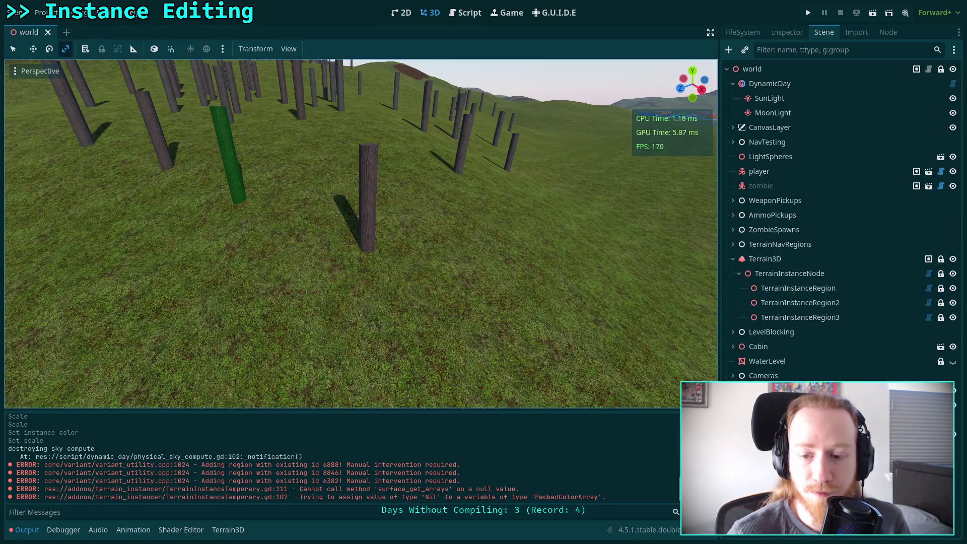
- Clear the Output log, select TerrainInstanceRegion, and pick a tree to spawn a new Test Tree
left_click(708, 418)
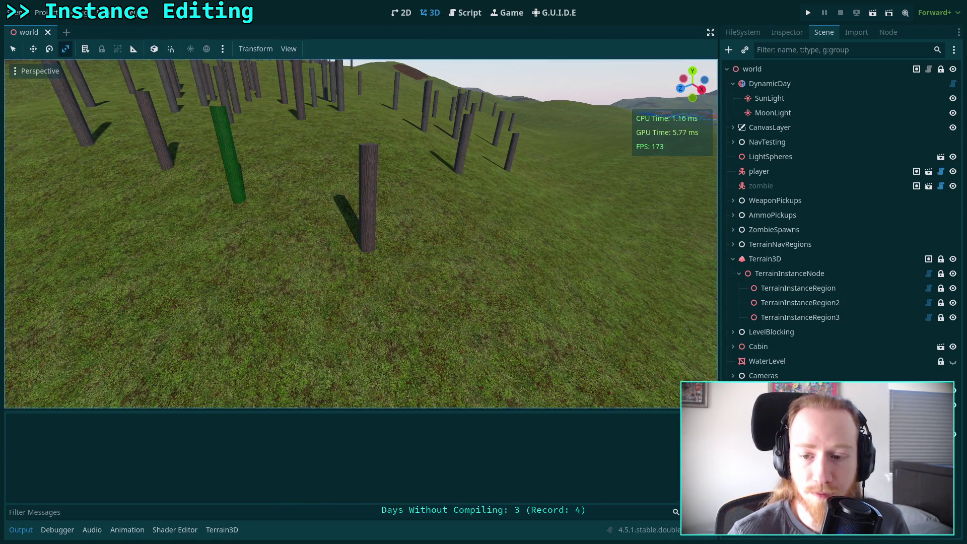
left_click(773, 291)
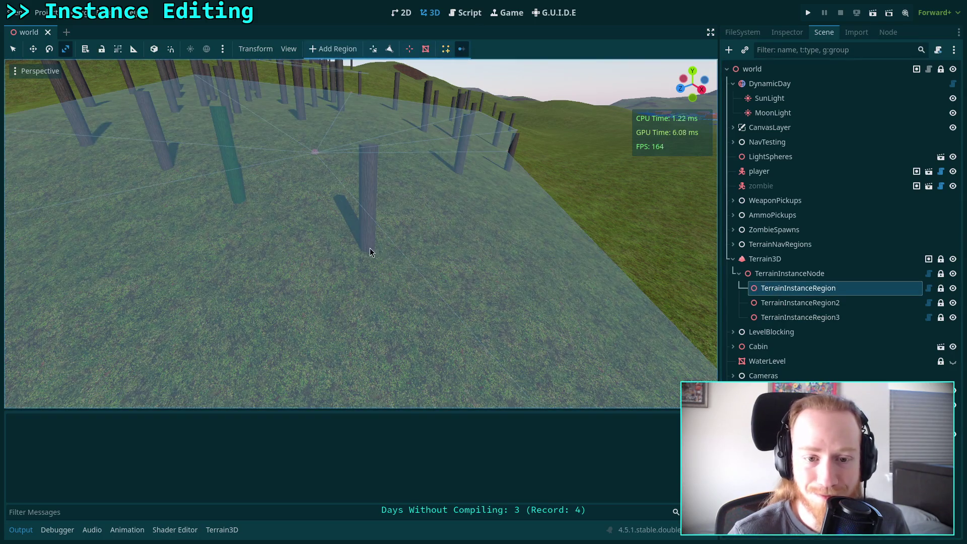
left_click(370, 249)
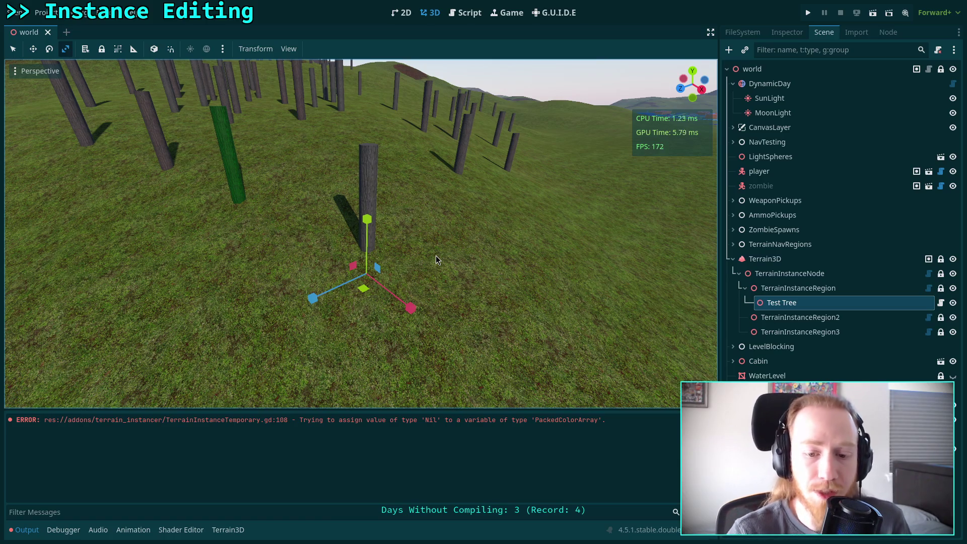
left_click(465, 13)
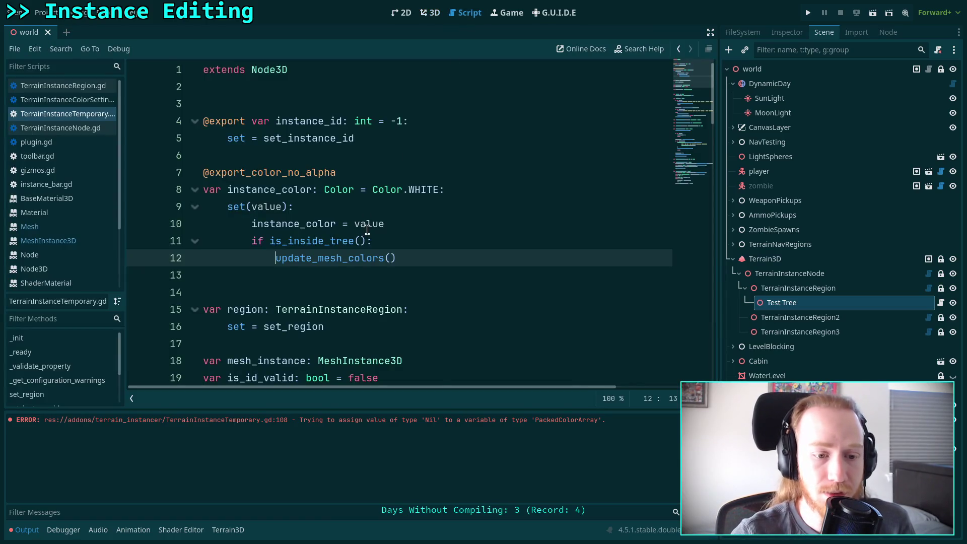
- Highlight the original_colors = s_arrays[Mesh.ARRAY_COLOR] line, then open the Mesh class documentation
scroll(379, 229, "down", 6)
scroll(379, 230, "down", 20)
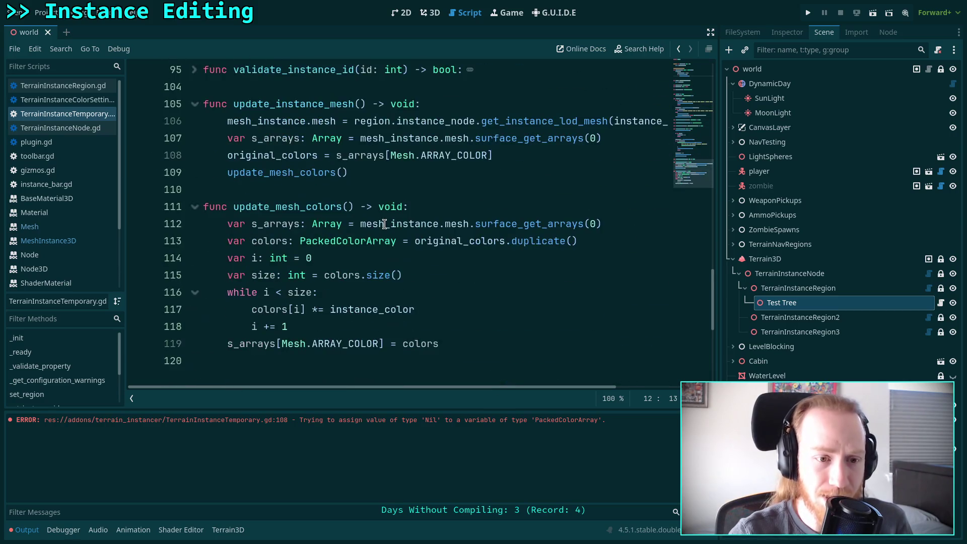
left_click_drag(524, 154, 228, 155)
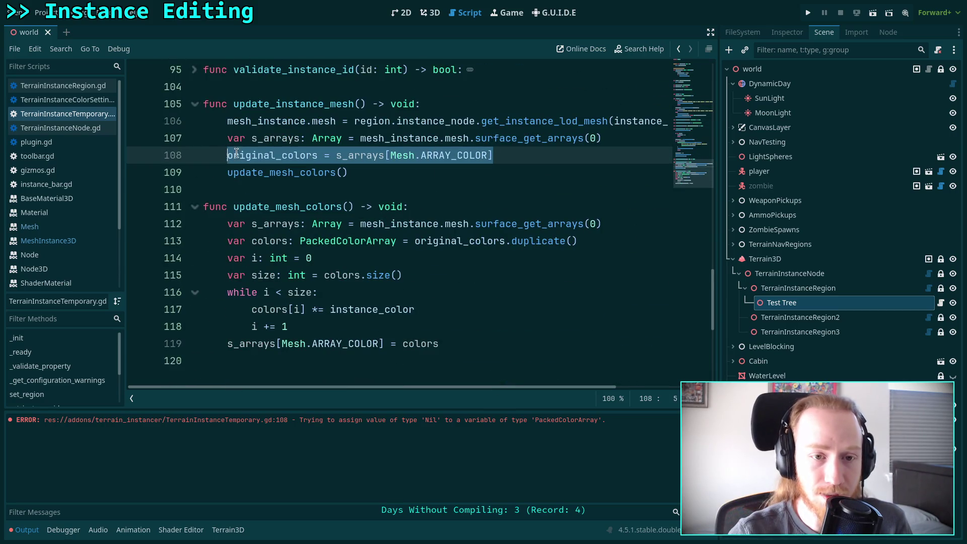
scroll(442, 202, "up", 2)
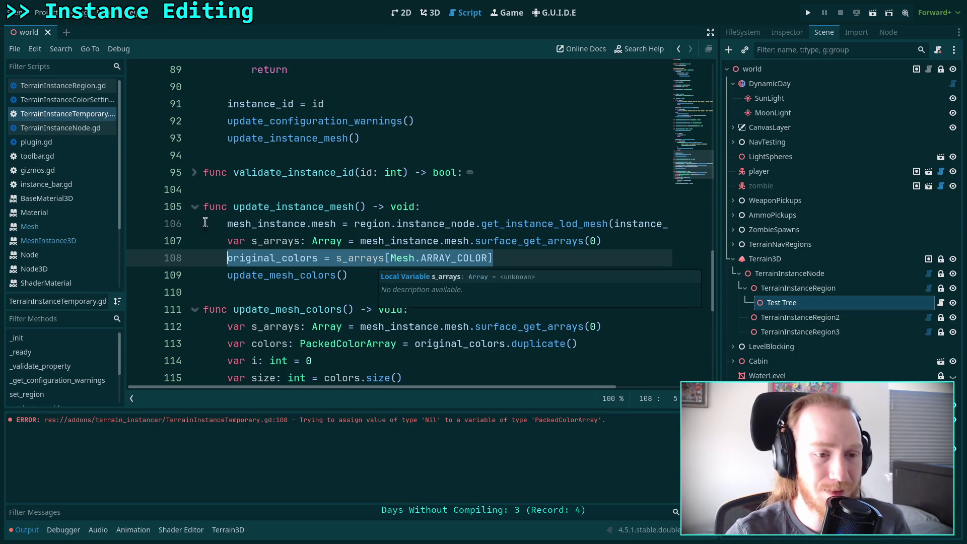
left_click(65, 230)
- Scroll the Mesh docs to the ArrayType enum, where ARRAY_COLOR = 3 is the vertex-color PackedColorArray
scroll(243, 238, "up", 10)
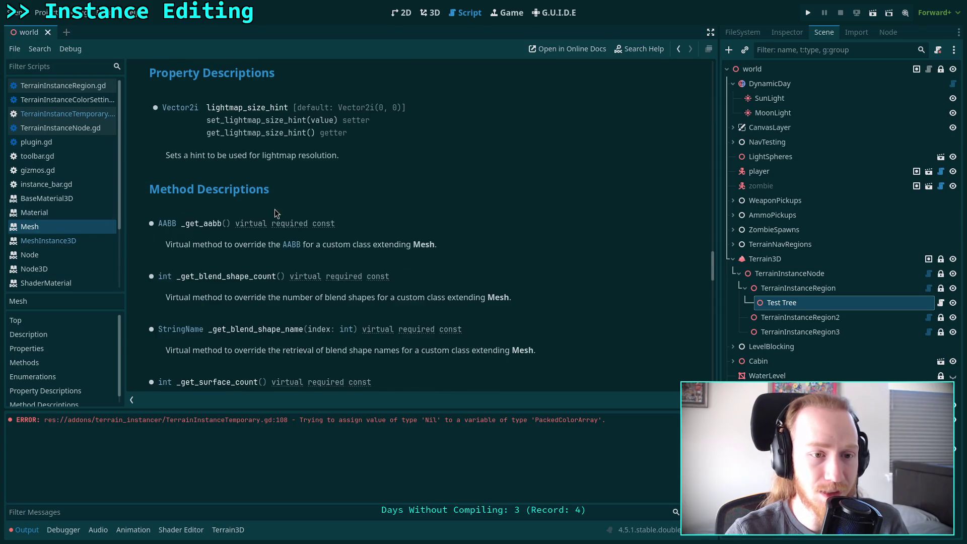
scroll(303, 213, "up", 5)
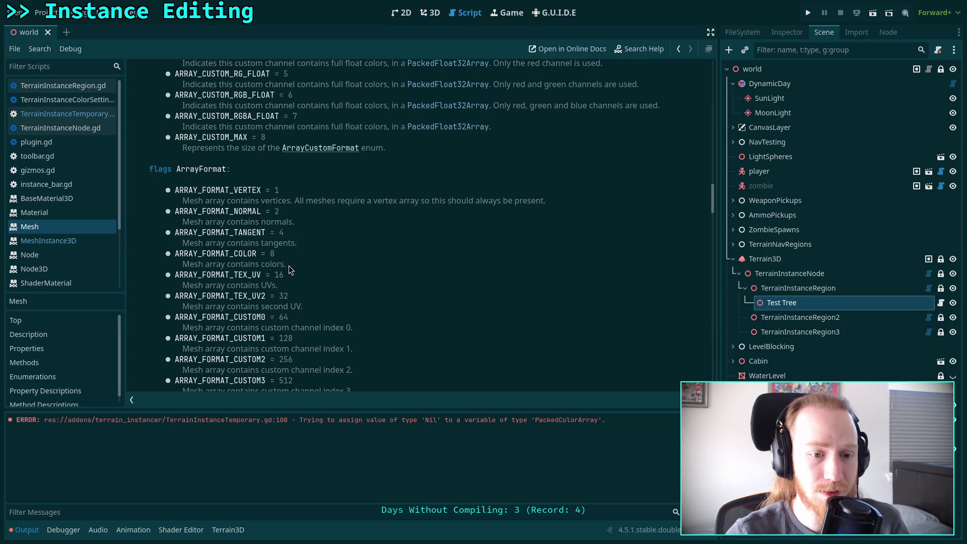
scroll(287, 265, "up", 4)
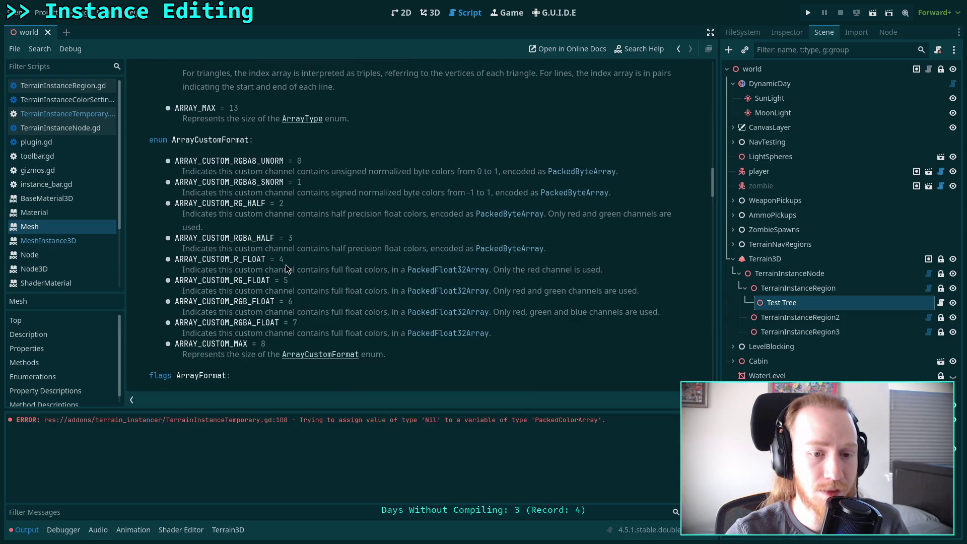
scroll(287, 268, "down", 2)
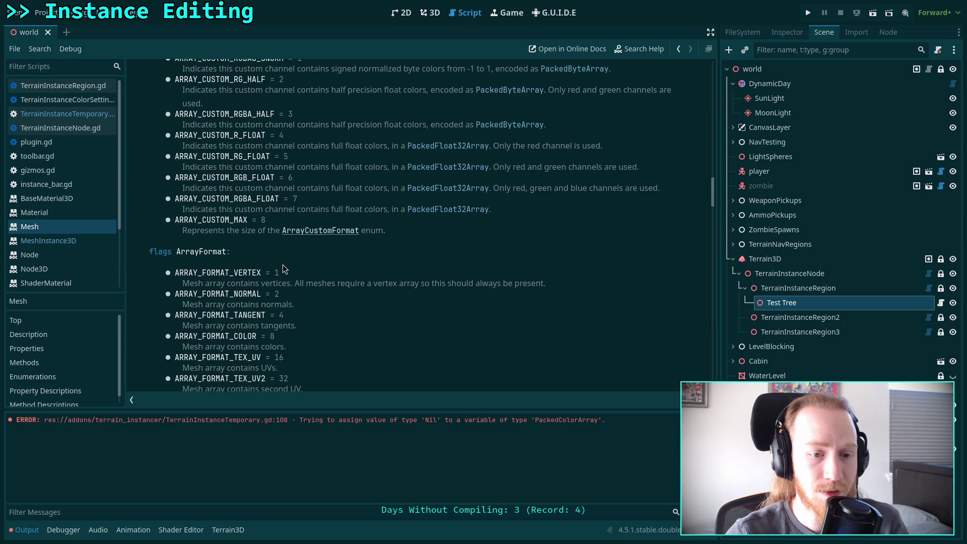
scroll(283, 264, "up", 4)
scroll(283, 265, "up", 4)
scroll(282, 265, "up", 8)
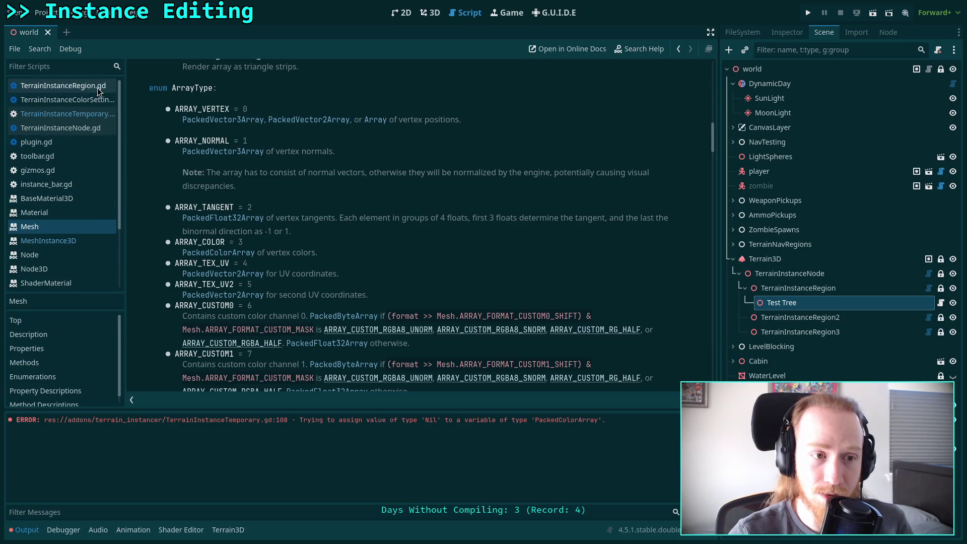
left_click(60, 128)
- In TerrainInstanceTemporary.gd, add an if s_arrays[Mesh.ARRAY_COLOR]: check after fetching the surface arrays
left_click(87, 114)
left_click(391, 241)
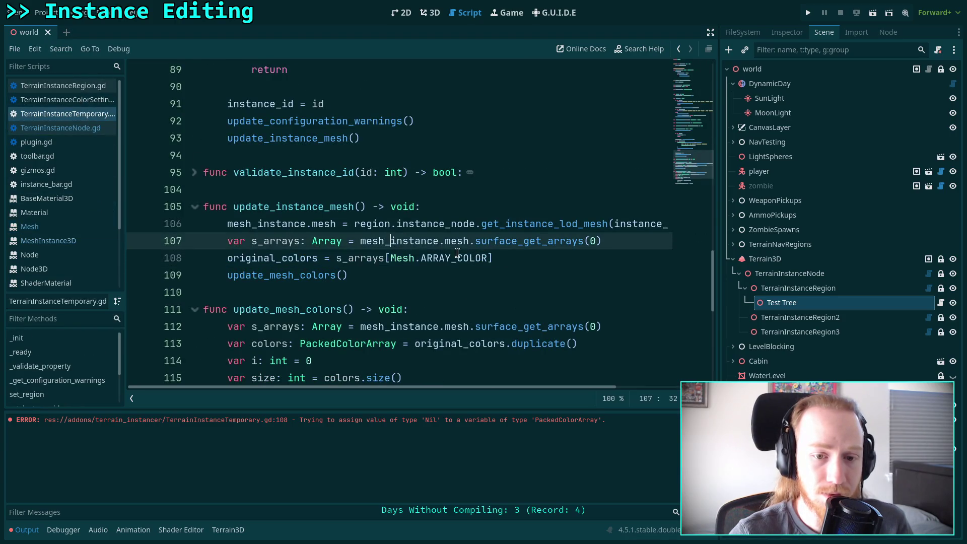
key("Return")
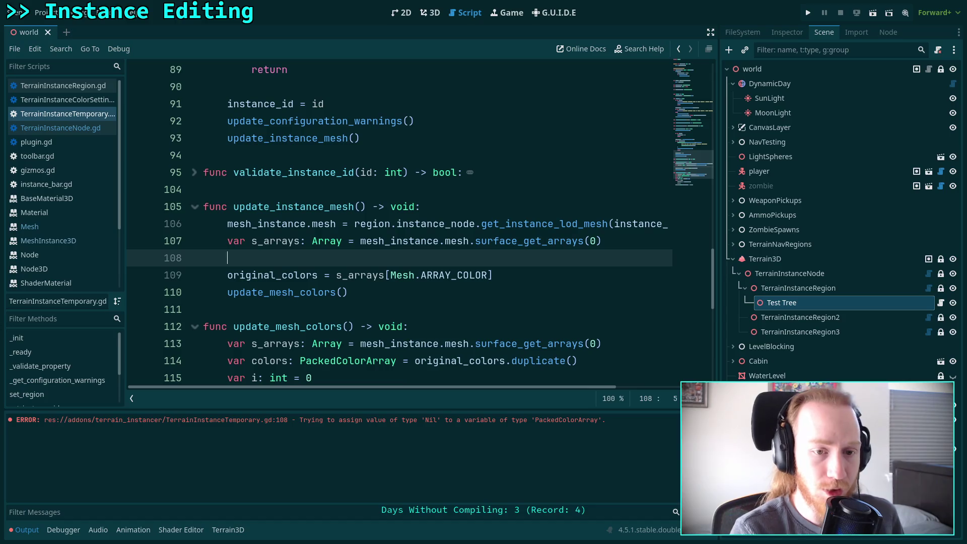
type("if s_a")
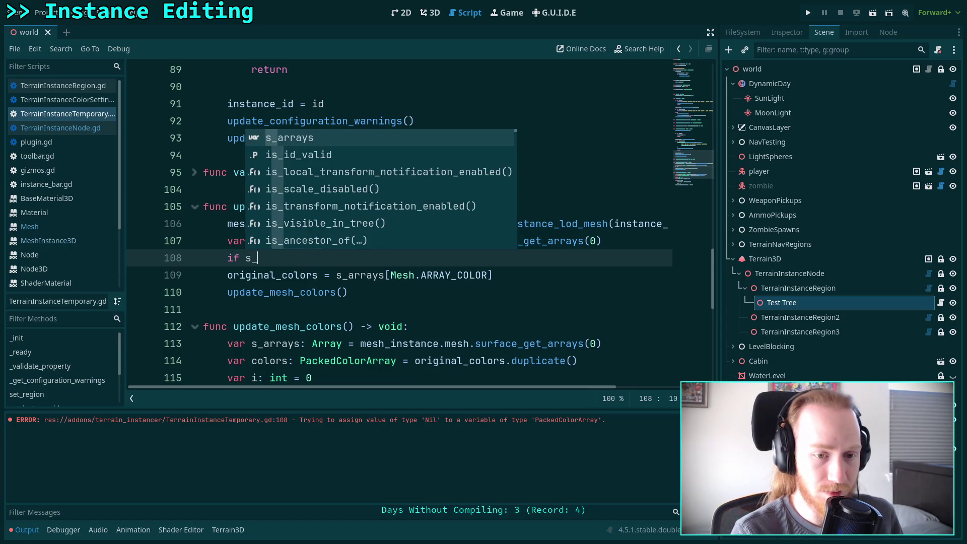
key("Return")
type("[Mesh.ARR")
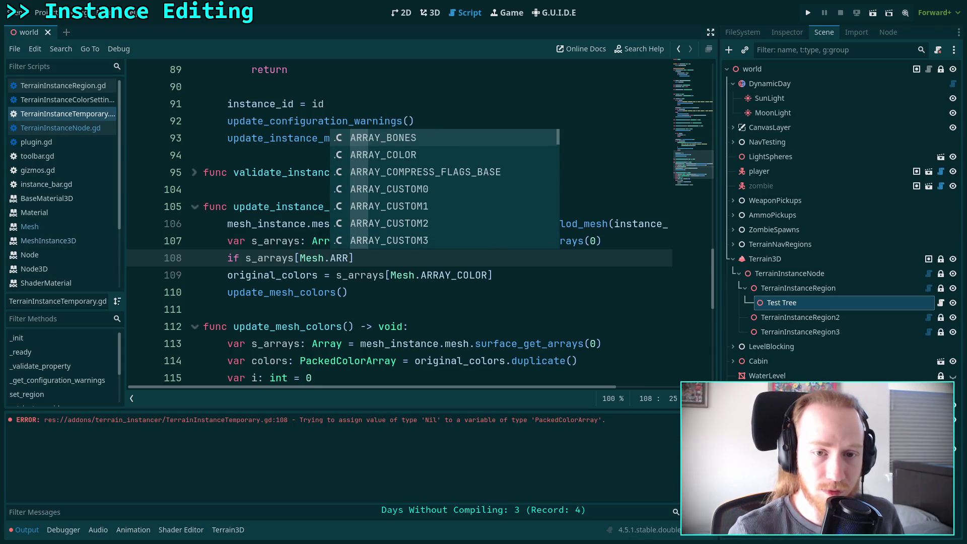
key("Down")
key("Return")
type(":")
key("Return")
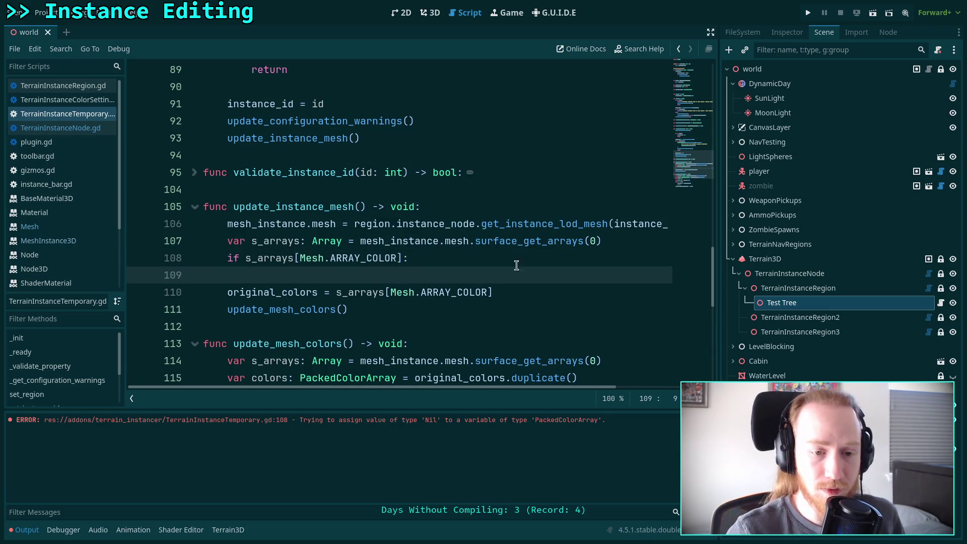
- Nest the original_colors assignment under the check and start an else: branch with original_colors =
left_click_drag(229, 291, 263, 278)
key("BackSpace")
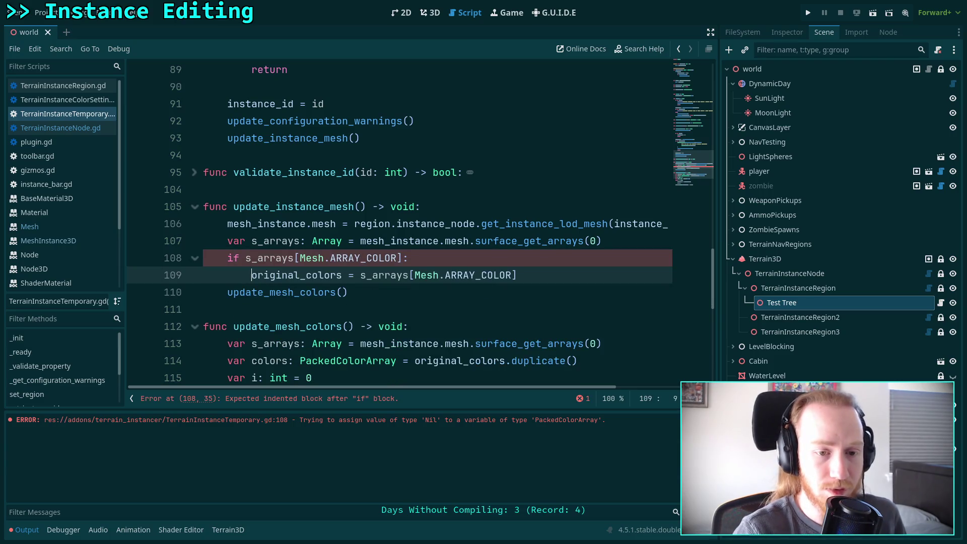
key("End")
key("Return")
key("BackSpace")
type("else:")
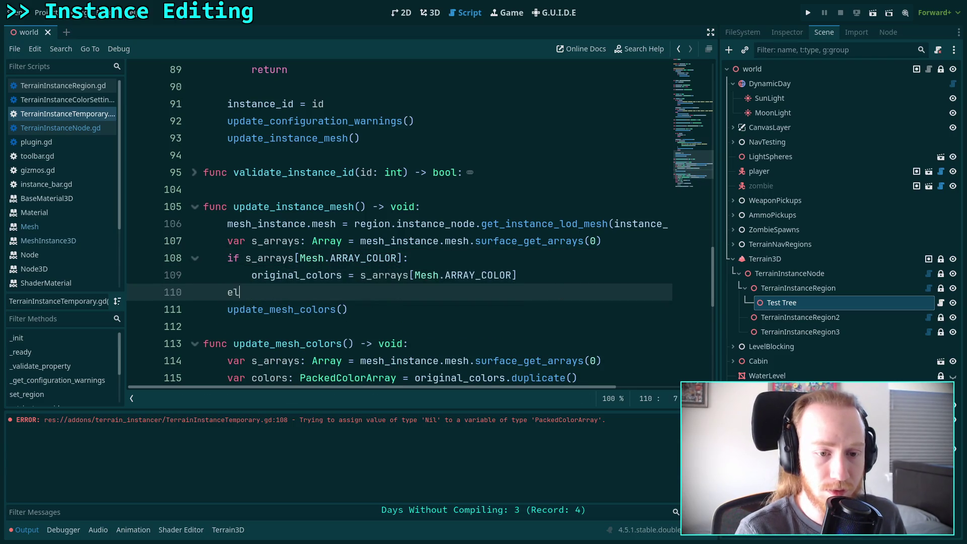
key("Return")
type("orig")
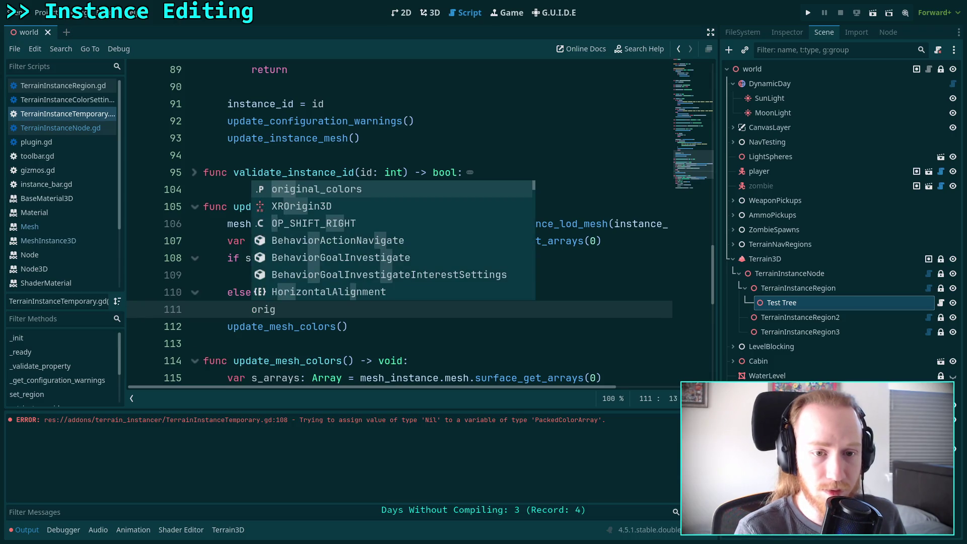
key("Return")
type("=")
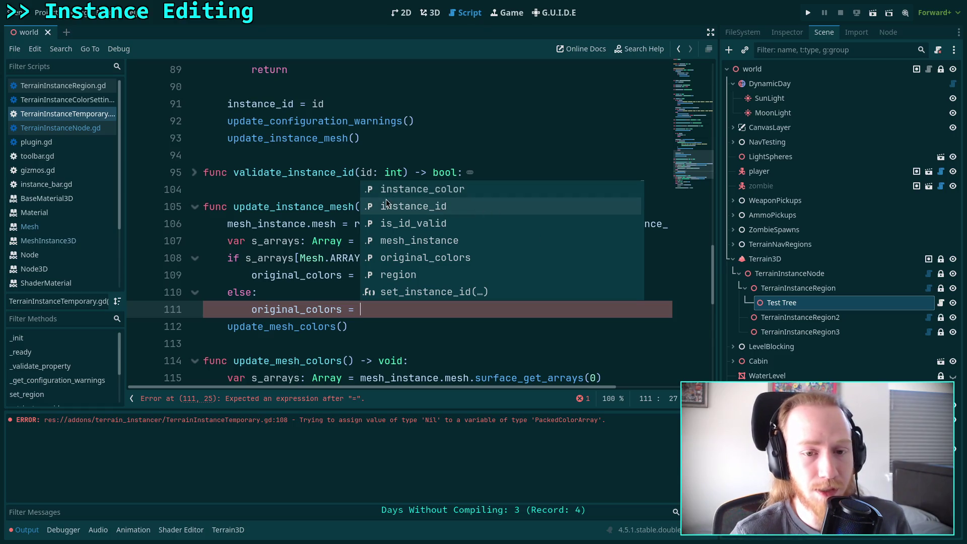
left_click(300, 207)
- Browse the Mesh class reference's lightmap_size_hint property and methods list, including surface_get_arrays
left_click(48, 224)
scroll(433, 234, "up", 10)
scroll(444, 223, "down", 2)
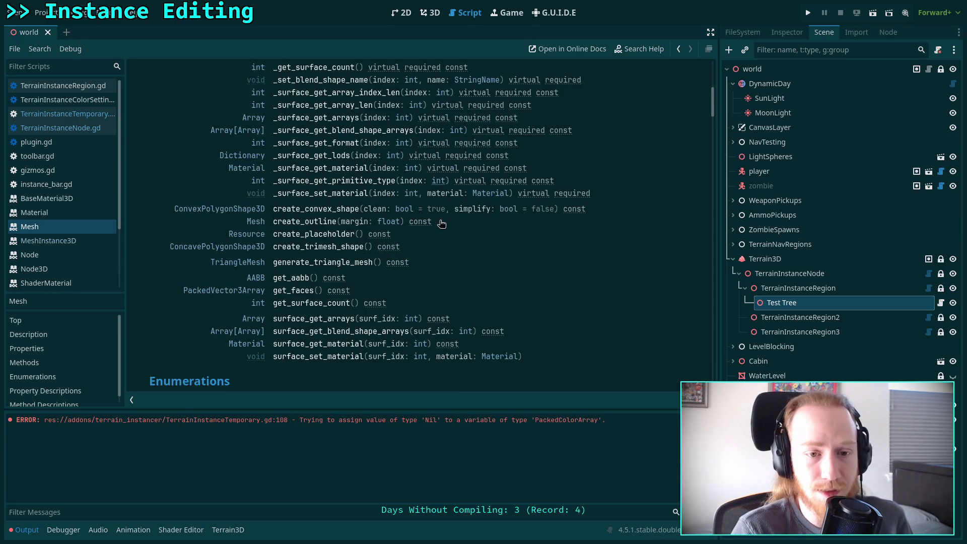
scroll(421, 262, "up", 2)
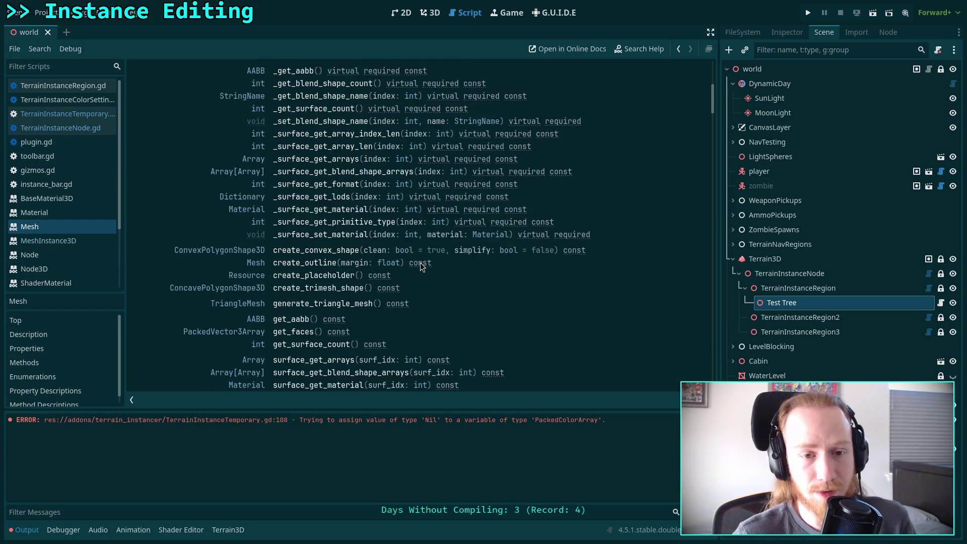
scroll(420, 262, "up", 2)
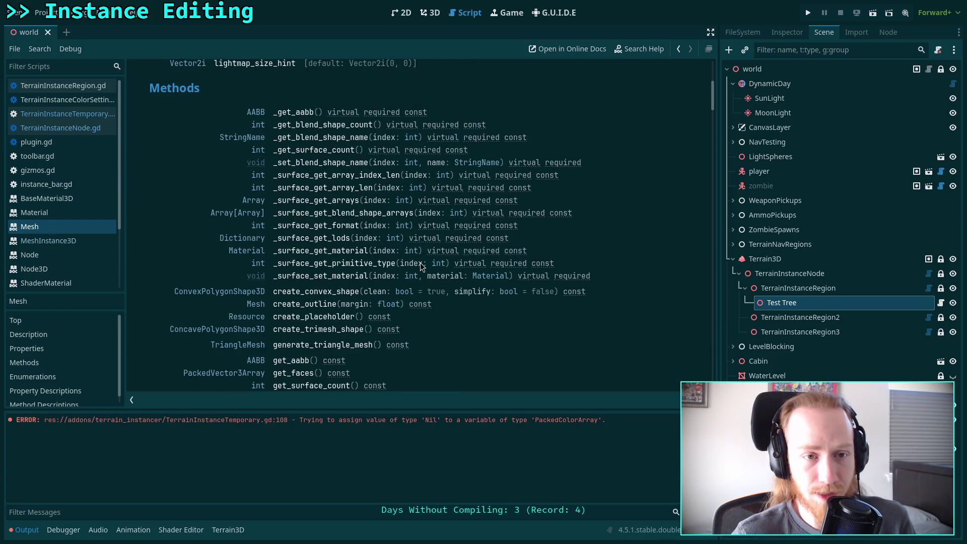
scroll(420, 262, "down", 3)
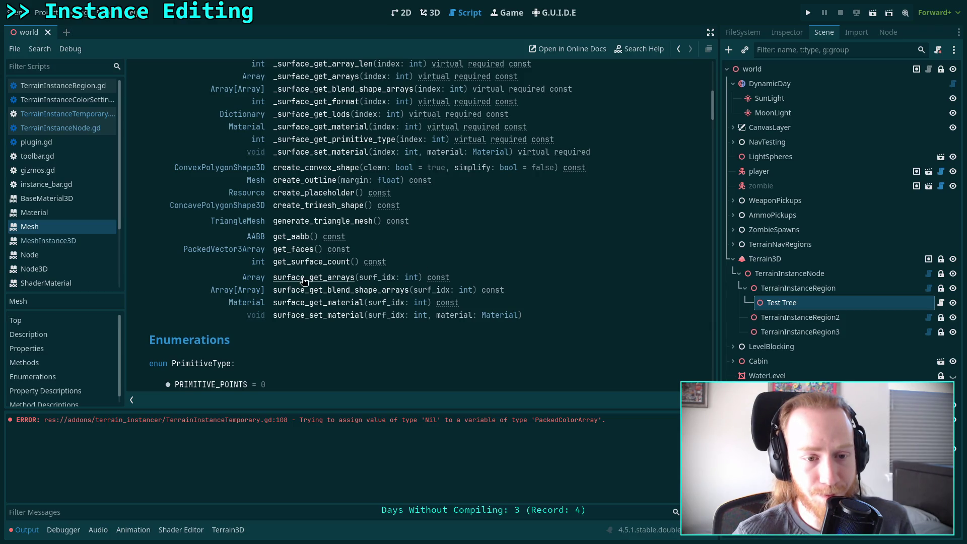
scroll(401, 260, "up", 3)
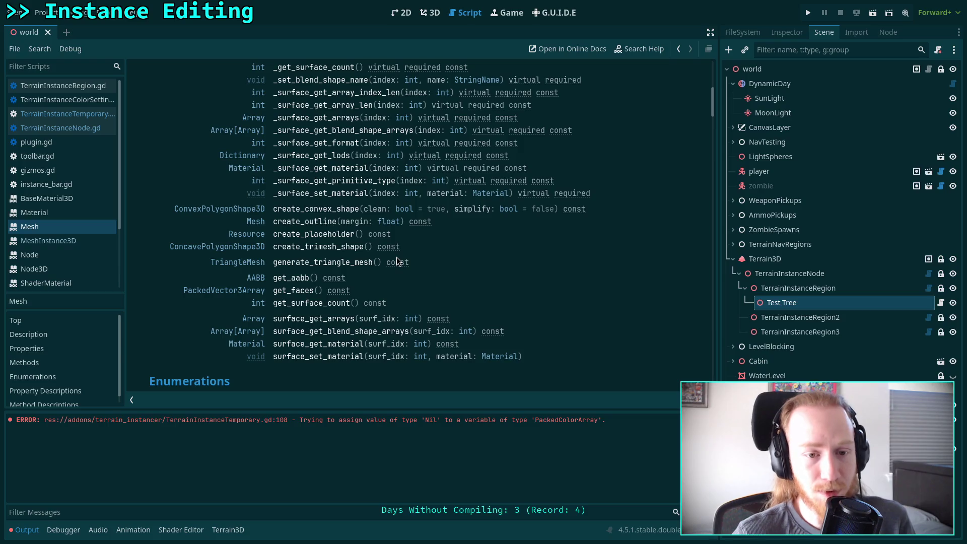
scroll(397, 259, "up", 3)
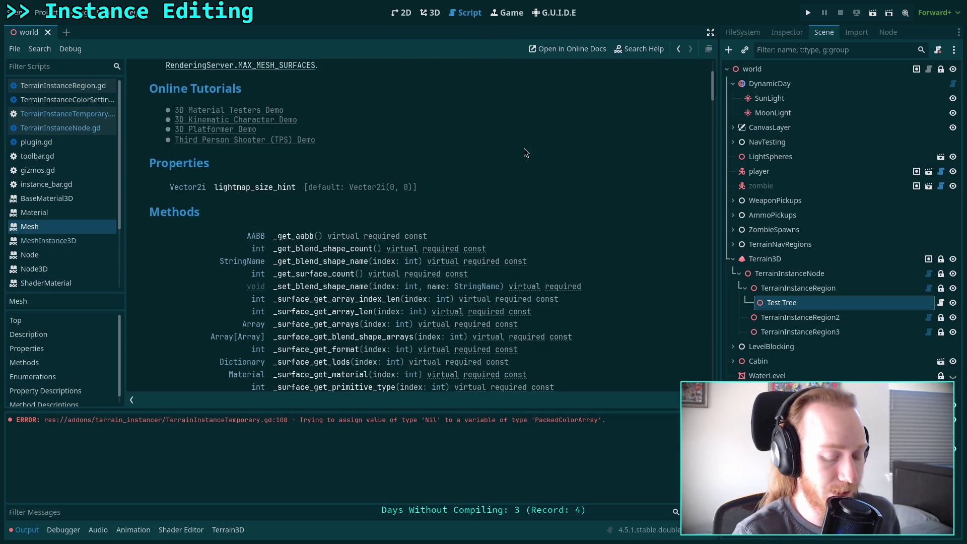
key("alt+Tab")
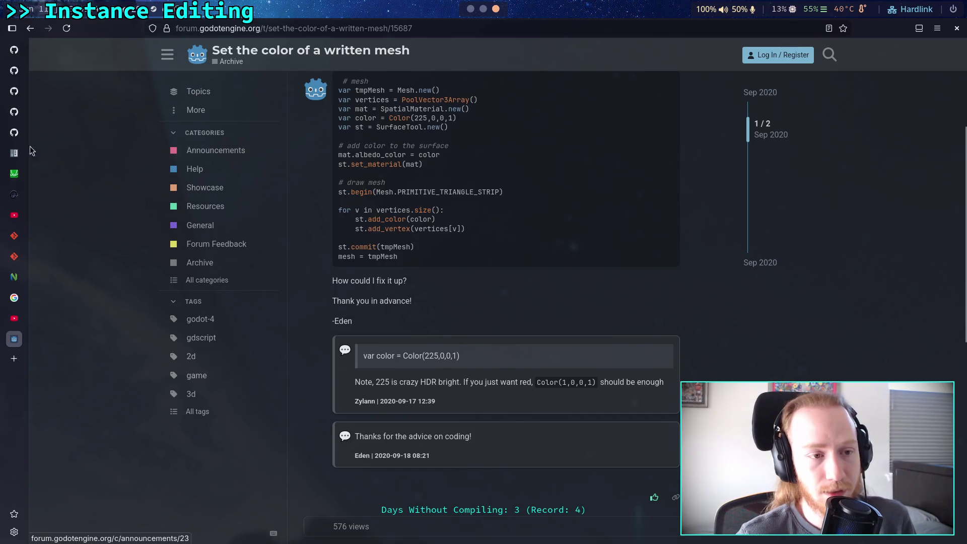
- On the godot GitHub tab, find the file 'mesh' and open scene/resources/mesh.cpp
mouse_move(17, 112)
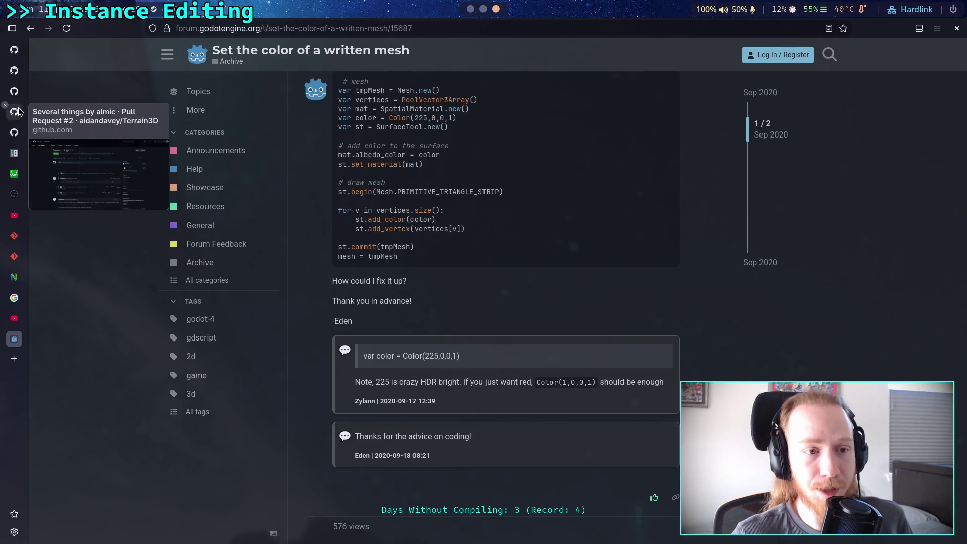
left_click(15, 70)
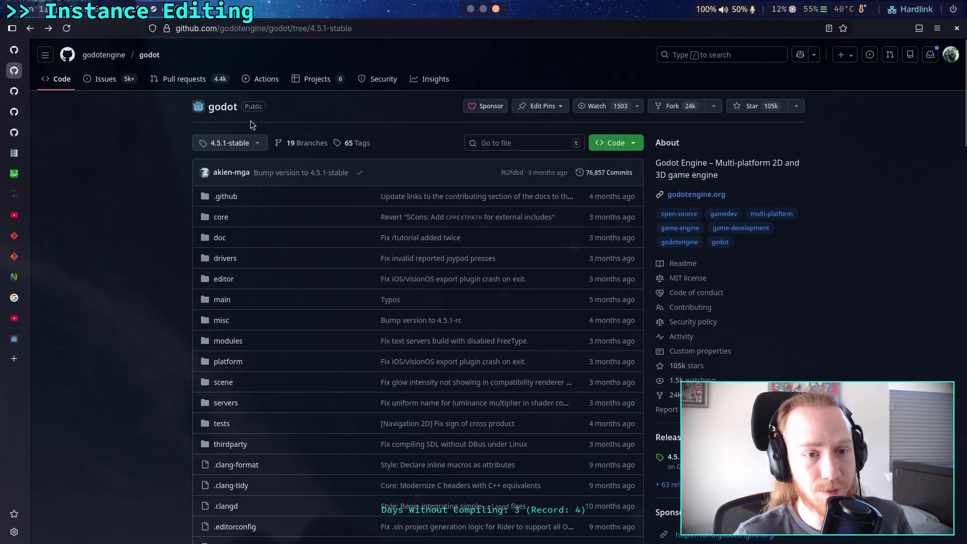
left_click(536, 141)
type("mesh")
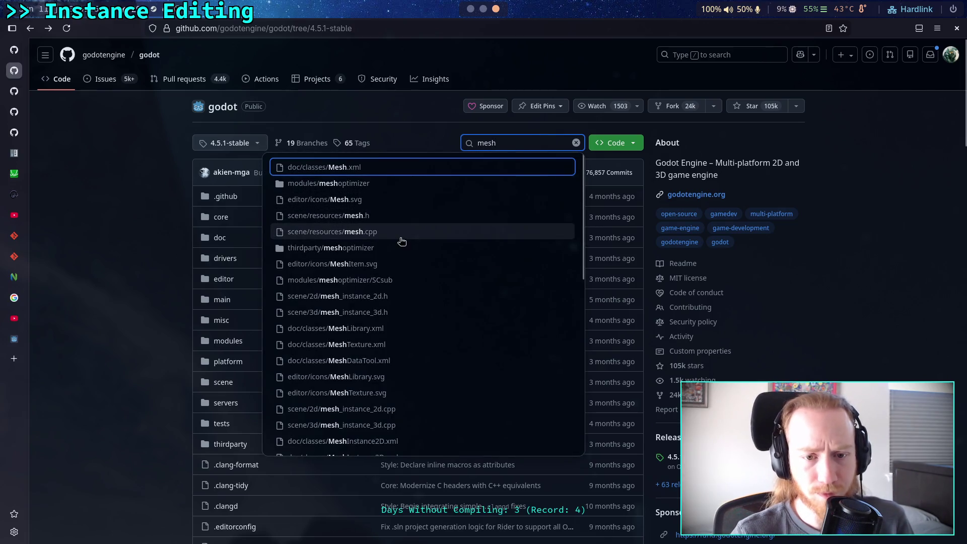
left_click(403, 241)
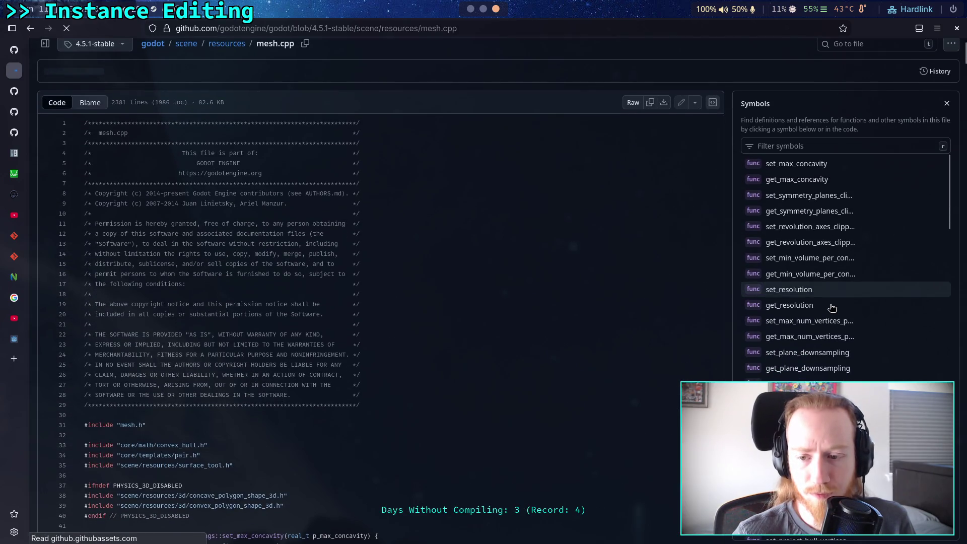
- From the Symbols panel, view surface_get_arrays, then PlaceholderMesh::_bind_methods in mesh.cpp
scroll(832, 307, "down", 5)
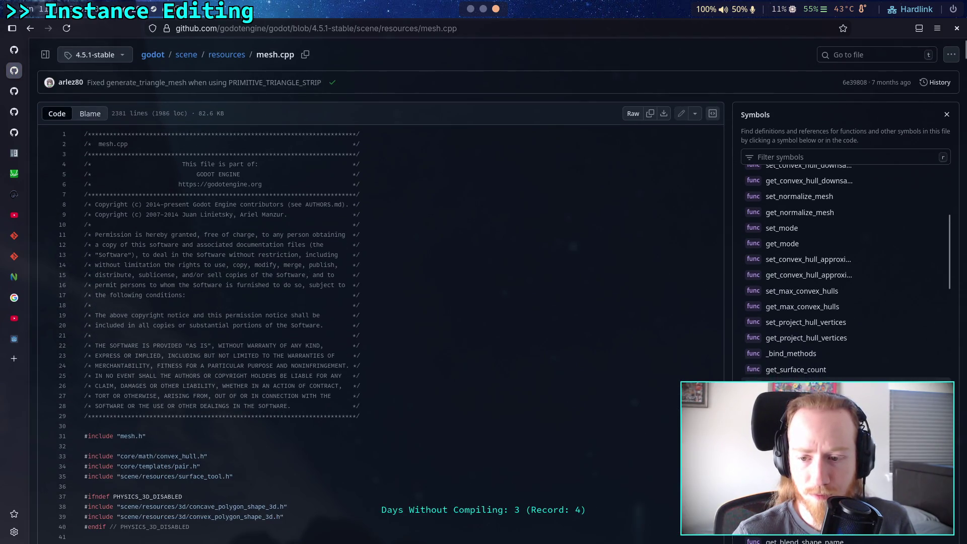
left_click(796, 416)
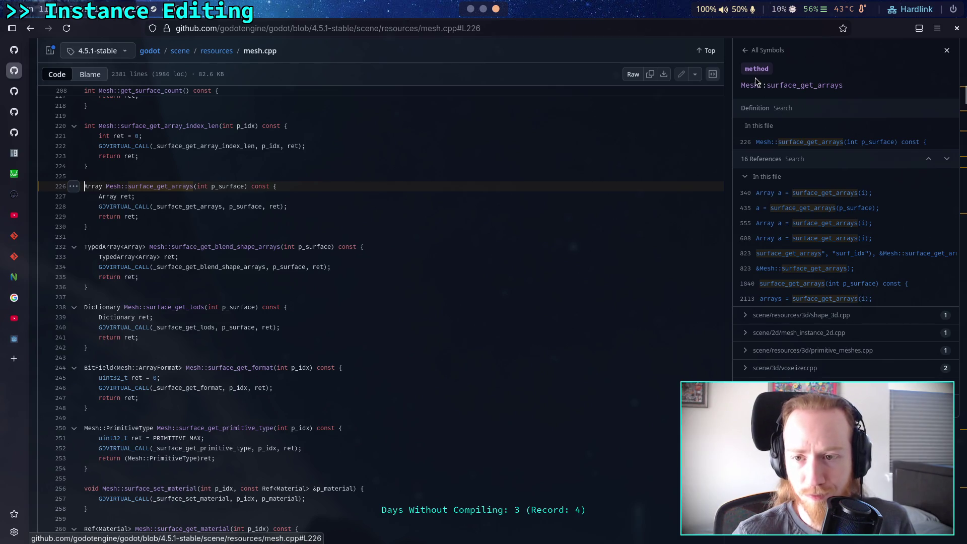
left_click(752, 52)
scroll(829, 300, "down", 3)
scroll(829, 301, "down", 5)
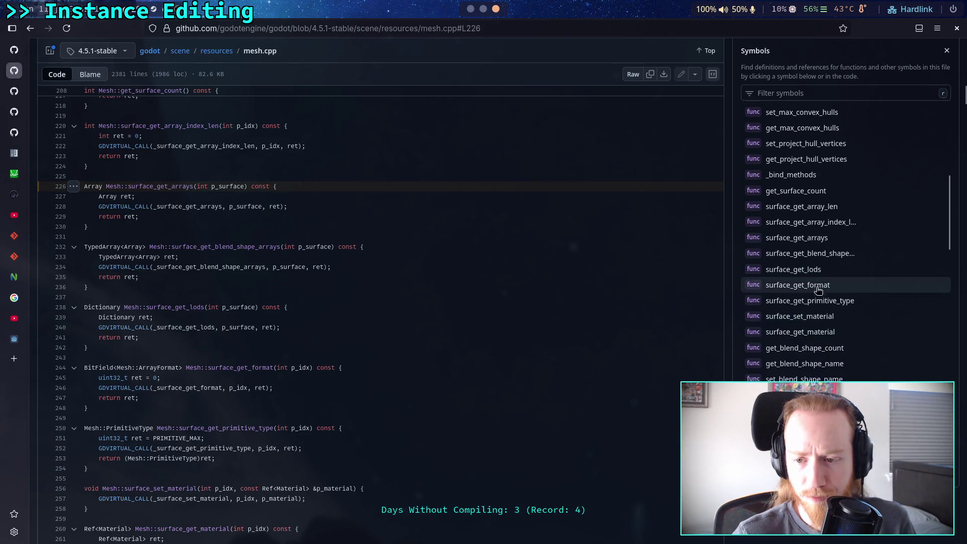
scroll(837, 356, "down", 2)
scroll(838, 356, "down", 10)
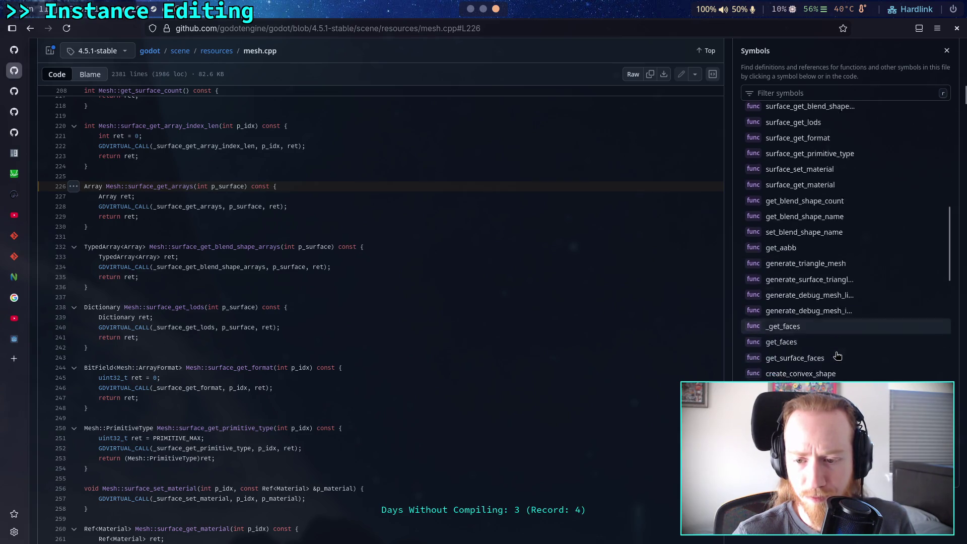
scroll(837, 356, "down", 15)
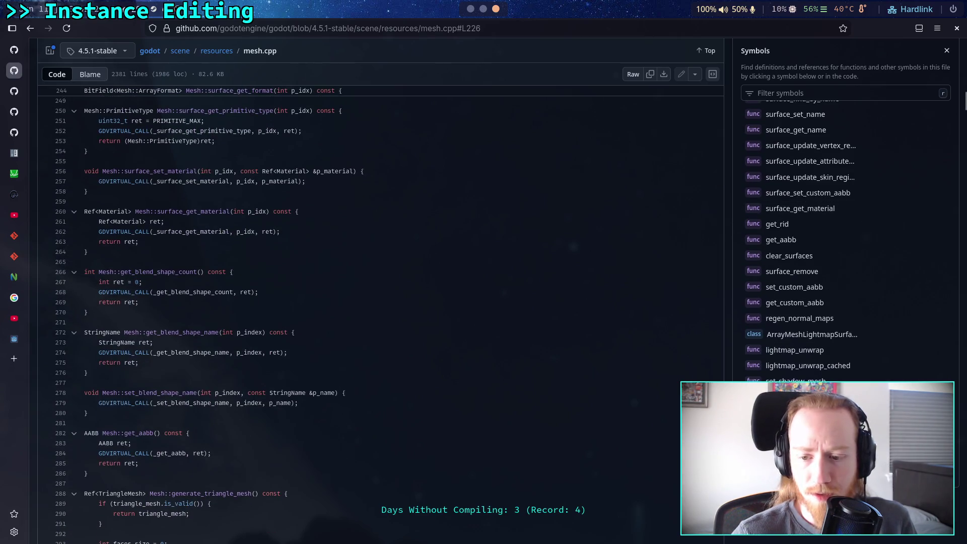
left_click(796, 429)
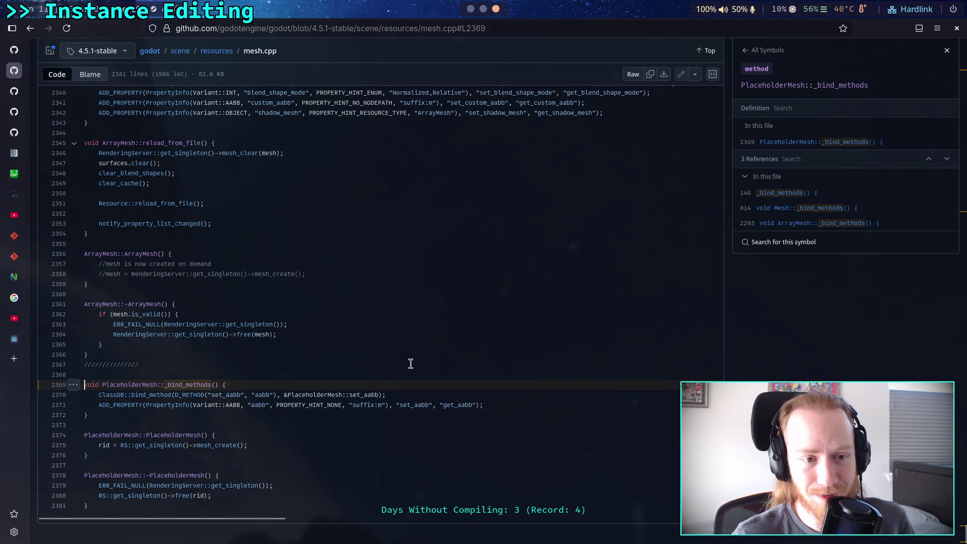
- Jump to Mesh::_bind_methods at line 814 to see the bound surface methods
left_click(737, 51)
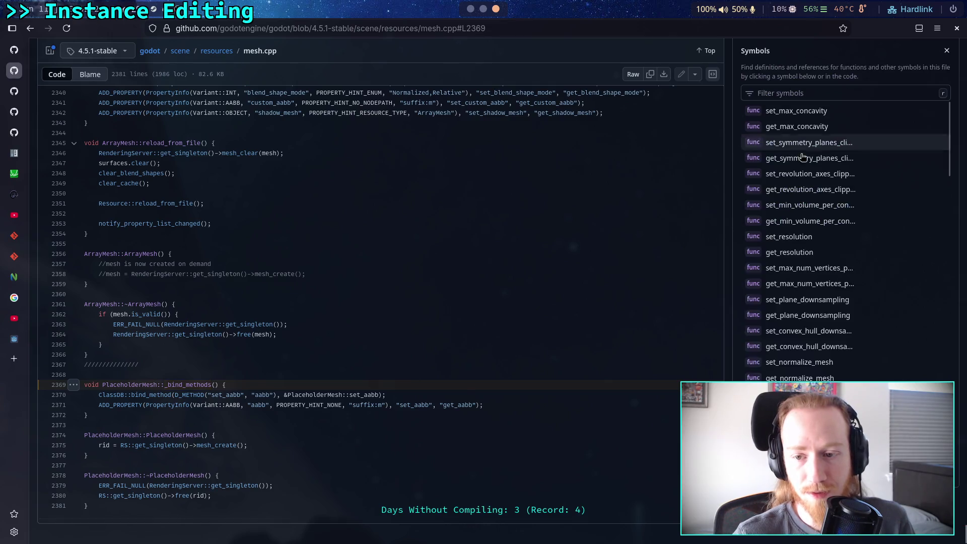
scroll(913, 243, "up", 10)
scroll(913, 243, "down", 8)
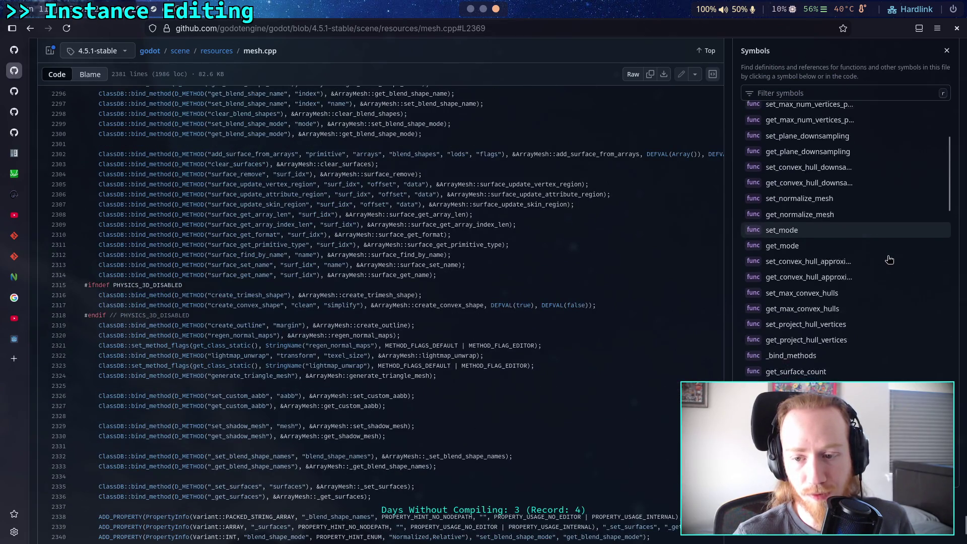
scroll(830, 274, "down", 3)
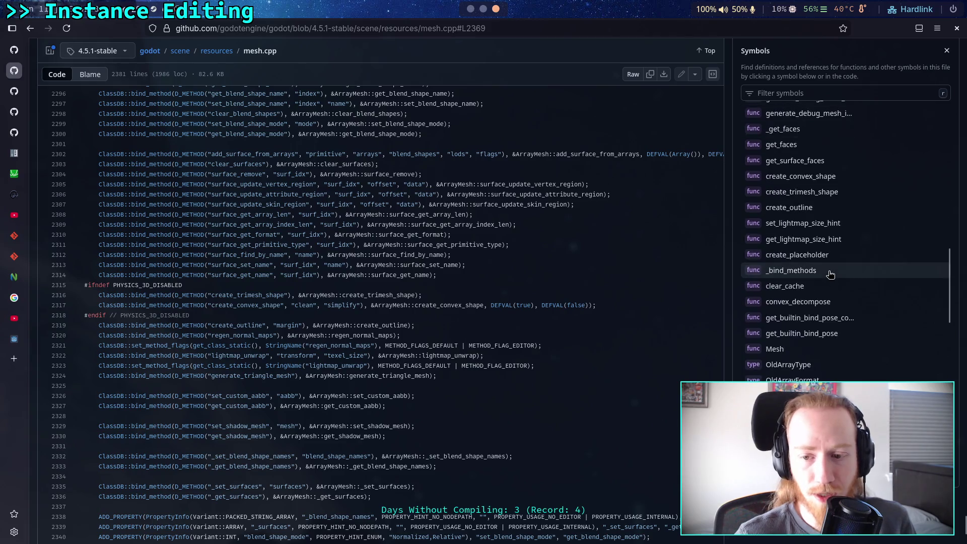
left_click(821, 271)
scroll(431, 280, "down", 2)
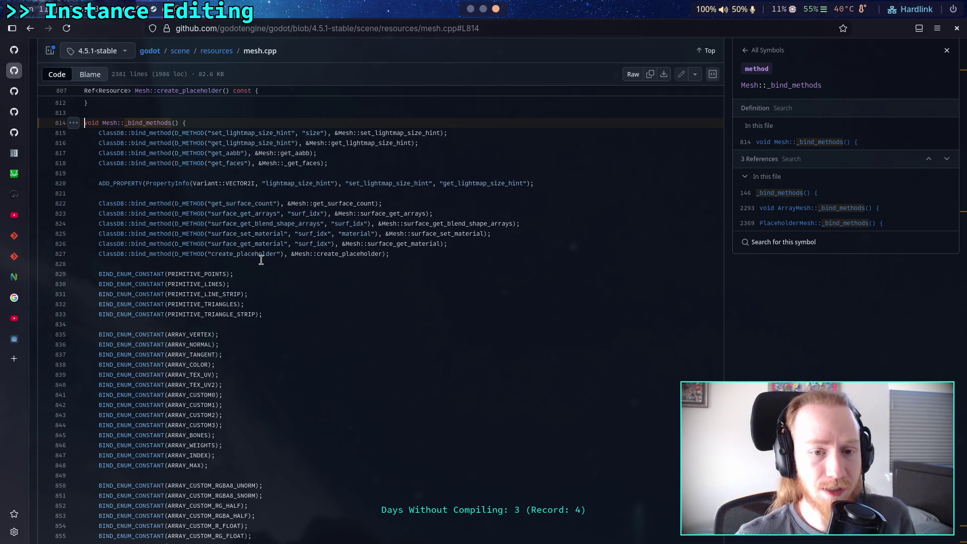
- Return to the surface_get_arrays definition via the symbol list
left_click(753, 55)
scroll(852, 283, "down", 2)
scroll(854, 286, "down", 3)
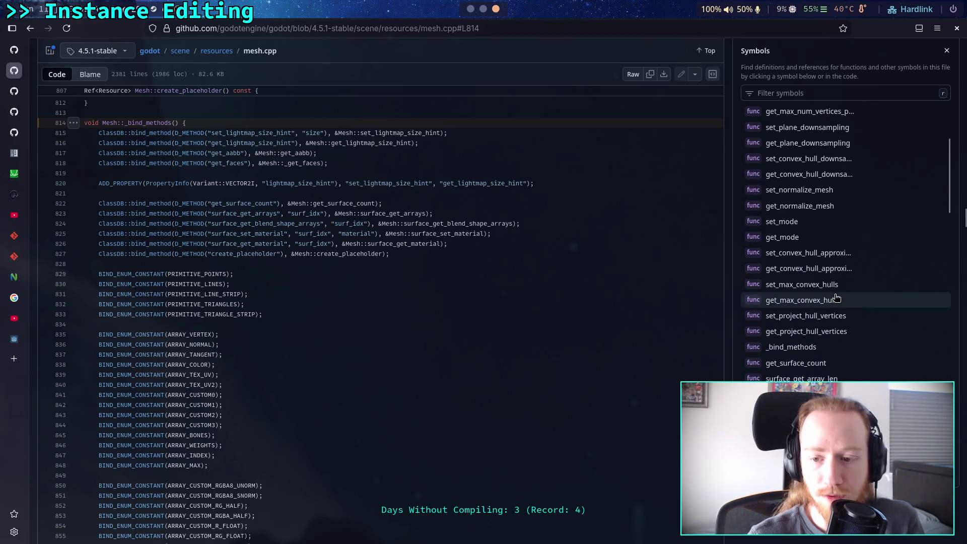
scroll(838, 302, "down", 2)
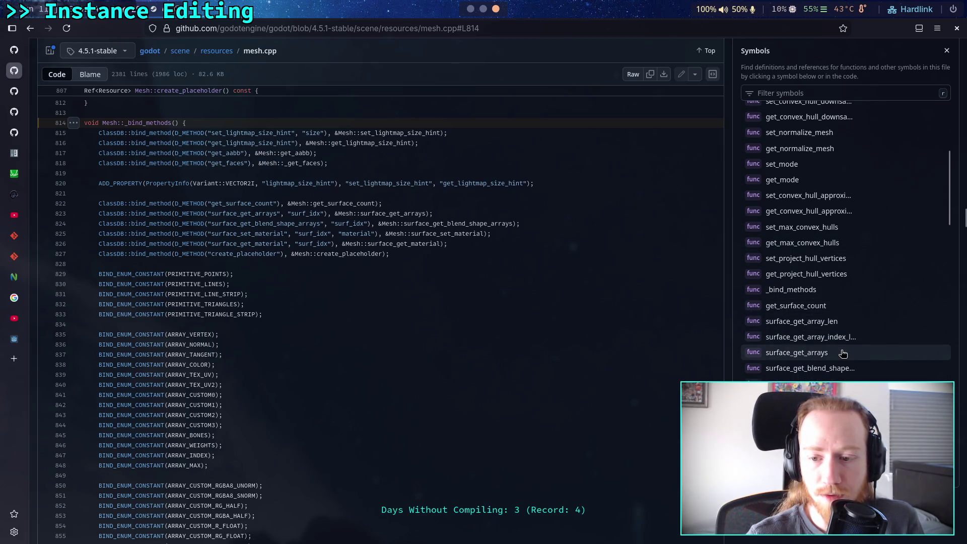
left_click(842, 354)
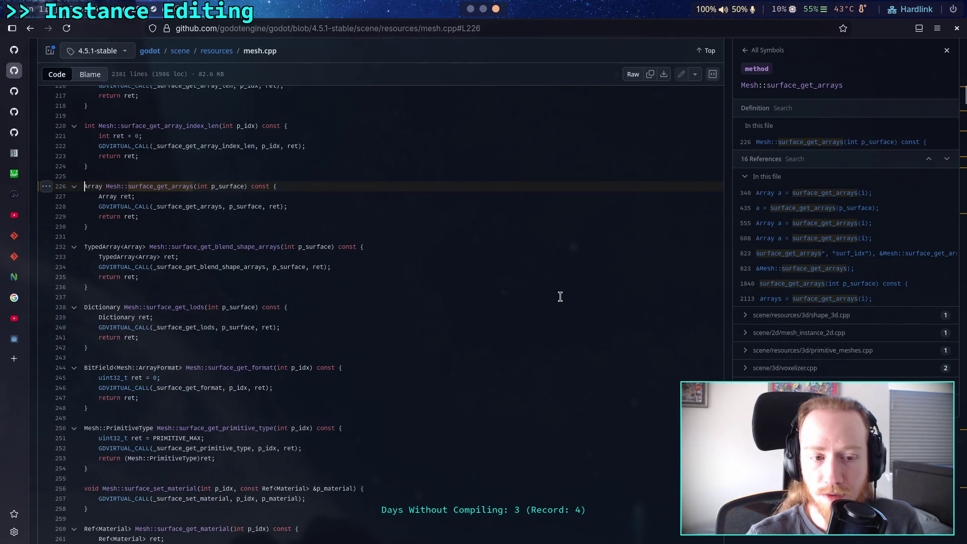
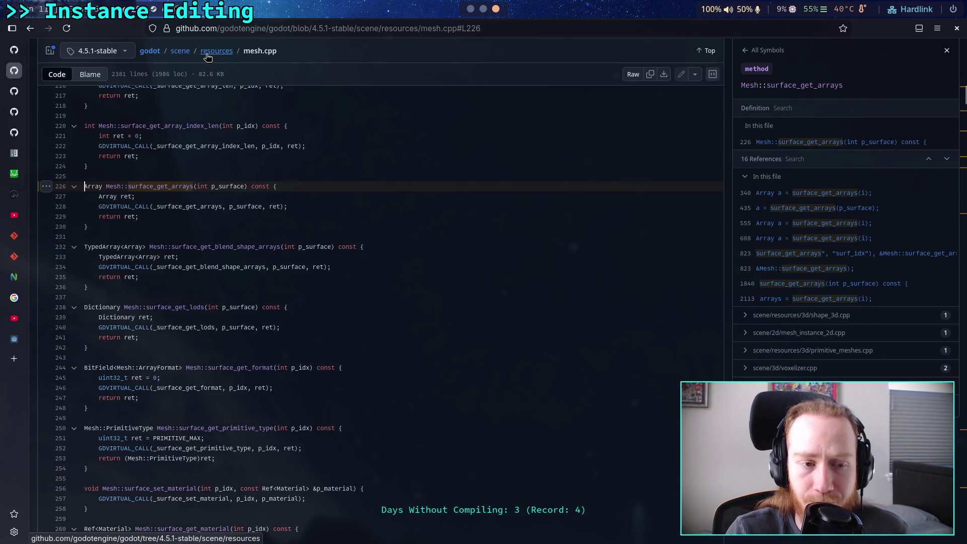
- Switch from GitHub's mesh.cpp back to the Godot editor's Mesh class reference
key("alt+Tab")
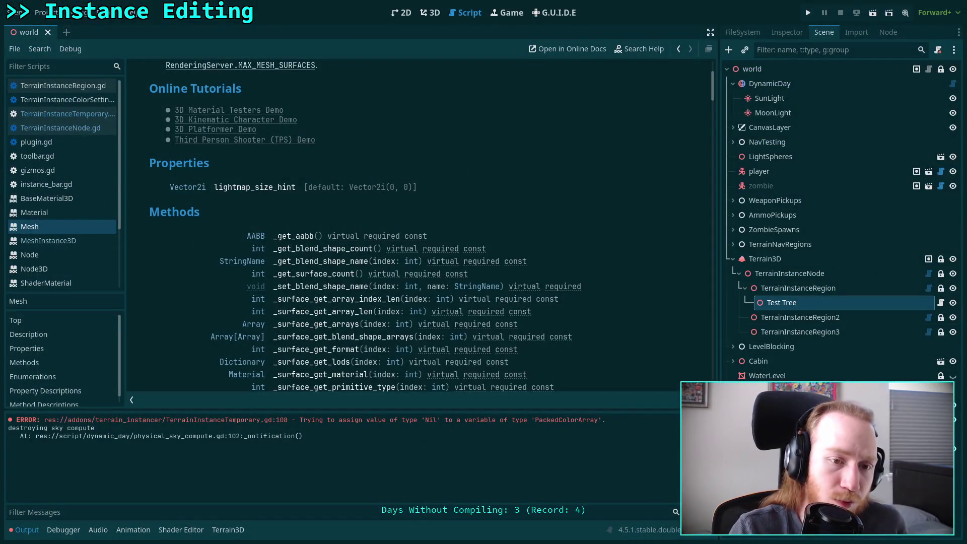
- In TerrainInstanceTemporary.gd, add print(s_arrays) below the surface arrays line
scroll(404, 202, "down", 10)
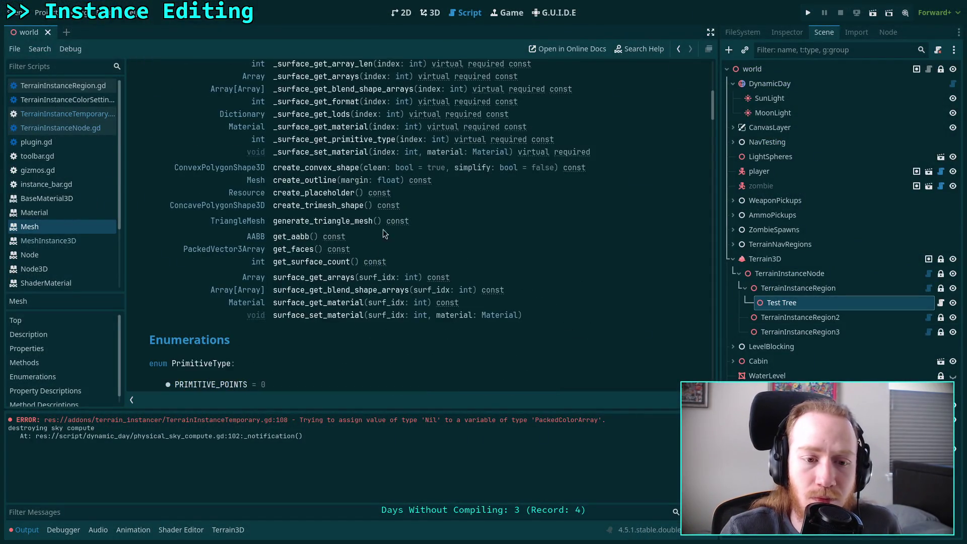
left_click(77, 116)
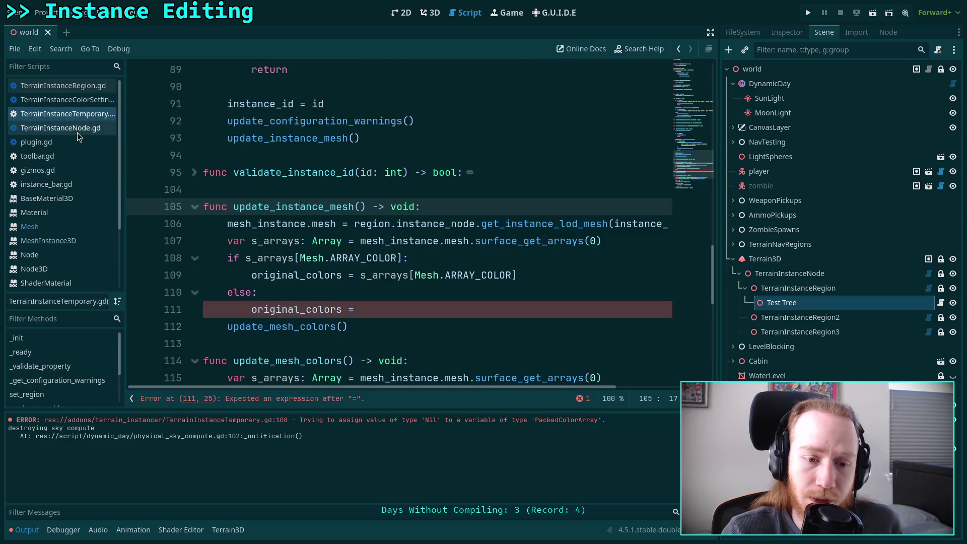
left_click(640, 243)
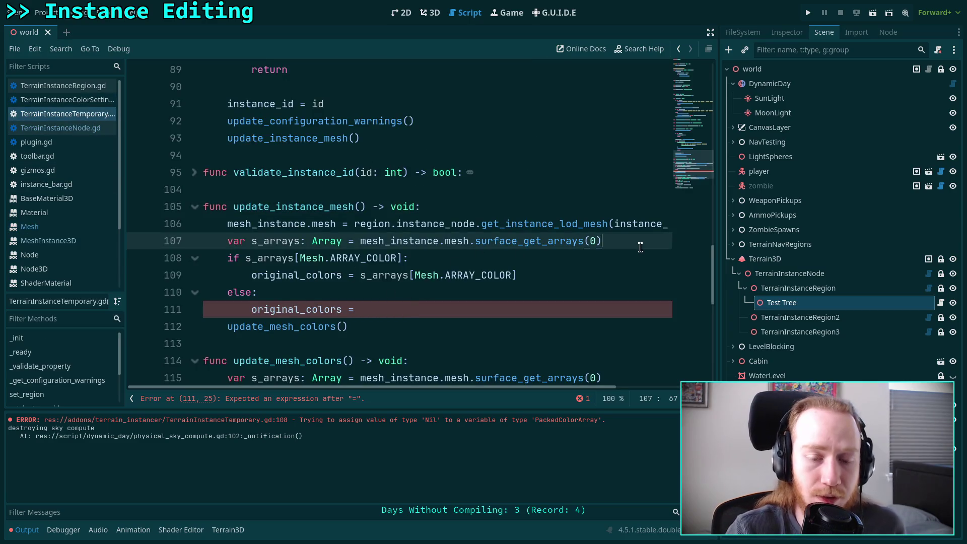
key("Return")
type("print(s_ar")
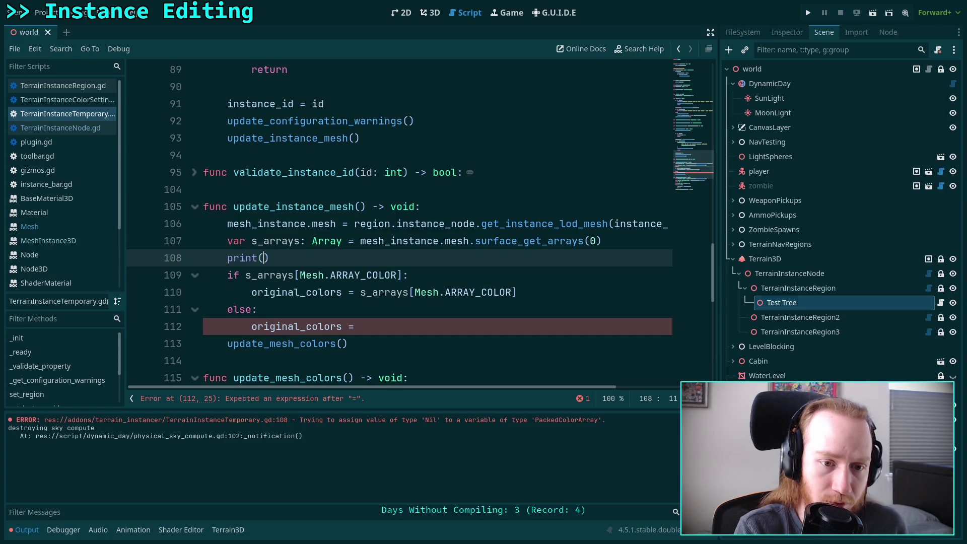
type("r")
key("Return")
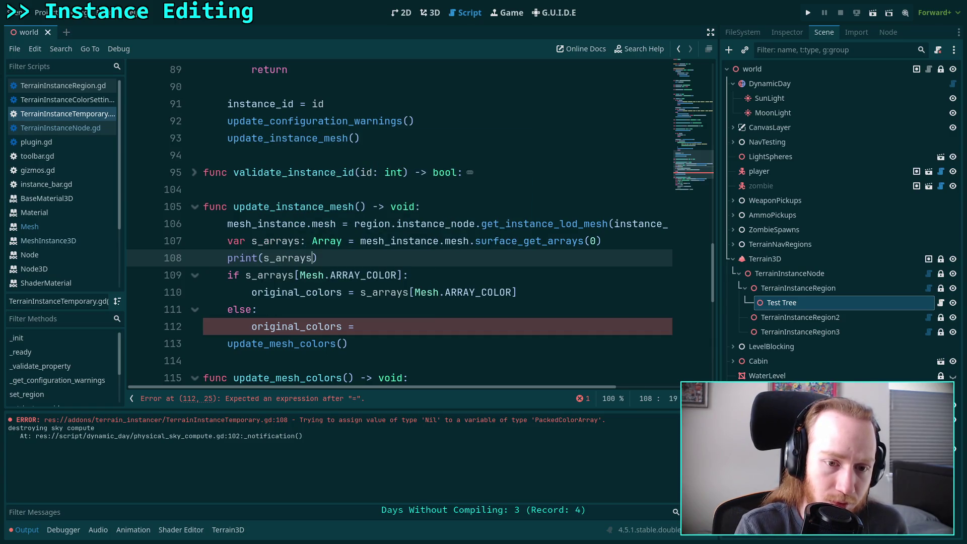
- Make the original_colors else branch fall back to PackedColorArray(), save, and return to 3D
left_click(491, 323)
type("Packed")
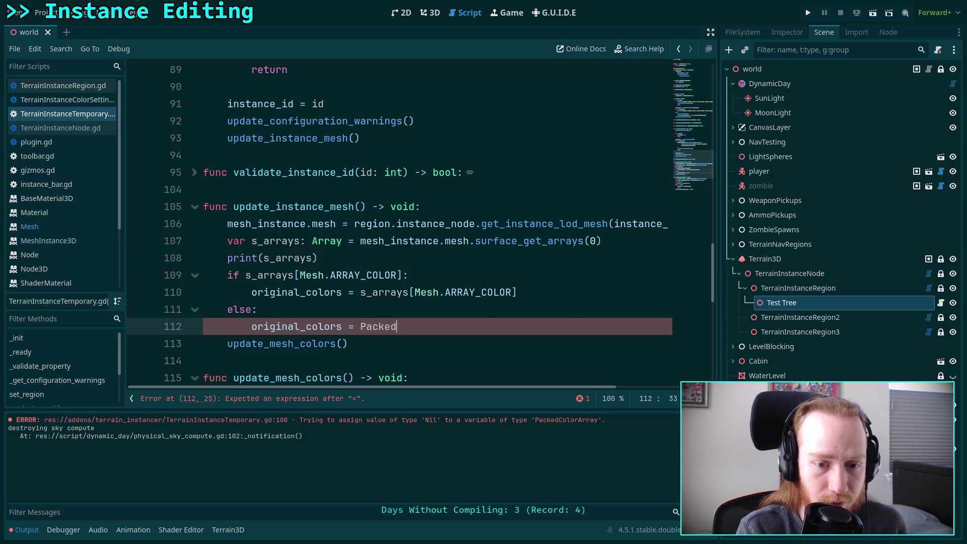
key("Down")
key("Return")
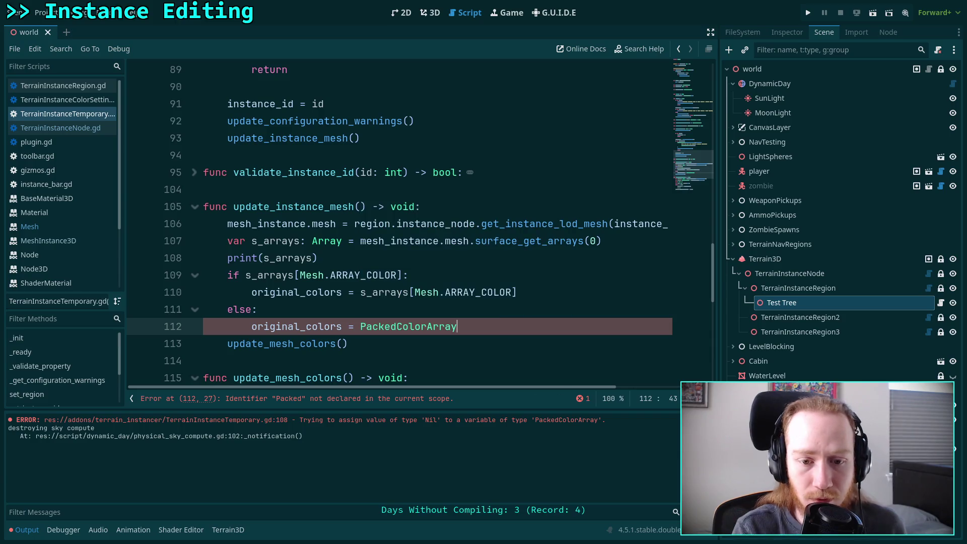
type("(")
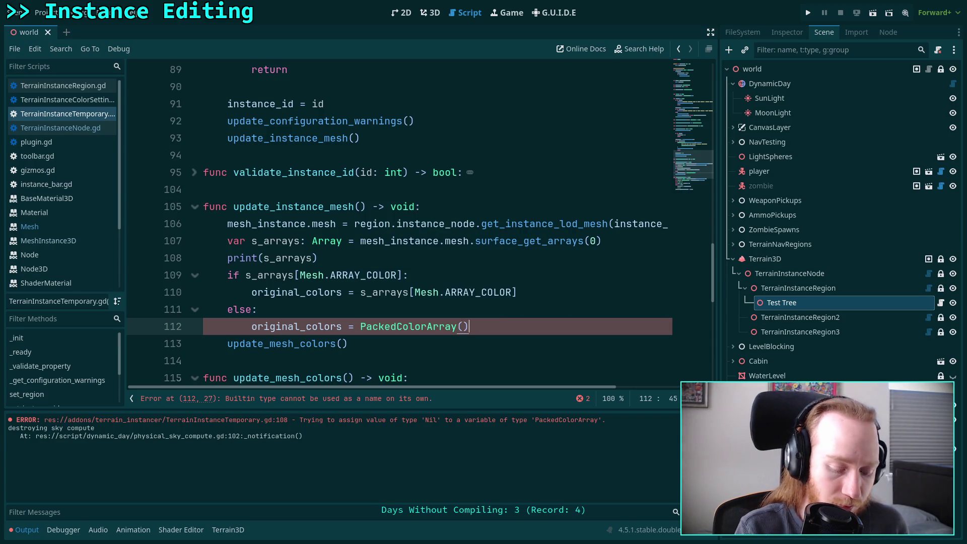
key("ctrl+s")
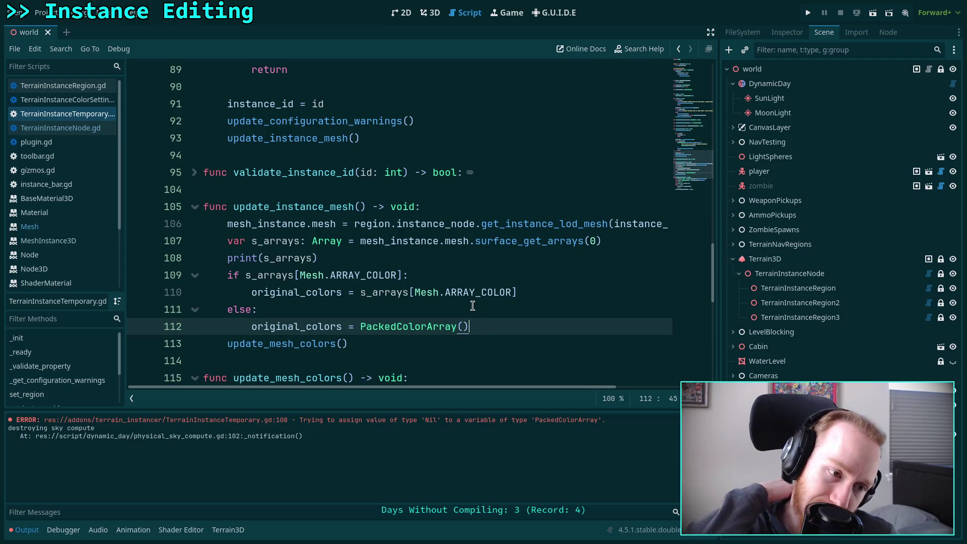
left_click(429, 14)
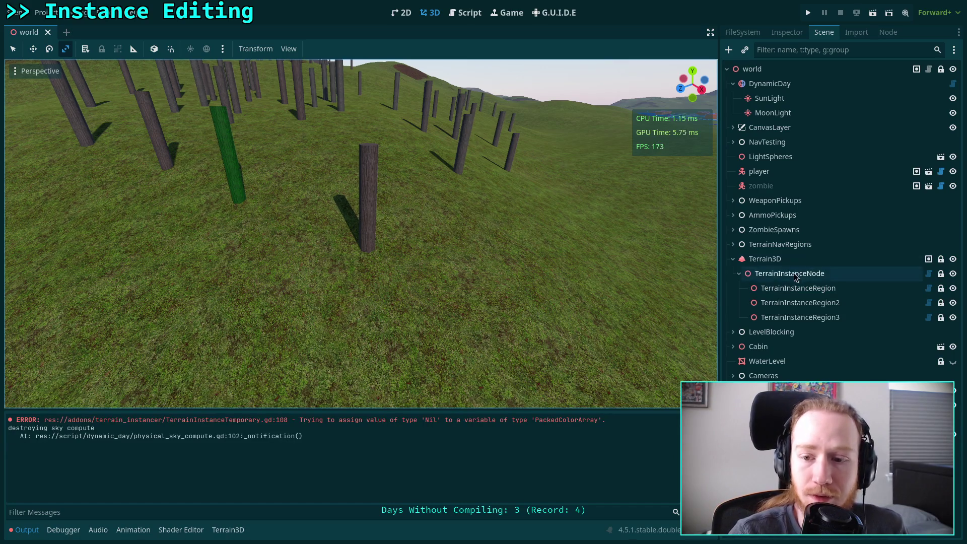
- Select TerrainInstanceRegion and pick a tree so its mesh arrays print to the enlarged Output log
left_click(786, 289)
left_click(366, 255)
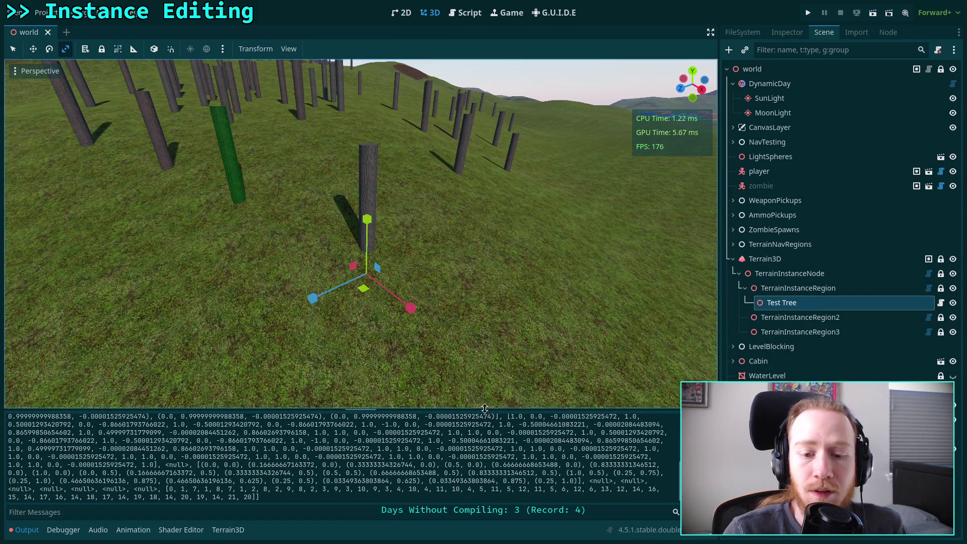
left_click_drag(485, 408, 484, 316)
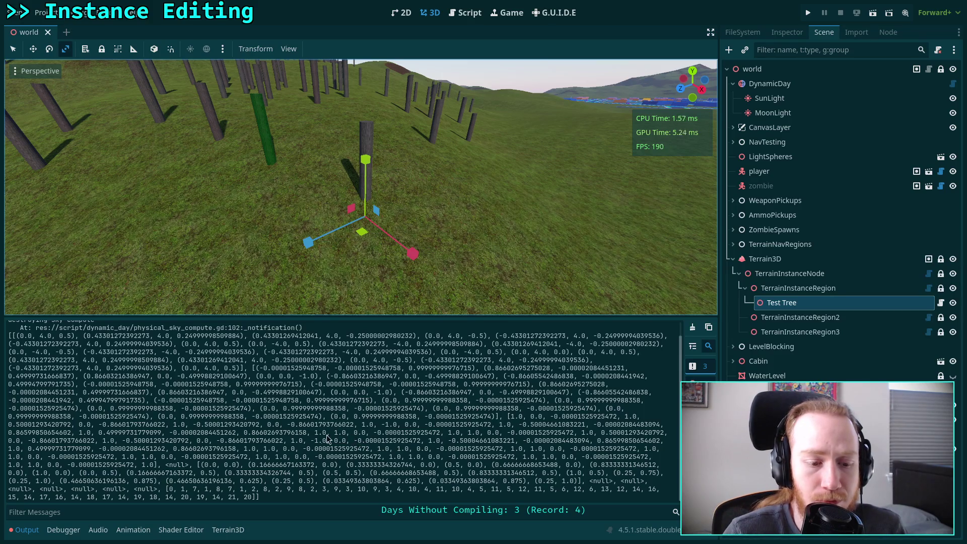
- Inspect the printed s_arrays, including the null slots and vertex positions, then return to the script
mouse_move(157, 488)
left_mouse_down()
mouse_move(521, 481)
mouse_move(527, 474)
left_mouse_up()
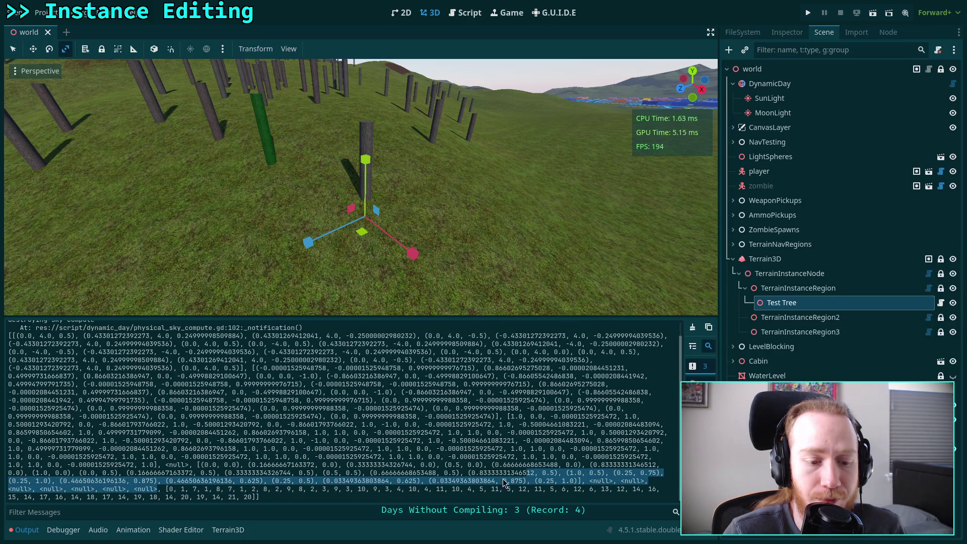
double_click(176, 465)
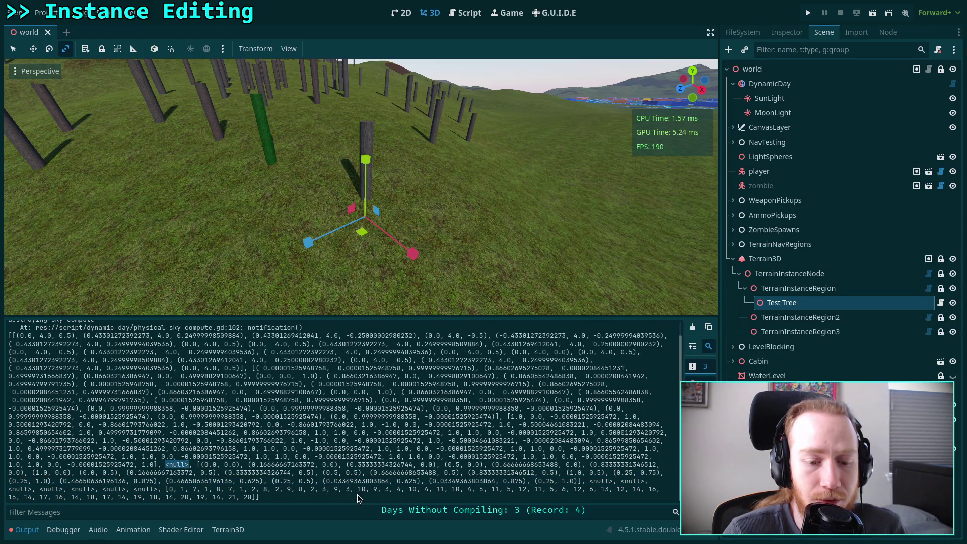
left_click_drag(198, 465, 240, 462)
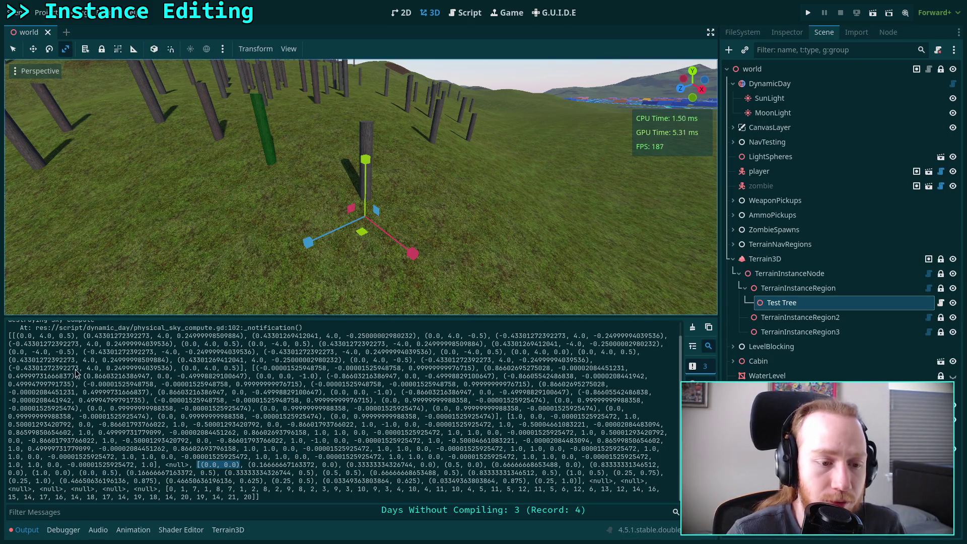
mouse_move(16, 336)
left_mouse_down()
mouse_move(201, 400)
mouse_move(356, 368)
mouse_move(363, 422)
mouse_move(320, 477)
mouse_move(281, 496)
left_mouse_up()
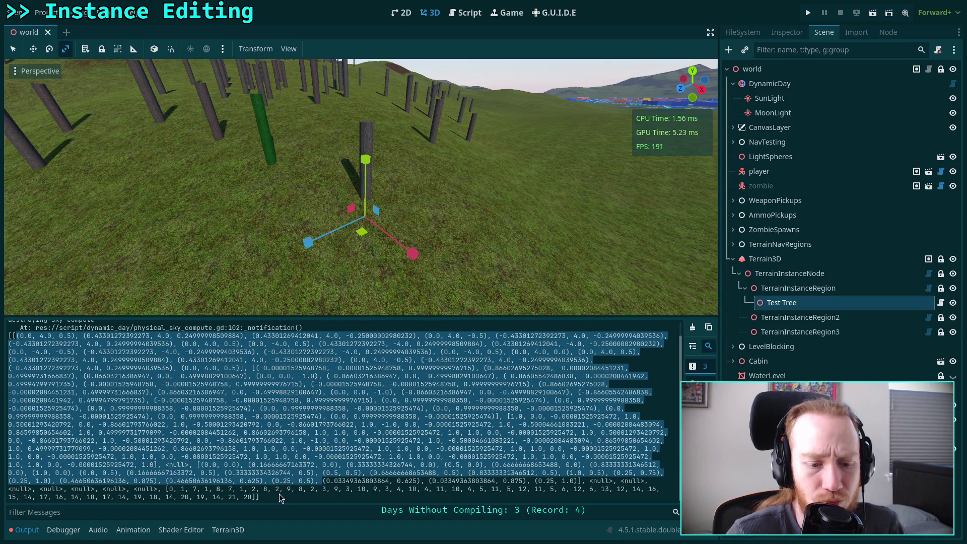
left_click(279, 495)
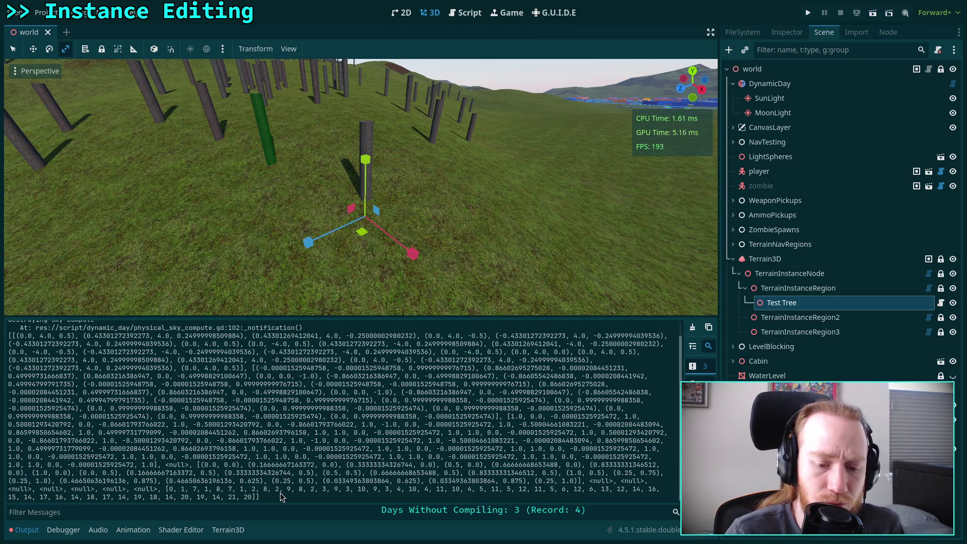
key("ctrl+F3")
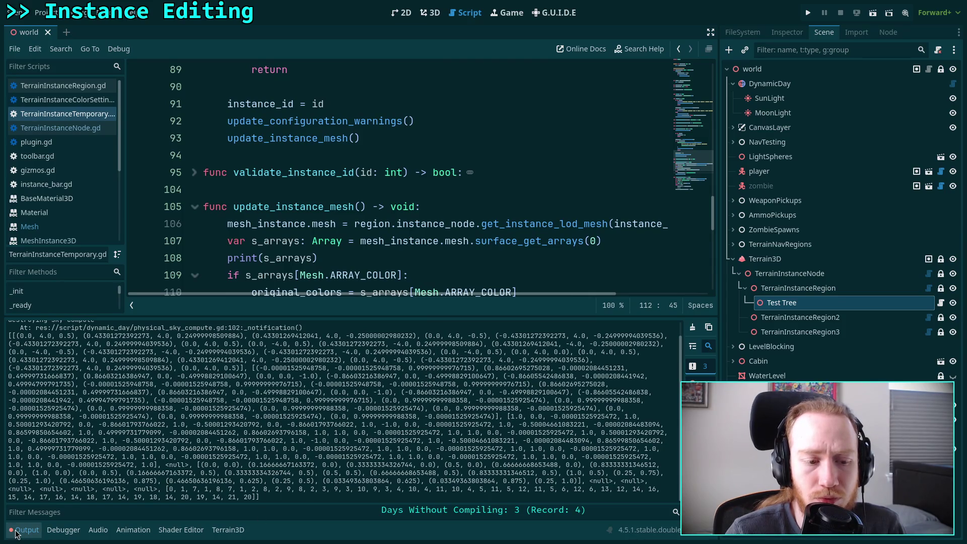
- In the else branch, declare size as s_arrays[Mesh.ARRAY_VERTEX].size()
left_click(26, 530)
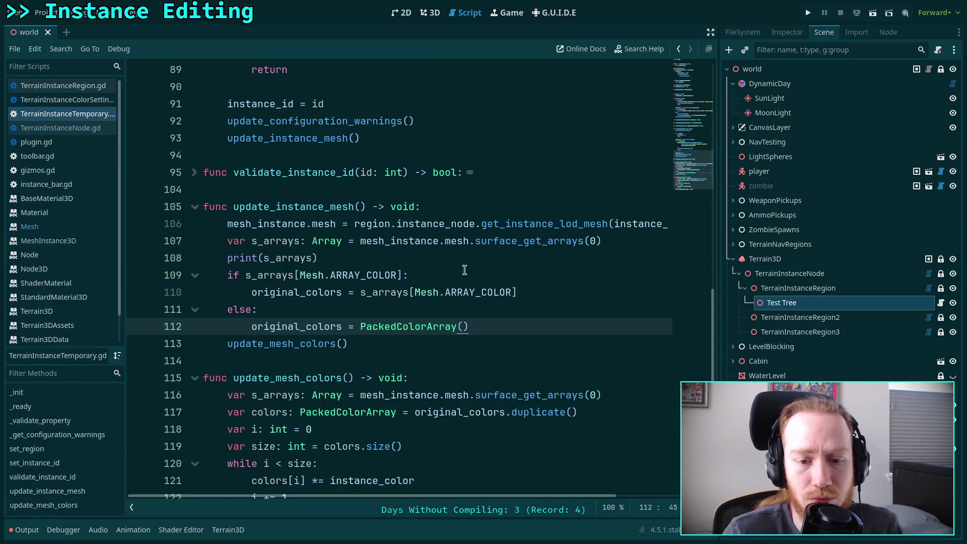
left_click(484, 297)
key("Down")
key("Return")
type("var size")
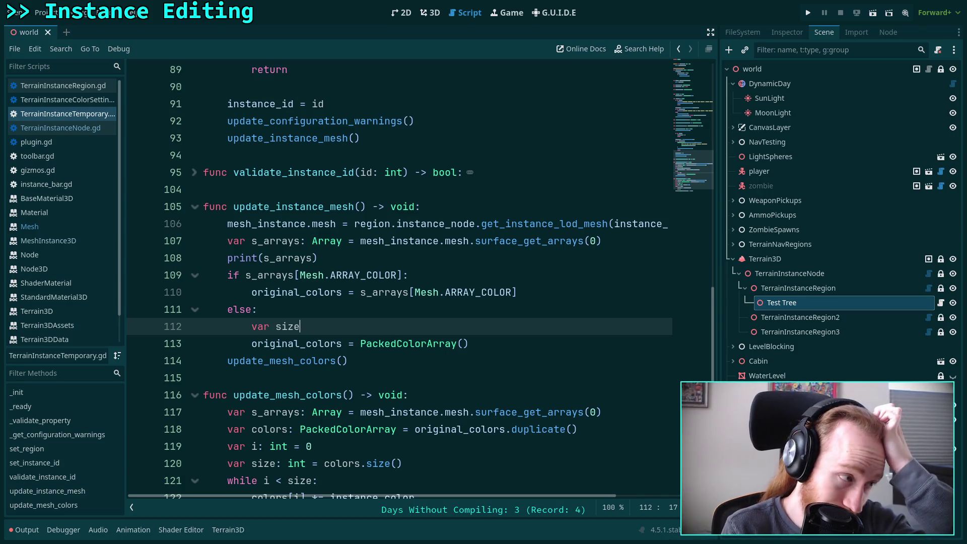
type(": int ")
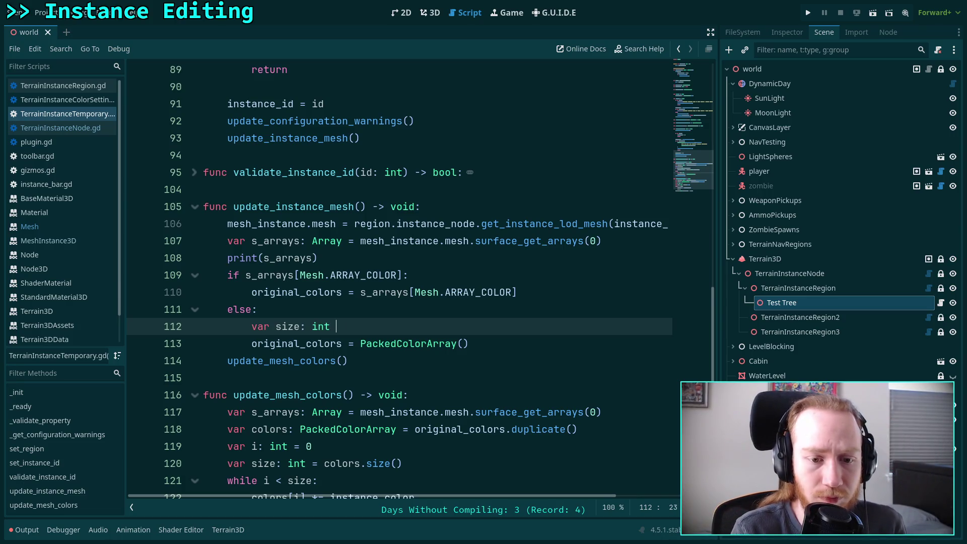
type("= s_arrays[")
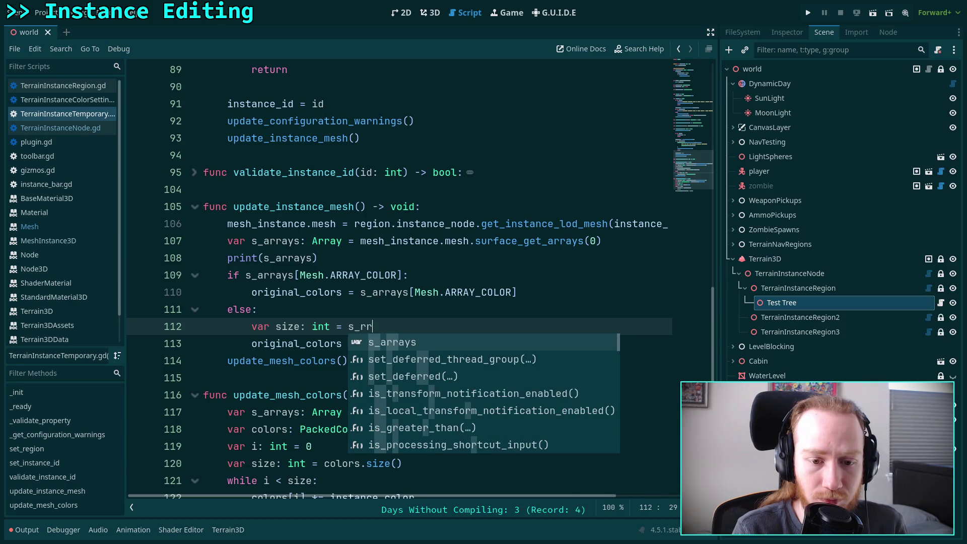
type("Mesh.")
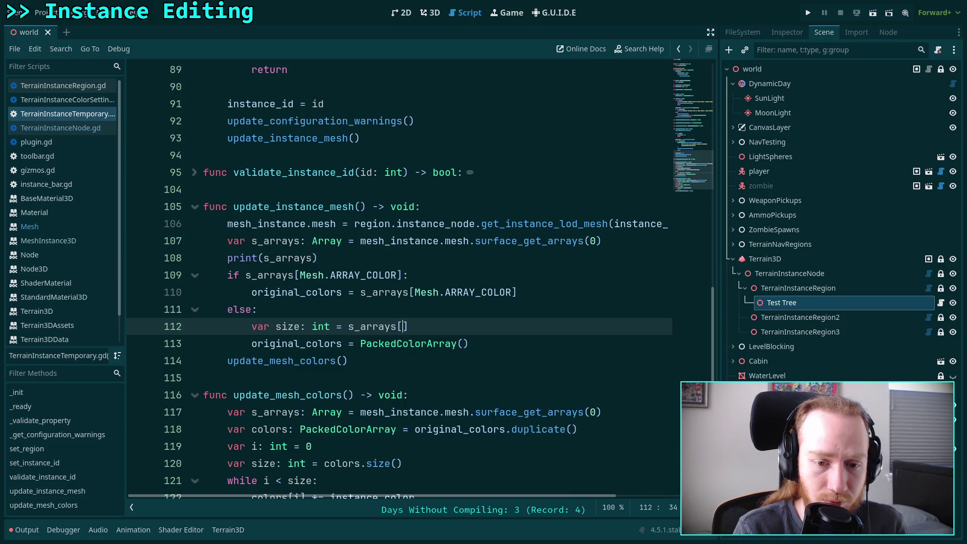
type("V")
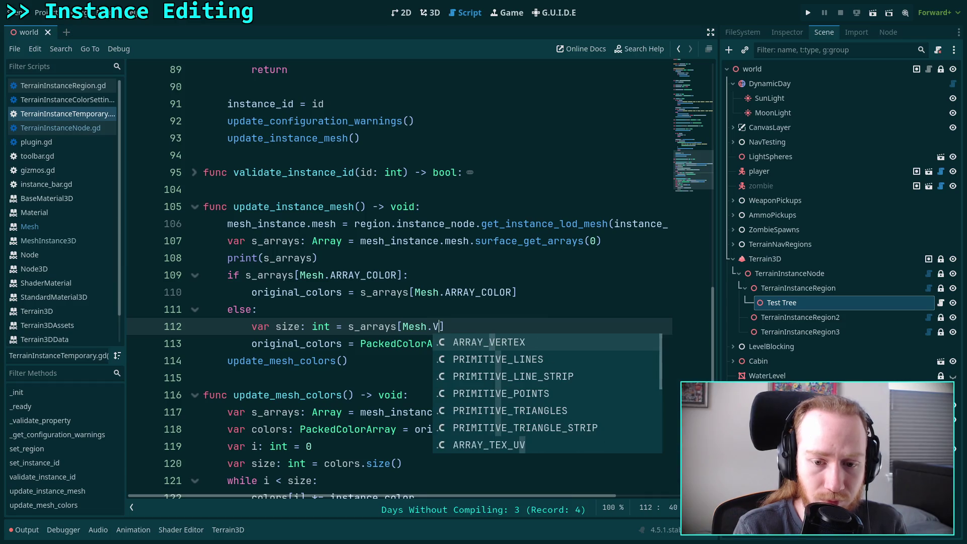
key("Return")
type("size")
key("Return")
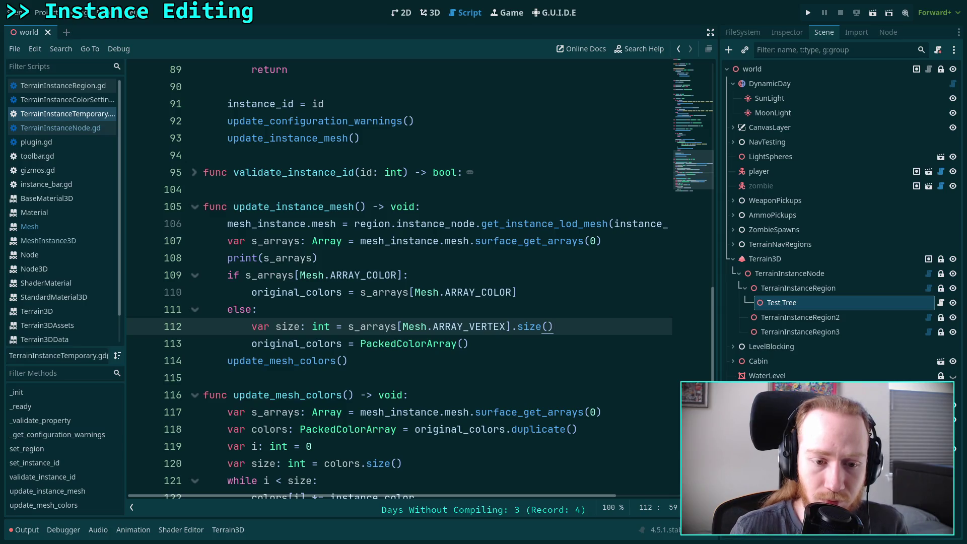
- Resize original_colors to size
key("Down")
key("Return")
type("orig")
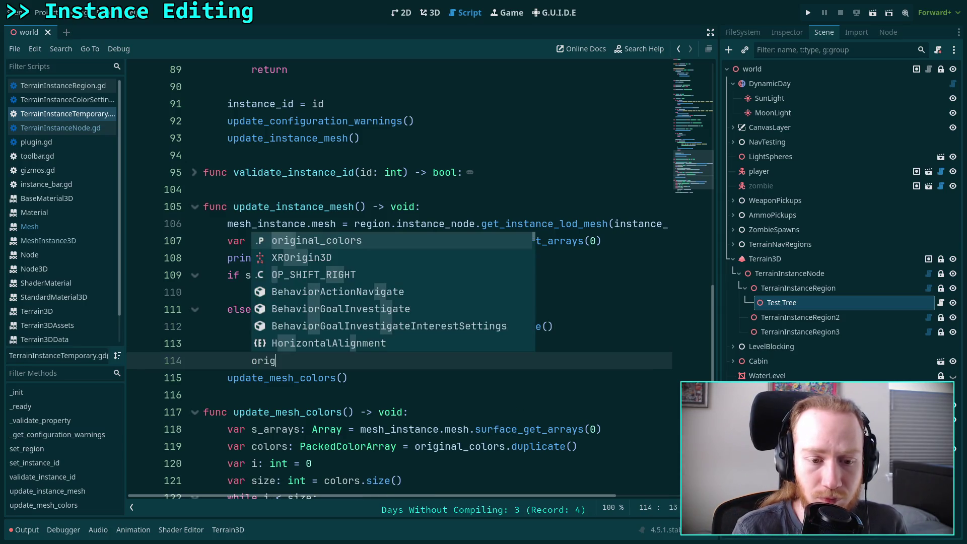
key("Return")
type(".si")
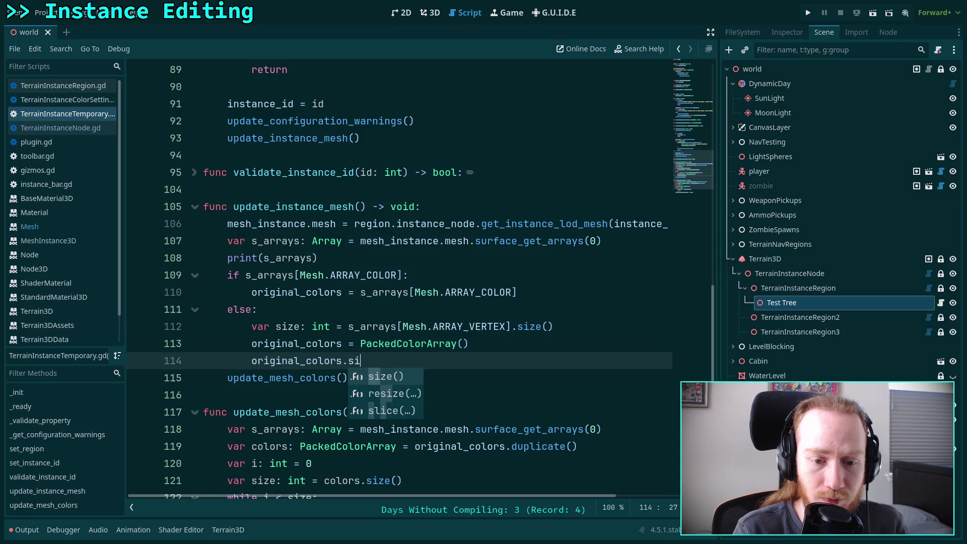
type("z")
key("Down")
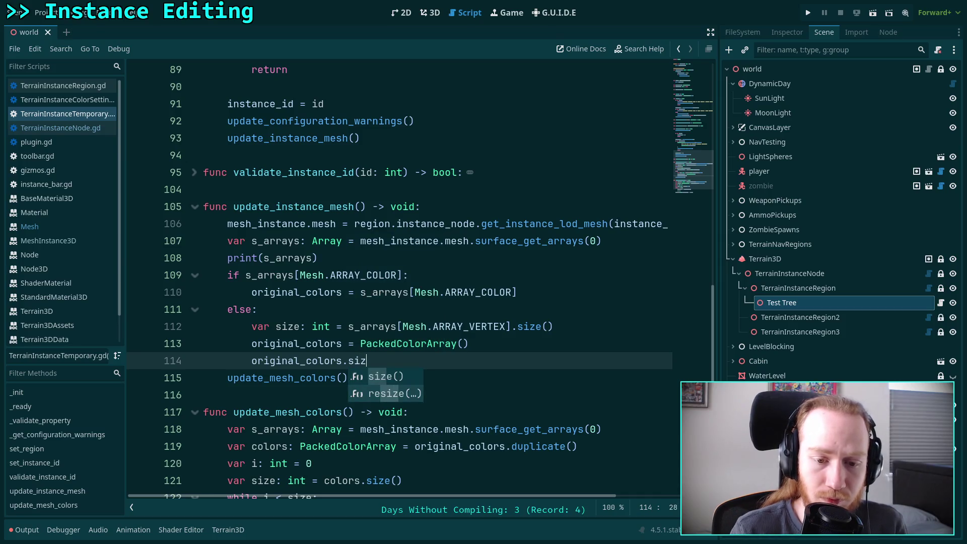
key("Return")
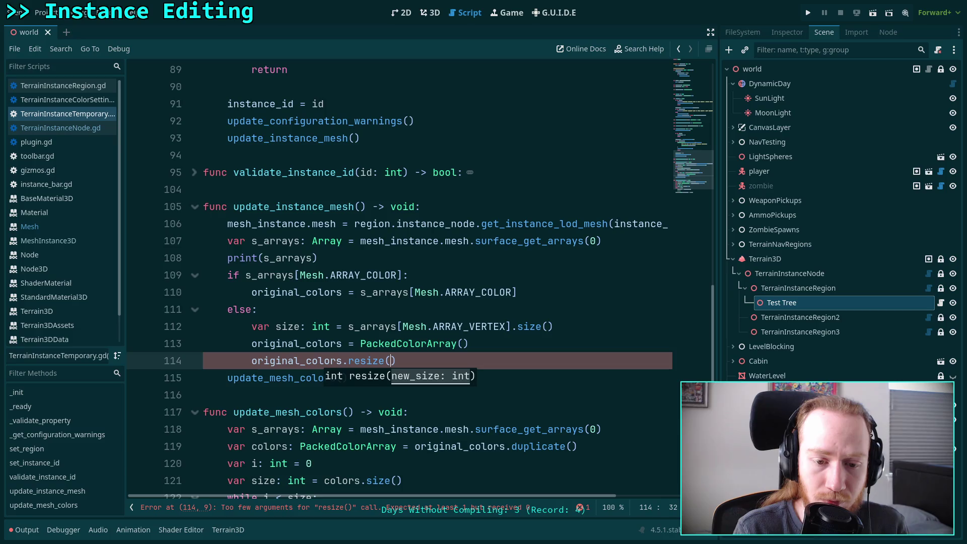
type("size)")
- Add a counter i = 0 and a while i < size loop that increments i by 1
key("Return")
type("f")
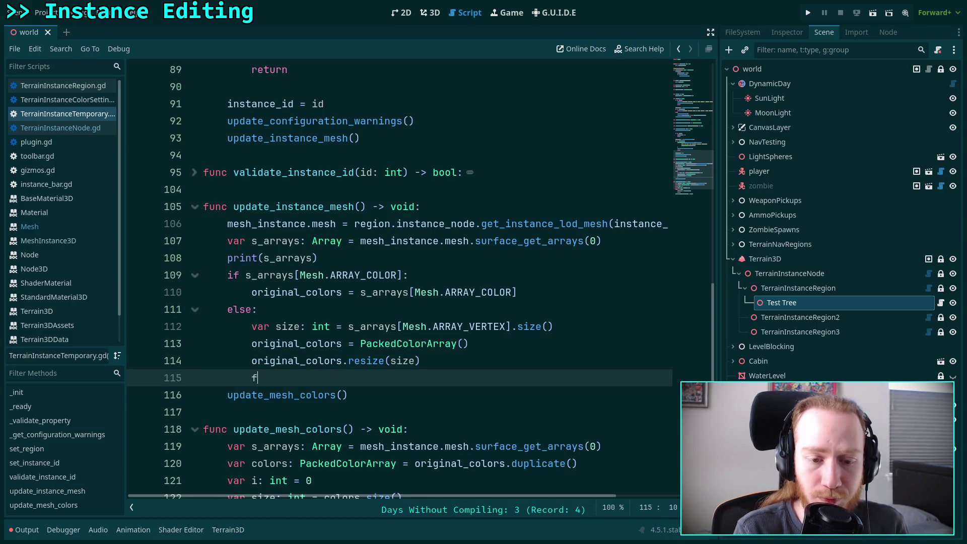
key("BackSpace")
type("var i ")
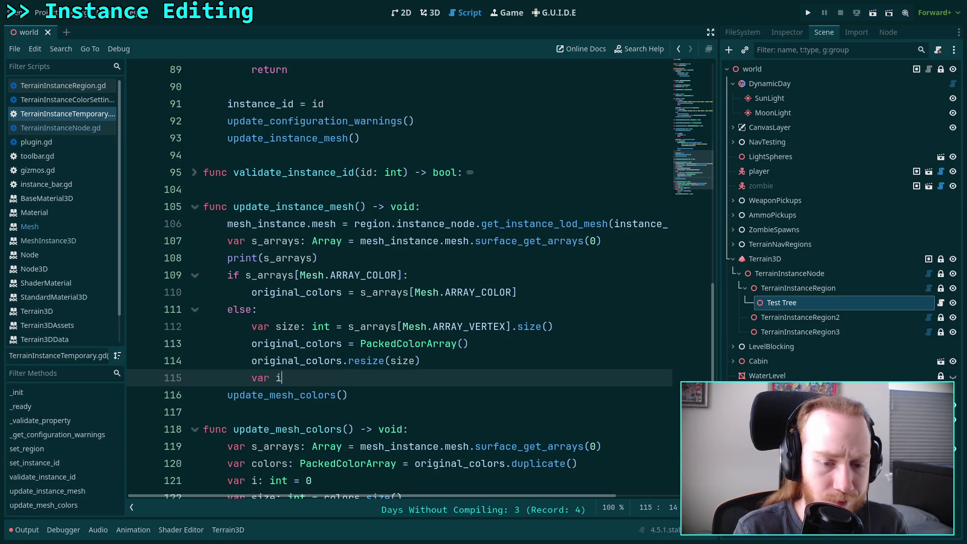
type("int  ")
type("0")
key("Return")
type("while i ,")
key("BackSpace")
type("< size:")
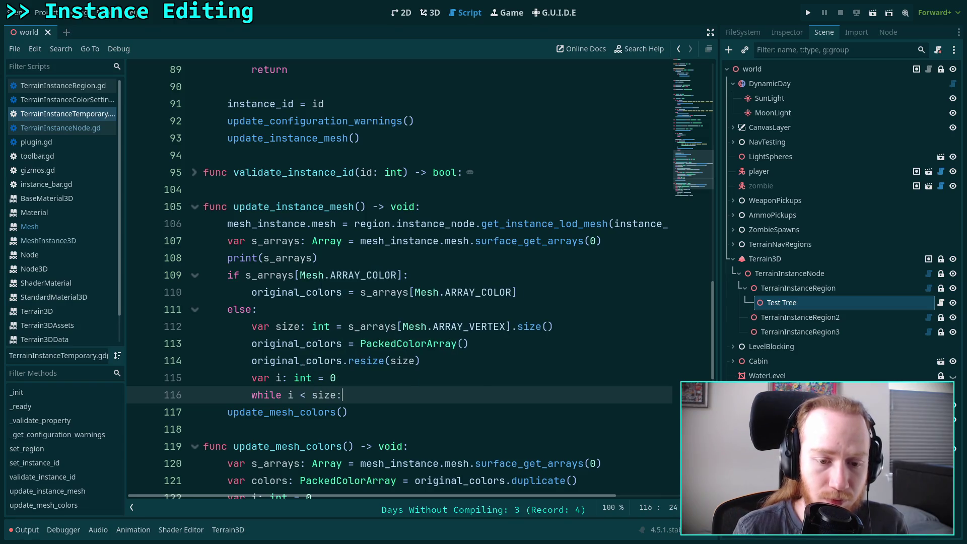
key("Return")
type("i += ")
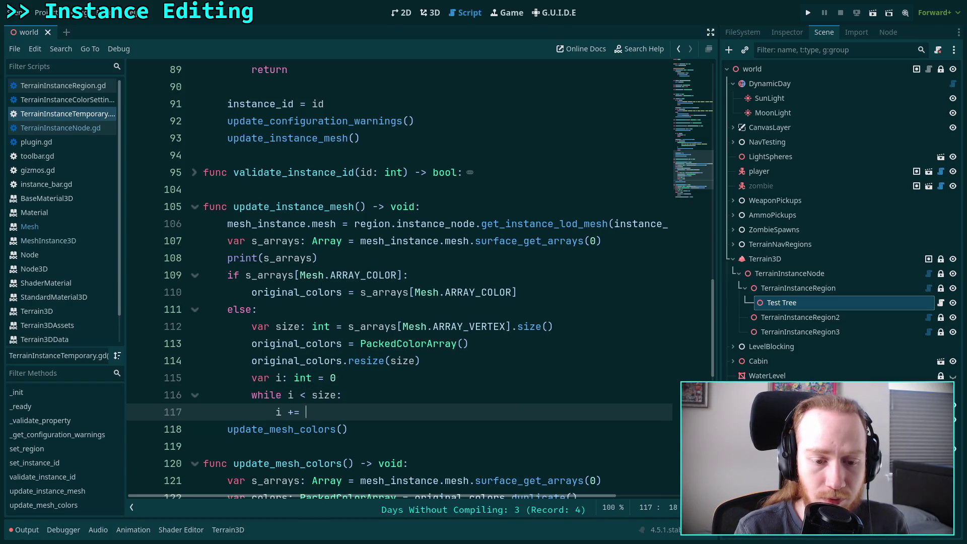
type("1")
- Set original_colors[i] = Color.WHITE inside the loop and save the script
key("ctrl+shift+Return")
type("igin")
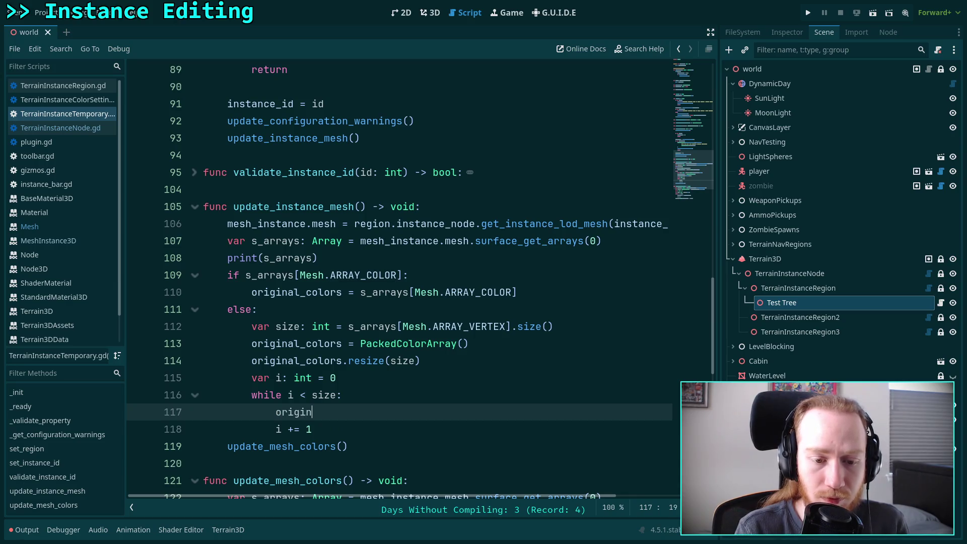
key("Return")
type(".")
key("BackSpace")
type("[i] = ")
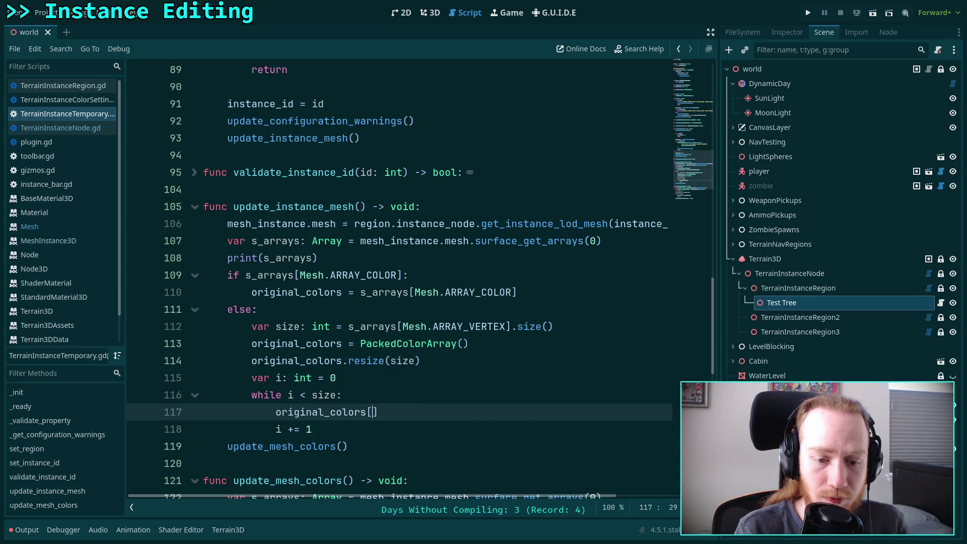
type("Color.WHI")
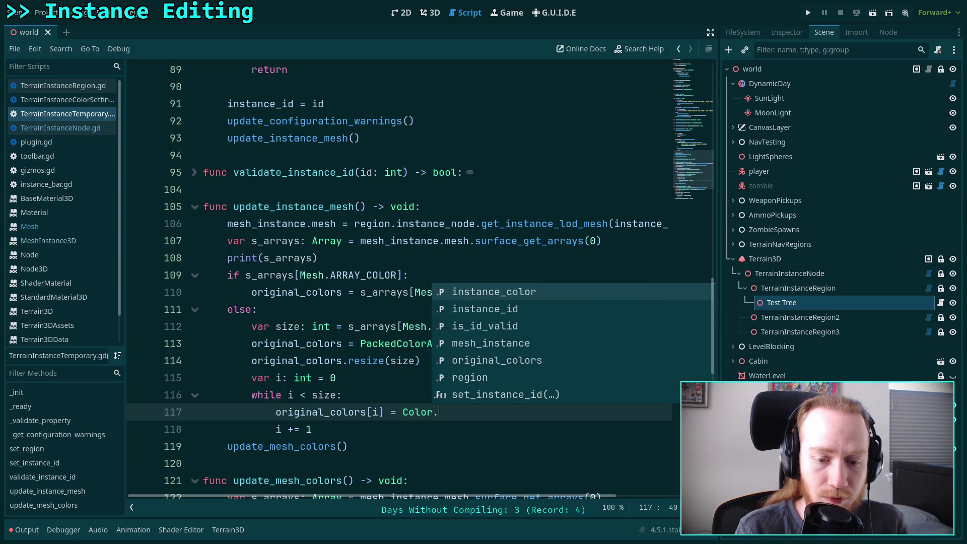
key("Return")
key("ctrl+s")
scroll(475, 330, "down", 1)
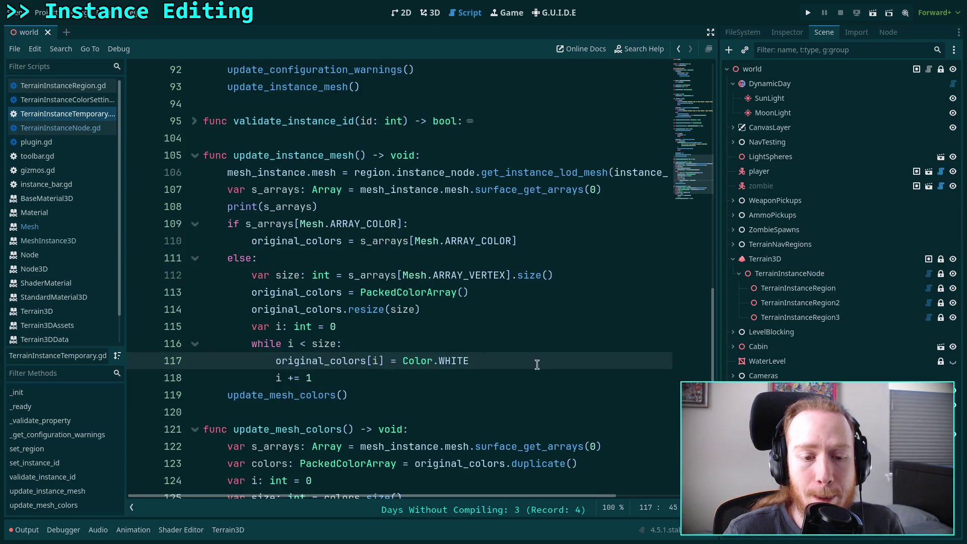
key("Down")
scroll(552, 368, "down", 3)
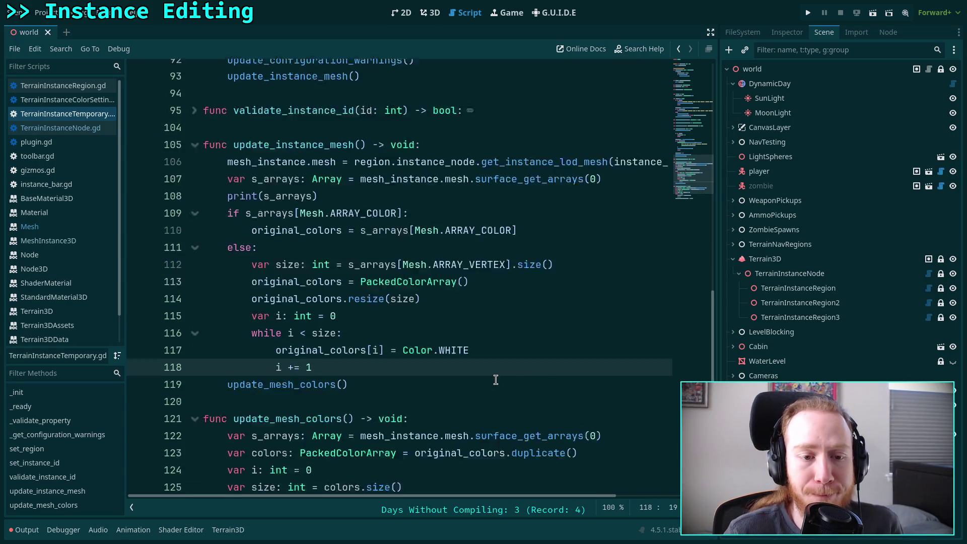
left_click(480, 374)
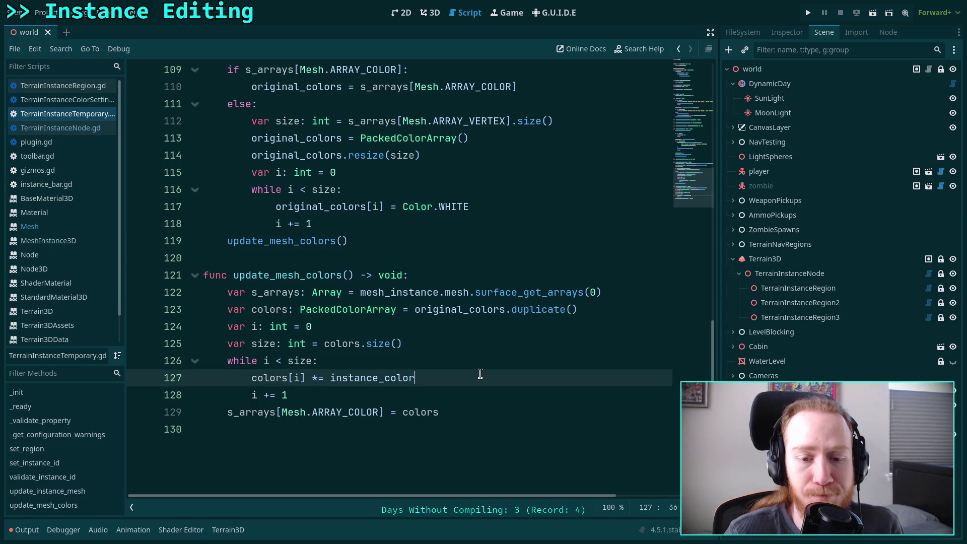
scroll(480, 373, "up", 2)
scroll(480, 373, "down", 2)
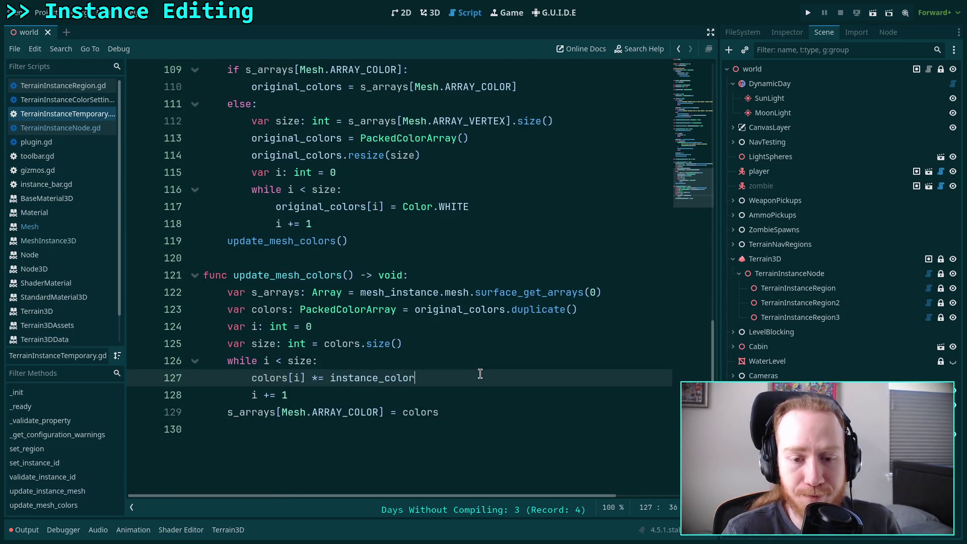
- Clear the output, select TerrainInstanceRegion, and pick a tree trunk as the editable instance
left_click(422, 15)
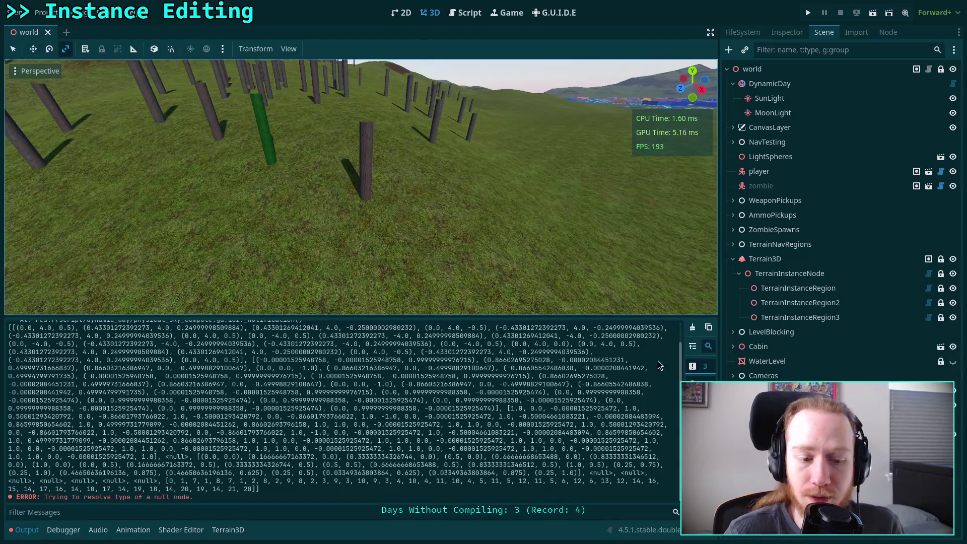
left_click(693, 327)
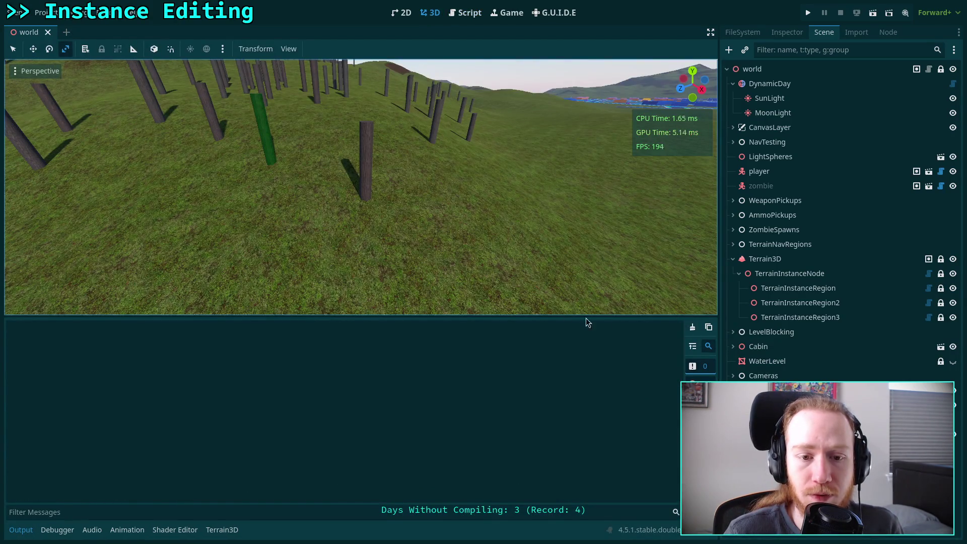
left_click(372, 191)
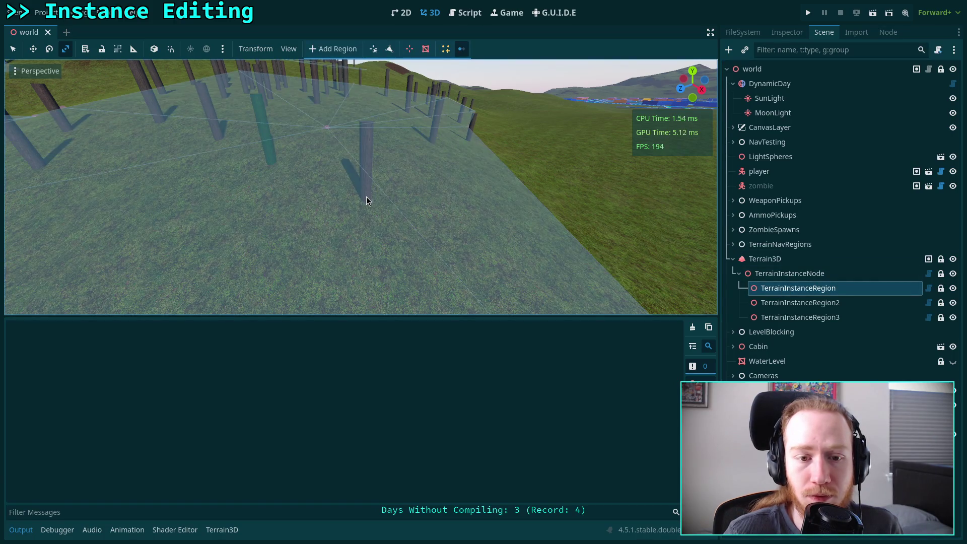
left_click(366, 200)
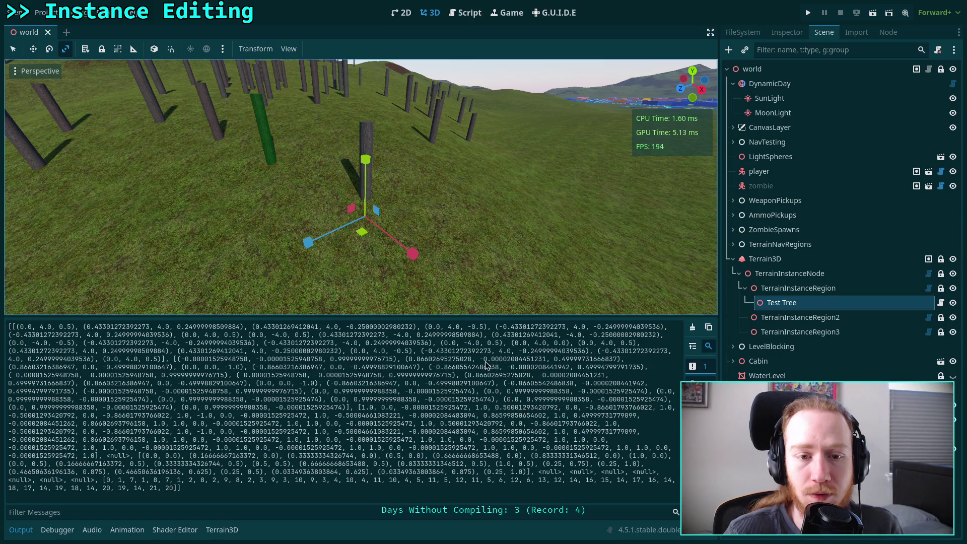
mouse_move(459, 250)
left_mouse_down()
mouse_move(412, 254)
mouse_move(427, 253)
left_mouse_up()
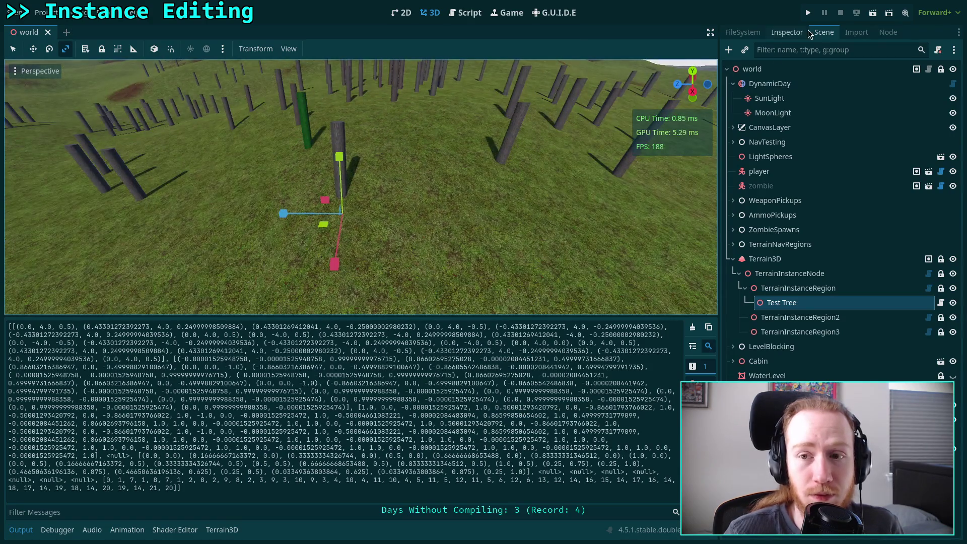
- Set the Test Tree's Instance Color to green in the Inspector and check the log
left_click(788, 32)
left_click(887, 127)
left_click_drag(869, 182, 793, 219)
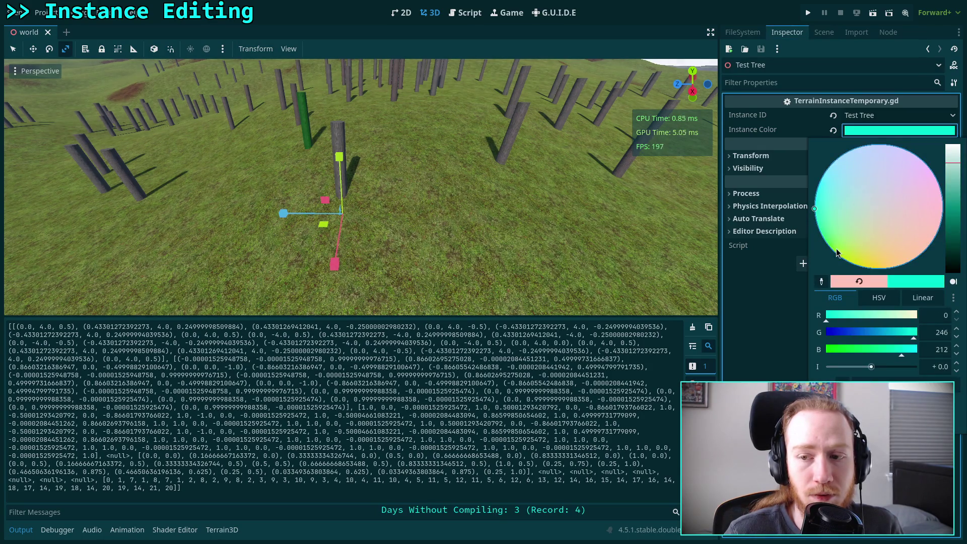
left_click(950, 221)
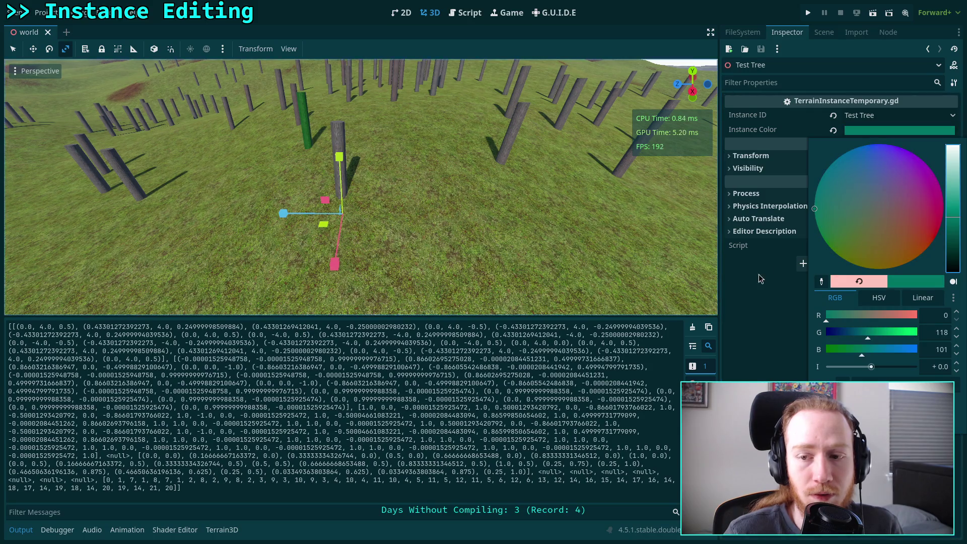
left_click(838, 247)
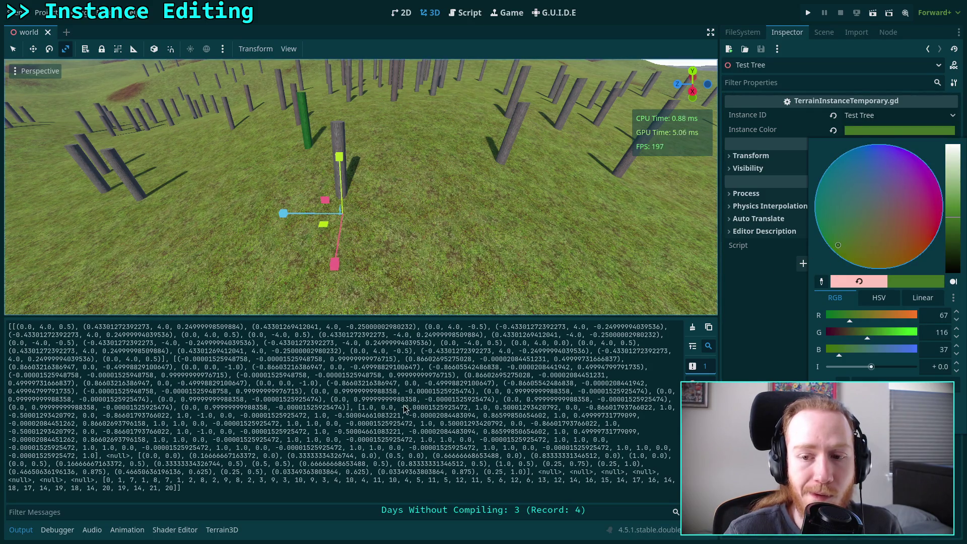
left_click(767, 337)
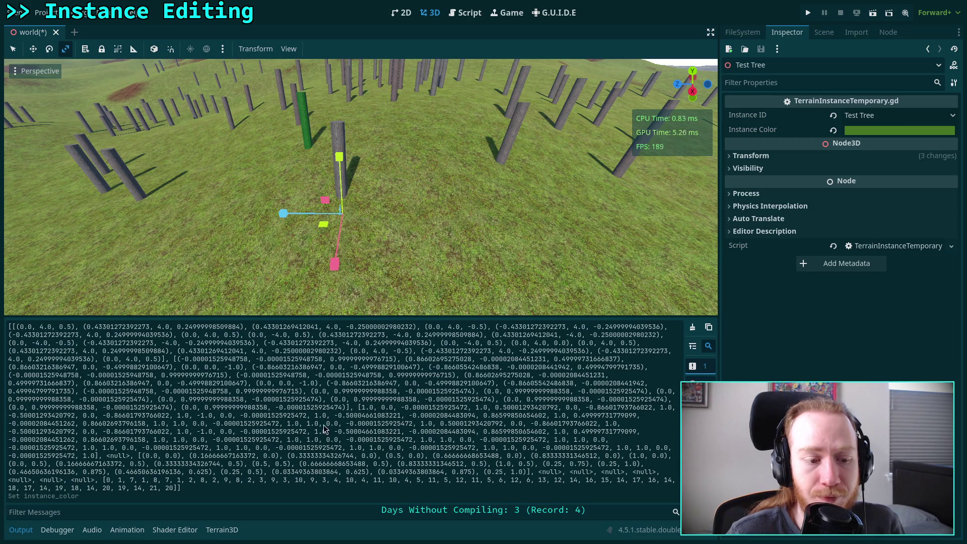
left_click_drag(115, 329, 170, 455)
left_click(171, 468)
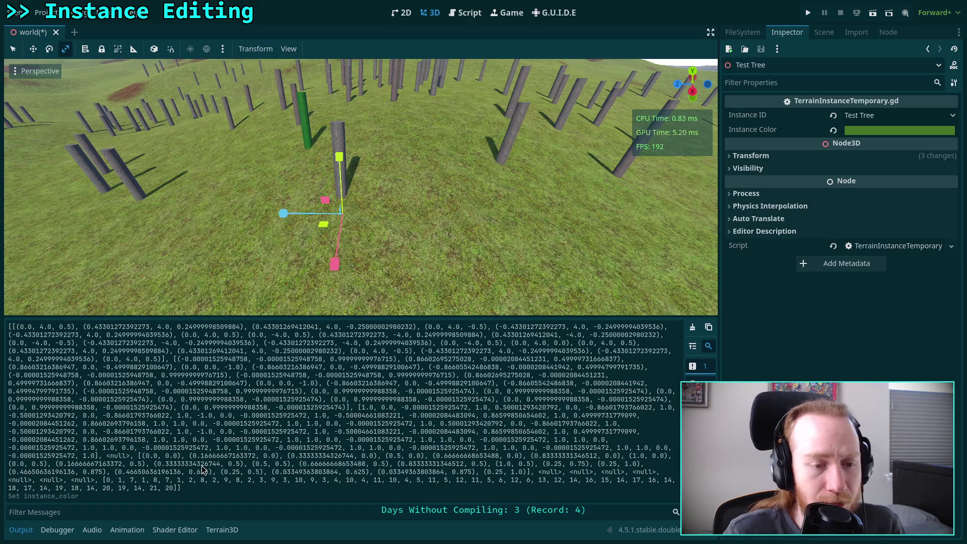
- Return to TerrainInstanceTemporary.gd with Output collapsed, then switch to the browser's mesh.cpp source
left_click(460, 14)
left_click(20, 530)
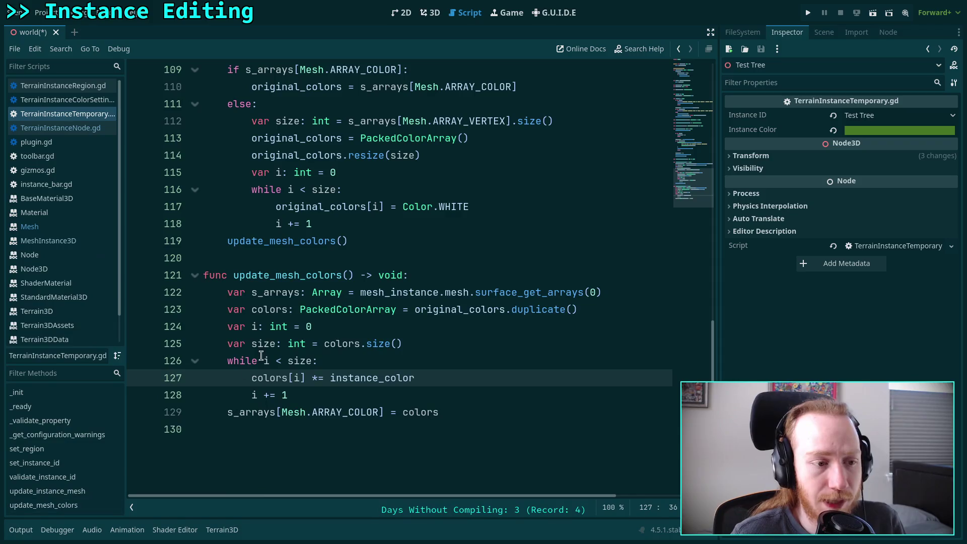
mouse_move(289, 329)
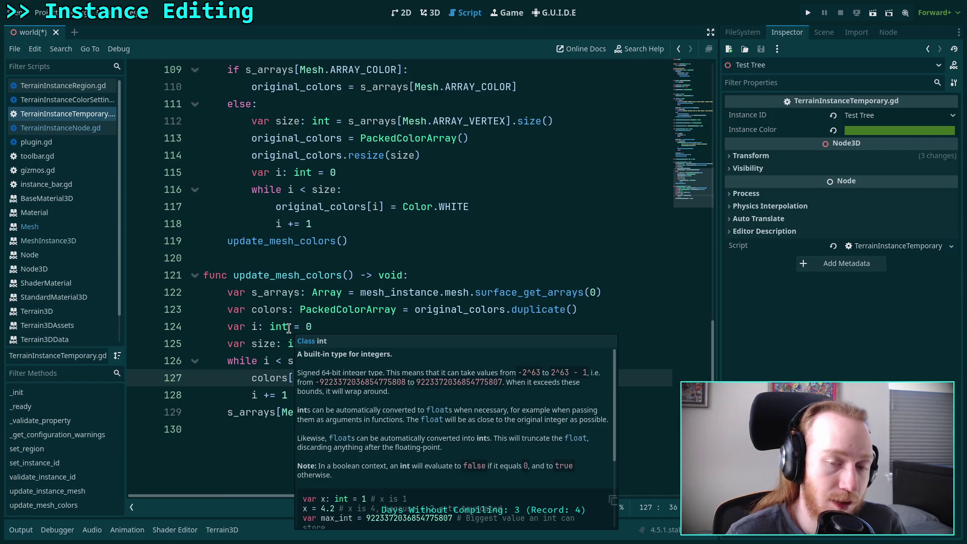
key("super+3")
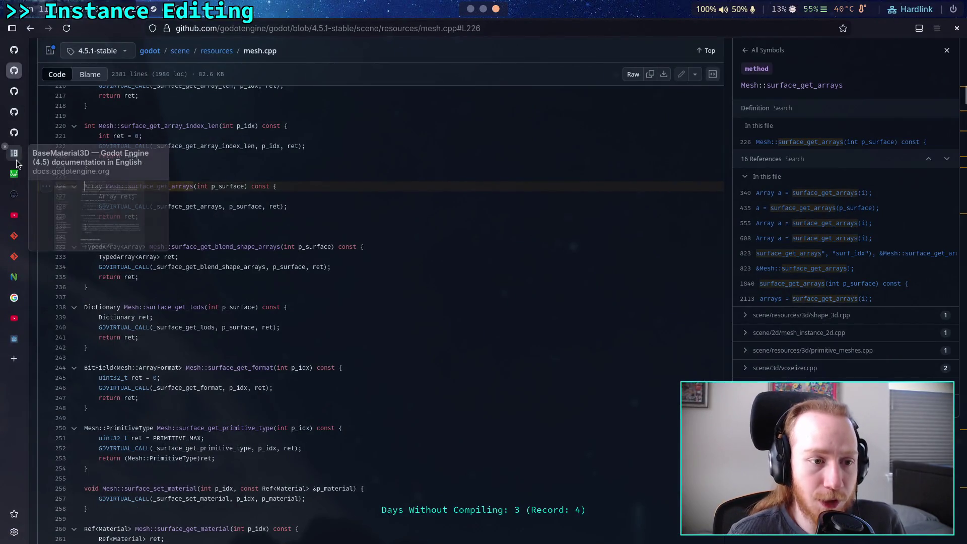
- Read MultiMesh's custom_data Color parameter and its 32-bit and 16-bit storage notes
left_click(14, 153)
key("alt+Left")
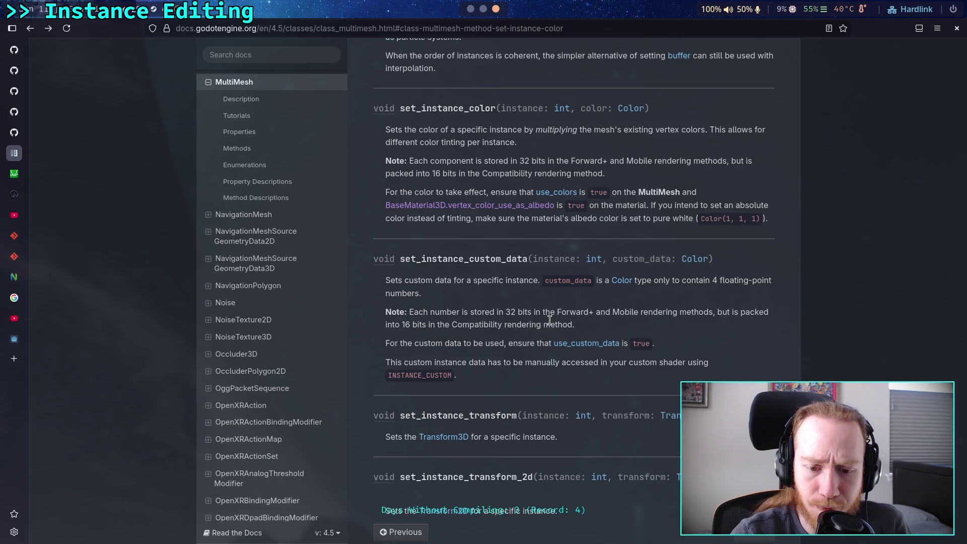
scroll(506, 338, "up", 3)
scroll(506, 339, "up", 2)
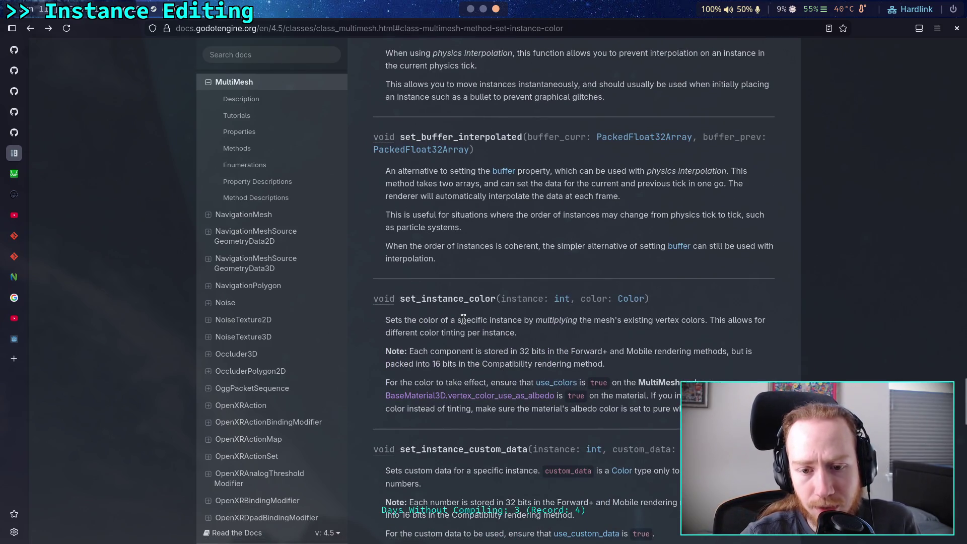
scroll(463, 319, "up", 3)
scroll(463, 319, "down", 5)
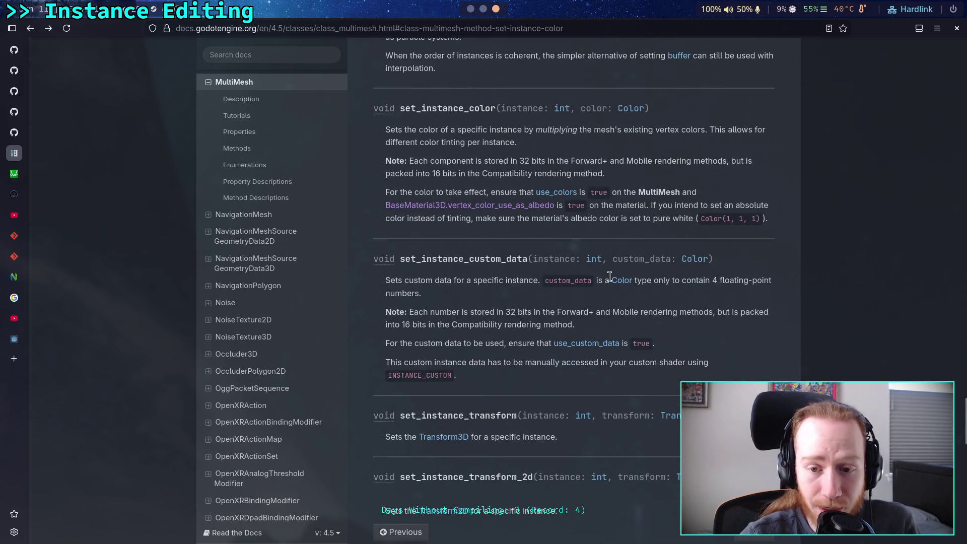
left_click_drag(613, 261, 668, 263)
left_click(681, 300)
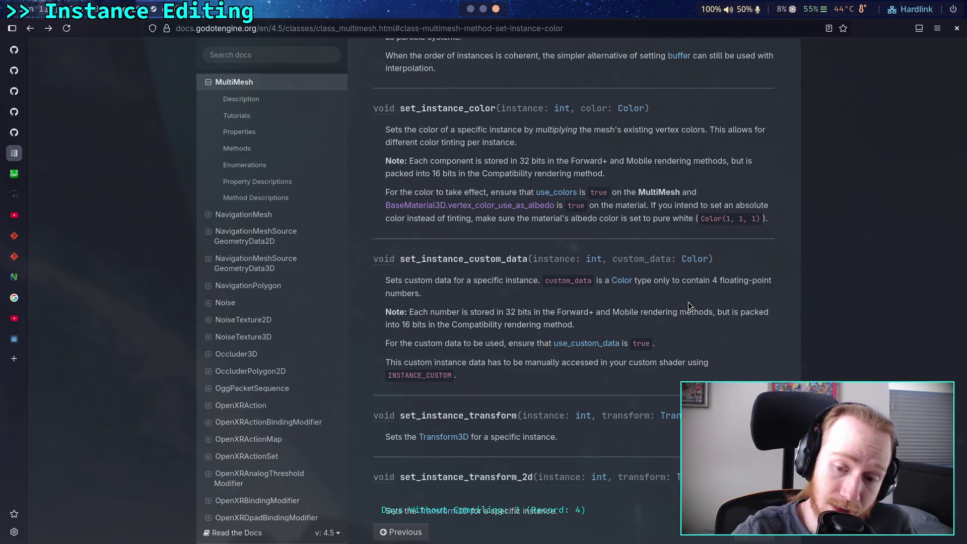
left_click_drag(612, 259, 709, 258)
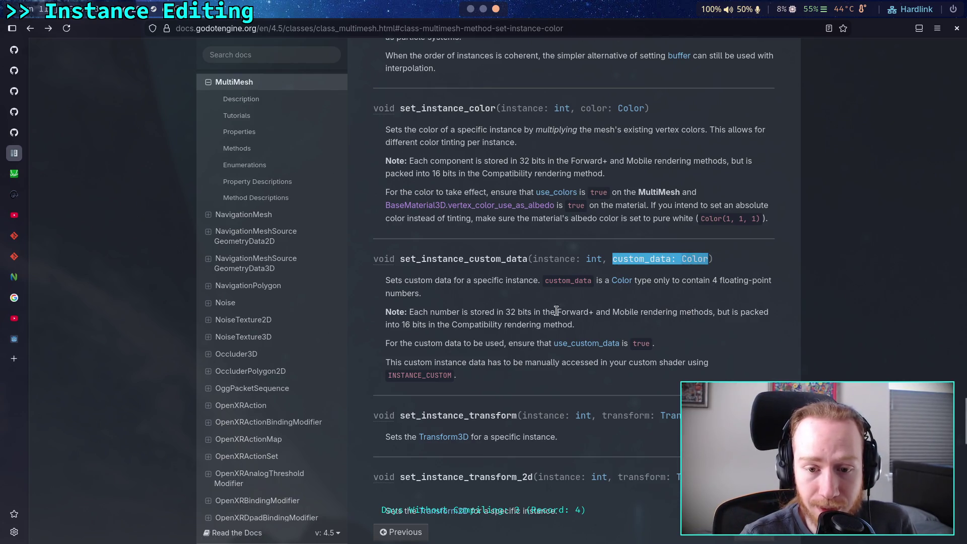
left_click_drag(511, 312, 523, 313)
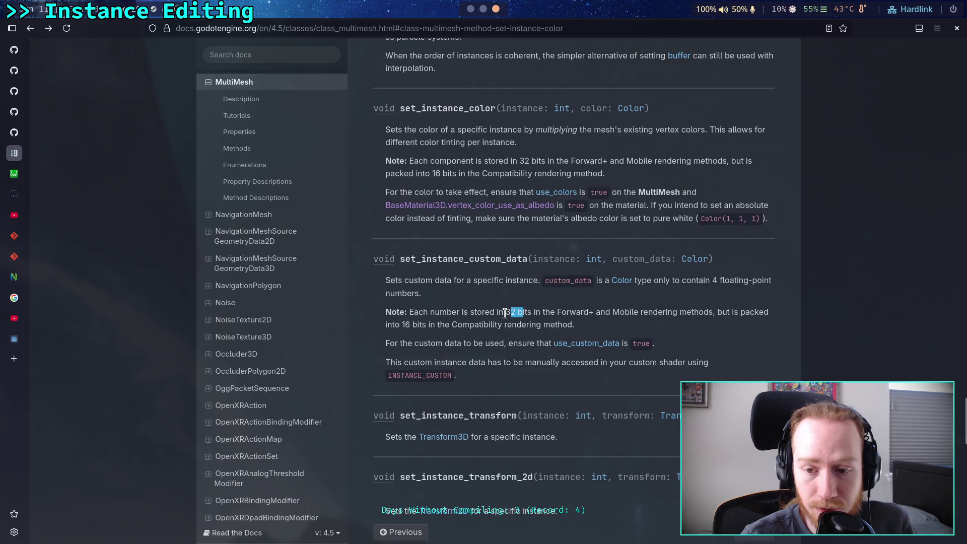
left_click_drag(413, 324, 403, 324)
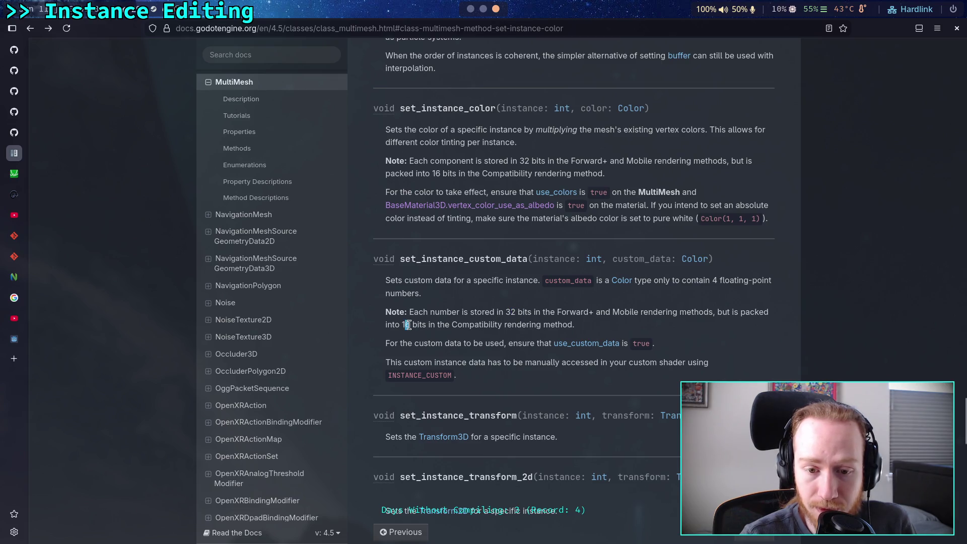
left_click(483, 323)
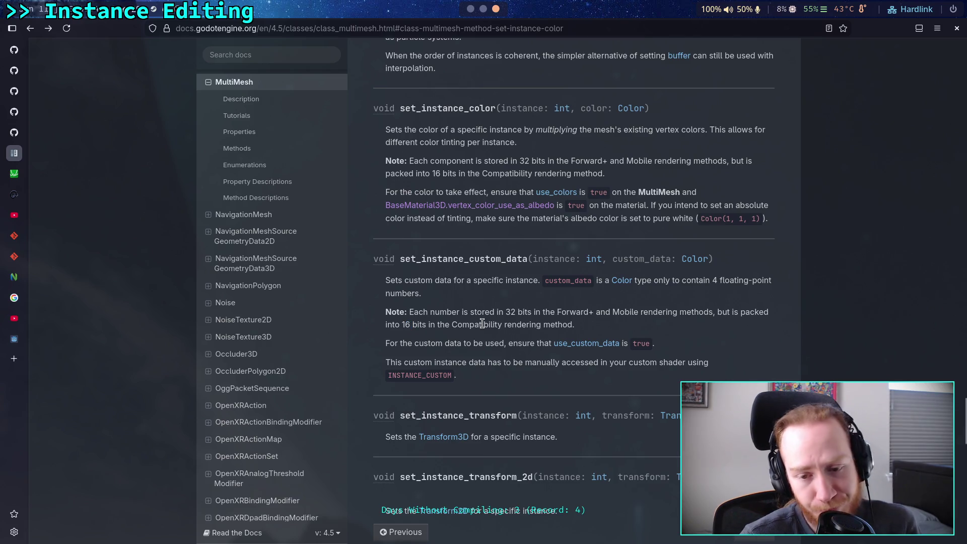
- Review use_colors, color_array and custom_data_array, then return to set_instance_custom_data
scroll(483, 323, "up", 5)
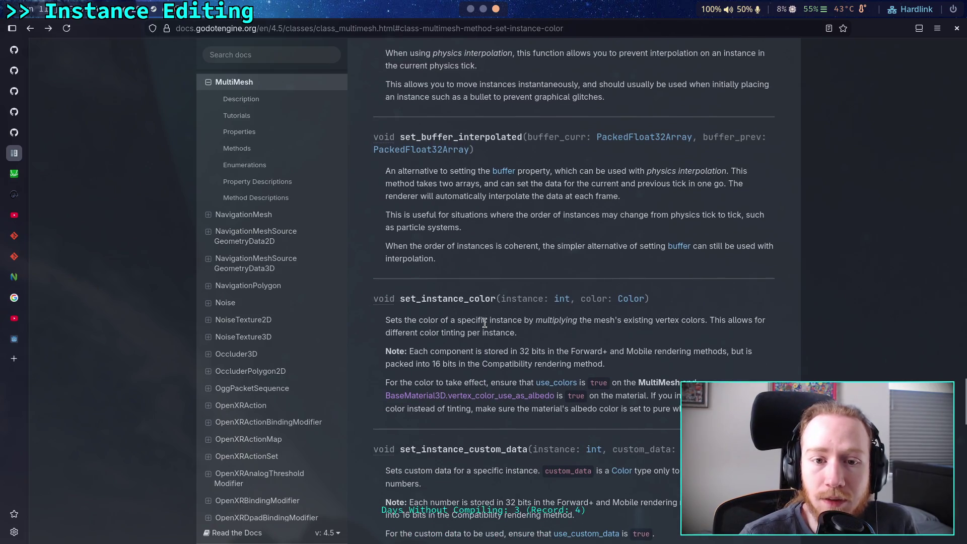
scroll(484, 323, "up", 7)
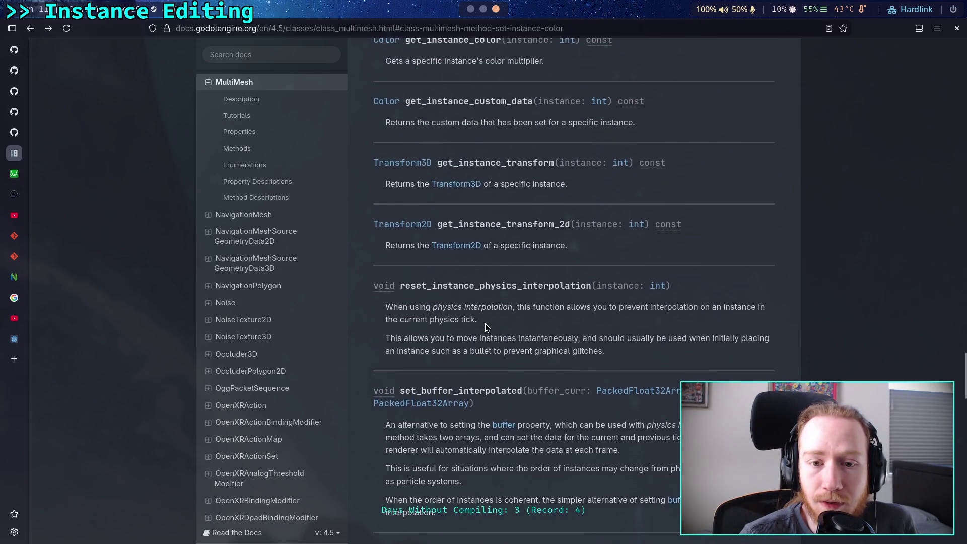
scroll(485, 327, "up", 3)
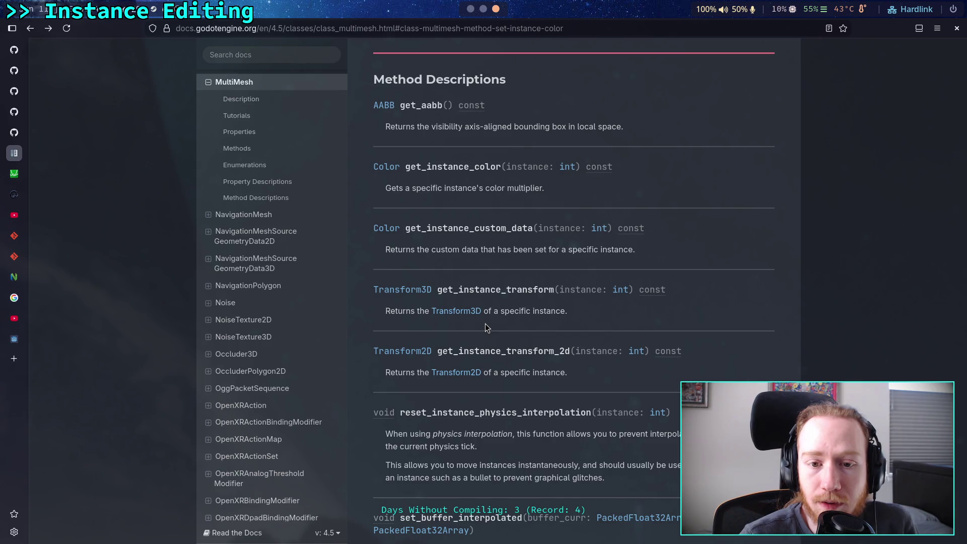
scroll(485, 328, "up", 10)
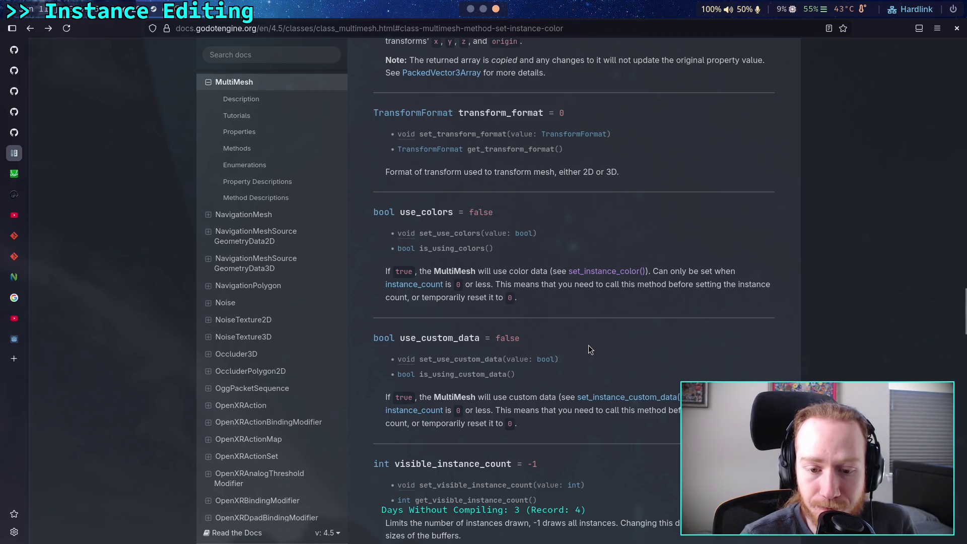
scroll(591, 341, "up", 2)
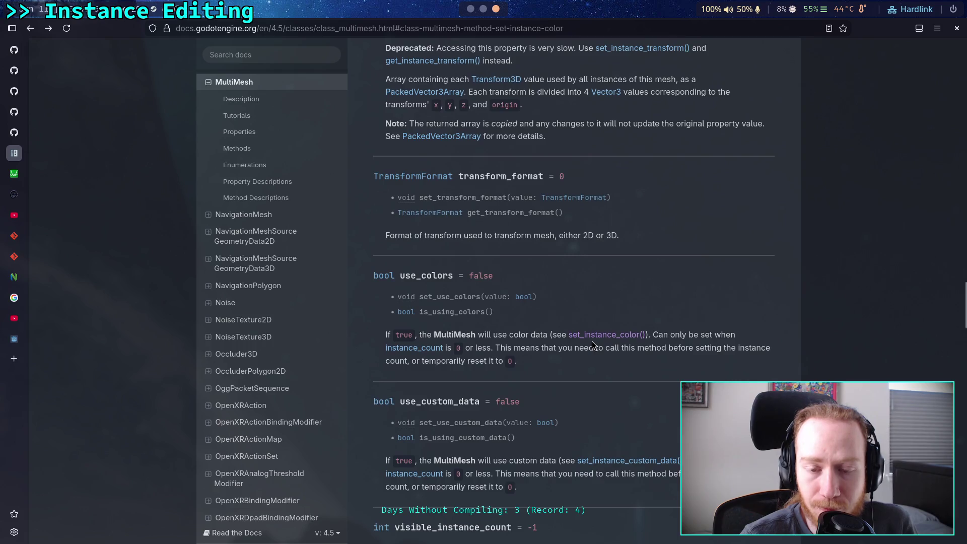
scroll(592, 341, "up", 8)
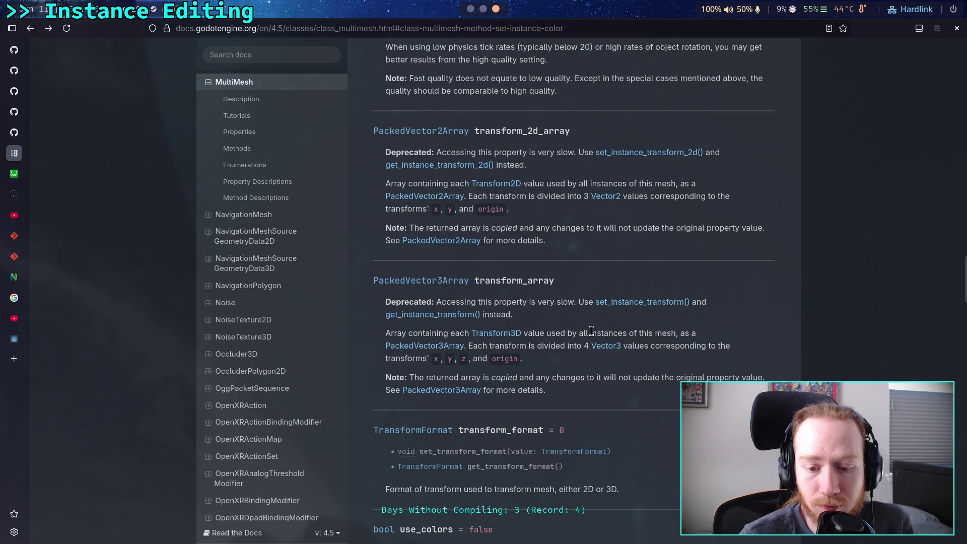
scroll(592, 324, "up", 1)
scroll(593, 325, "up", 3)
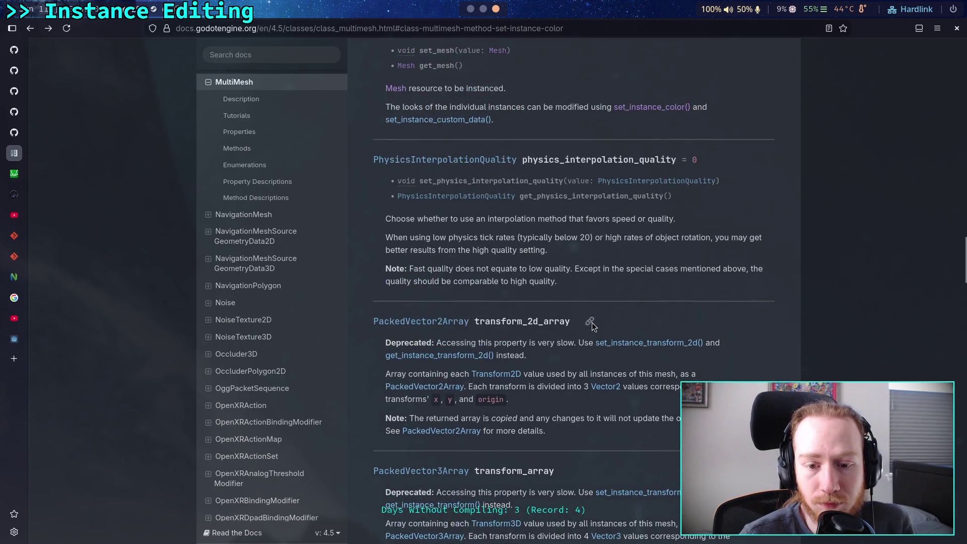
scroll(592, 322, "up", 3)
scroll(592, 323, "up", 5)
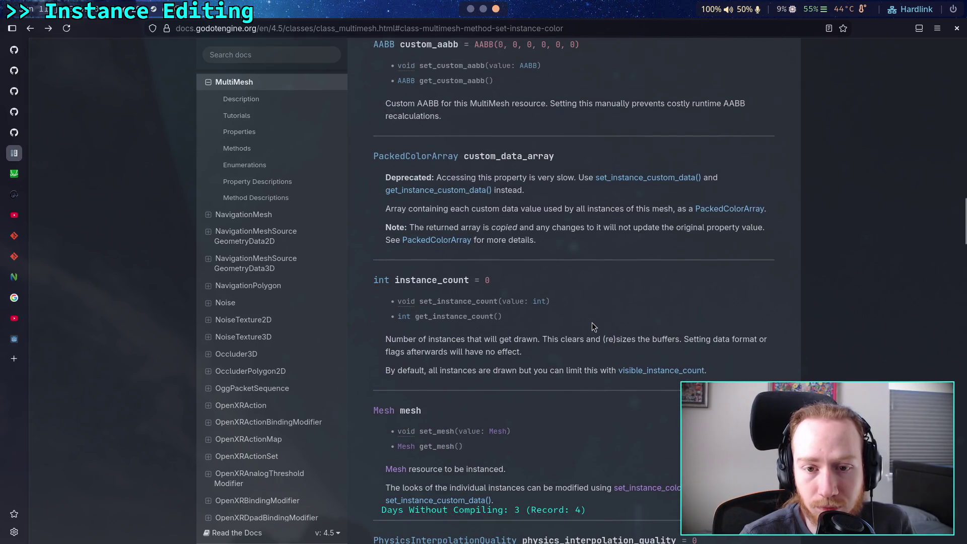
scroll(592, 322, "up", 3)
scroll(591, 323, "up", 2)
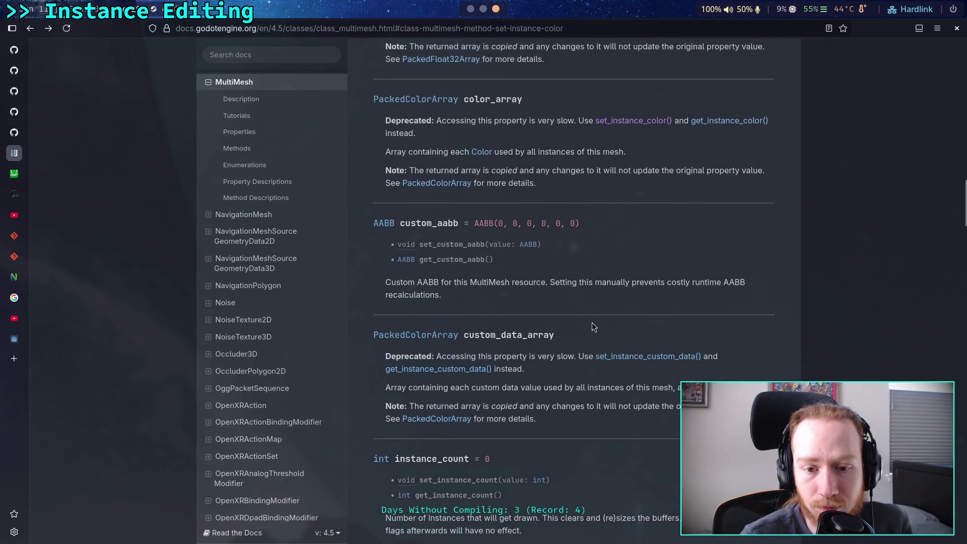
key("alt+Right")
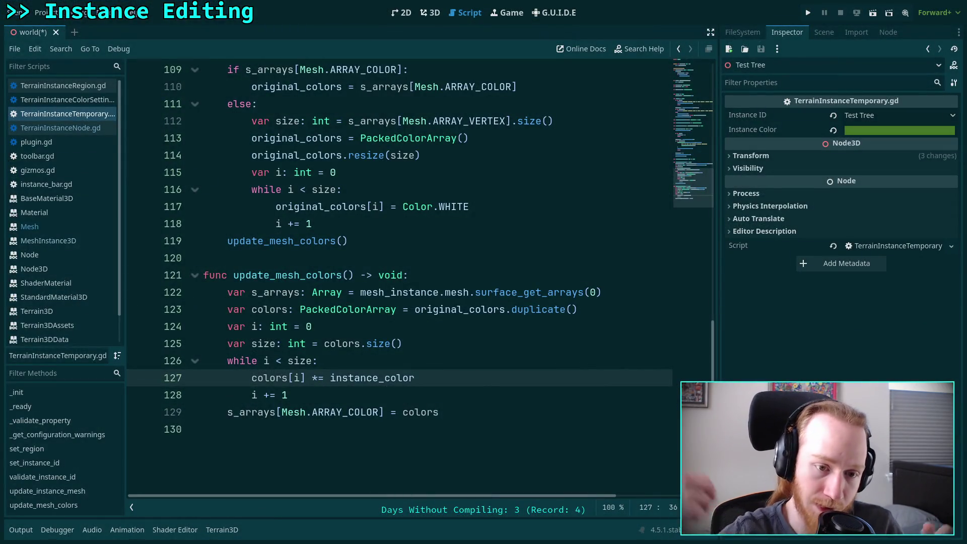
- Select the entire update_mesh_colors function in the script
mouse_move(479, 415)
left_mouse_down()
mouse_move(202, 344)
mouse_move(203, 258)
left_mouse_up()
- Reduce update_mesh_colors to a TODO comment followed by pass
key("BackSpace")
key("BackSpace")
scroll(285, 319, "up", 2)
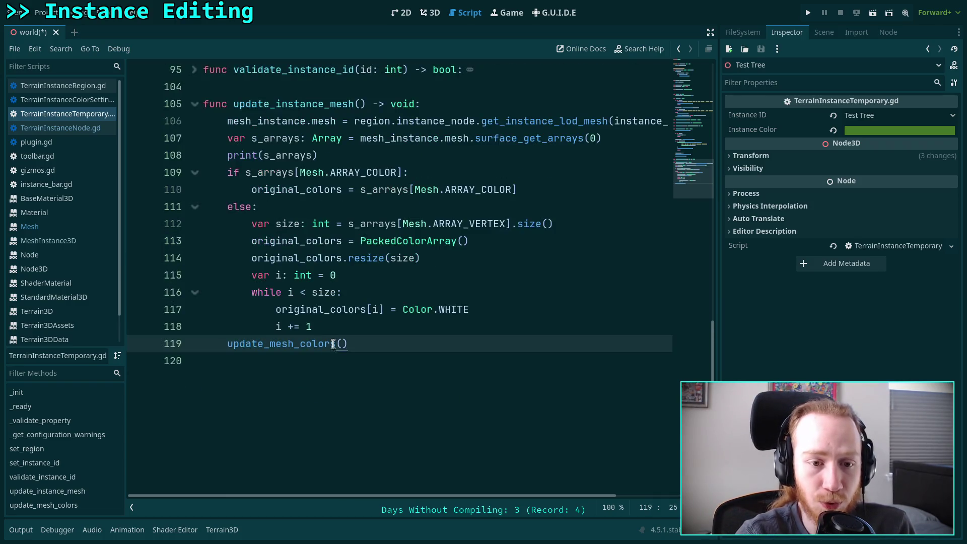
scroll(352, 342, "up", 1)
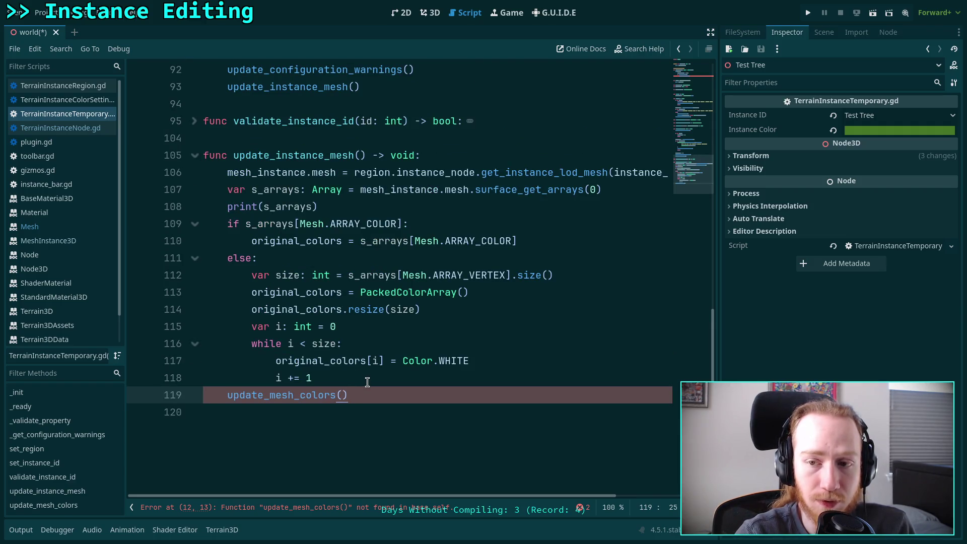
key("ctrl+v")
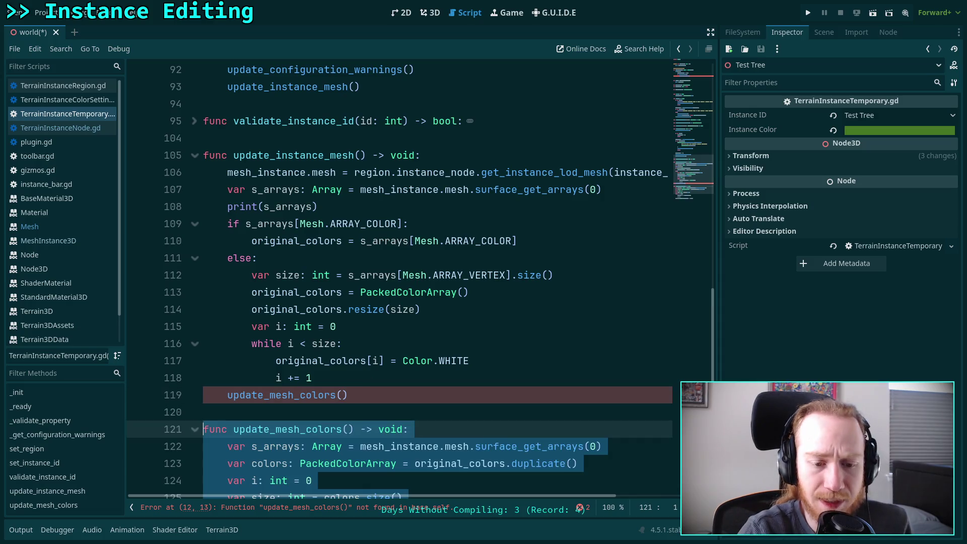
scroll(368, 353, "down", 8)
left_click_drag(439, 309, 332, 275)
left_click(222, 190, "shift")
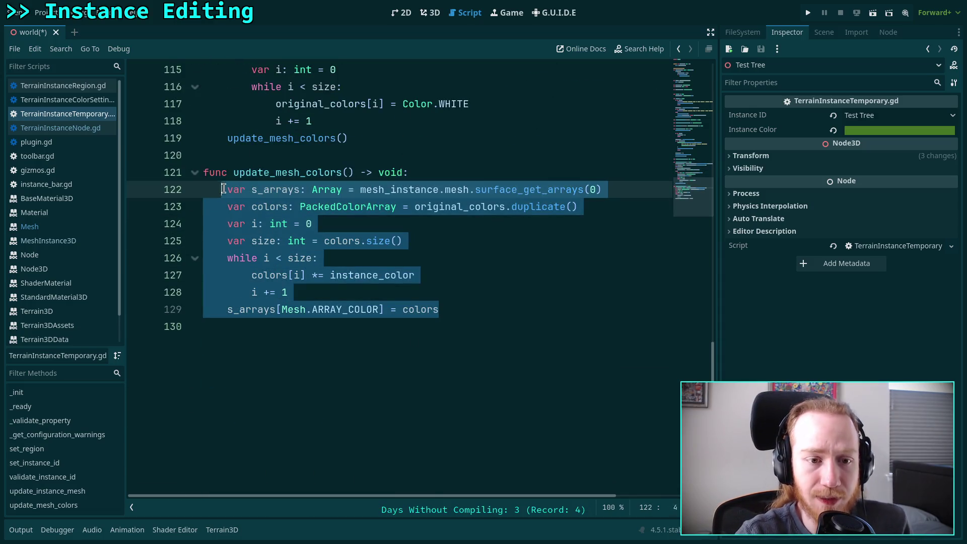
key("BackSpace")
type("pass")
key("ctrl+shift+Return")
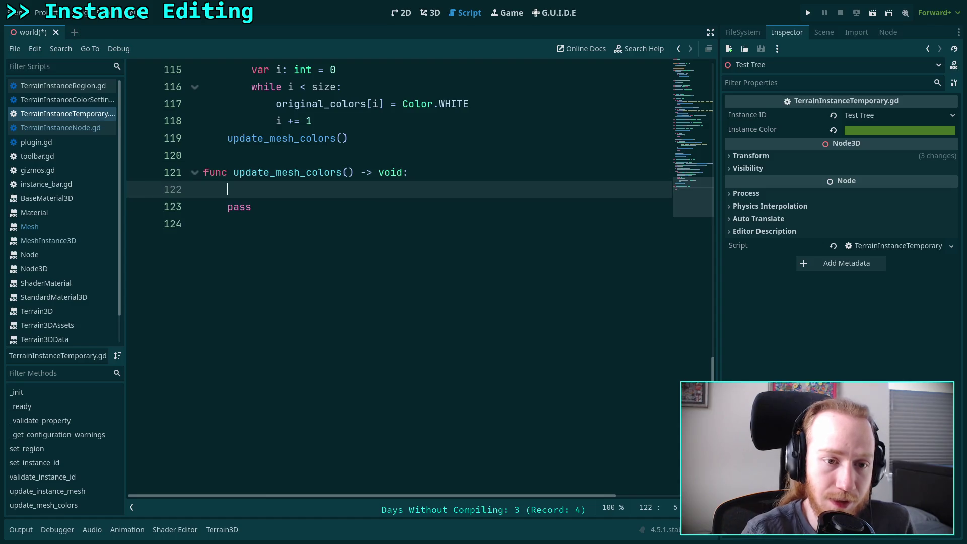
type("#TODO: figure out how to do this")
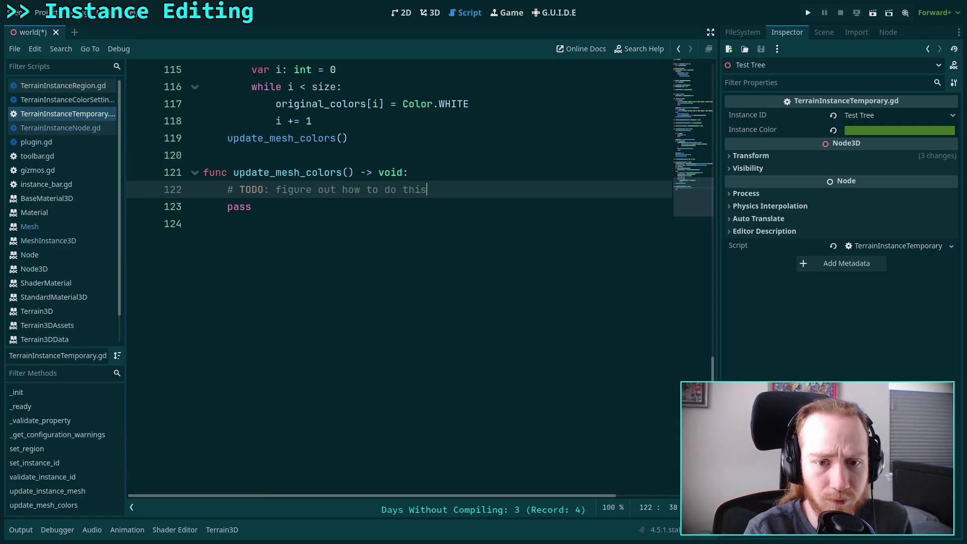
- Delete the vertex-colour setup lines 107–118 from update_instance_mesh, save, and return to 3D
scroll(337, 315, "up", 4)
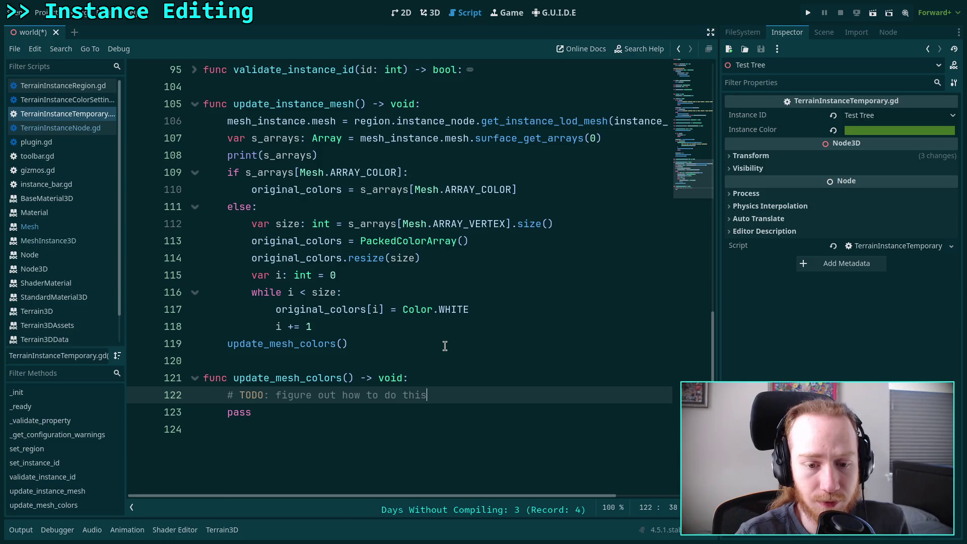
scroll(406, 351, "up", 1)
mouse_move(361, 377)
left_mouse_down()
mouse_move(112, 290)
mouse_move(103, 189)
left_mouse_up()
key("BackSpace")
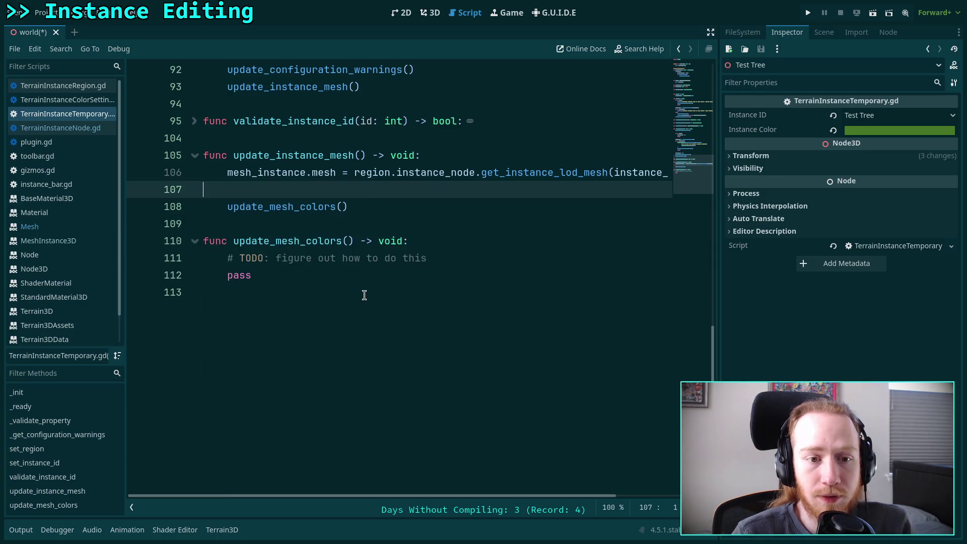
key("BackSpace")
left_click(407, 493)
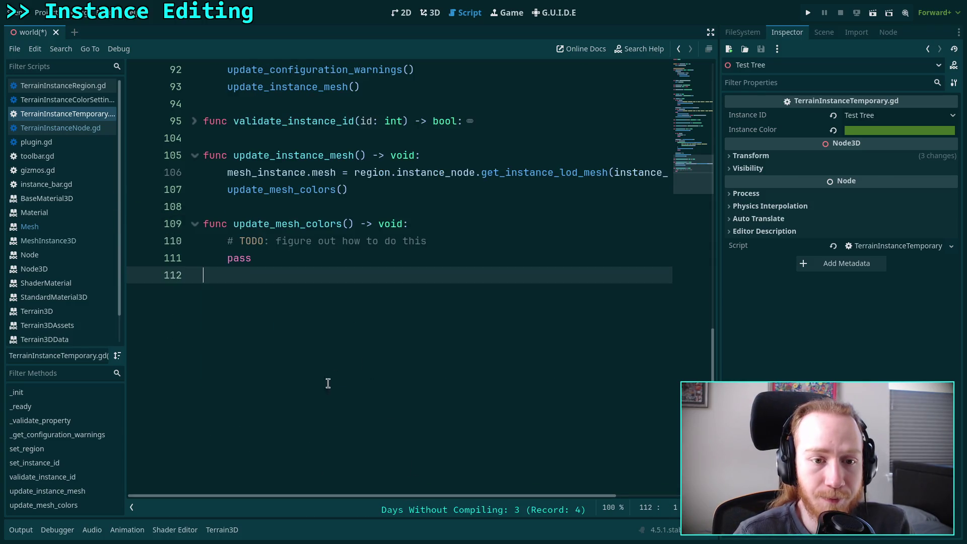
scroll(328, 385, "up", 3)
left_click(371, 327)
scroll(370, 327, "up", 2)
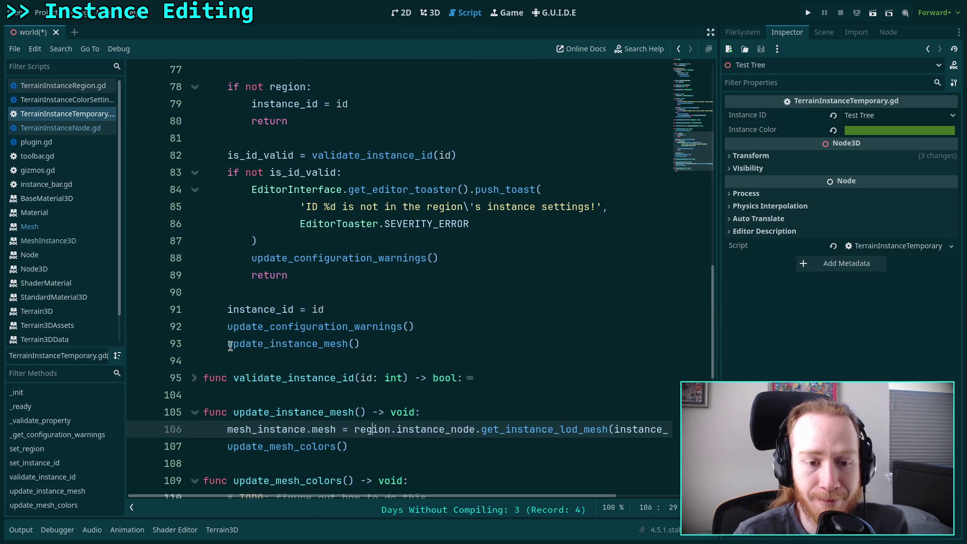
scroll(200, 373, "up", 15)
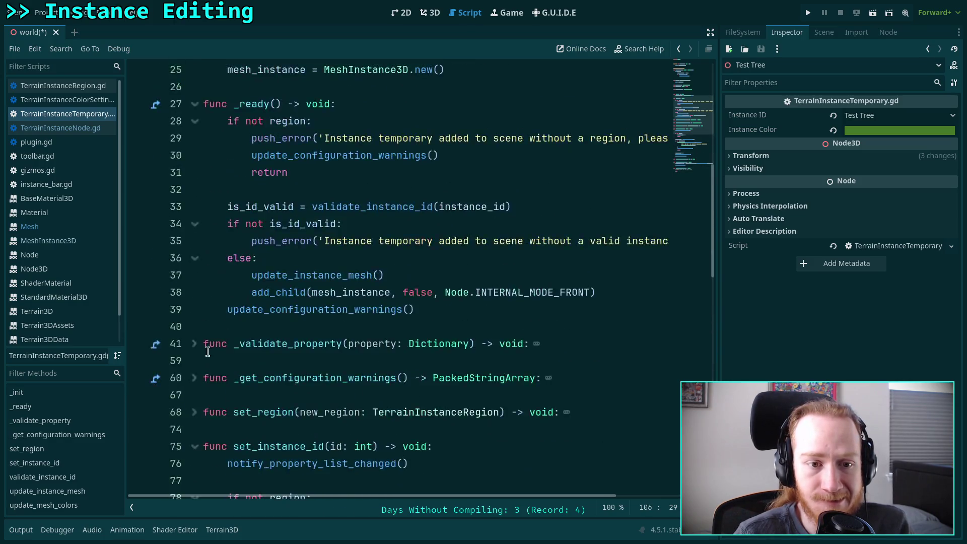
left_click(364, 356)
key("ctrl+s")
scroll(388, 335, "down", 13)
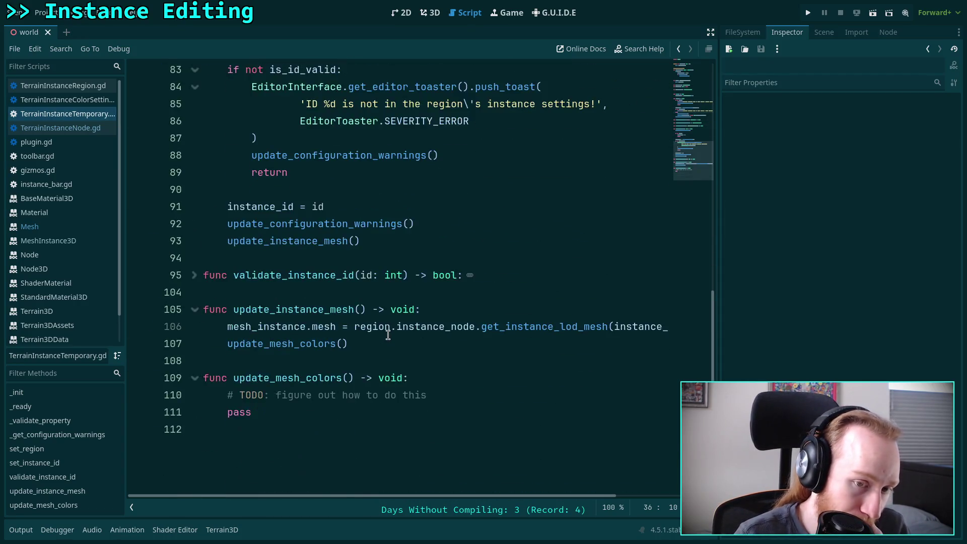
scroll(388, 335, "up", 15)
left_click(431, 13)
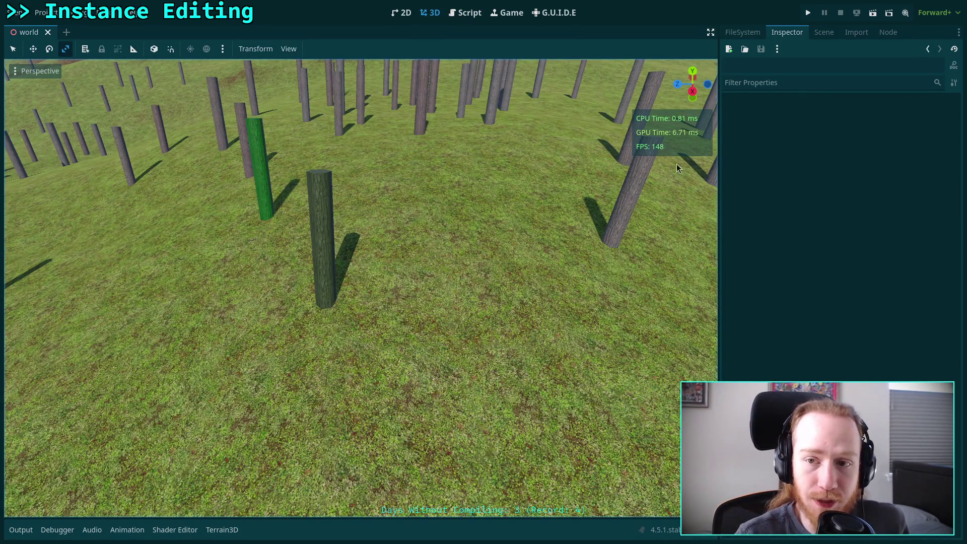
- Select the Test Tree instance under TerrainInstanceRegion and change its Instance ID to test_bush
left_click(826, 34)
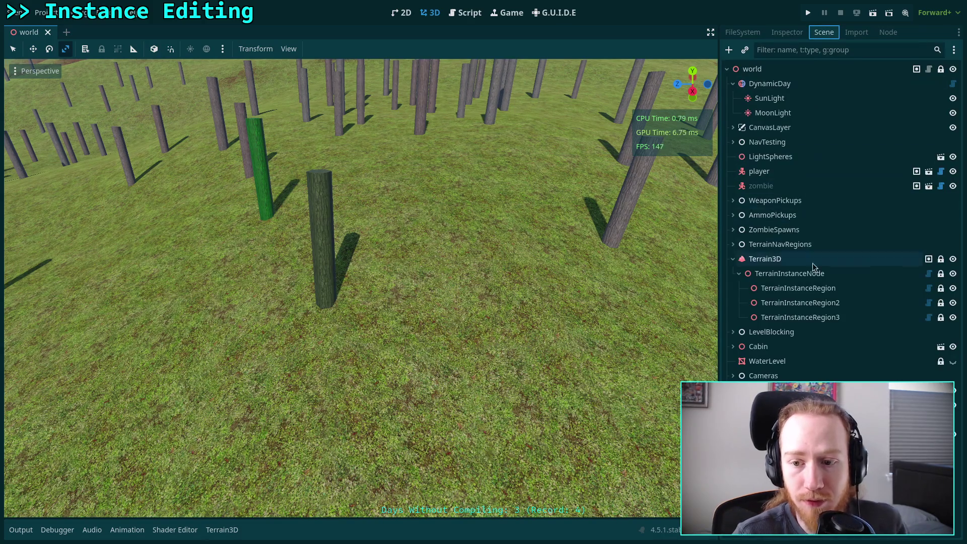
left_click(827, 289)
left_click(321, 304)
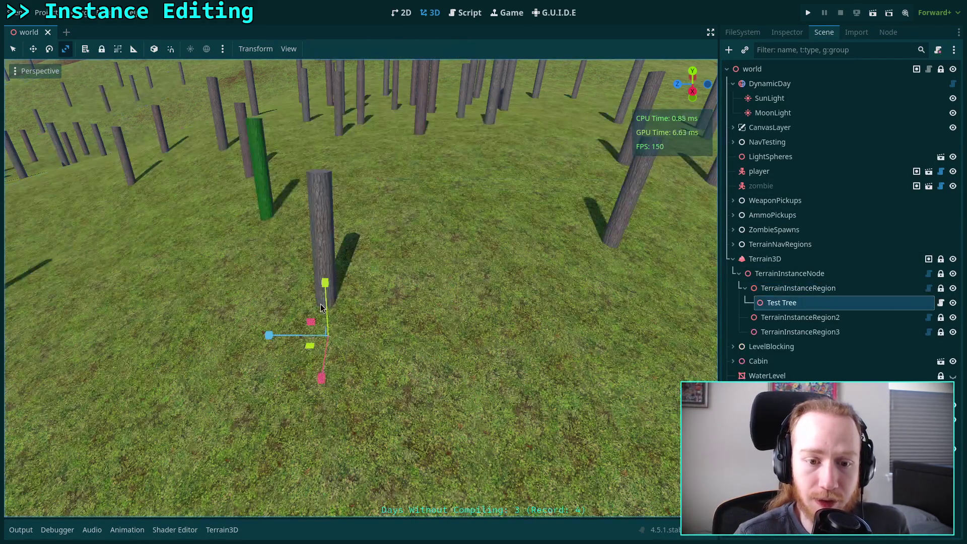
left_click(786, 33)
left_click(950, 116)
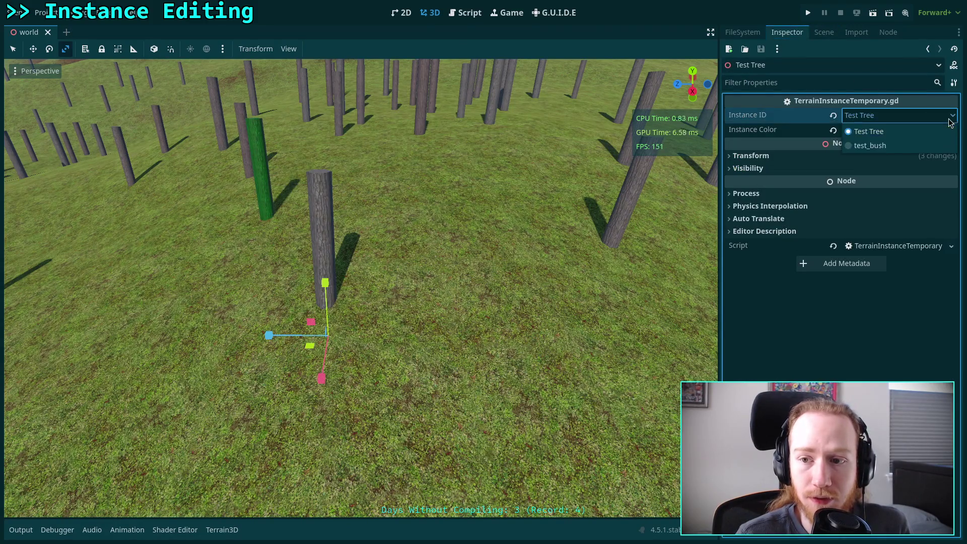
left_click(867, 145)
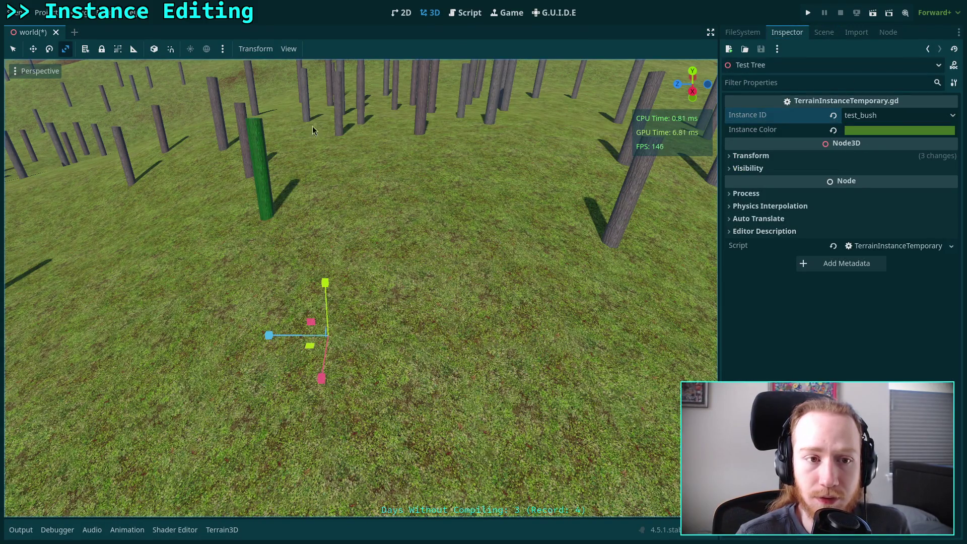
- Lift the instance along Y, set its Instance Color to deep blue (0,0,197), and save
left_click(33, 48)
mouse_move(325, 277)
left_mouse_down()
mouse_move(325, 233)
mouse_move(400, 267)
left_mouse_up()
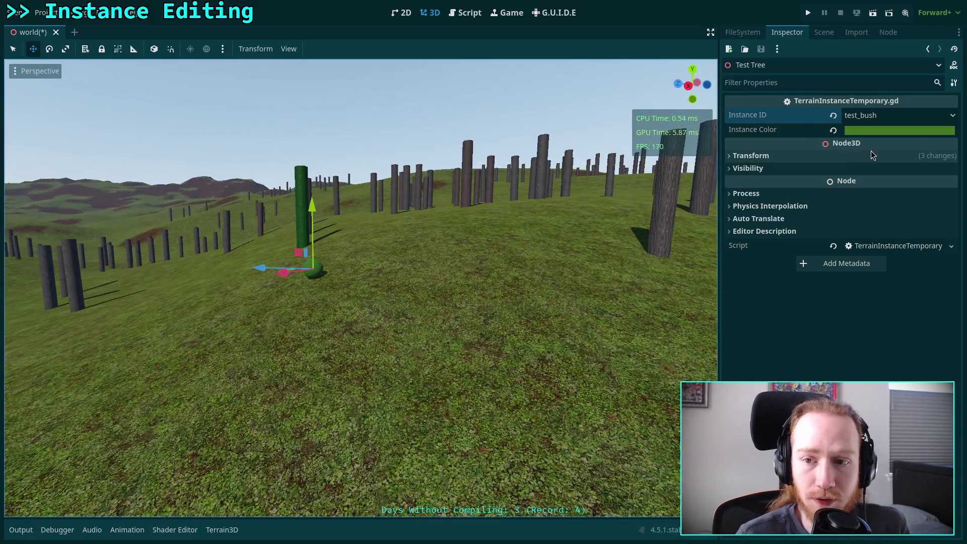
left_click(877, 131)
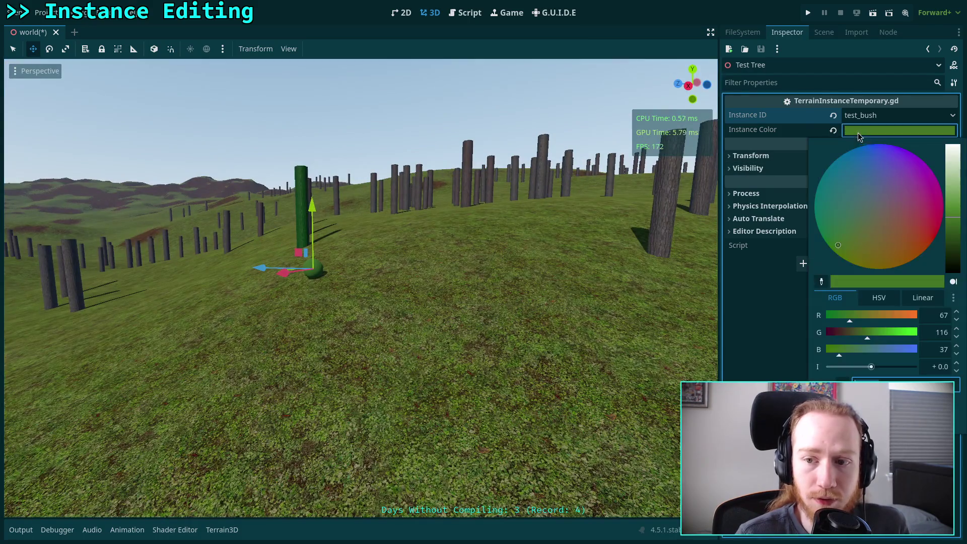
left_click_drag(874, 198, 862, 128)
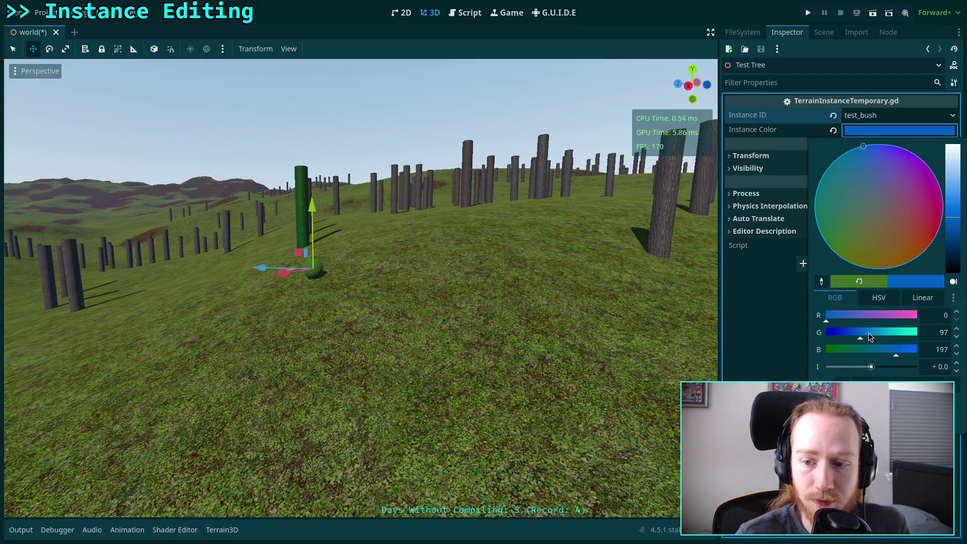
left_click_drag(869, 332, 775, 327)
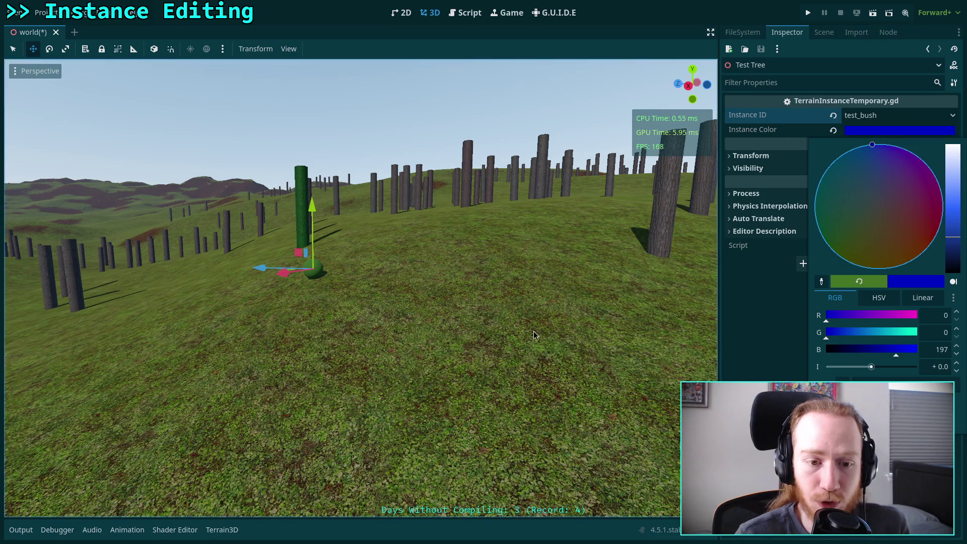
right_click(424, 283)
key("w")
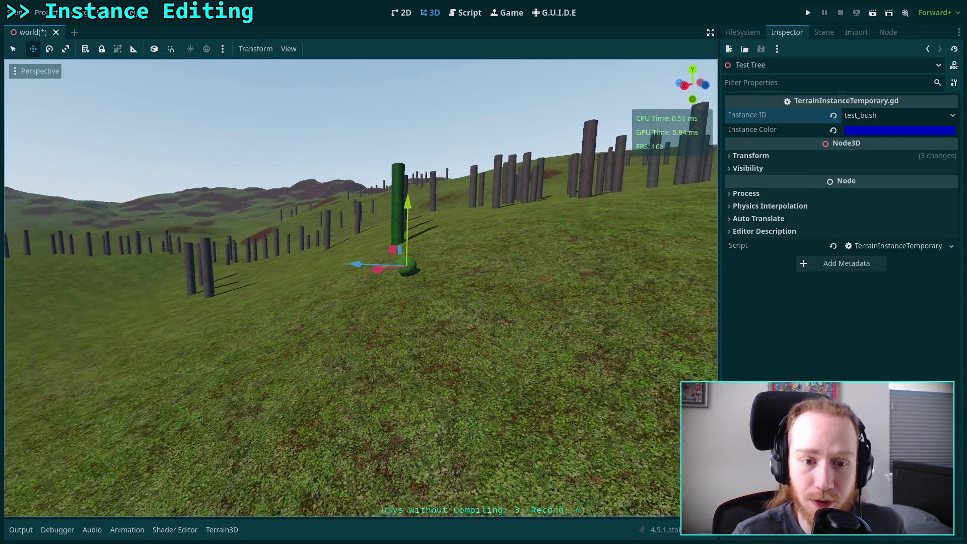
key("ctrl+s")
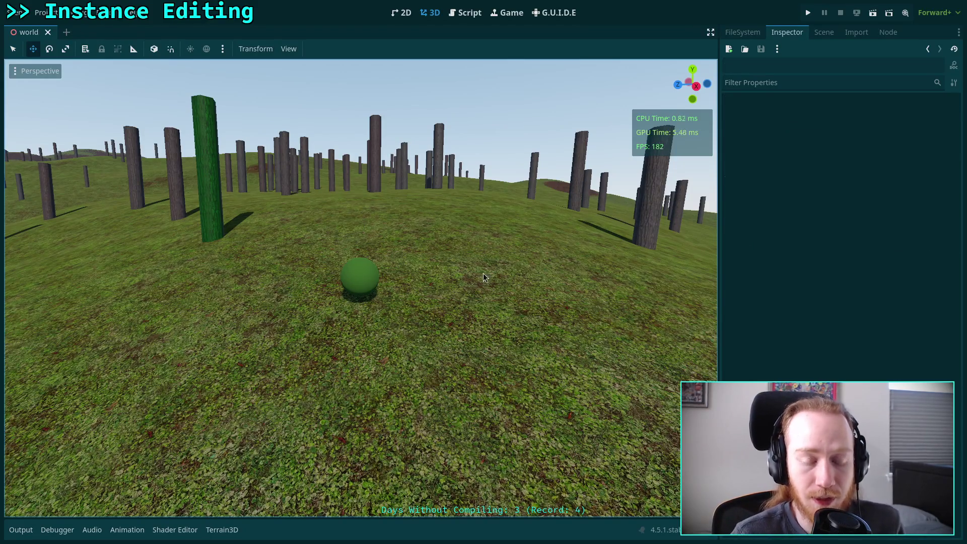
- Pick the green bush via TerrainInstanceRegion and save to clear the temporary bush node
mouse_move(331, 302)
left_mouse_down()
mouse_move(385, 334)
mouse_move(390, 312)
mouse_move(378, 297)
mouse_move(472, 267)
left_mouse_up()
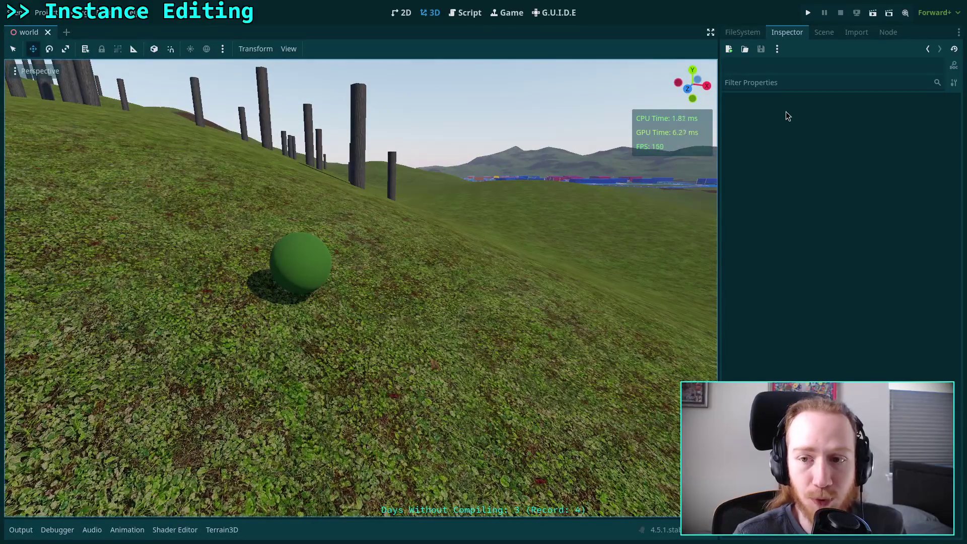
left_click(857, 32)
left_click(825, 32)
left_click(799, 288)
left_click(302, 275)
mouse_move(302, 276)
left_mouse_down()
mouse_move(409, 273)
mouse_move(416, 290)
left_mouse_up()
left_click_drag(474, 274, 480, 274)
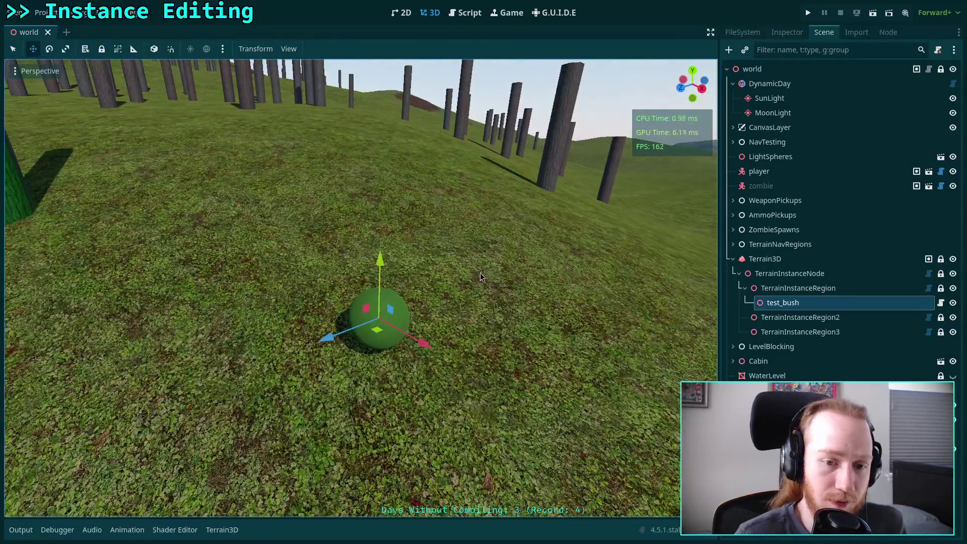
key("ctrl+s")
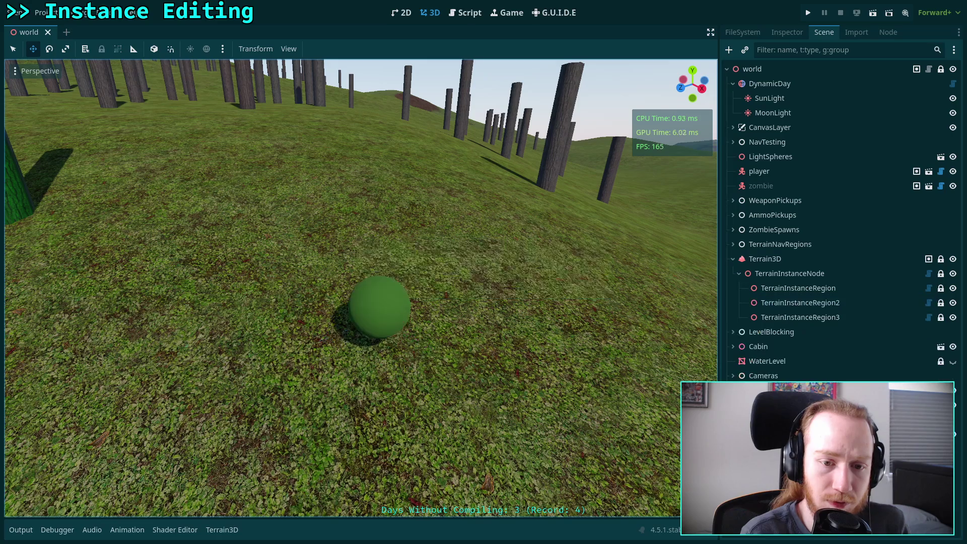
- Pick the green tree and save to clear the temporary tree node
scroll(427, 299, "down", 3)
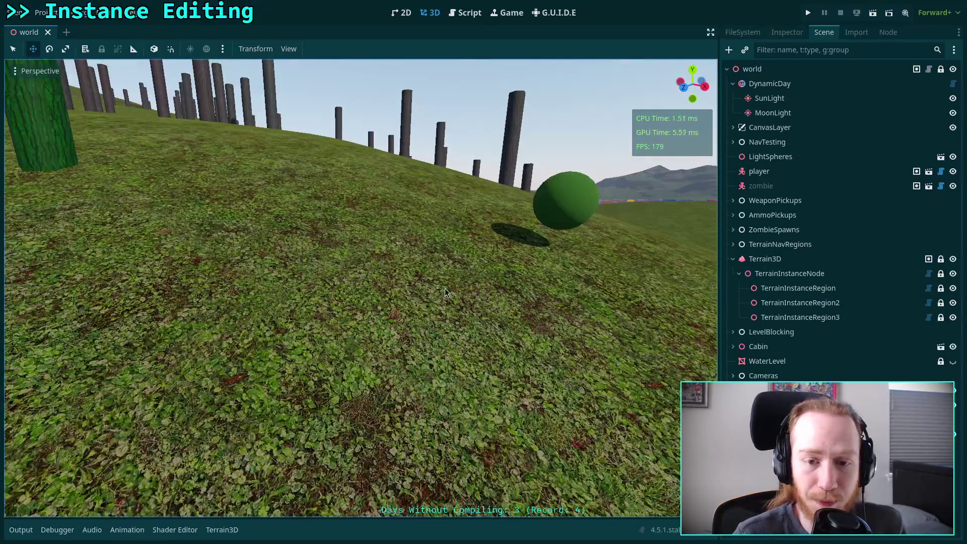
scroll(443, 286, "up", 5)
left_click_drag(442, 287, 483, 272)
left_click(365, 330)
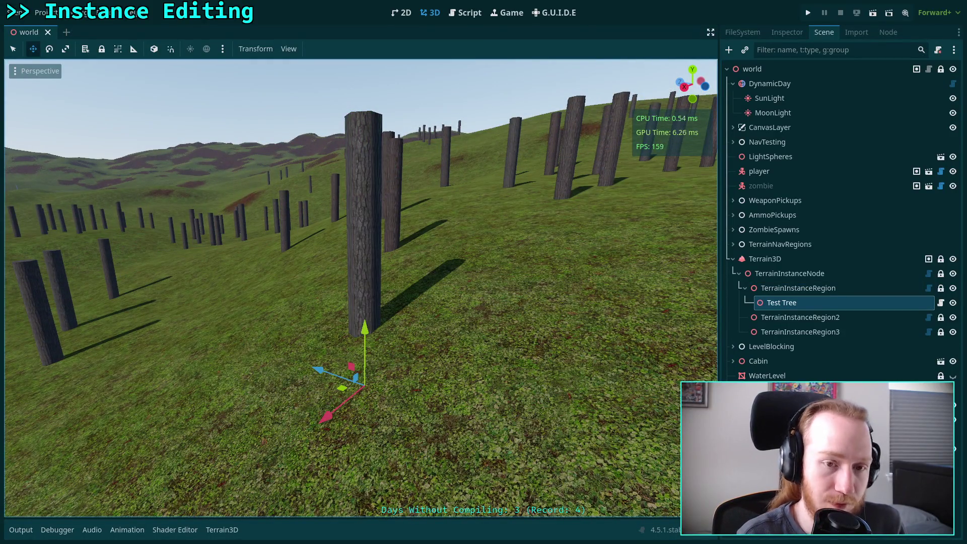
key("ctrl+s")
- Open TerrainInstanceTemporary.gd in the script editor and scroll to set_instance_id
left_click_drag(484, 272, 484, 272)
key("s")
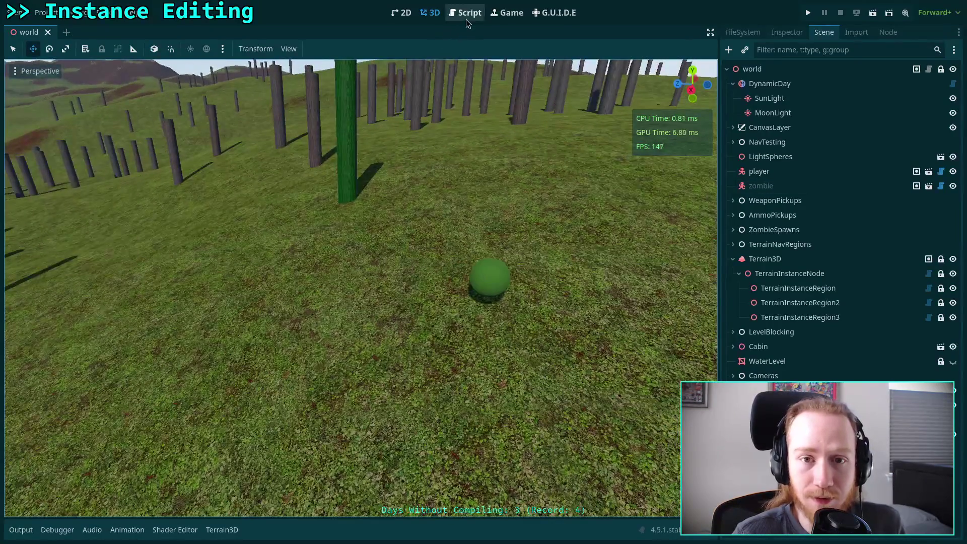
left_click(467, 12)
scroll(507, 255, "down", 3)
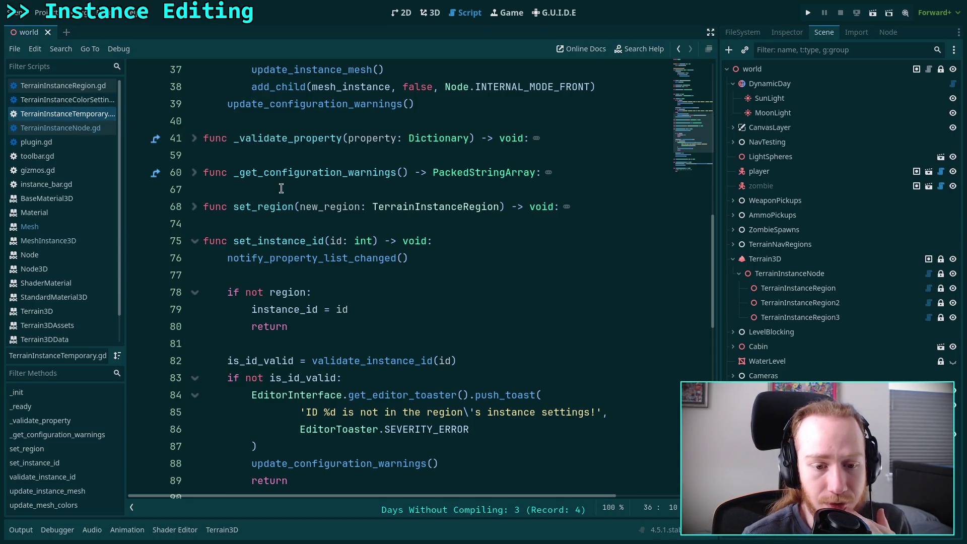
- Inspect the sphere test_bush mesh asset in Terrain3D's asset list and save the scene
left_click(799, 288)
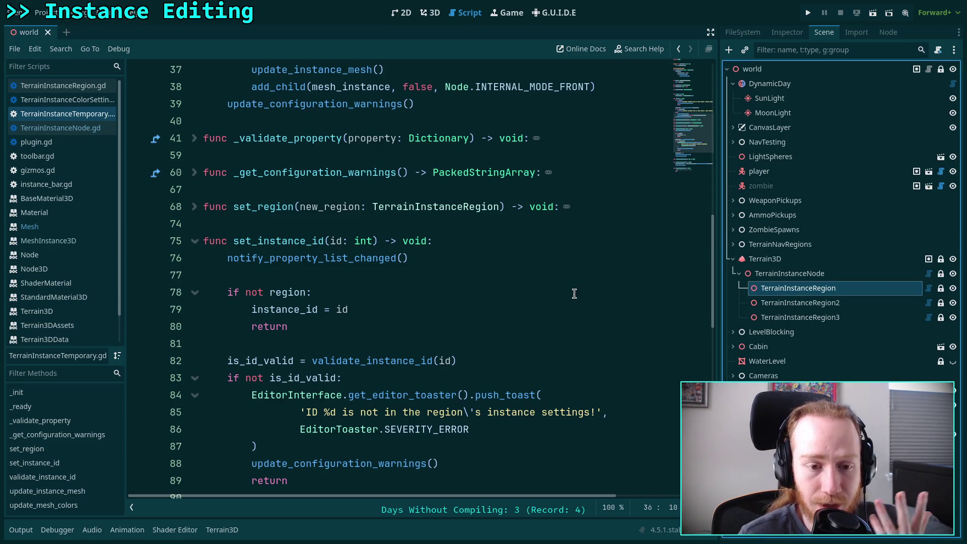
left_click(424, 20)
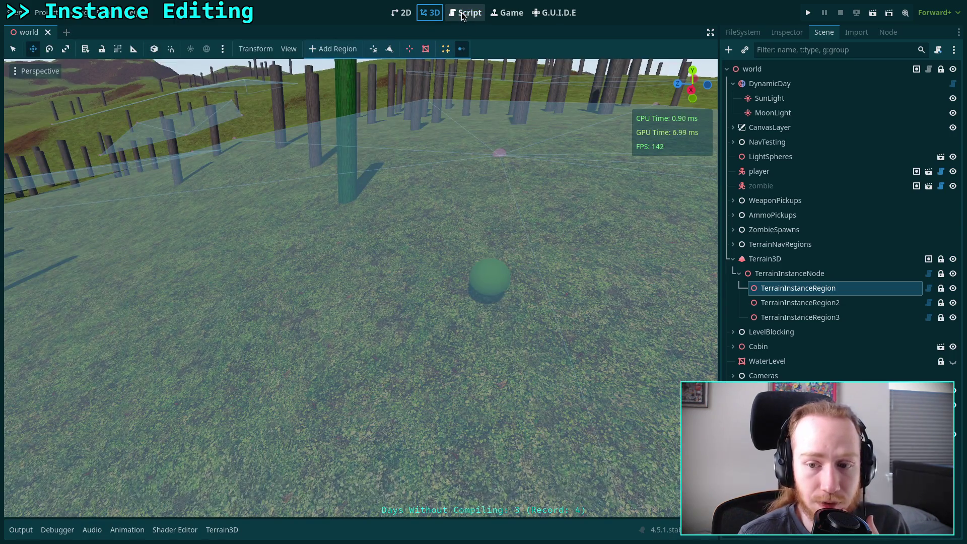
left_click(792, 264)
left_click(222, 530)
left_click(114, 340)
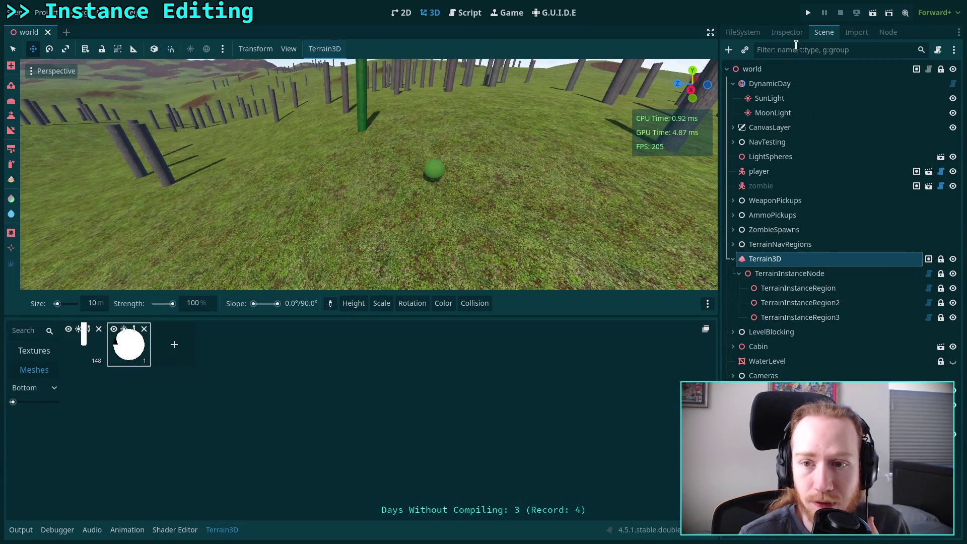
left_click(788, 31)
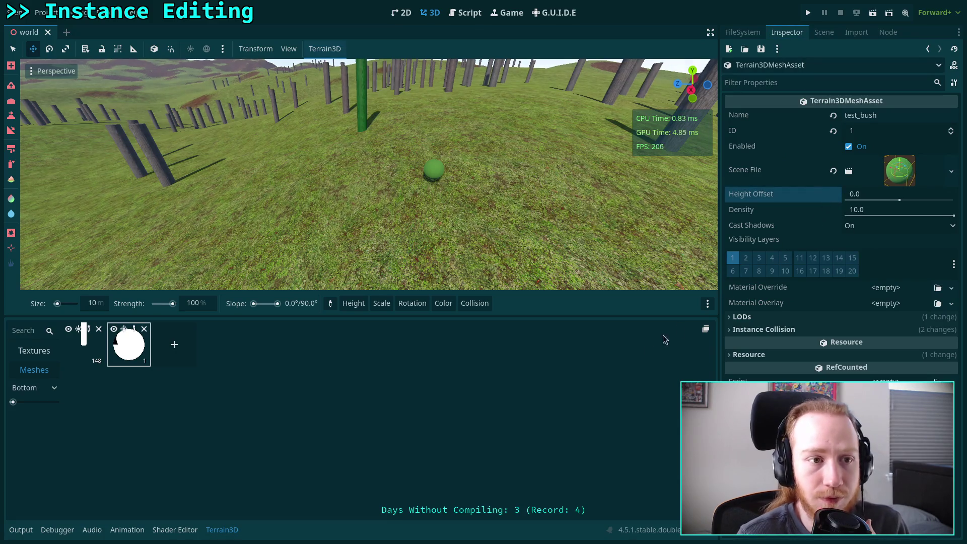
key("ctrl+s")
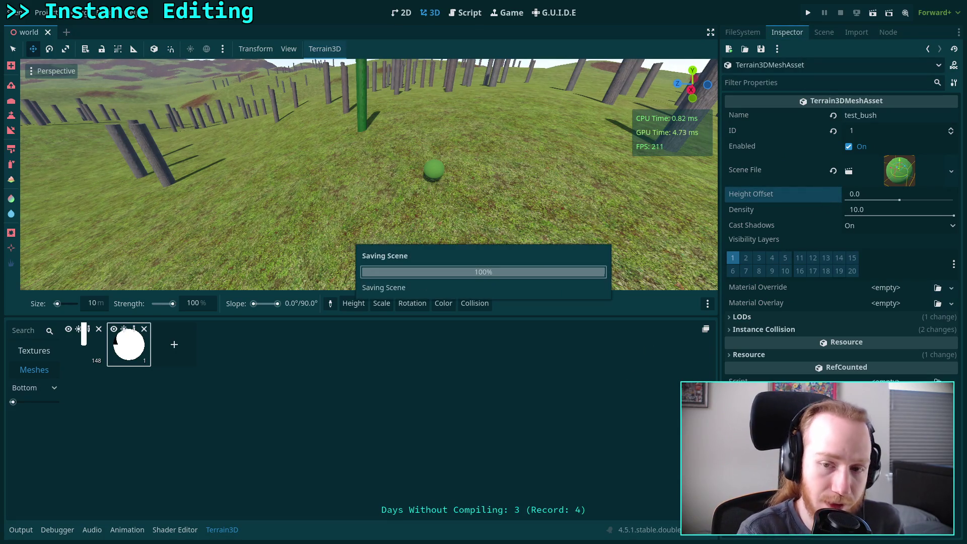
- Select TerrainInstanceRegion and pull the green sphere bush out as an editable test_bush node
key("ctrl+j")
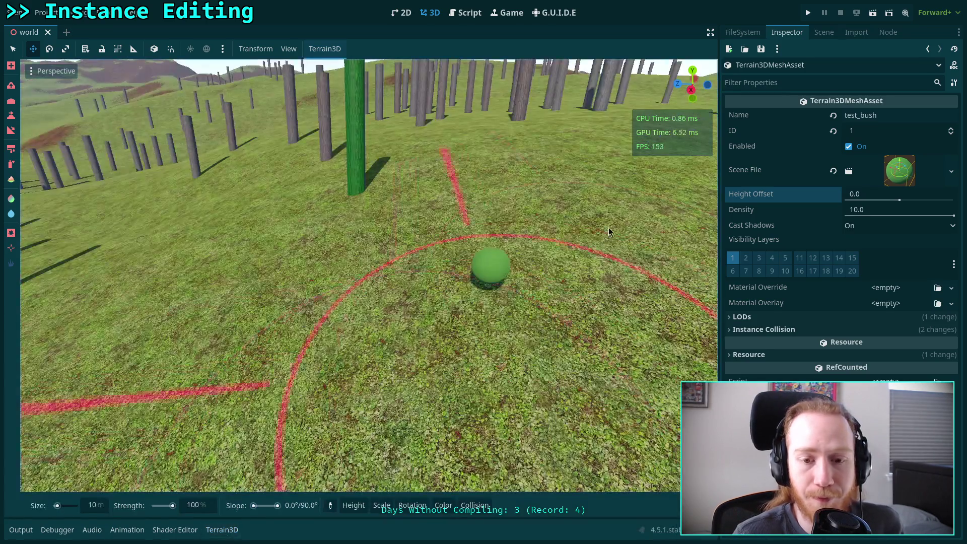
left_click(826, 33)
left_click(801, 288)
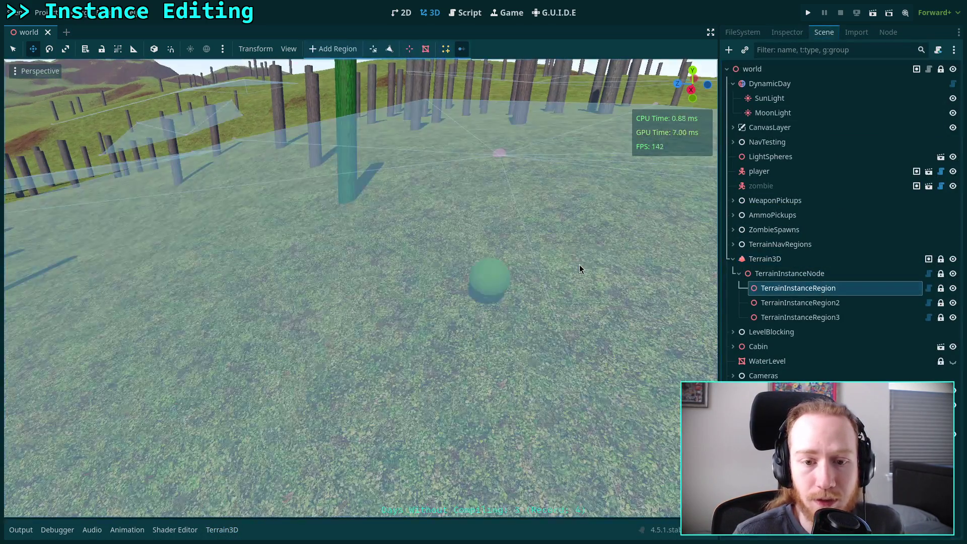
left_click(489, 288)
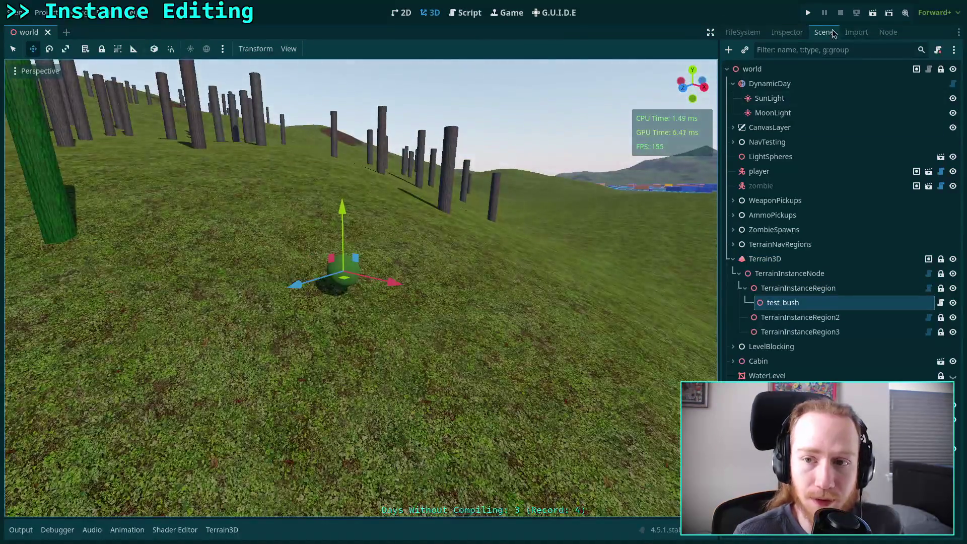
- Change test_bush's Instance Color from blue to white and save the scene
left_click(789, 36)
left_click(854, 131)
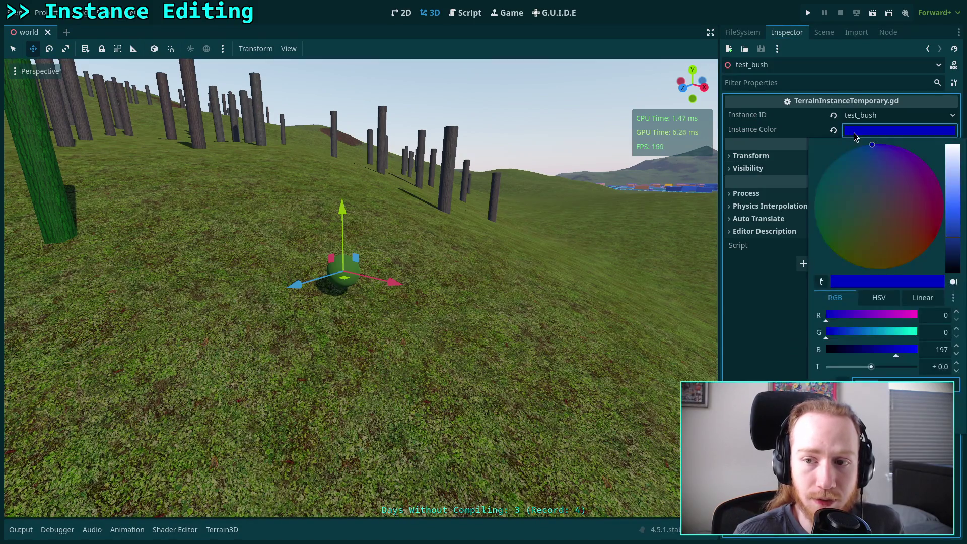
left_click(937, 233)
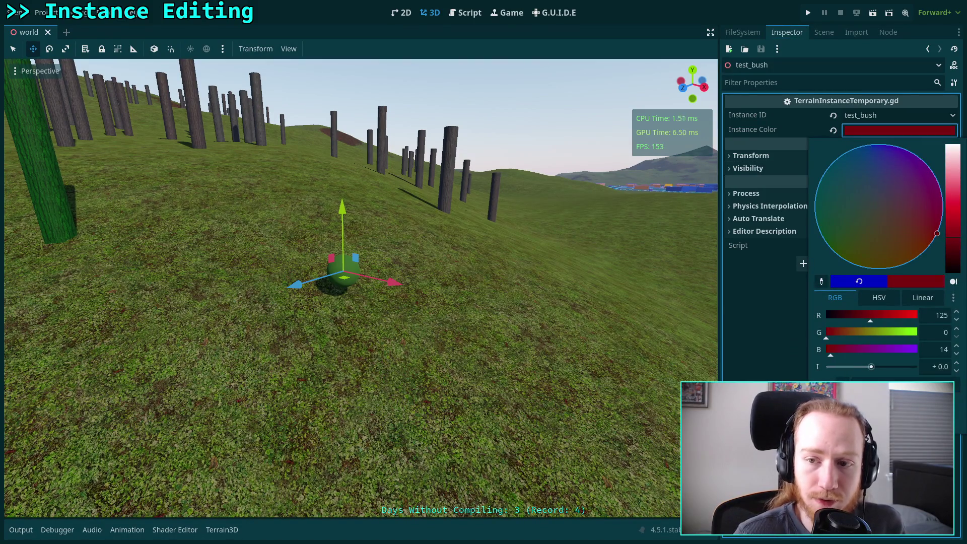
left_click_drag(955, 210, 956, 146)
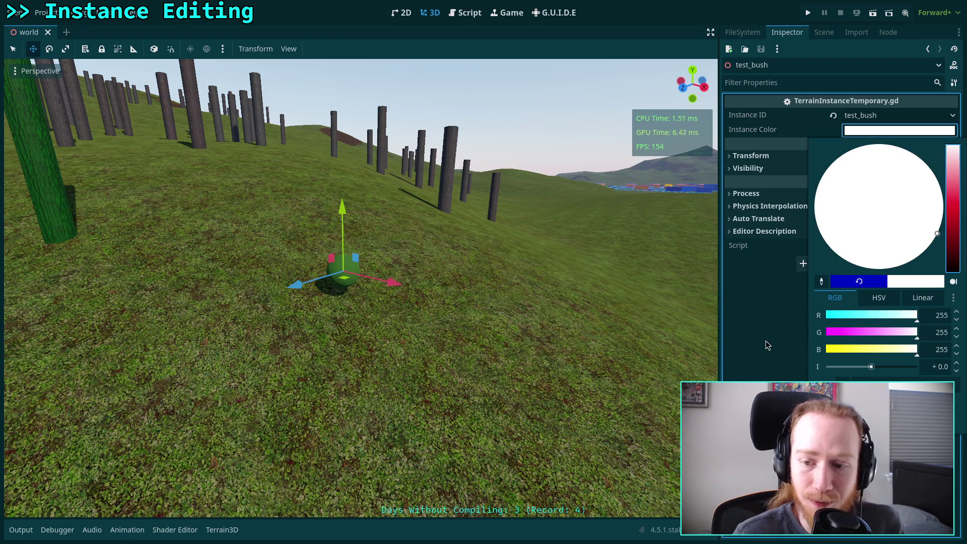
left_click(765, 340)
key("ctrl+s")
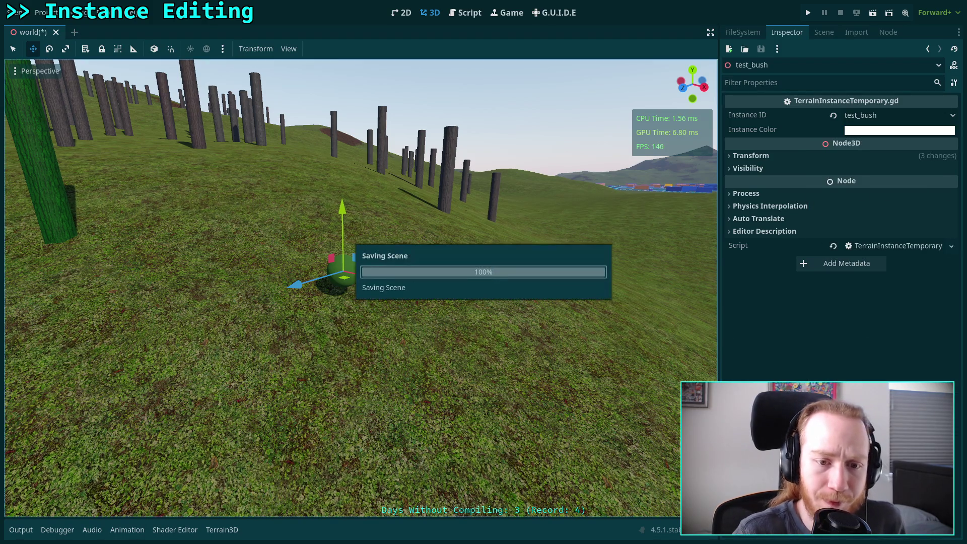
- Fly the view around the sphere bush resting near the green tree trunk
key("w")
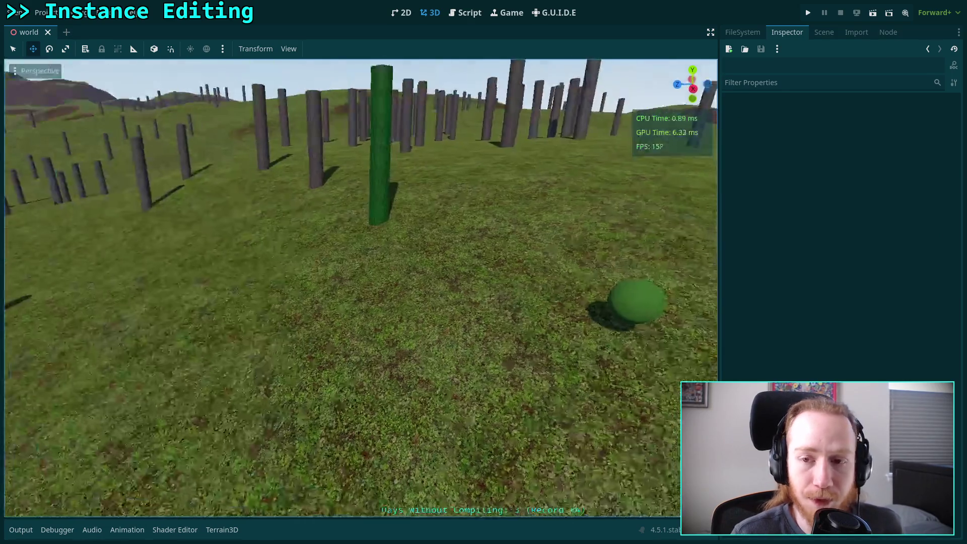
key("w")
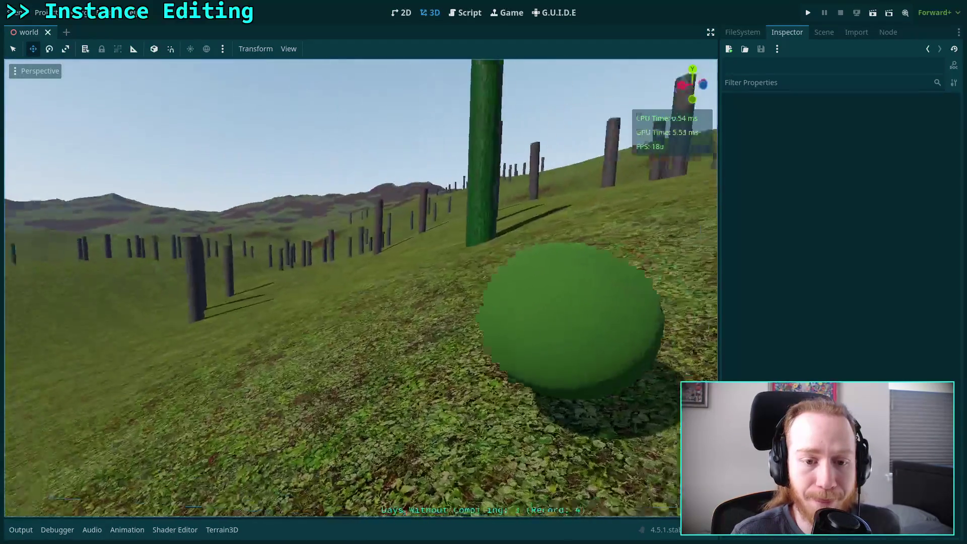
key("s")
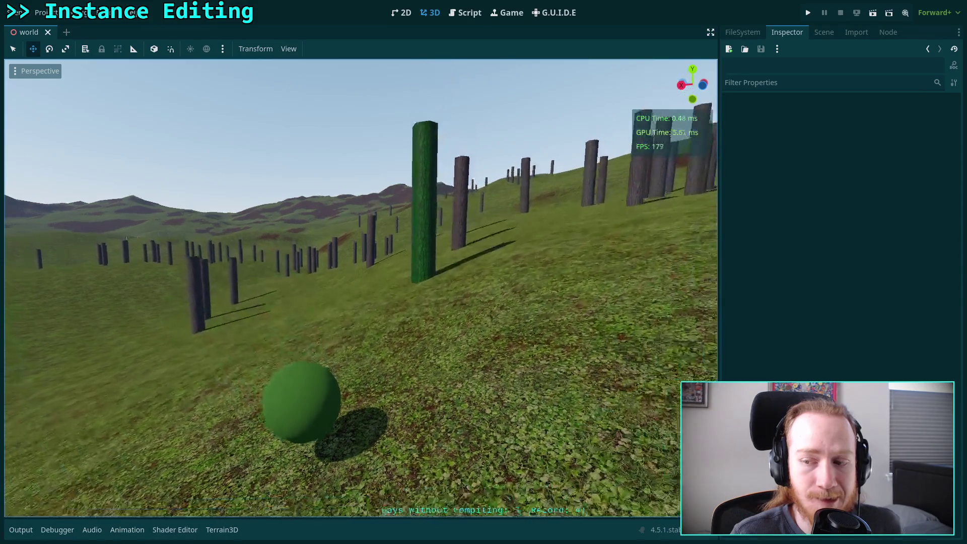
key("e")
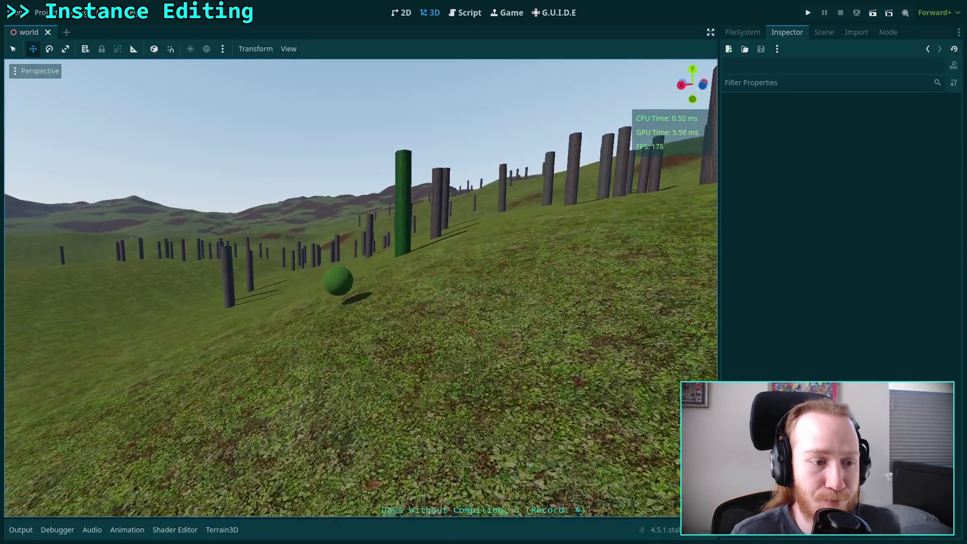
key("e")
mouse_move(361, 288)
left_mouse_down()
mouse_move(425, 288)
mouse_move(426, 352)
left_mouse_up()
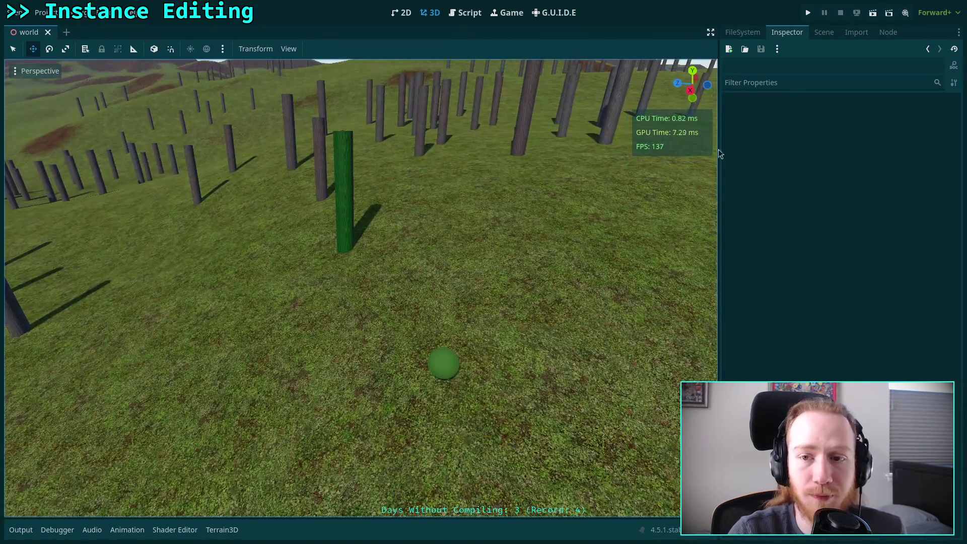
left_click(833, 32)
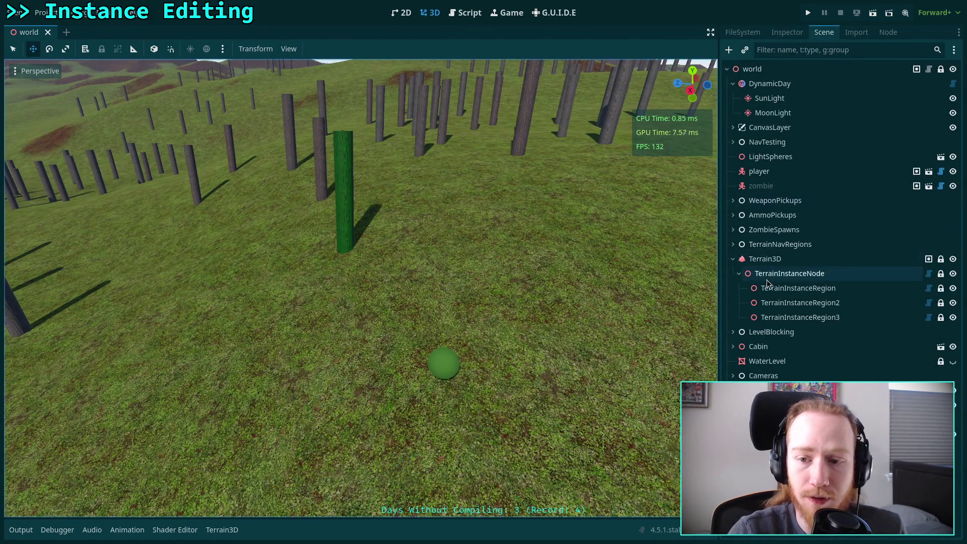
- Delete the Test Tree and test_bush nodes from TerrainInstanceRegion, confirming, and save
left_click(798, 288)
left_click(345, 247)
key("Delete")
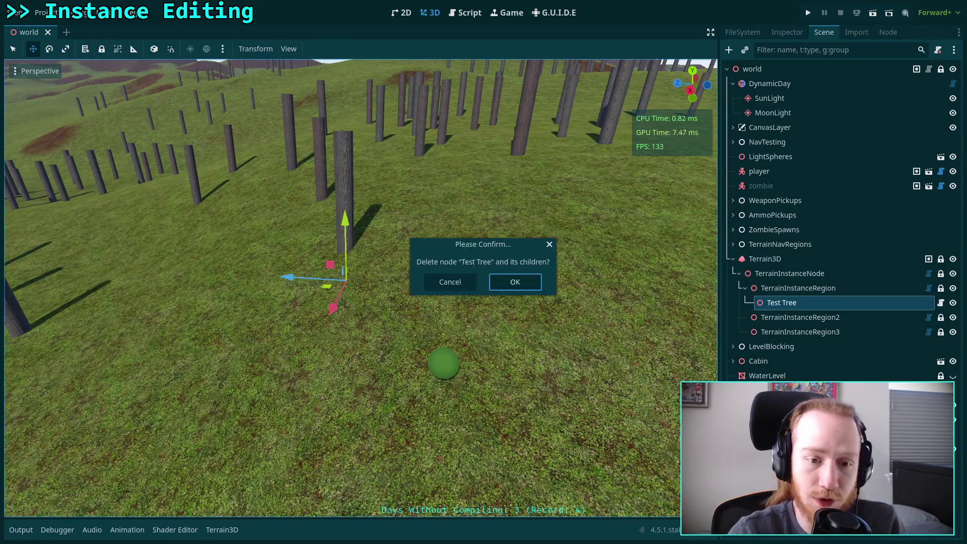
left_click(799, 288)
left_click(446, 370)
key("Delete")
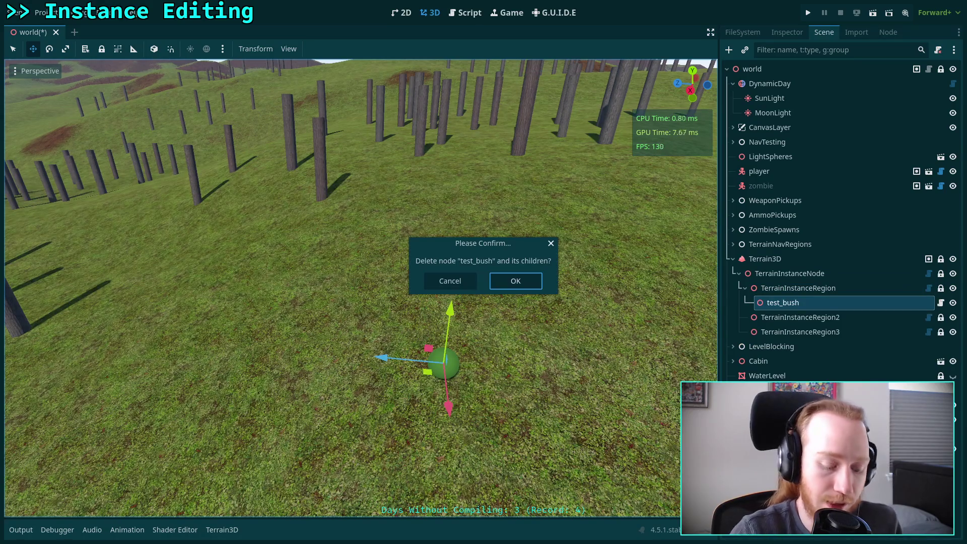
key("Return")
key("ctrl+s")
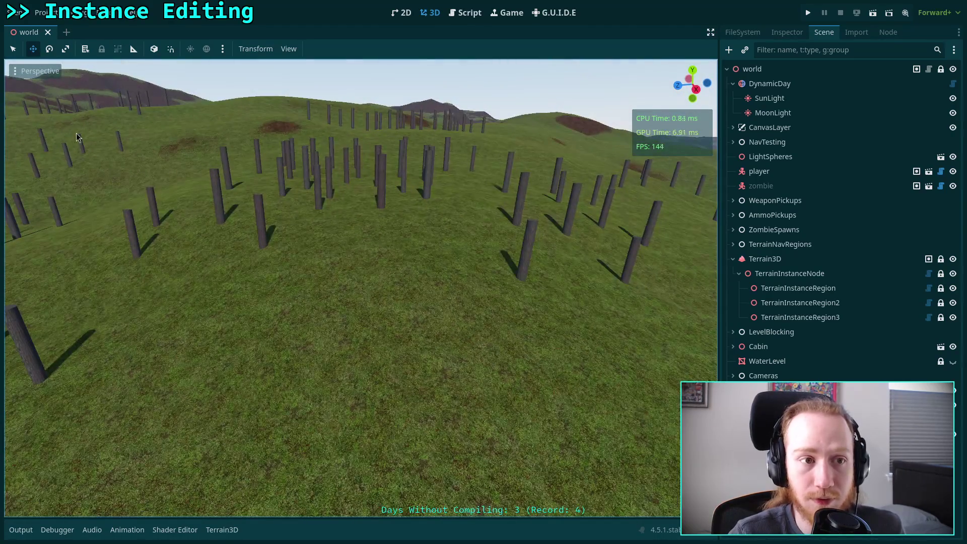
- Clear and close the Output log
left_click(21, 530)
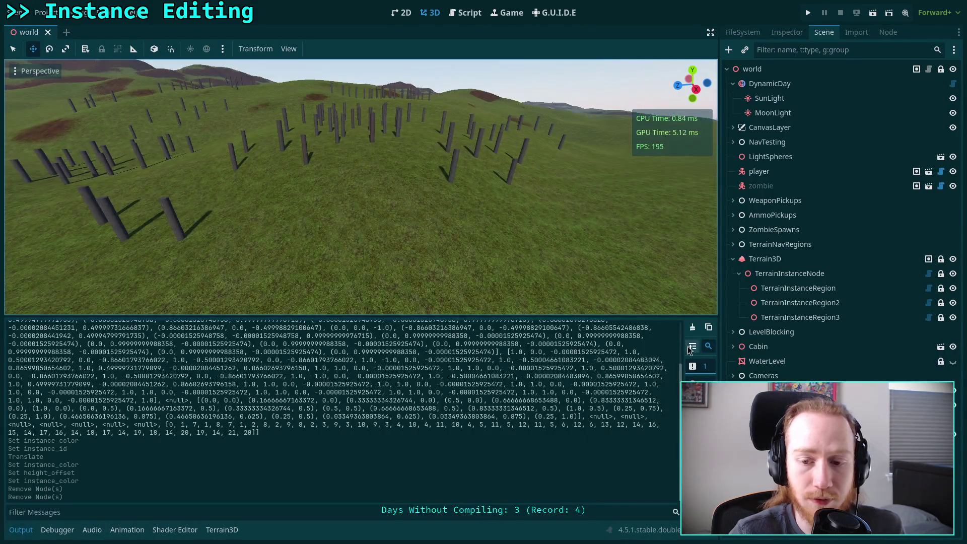
left_click(692, 327)
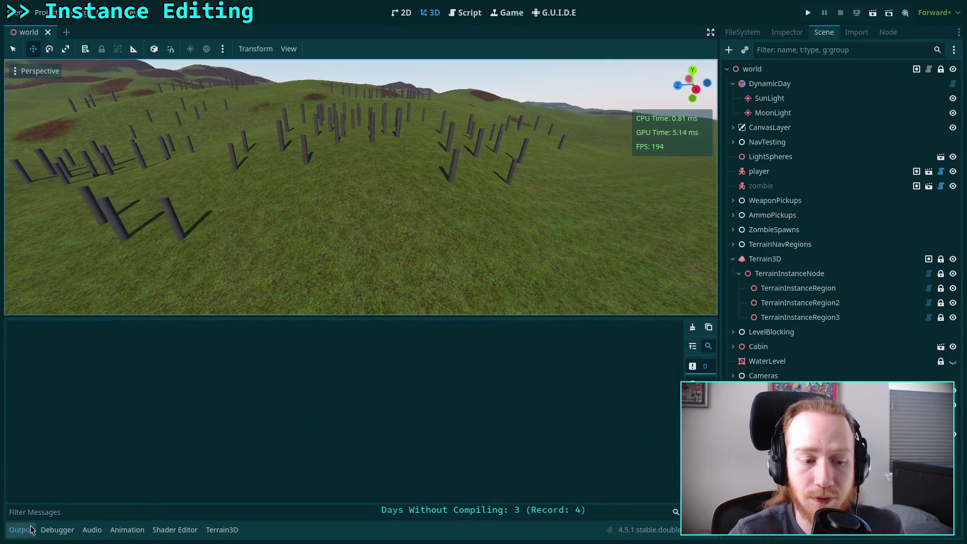
left_click(20, 530)
- Reload the saved world scene, check the placed posts, save, and type git status in the terminal
left_click(9, 15)
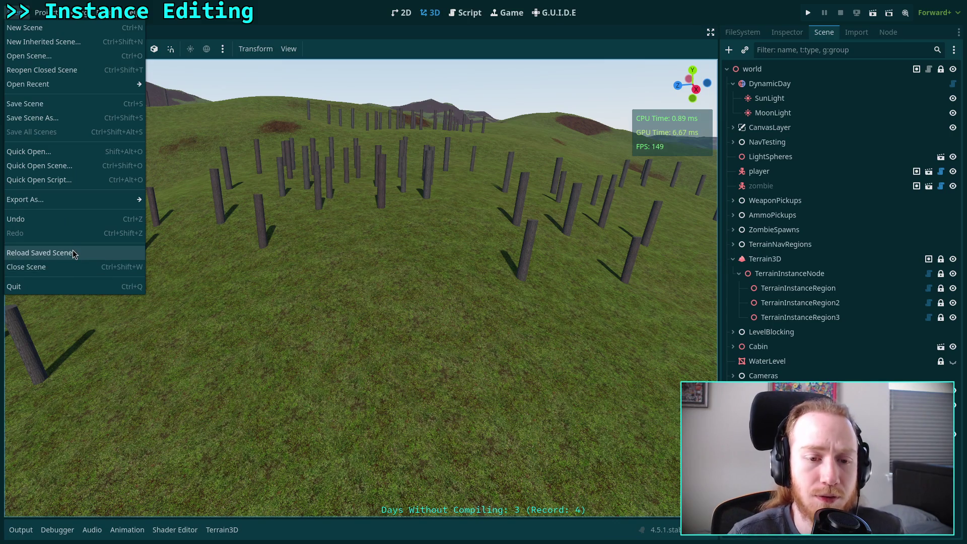
left_click(72, 252)
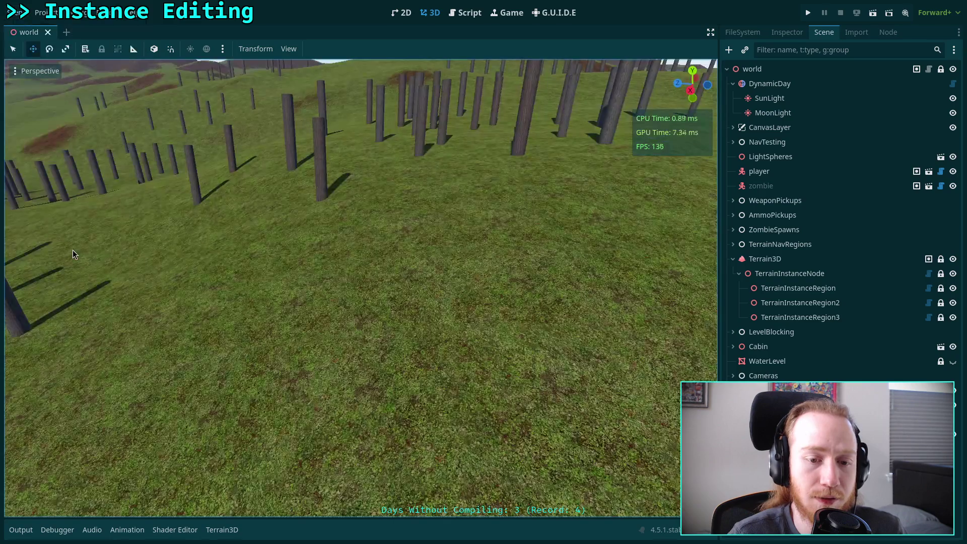
left_click_drag(72, 250, 72, 250)
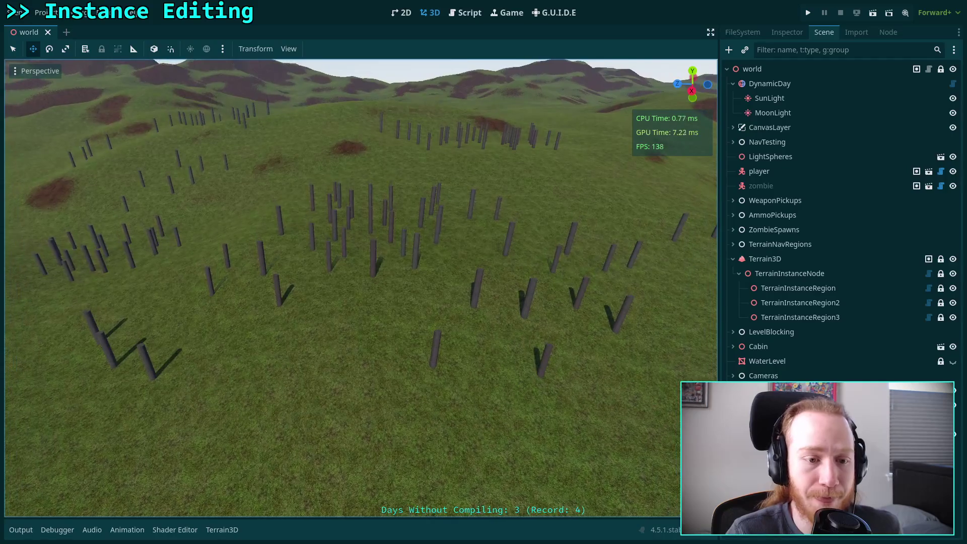
key("ctrl+s")
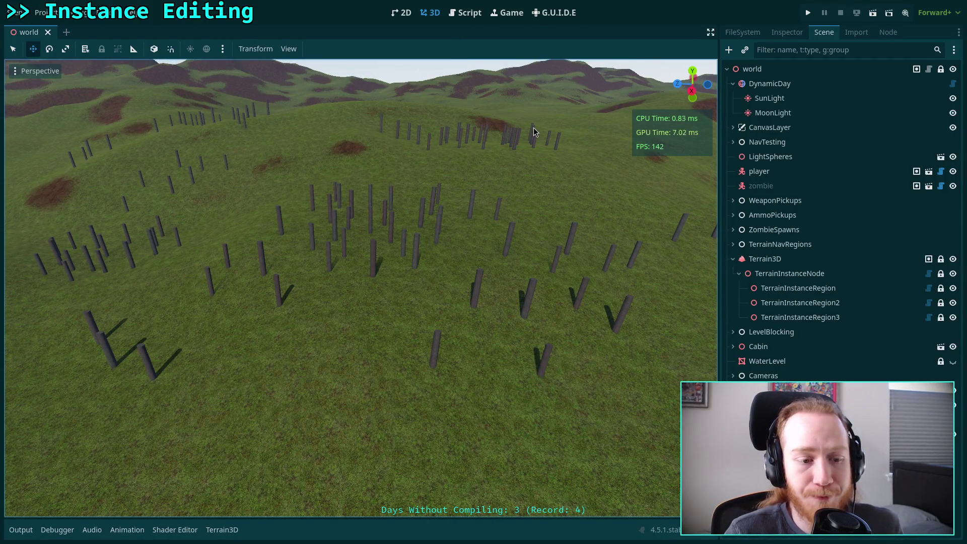
key("super+2")
type("git ")
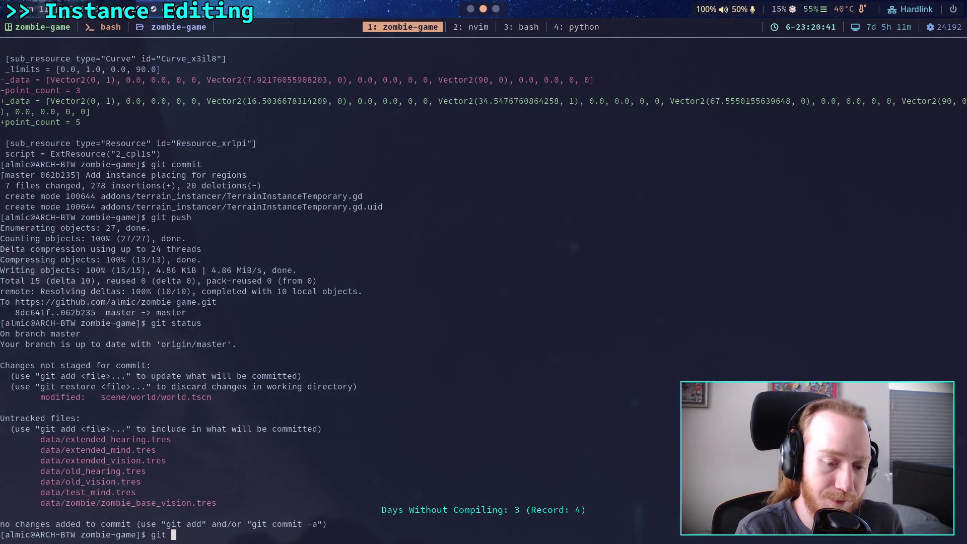
type("status")
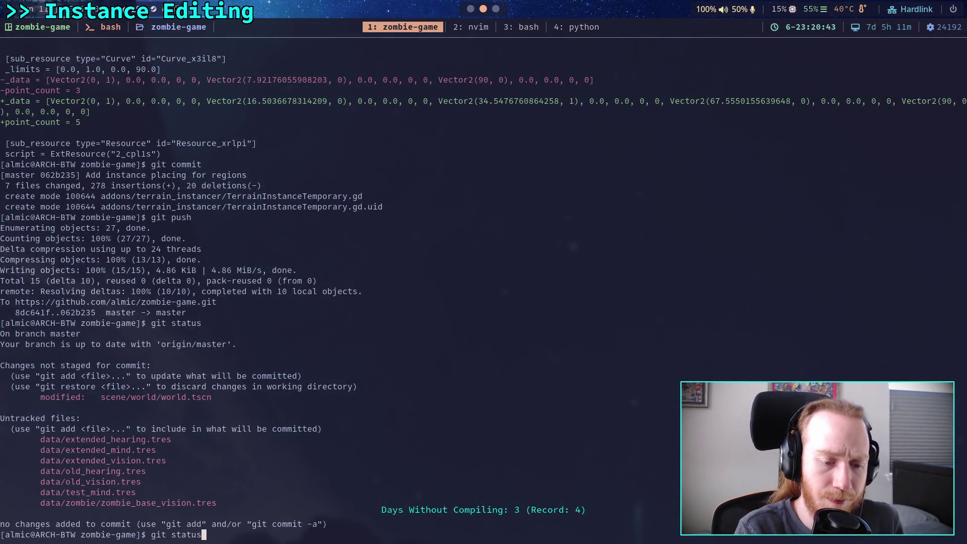
- Run git status to list the modified instancer scripts and terrain data, then return to Godot
key("Return")
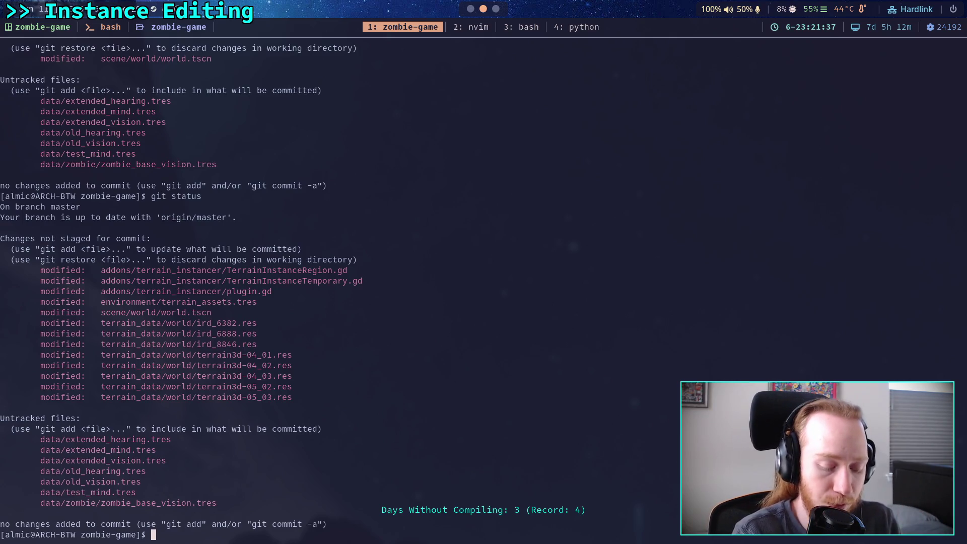
key("alt+Tab")
left_click(222, 529)
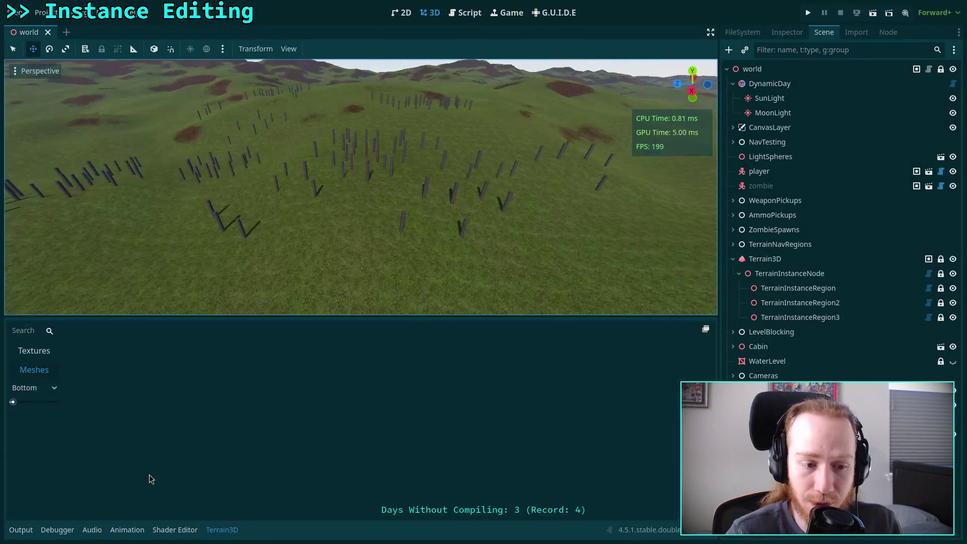
- Show Terrain3D's mesh assets (147 posts, 0 spheres) and make the 3D view taller
left_click(768, 259)
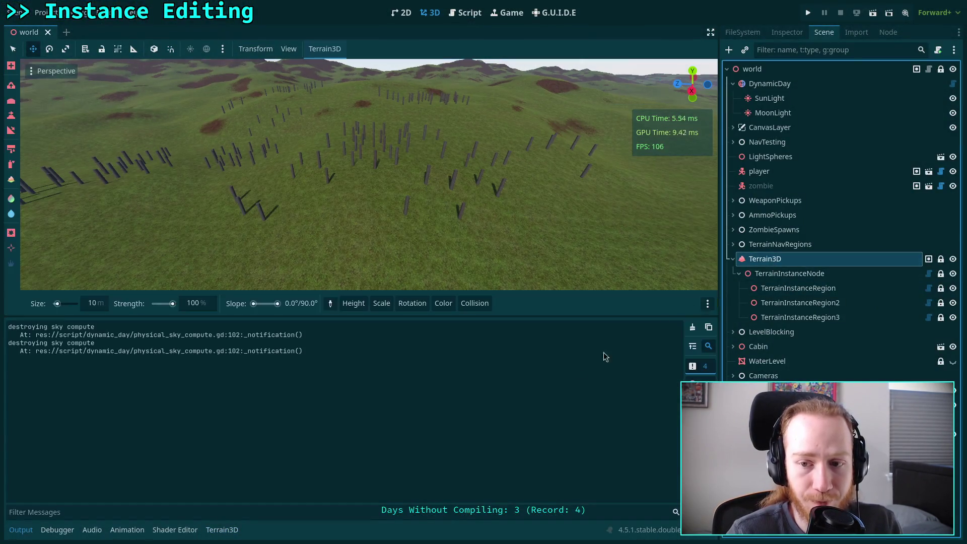
left_click(222, 529)
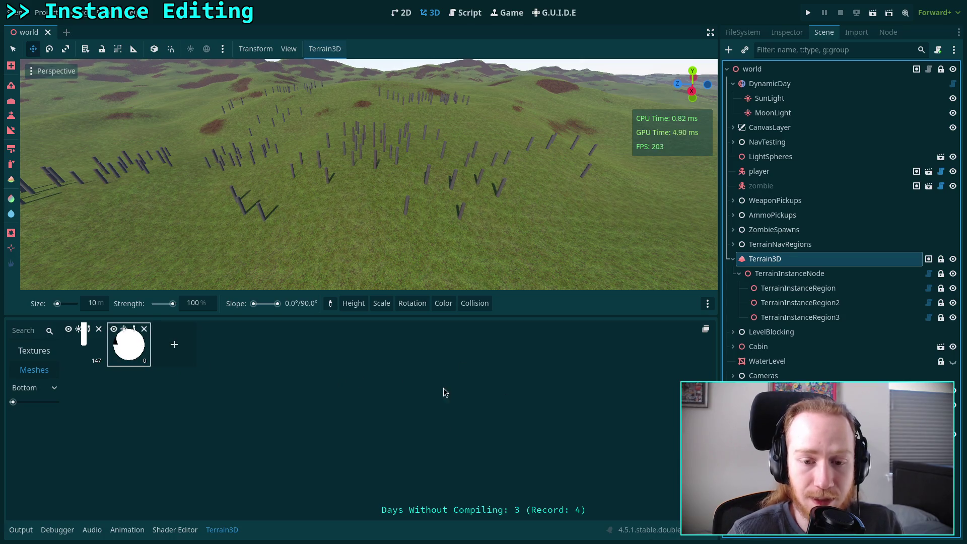
left_click_drag(290, 317, 295, 428)
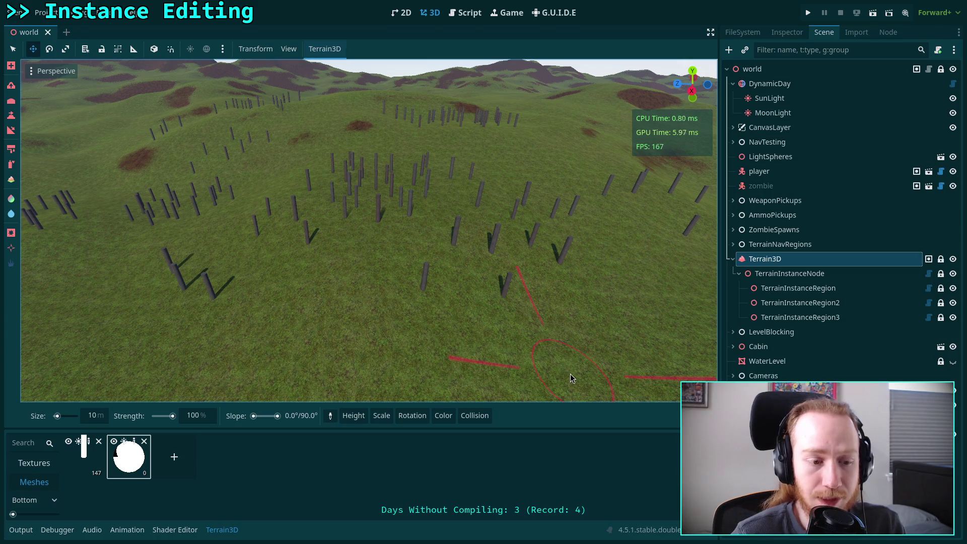
left_click(820, 288)
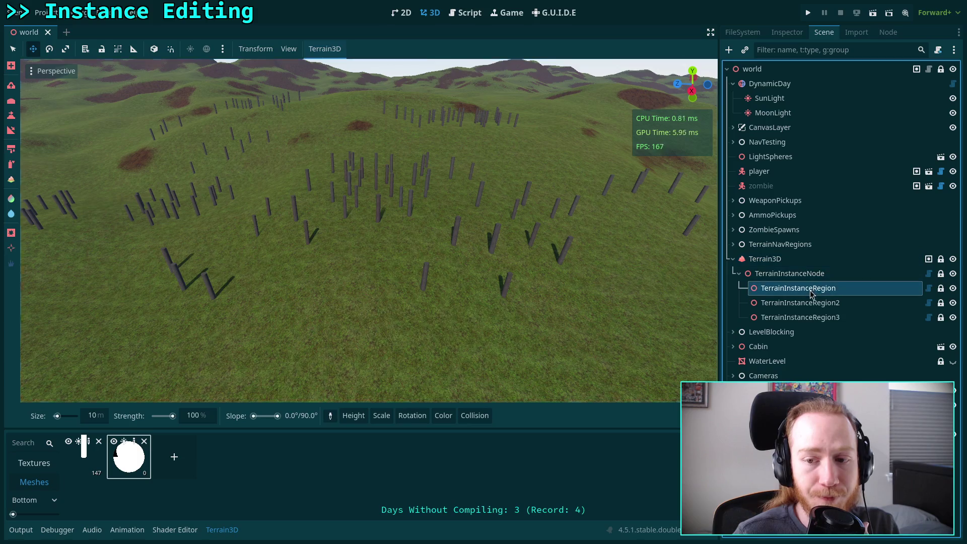
- Show TerrainInstanceRegion's Instances element 0 in a widened Inspector with Variation expanded
left_click(784, 33)
left_click(886, 204)
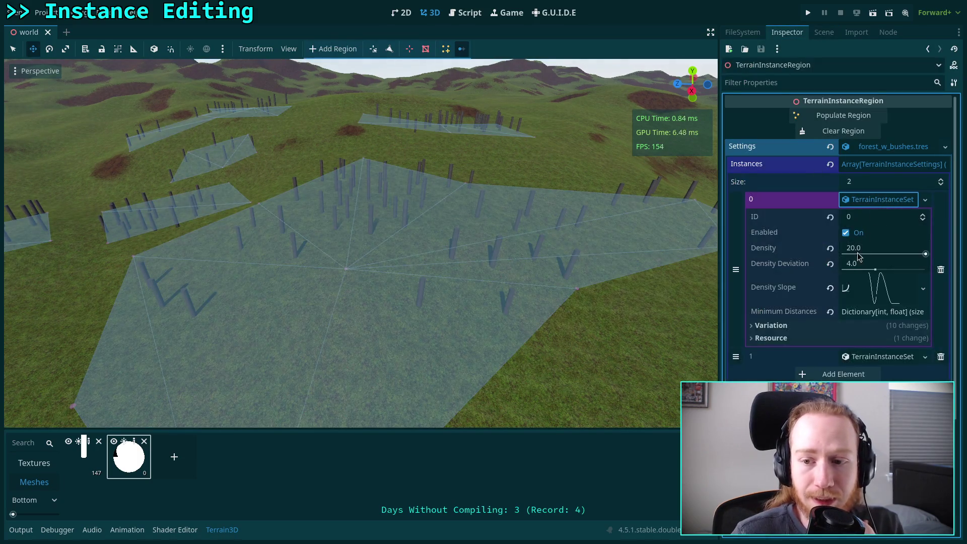
left_click_drag(720, 252, 588, 258)
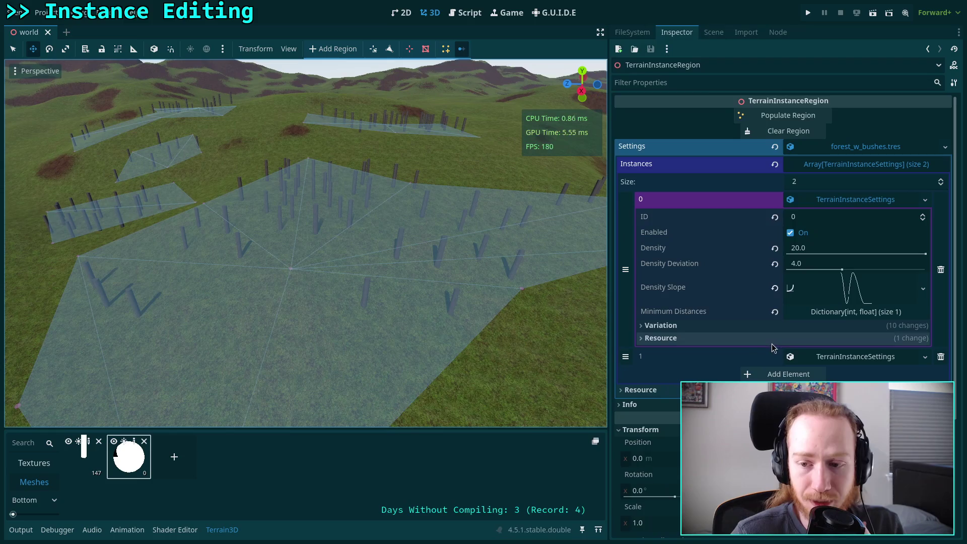
left_click(773, 324)
- Expand the Color, Height, Spin, Tilt and Scale variation subsections to review their options
left_click(762, 339)
left_click(761, 367)
left_click(761, 368)
left_click(761, 383)
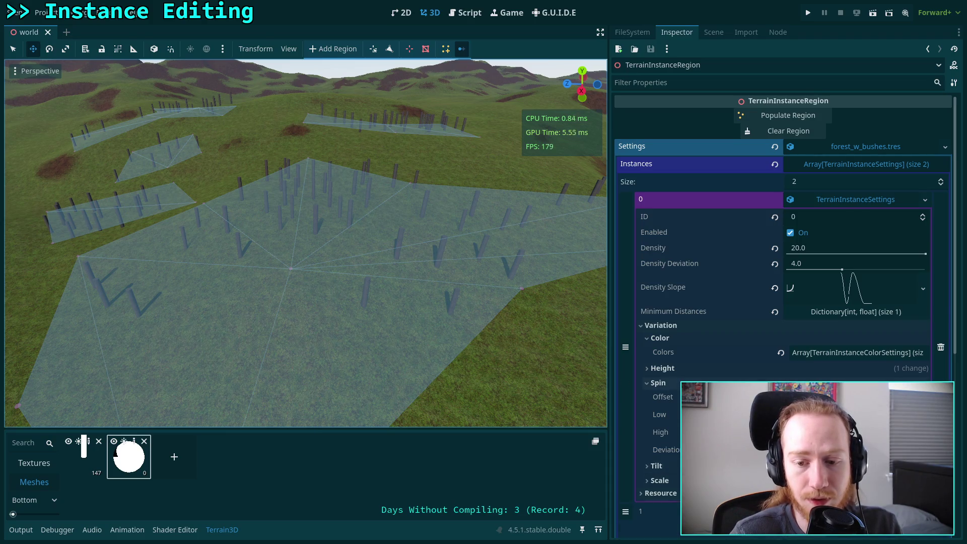
left_click(658, 383)
left_click(676, 383)
left_click(675, 368)
scroll(686, 381, "down", 2)
left_click(656, 425)
left_click(660, 508)
scroll(736, 330, "up", 2)
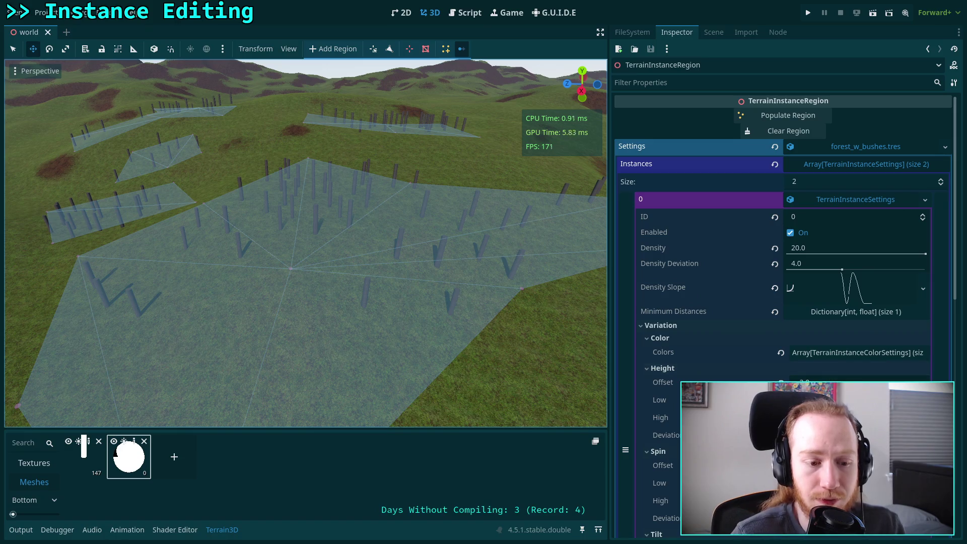
mouse_move(660, 400)
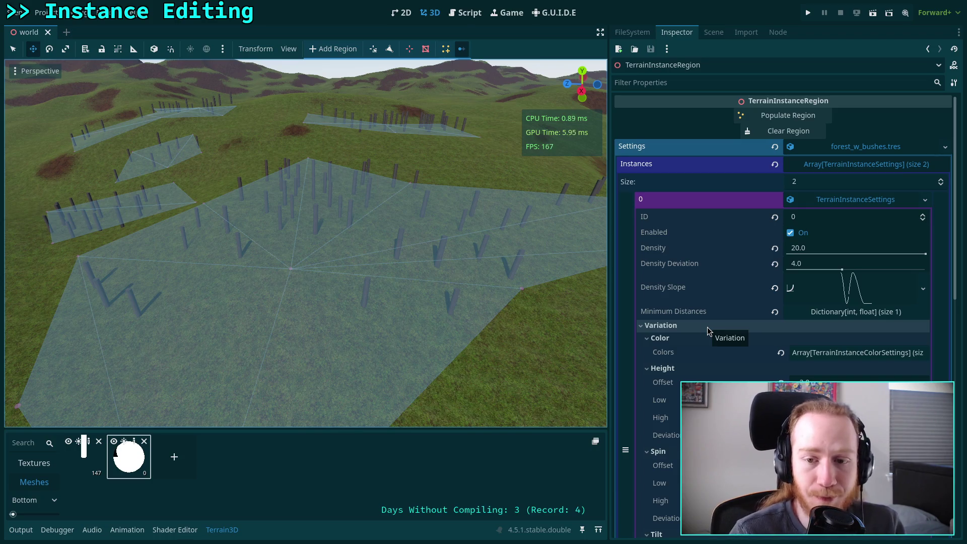
key("alt+Tab")
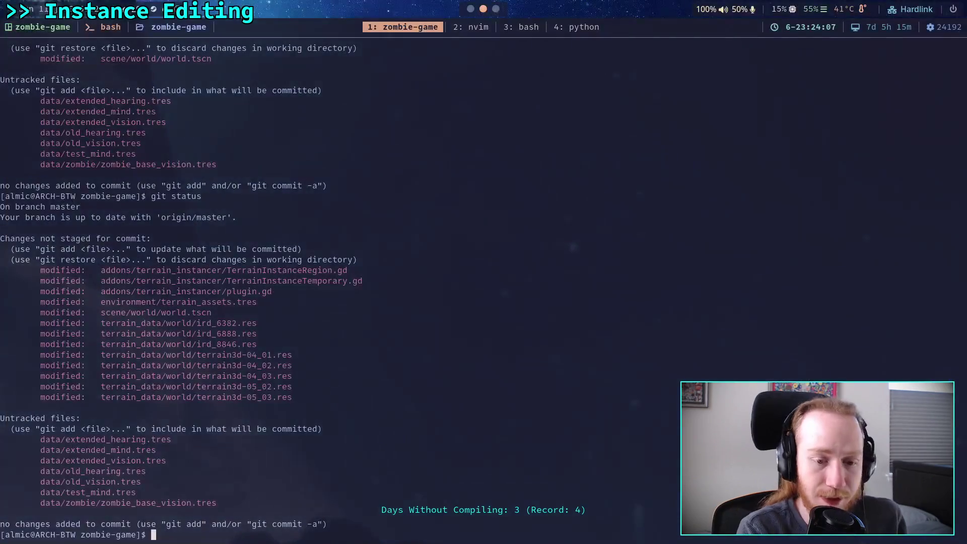
- Run git status again, then git diff to show the uncommitted changes
type("git status")
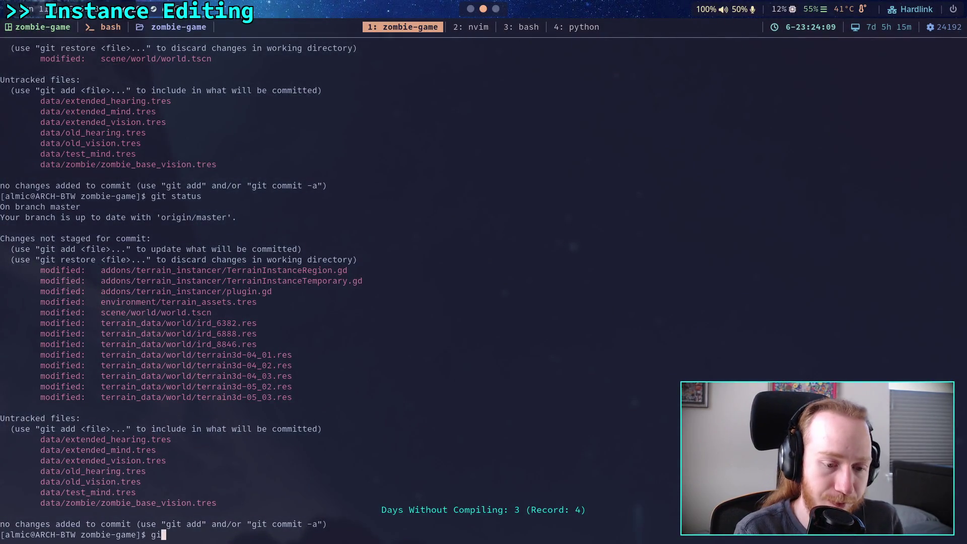
key("Return")
type("git diff")
key("Return")
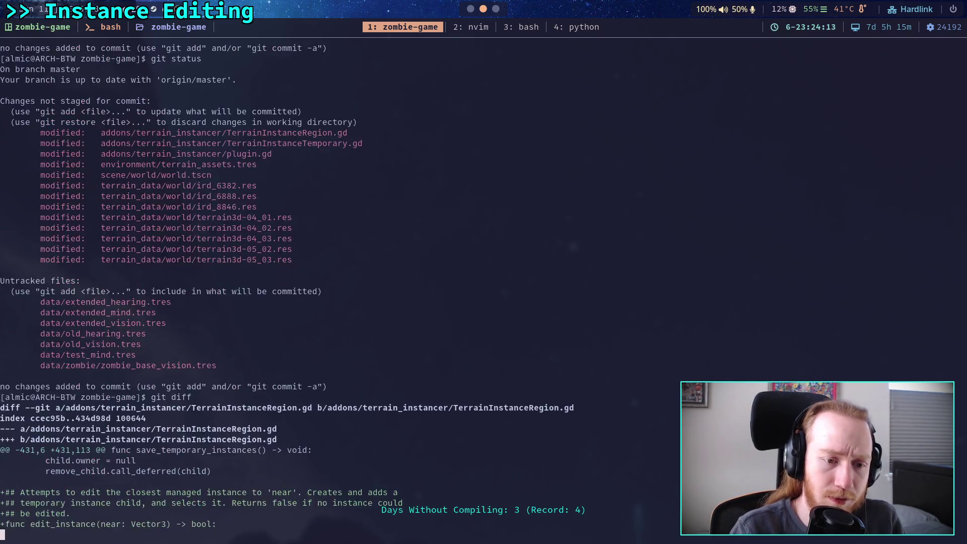
- Scroll through the diff of TerrainInstanceTemporary.gd and plugin.gd's EDIT_INSTANCE changes
scroll(288, 287, "down", 5)
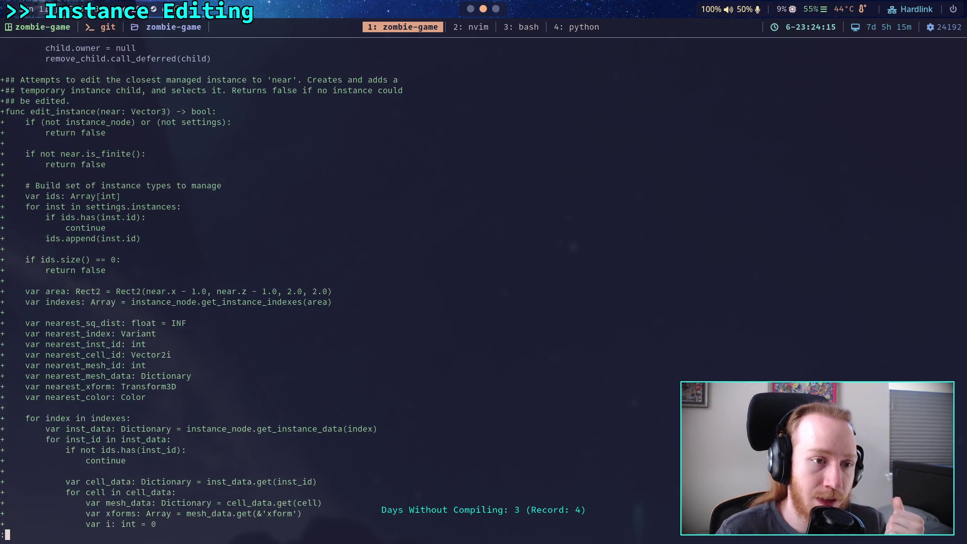
scroll(288, 287, "down", 17)
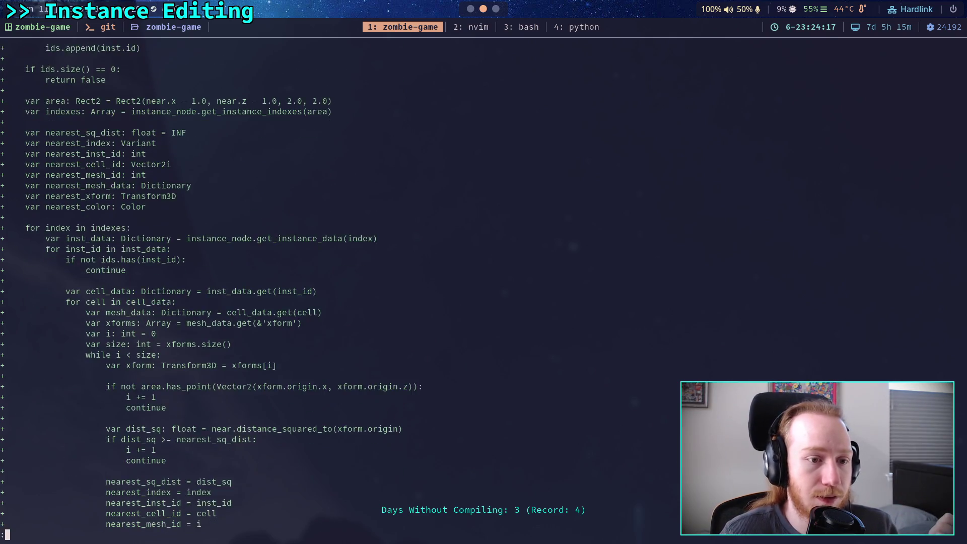
scroll(287, 287, "down", 6)
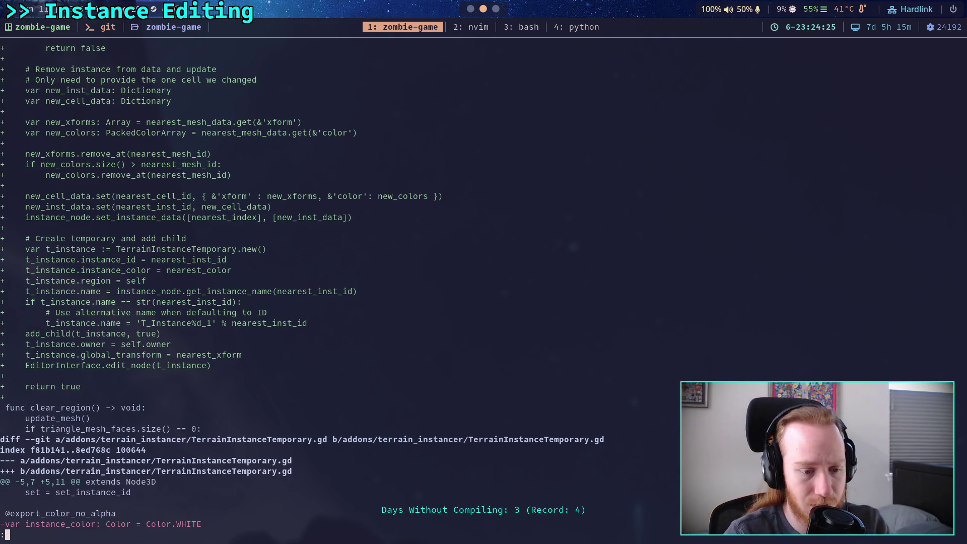
scroll(302, 293, "down", 10)
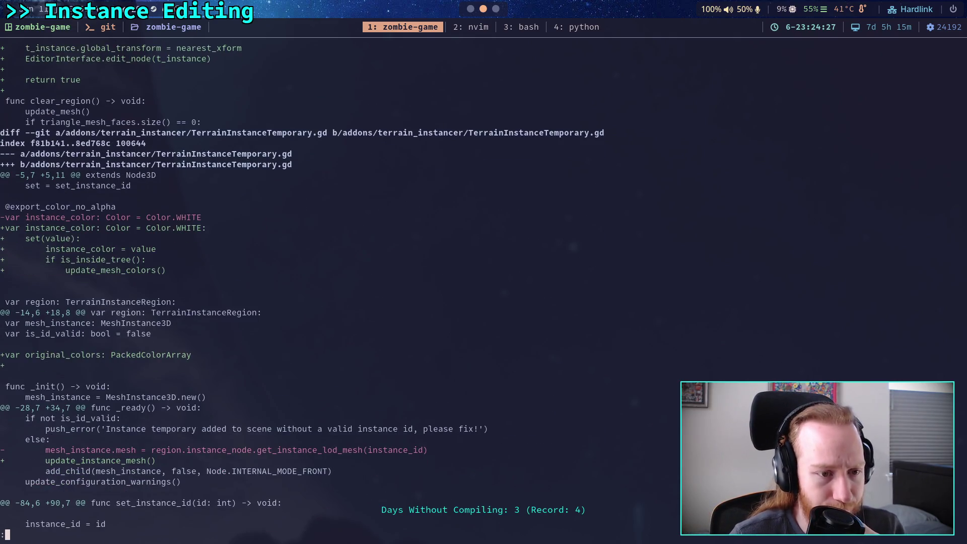
scroll(302, 282, "down", 1)
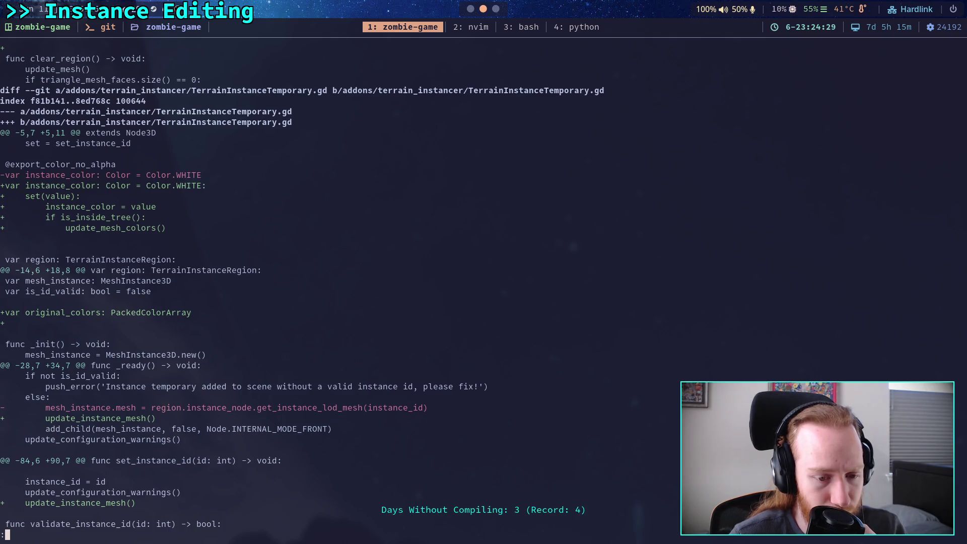
scroll(303, 282, "up", 1)
scroll(484, 282, "up", 20)
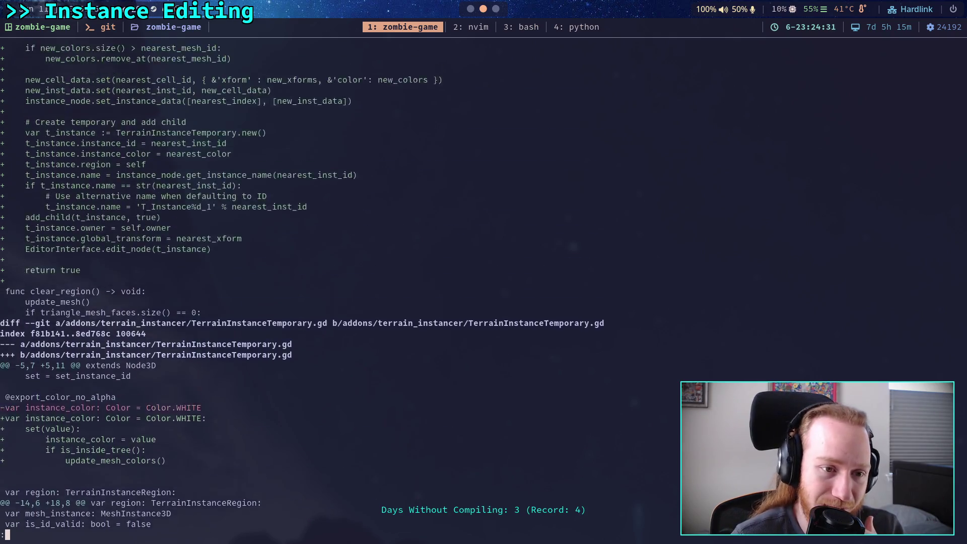
scroll(302, 282, "up", 3)
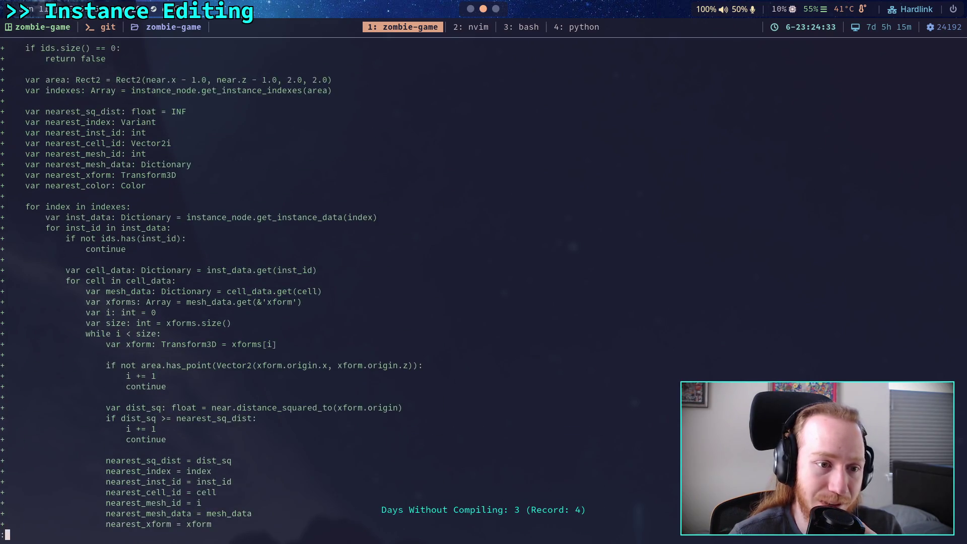
scroll(302, 283, "down", 6)
scroll(302, 282, "down", 15)
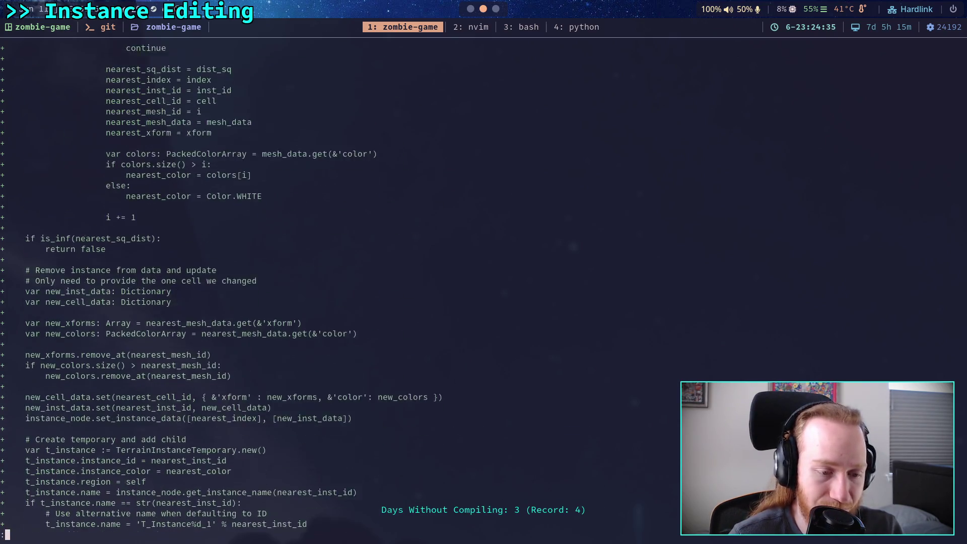
scroll(302, 282, "down", 7)
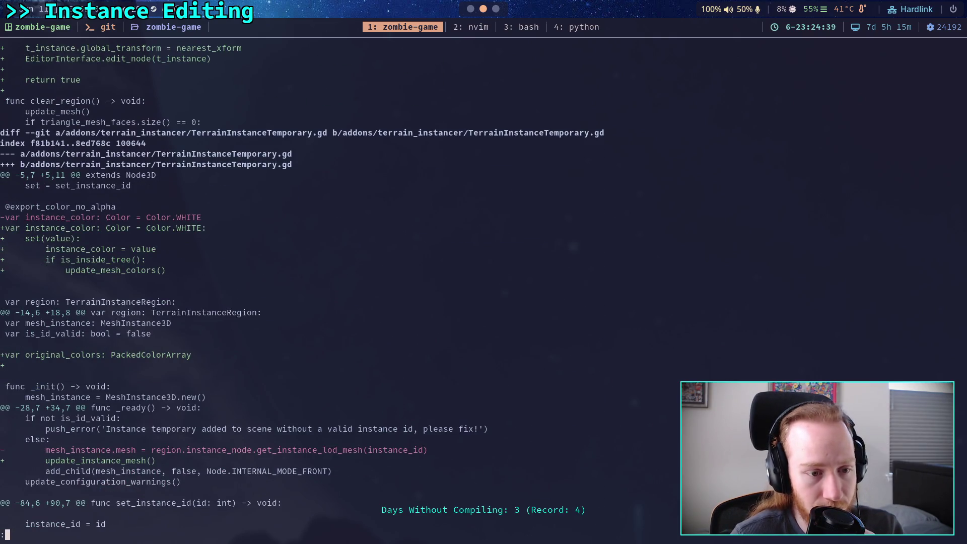
scroll(303, 282, "down", 3)
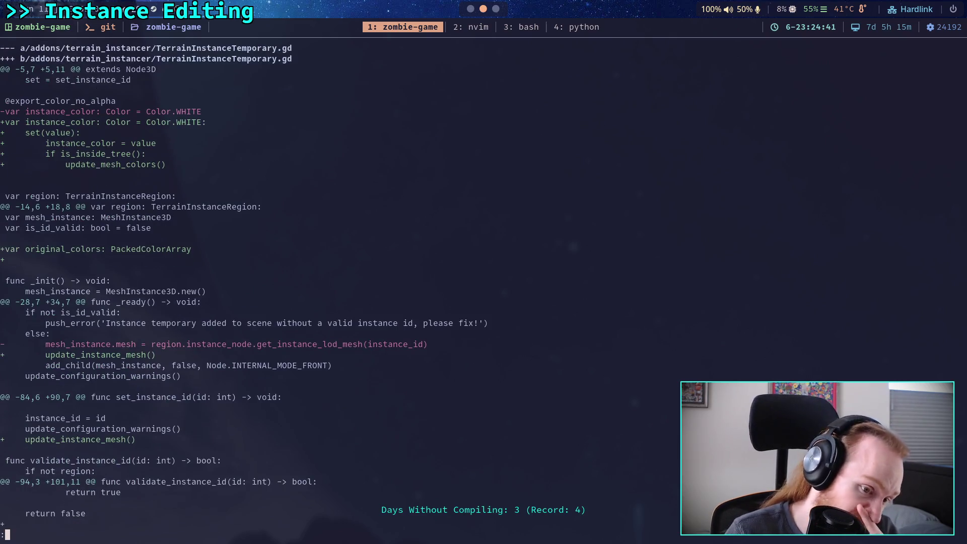
scroll(303, 282, "down", 3)
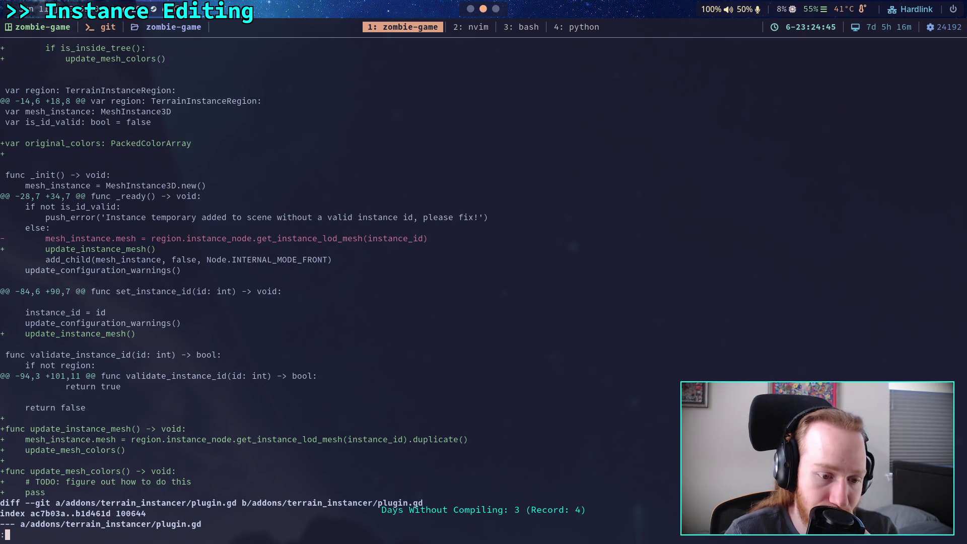
scroll(236, 292, "down", 1)
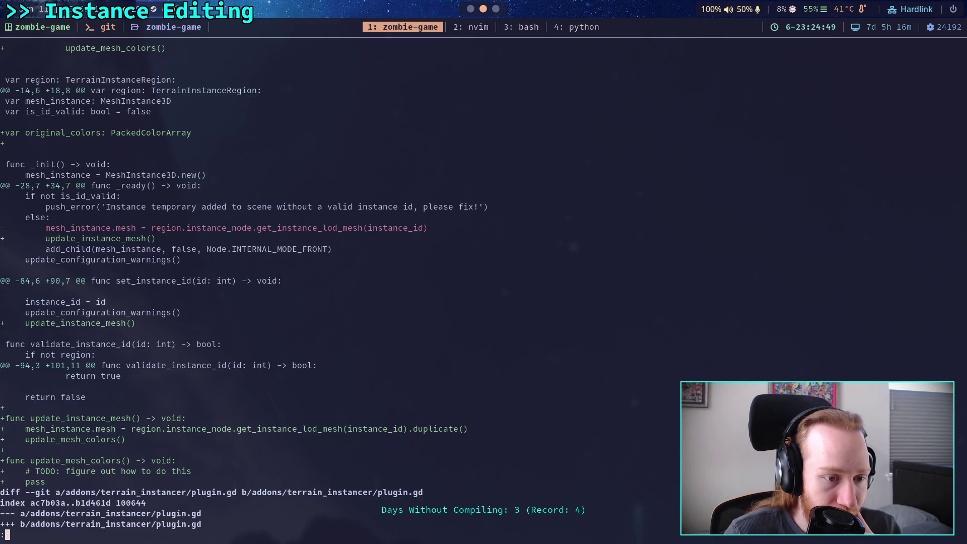
scroll(303, 283, "down", 3)
- Page through the remaining diff, past the world.tscn transform hunks and terrain_data changes, to the end
scroll(302, 282, "down", 3)
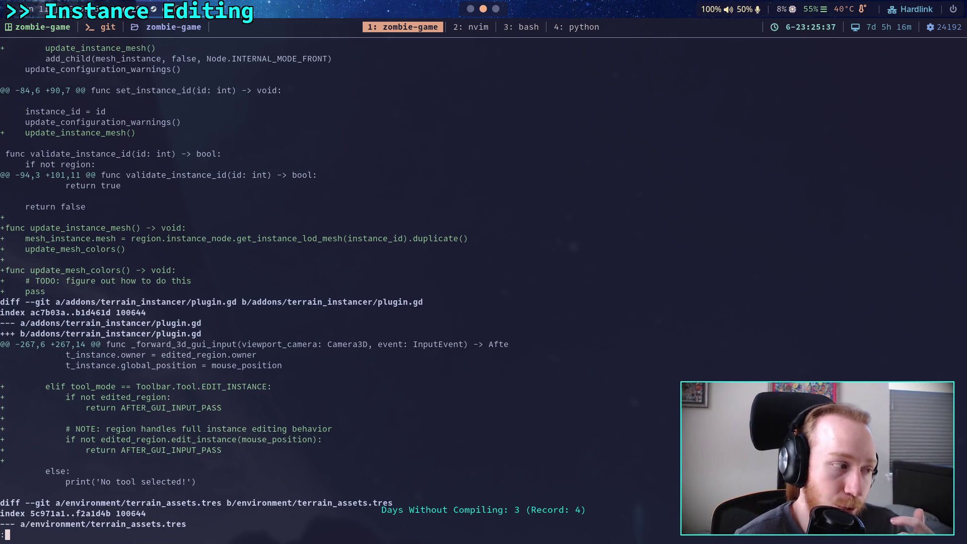
key("j")
key("j")
key("j")
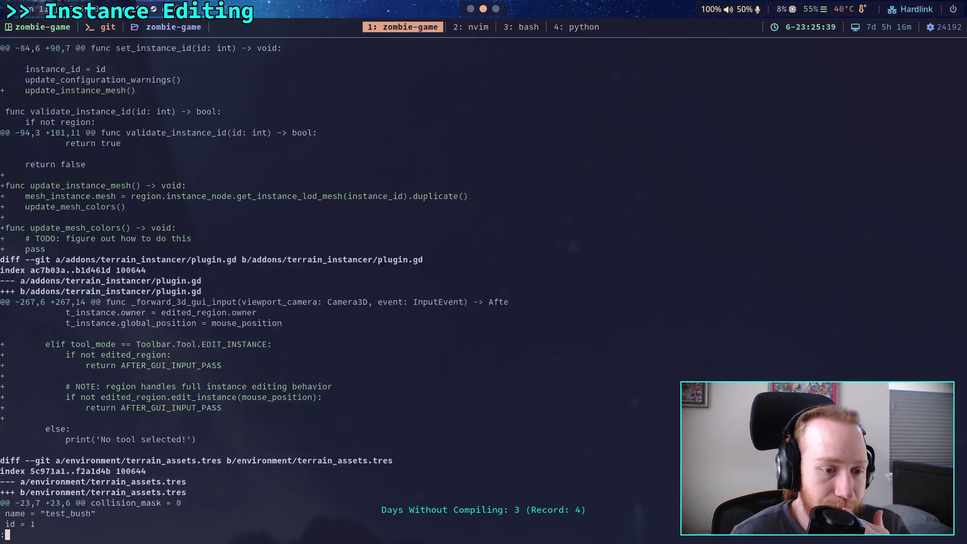
key("j")
key("j")
key("j")
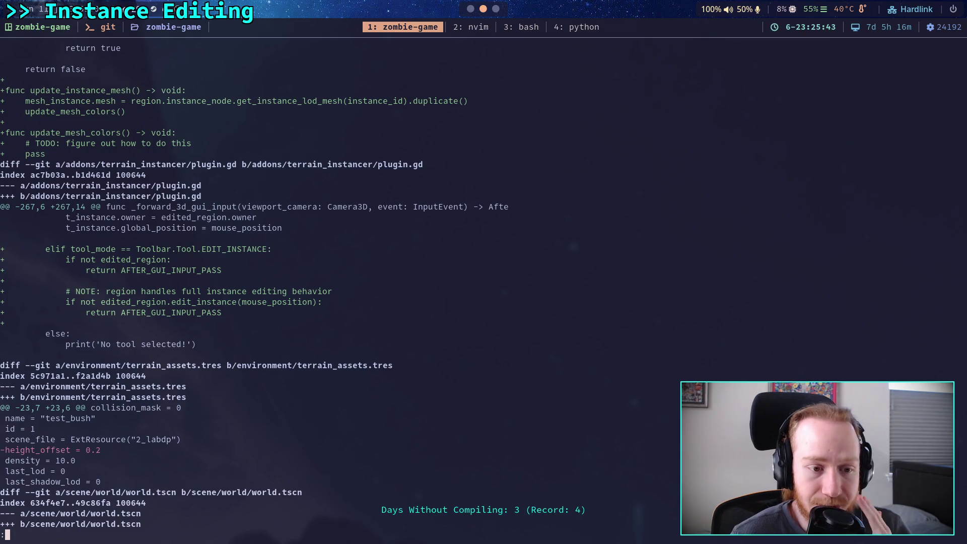
key("j")
key("j")
key("j")
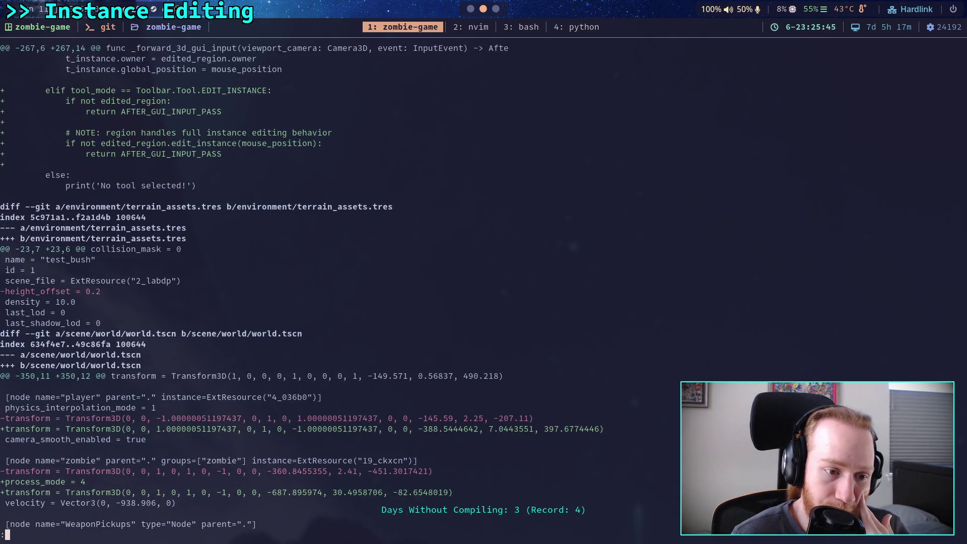
key("j")
key("j")
key("j")
key("j")
key("j")
key("j")
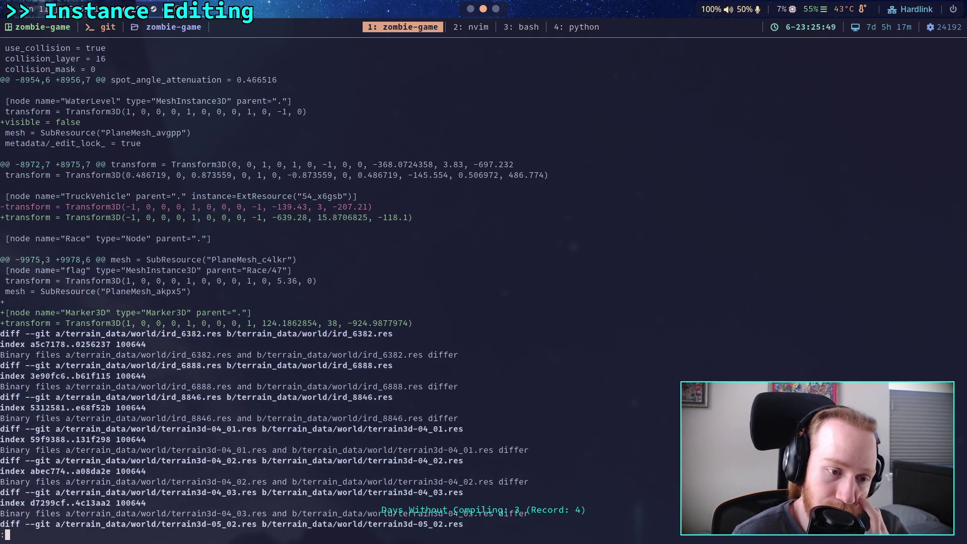
key("k")
key("k")
key("k")
key("j")
key("j")
key("j")
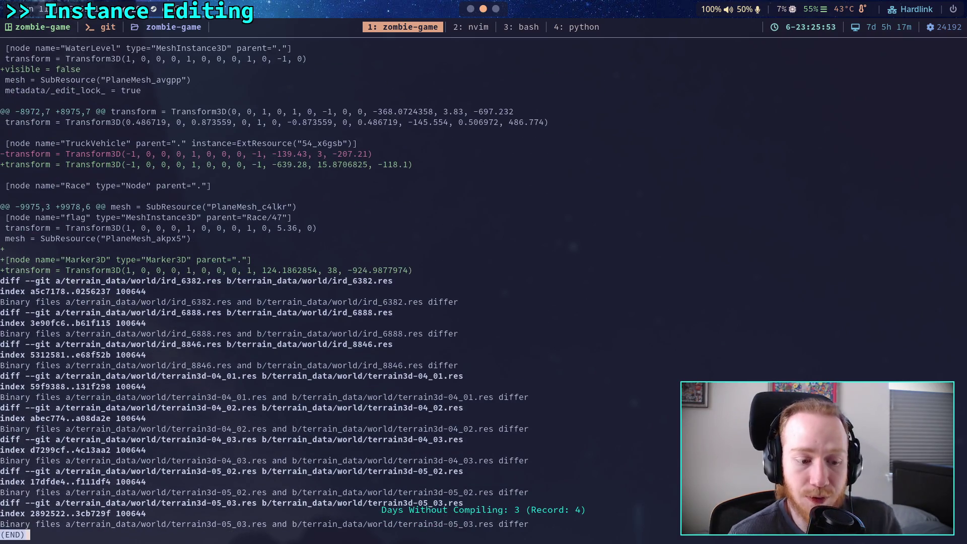
- Check git status and stage the whole addons/terrain_instancer/ folder
type("qgit status")
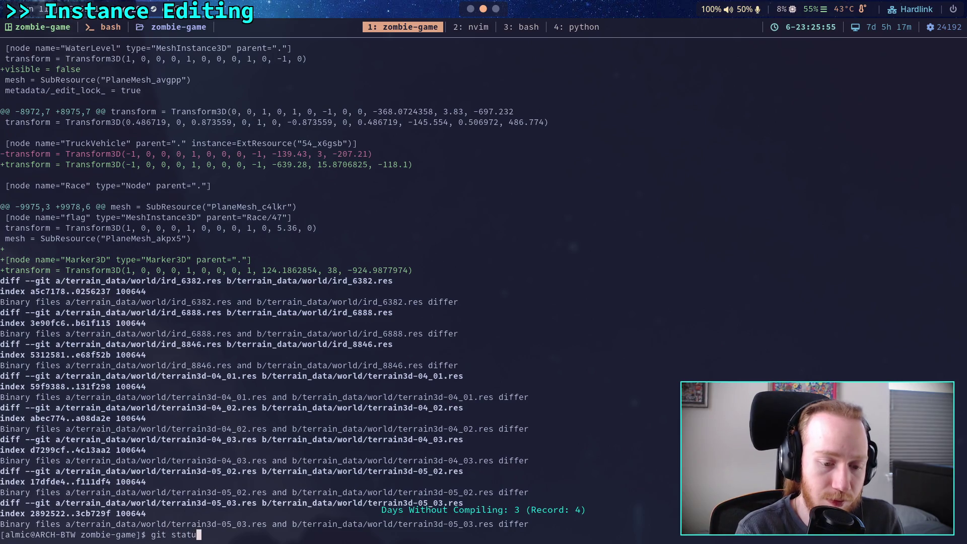
key("Return")
type("git add add")
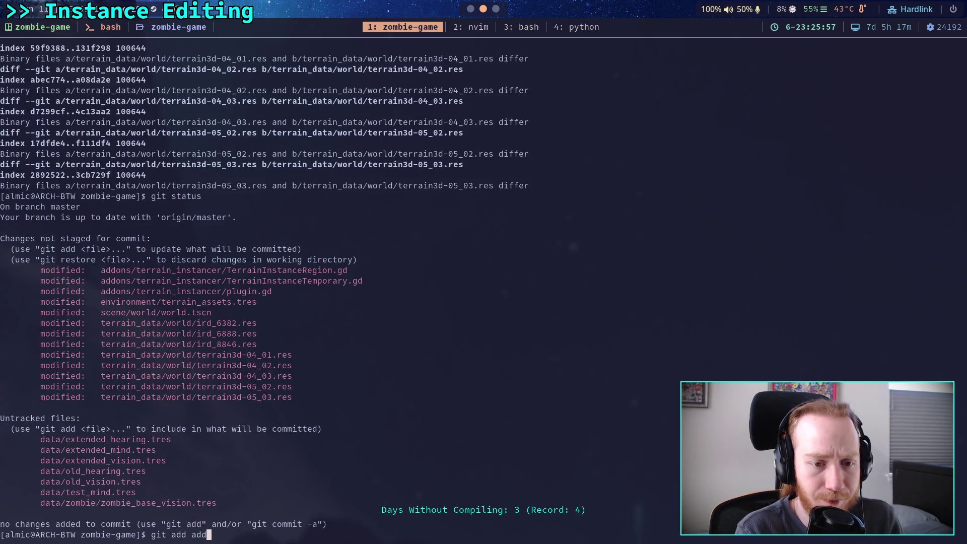
type("ons/terrain_i")
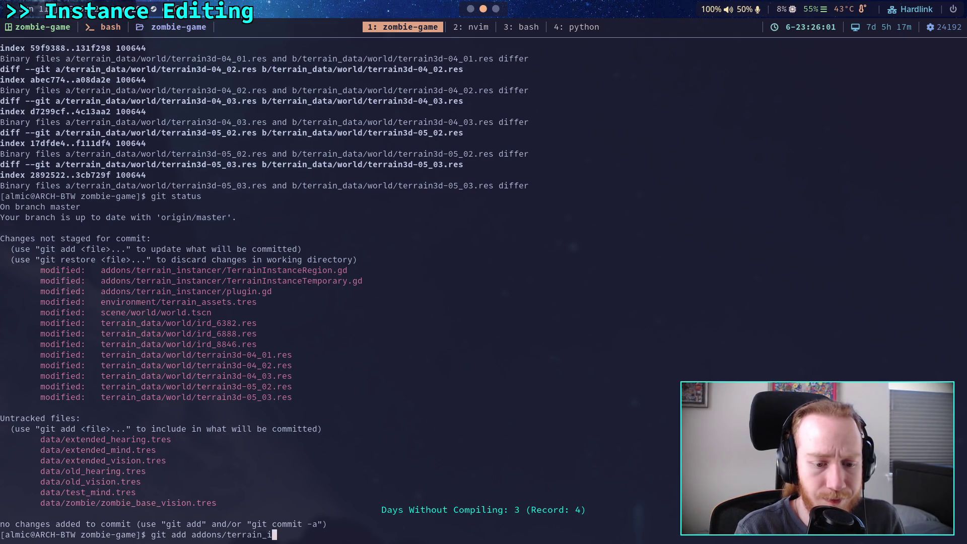
key("Tab")
key("Return")
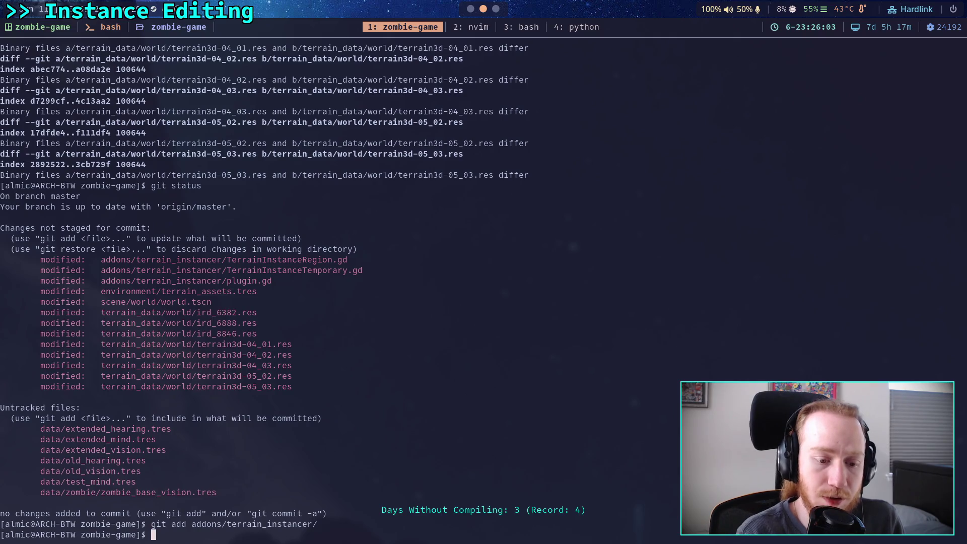
- Stage environment/terrain_assets.tres and the terrain_data/world/ird_* files
type("git add")
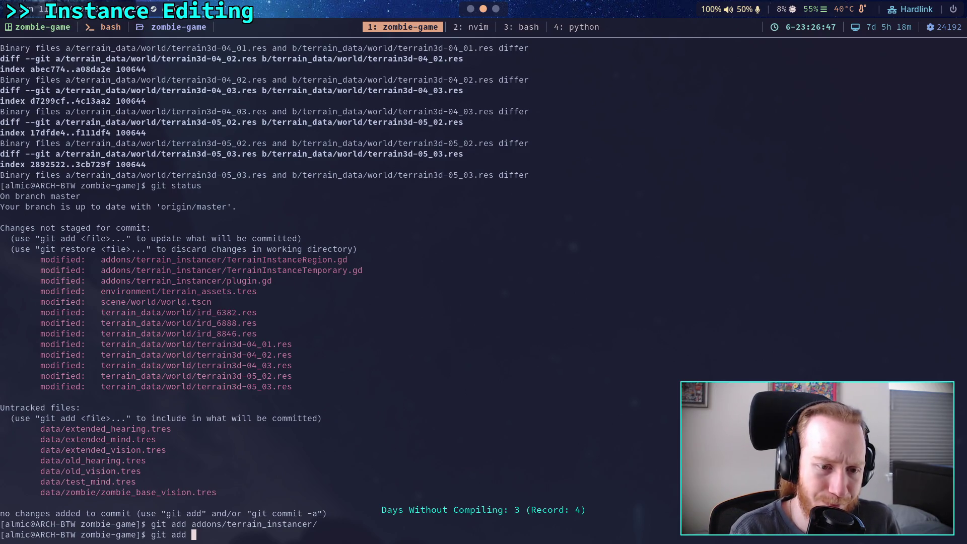
type("e")
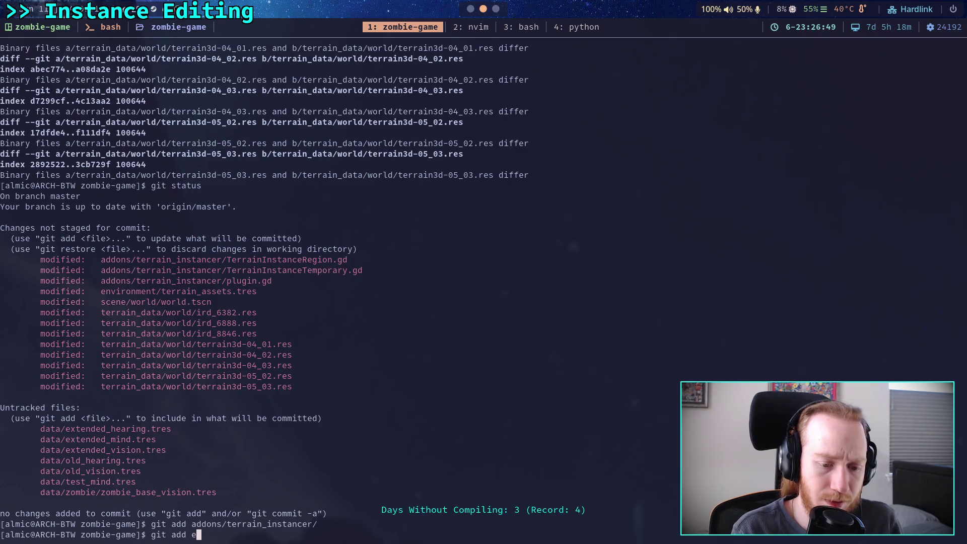
type("n")
key("Tab")
type("t")
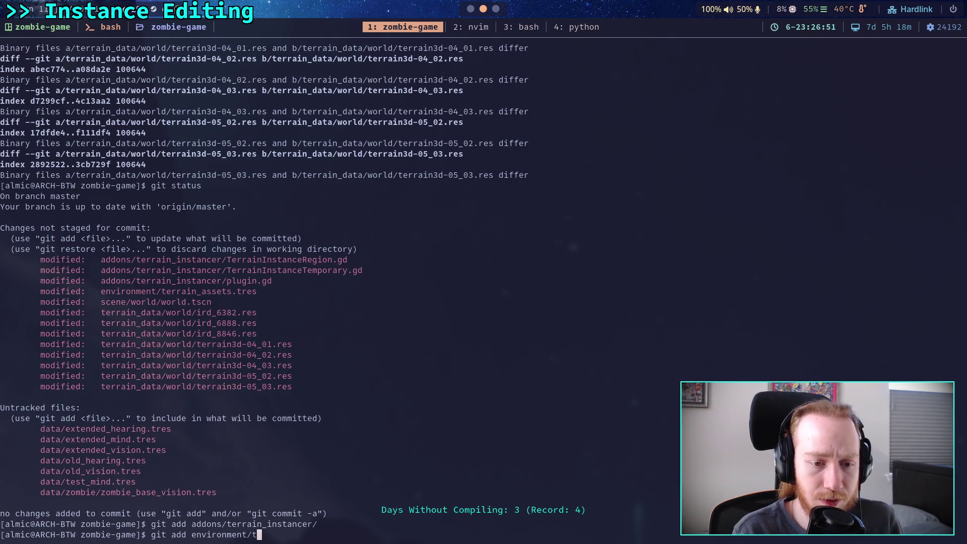
type("errain_as")
key("Tab")
key("Return")
type("git add")
type("terr")
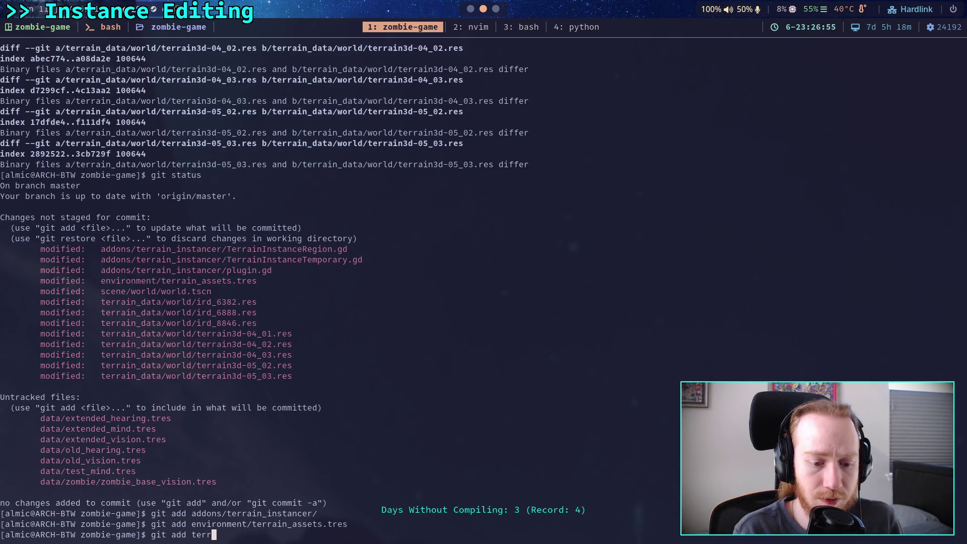
key("Tab")
type("world/ird_")
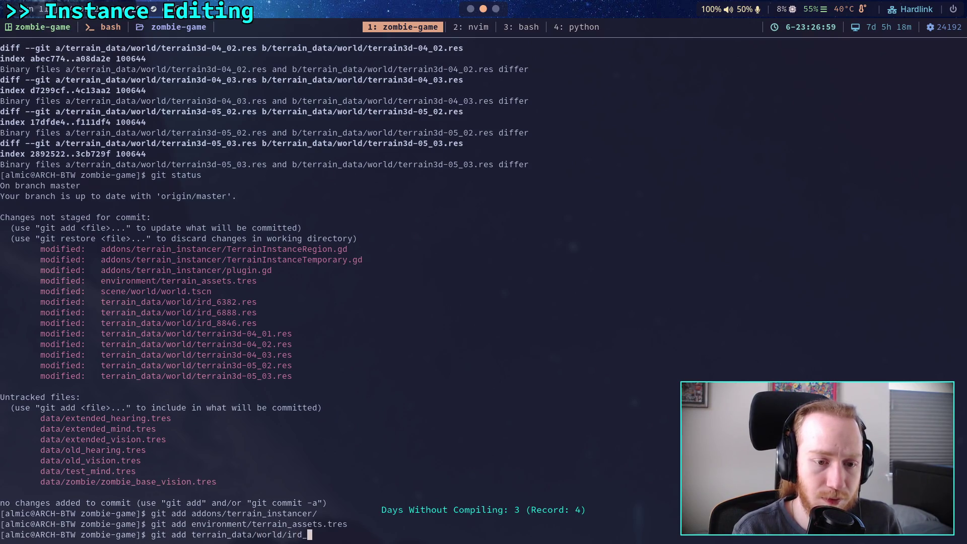
type("*")
key("Return")
- Confirm the staged files with git status and page through git diff --staged
type("git status")
key("Return")
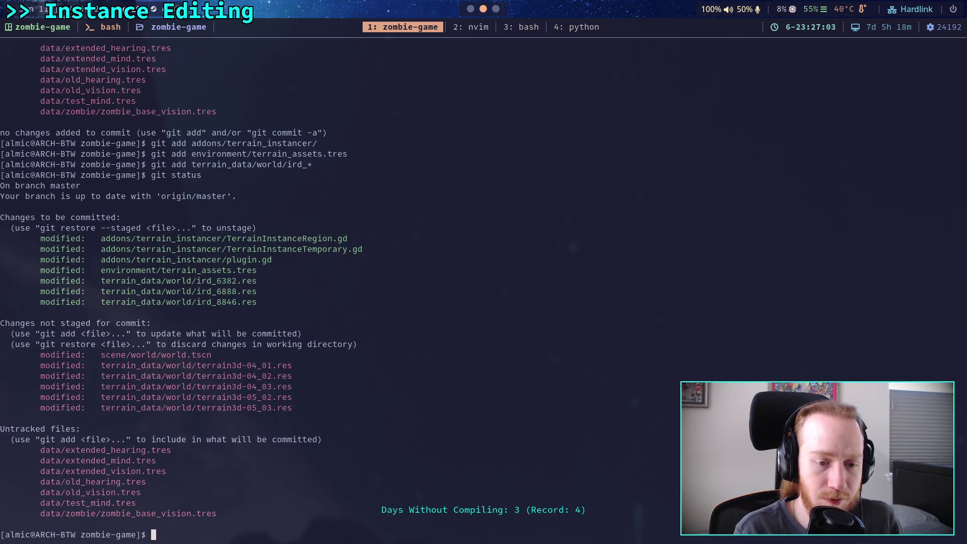
type("git diff --staged")
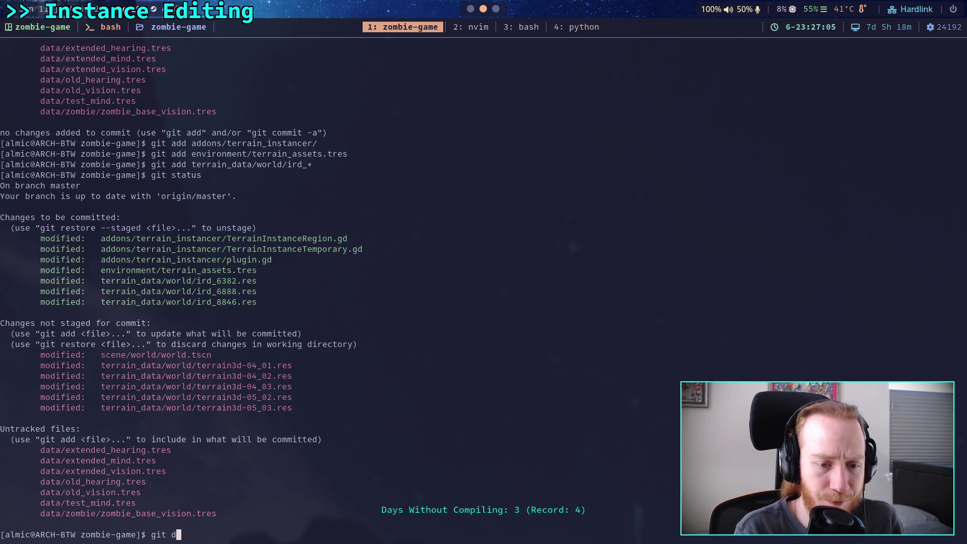
key("Return")
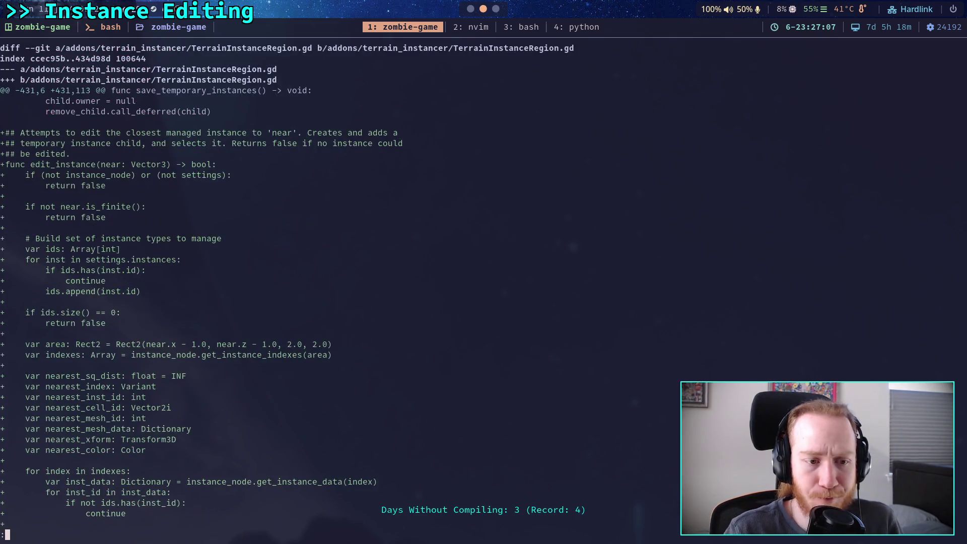
key("space")
key("space")
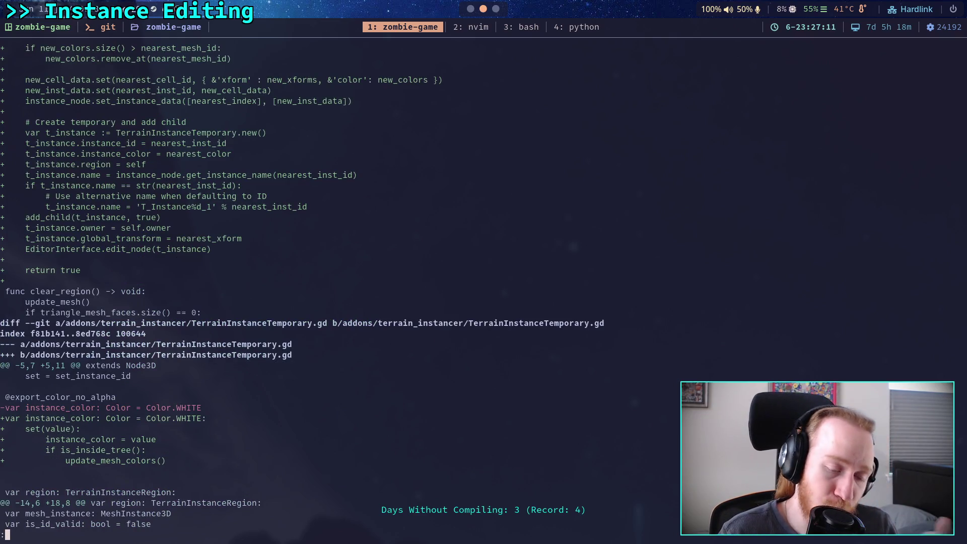
key("space")
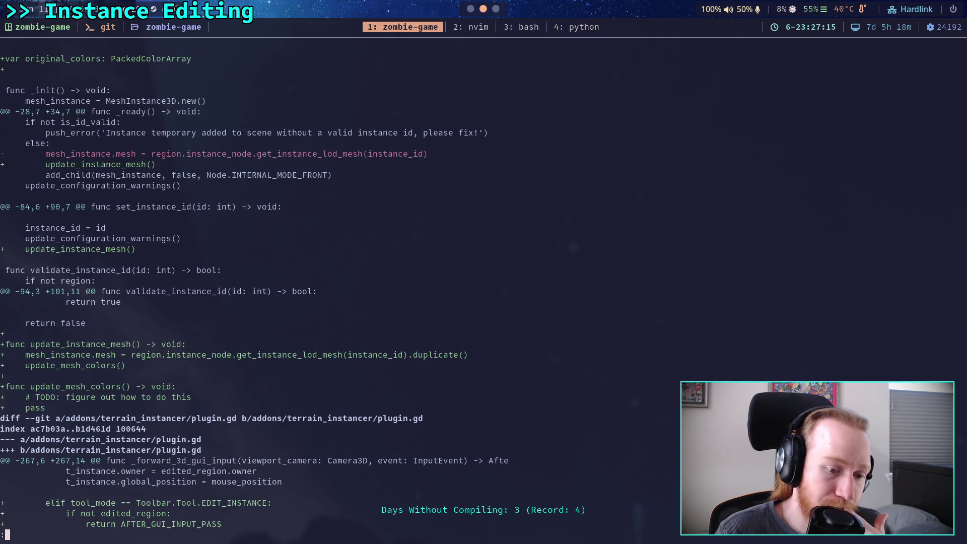
key("space")
type("q")
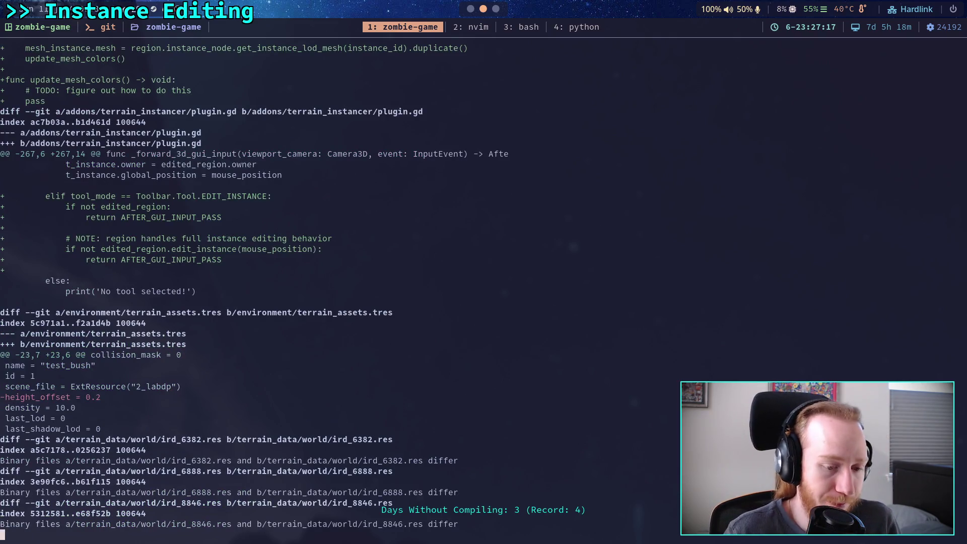
type("git commit")
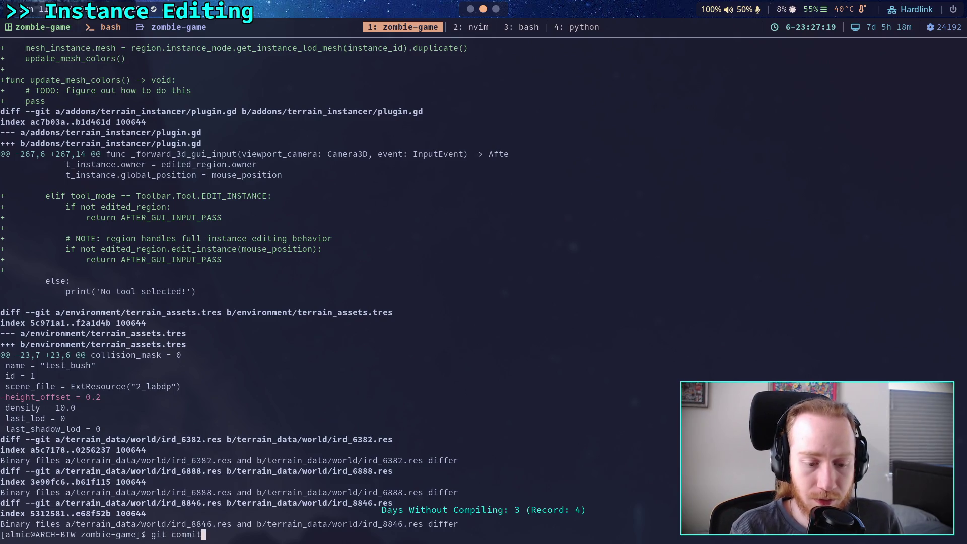
- Start the commit with summary 'Add terrain instance editing' and bullet '- Can now pick managed instances'
key("Return")
type("Add ")
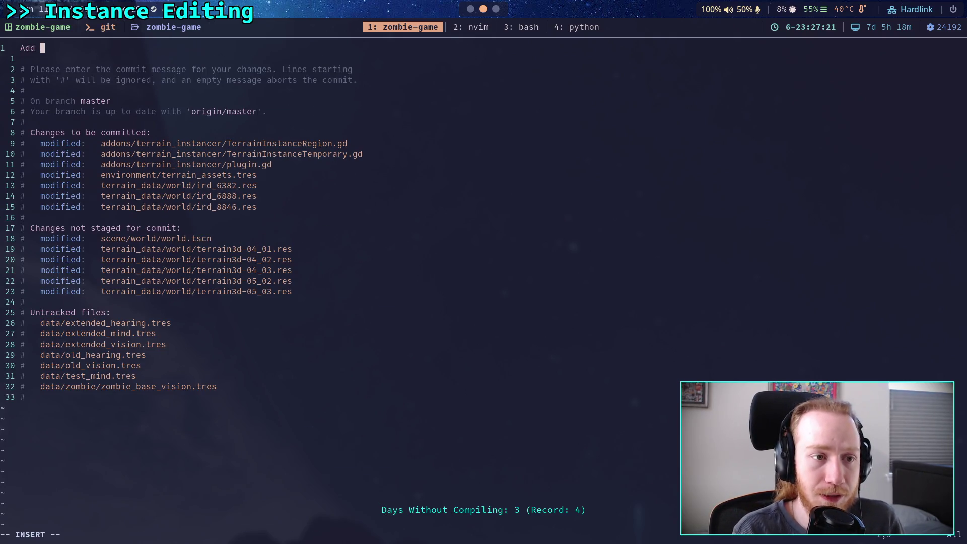
type("instanc")
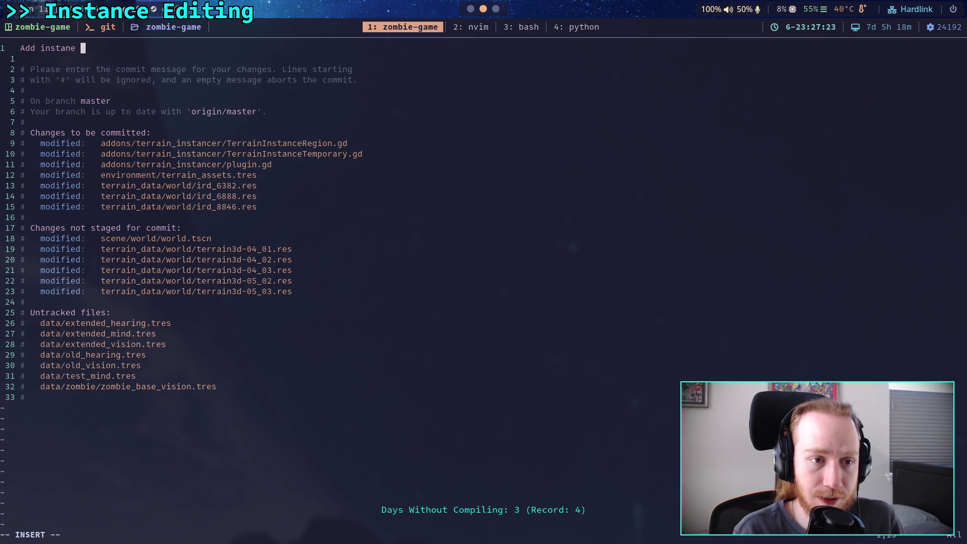
type("e editing")
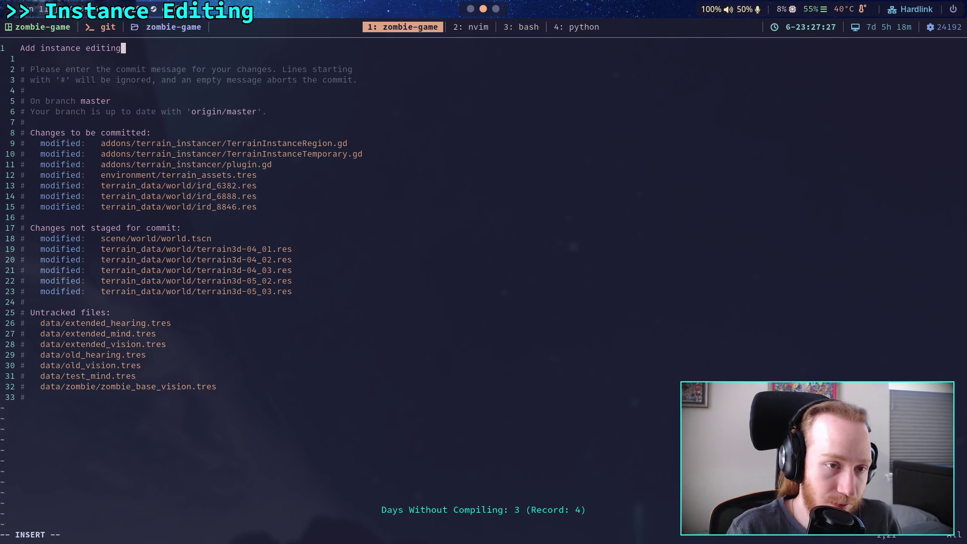
key("Left")
key("Left")
key("Left")
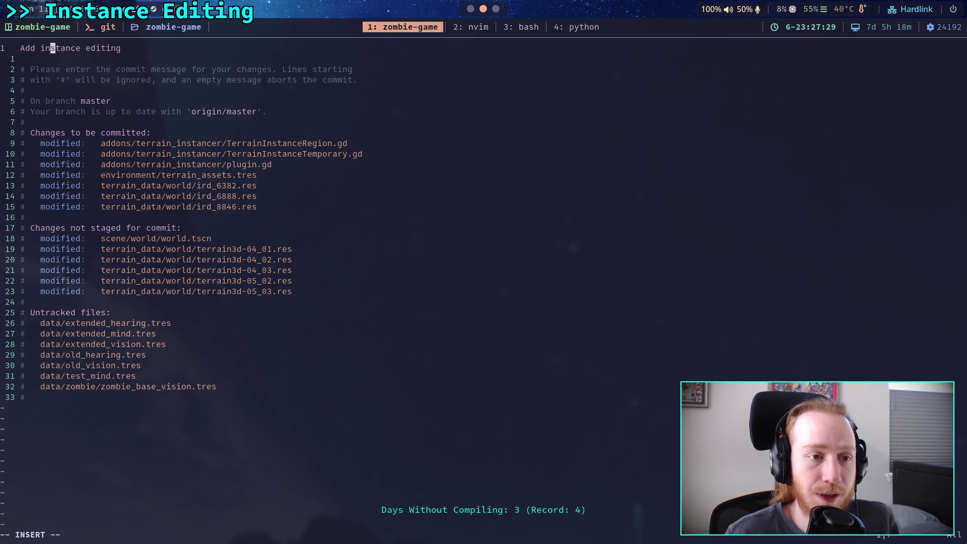
type("terrain")
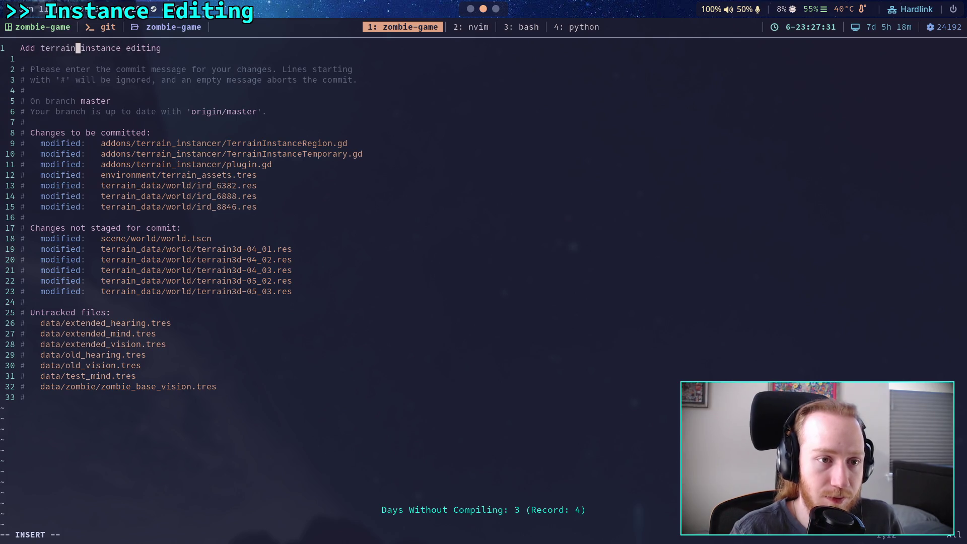
key("Right")
key("Right")
key("Right")
key("Right")
key("Right")
key("Right")
key("Return")
key("Return")
type("- Can now pick ma")
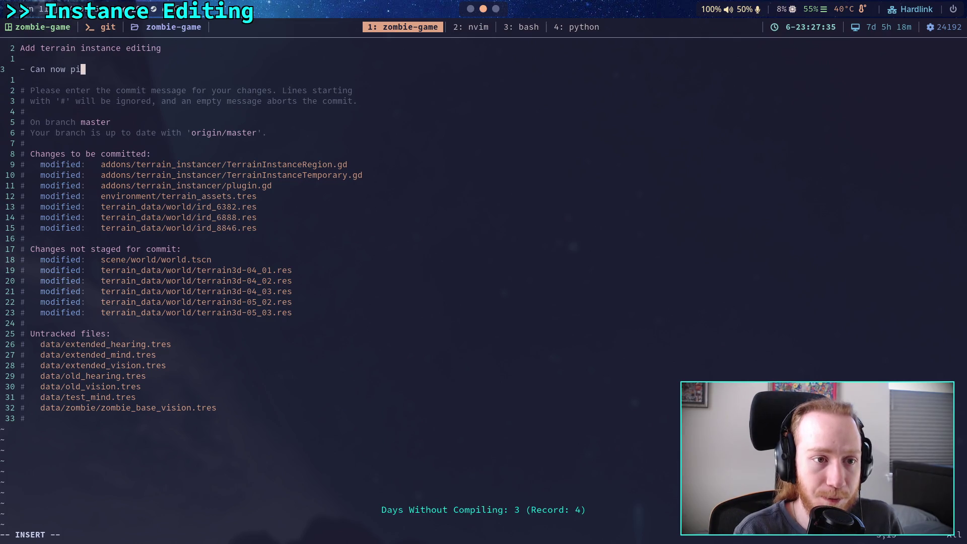
type("naged instances")
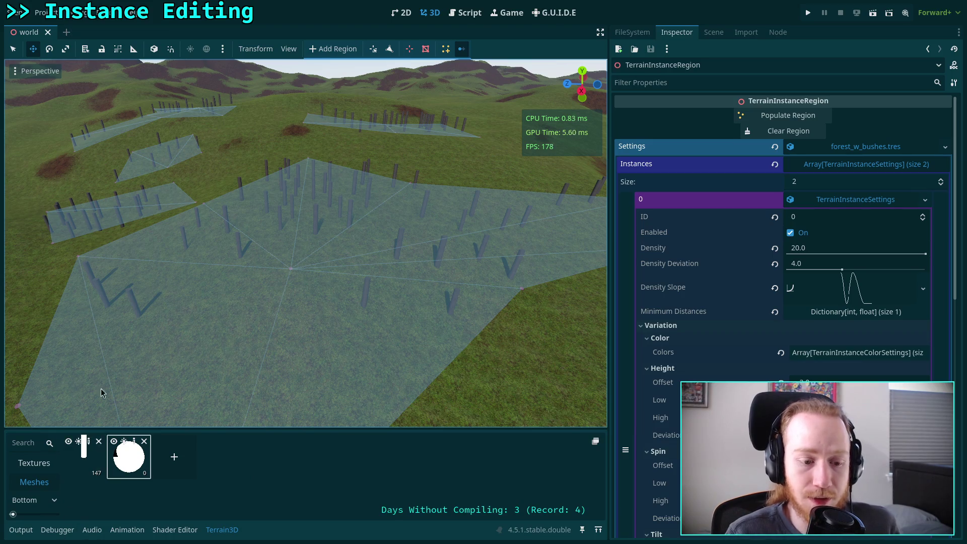
- Paint a small cluster of new tree instances onto open Terrain3D ground
left_click(154, 320)
left_click_drag(181, 319, 135, 209)
left_click(135, 209)
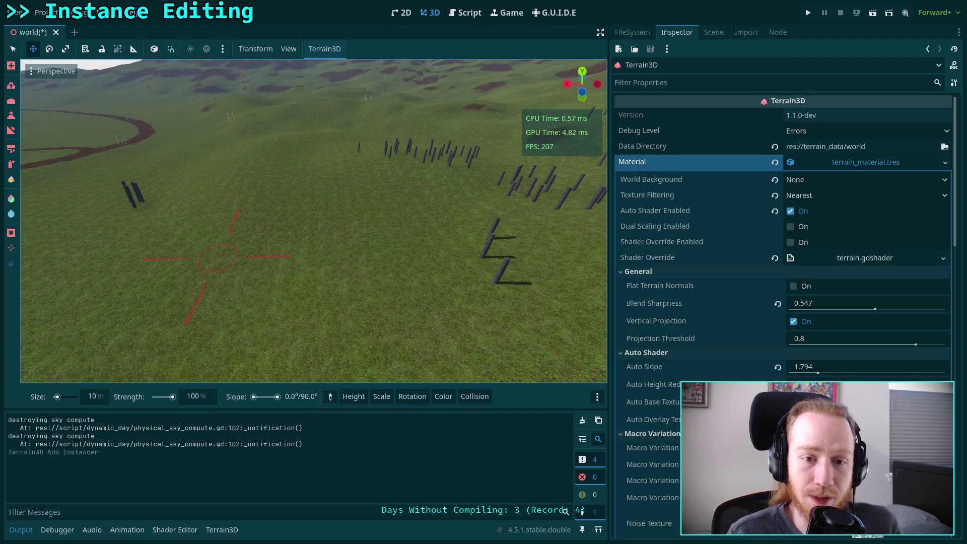
- Select the first TerrainInstanceRegion, fly to the black poles, pick one, and save
left_click(721, 32)
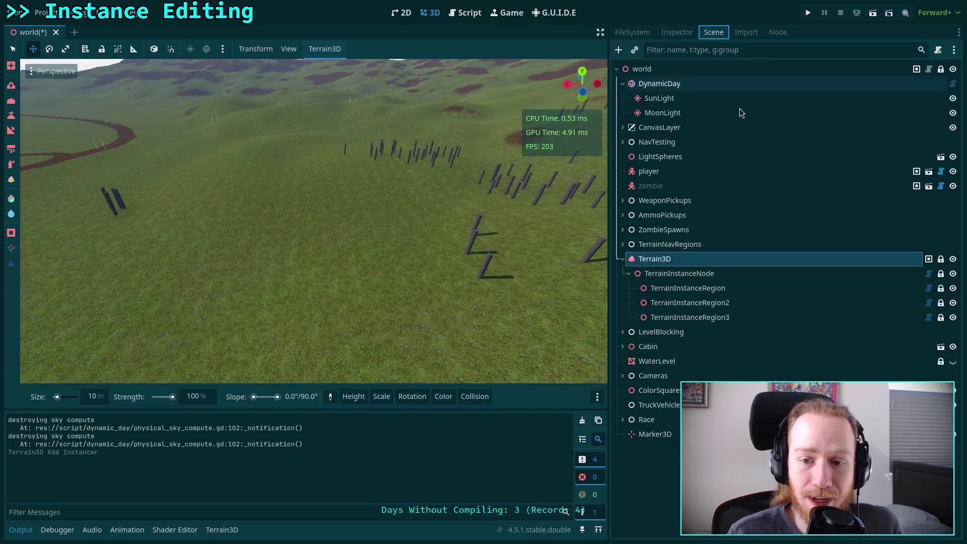
left_click(688, 288)
right_click(432, 243)
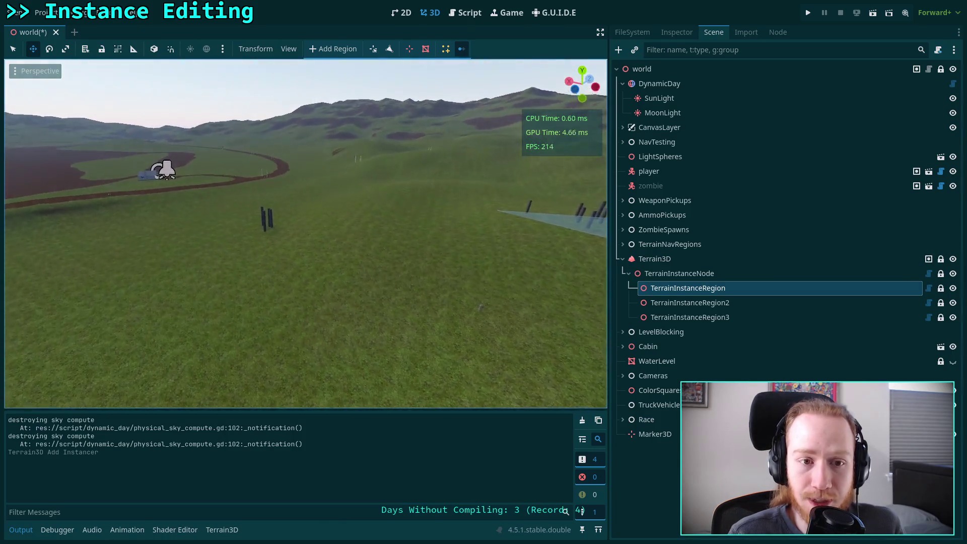
key("w")
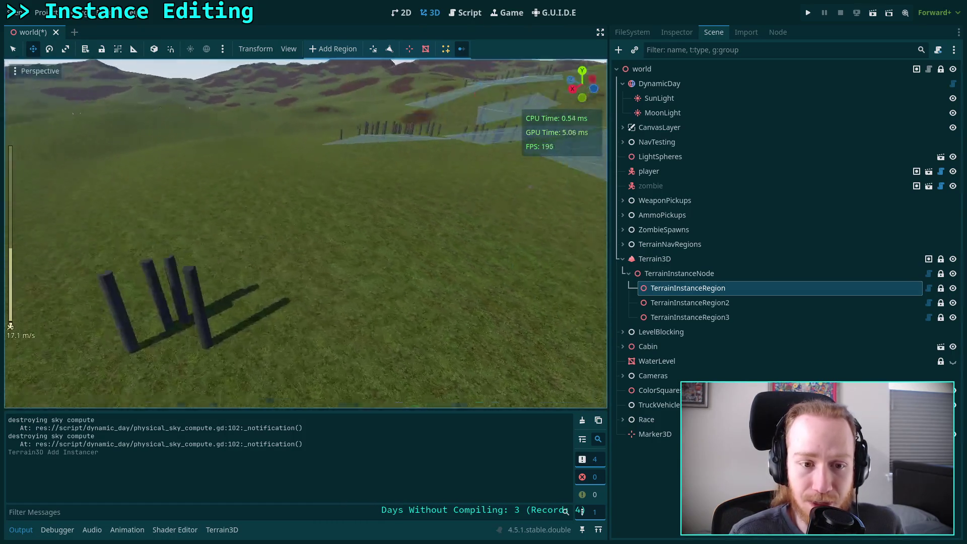
left_click(304, 252)
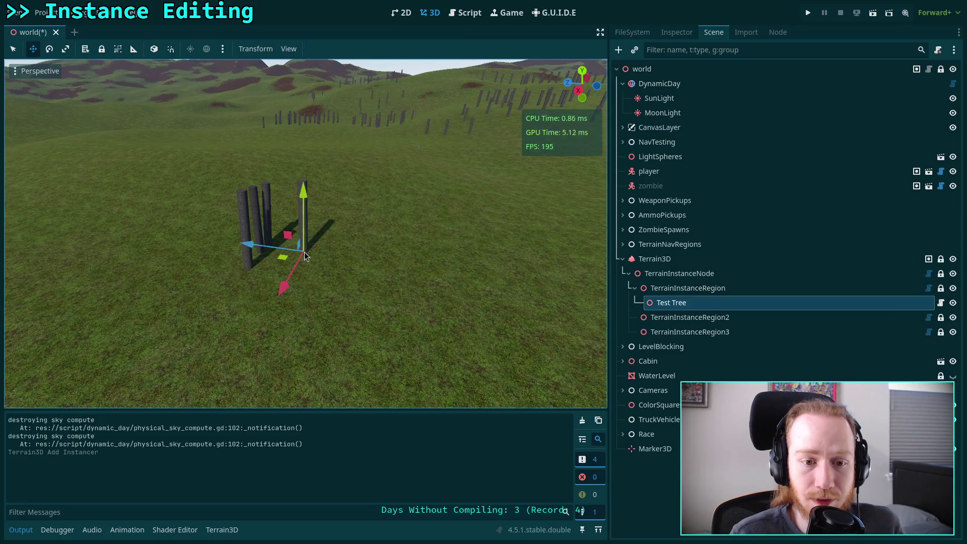
key("ctrl+s")
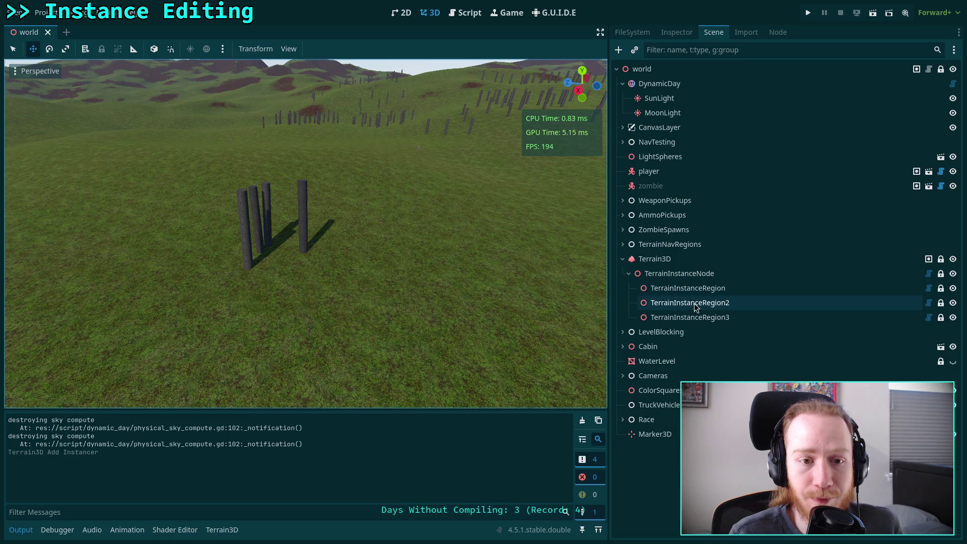
- Pick poles from TerrainInstanceRegion2 and TerrainInstanceRegion3 in turn, saving the world scene each time
left_click(698, 305)
key("Down")
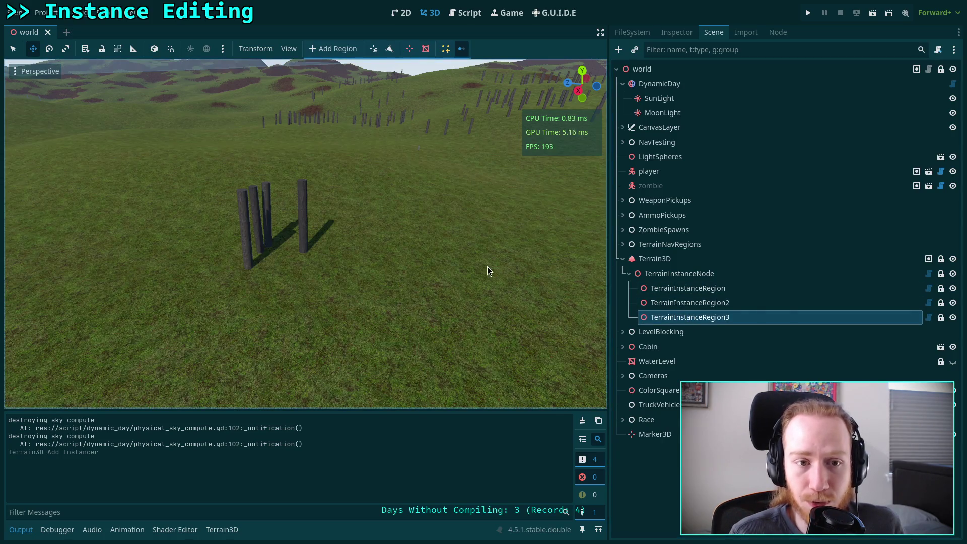
left_click(303, 252)
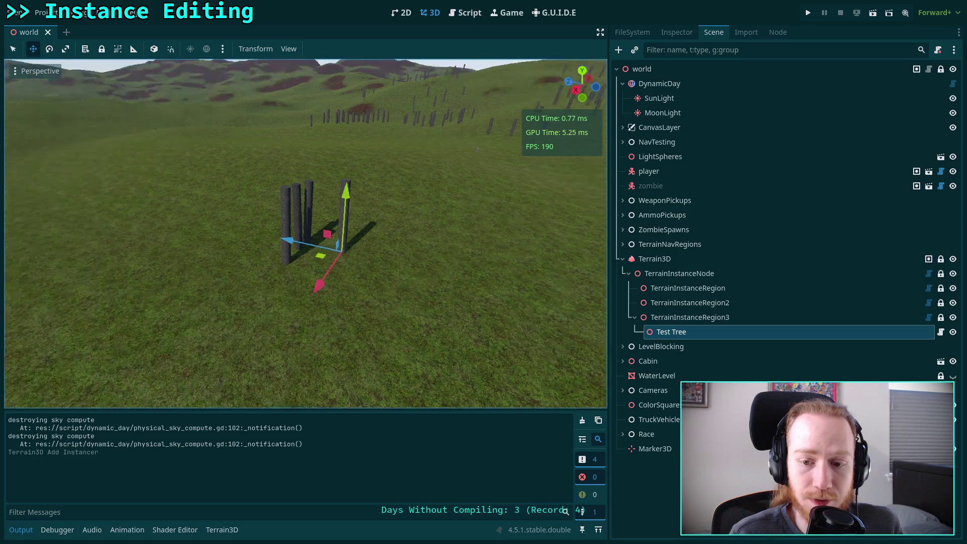
key("ctrl+s")
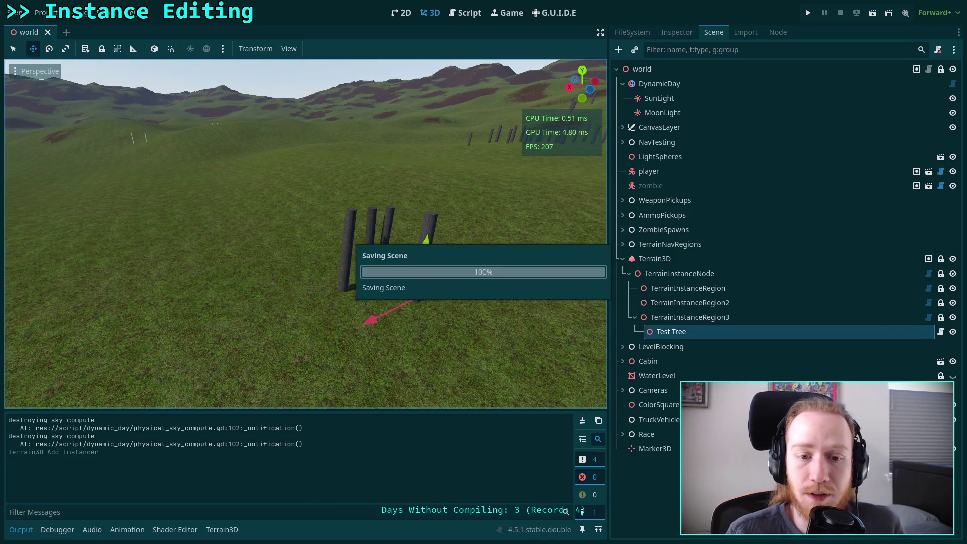
left_click(487, 267)
left_click_drag(489, 282, 374, 300)
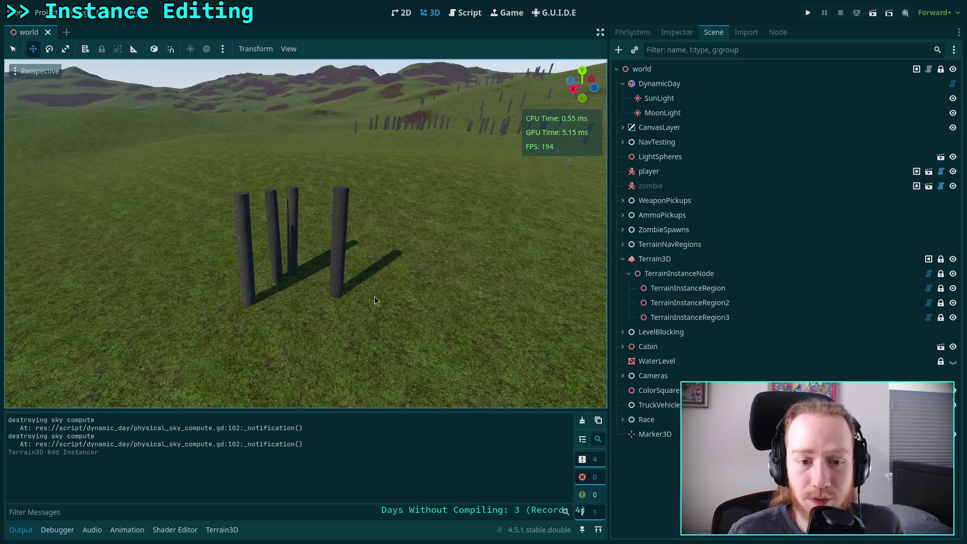
left_click(655, 317)
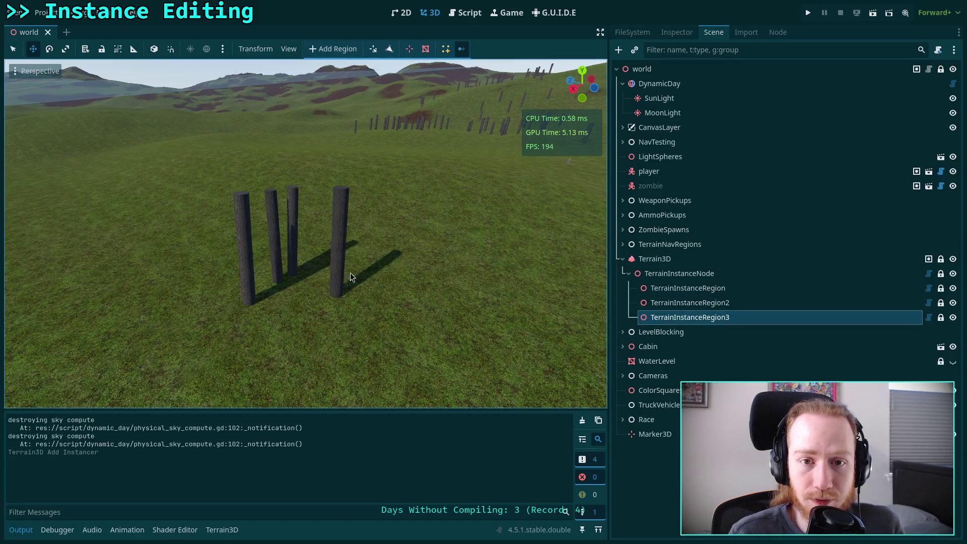
left_click(336, 294)
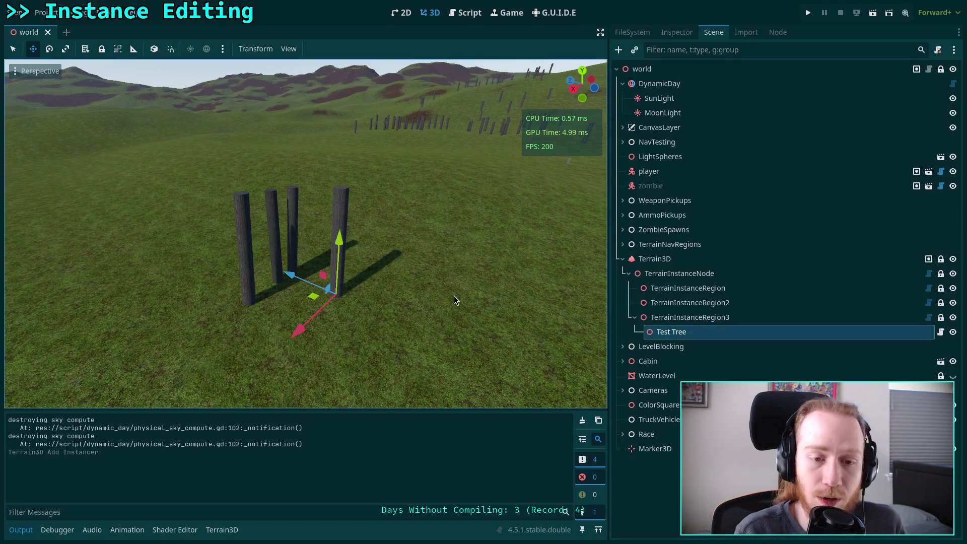
key("ctrl+s")
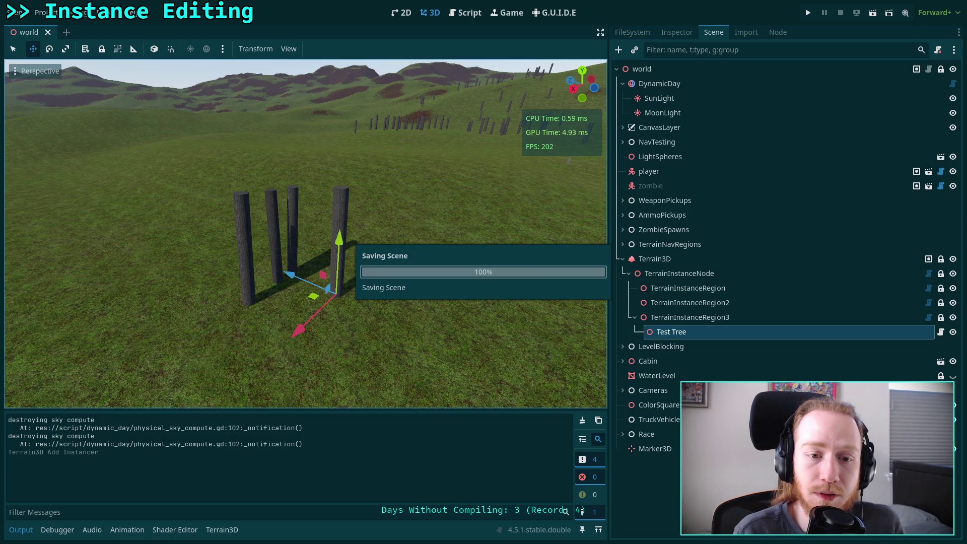
- Pick the right pole as a Test Tree, inspect its Instance Color, then deselect it
key("w")
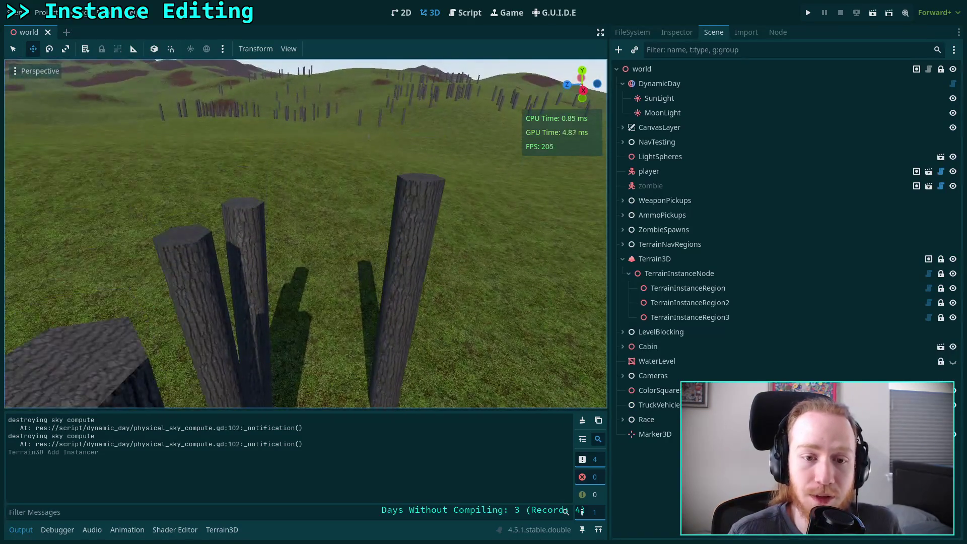
key("s")
left_click(712, 318)
left_click(362, 296)
left_click(745, 32)
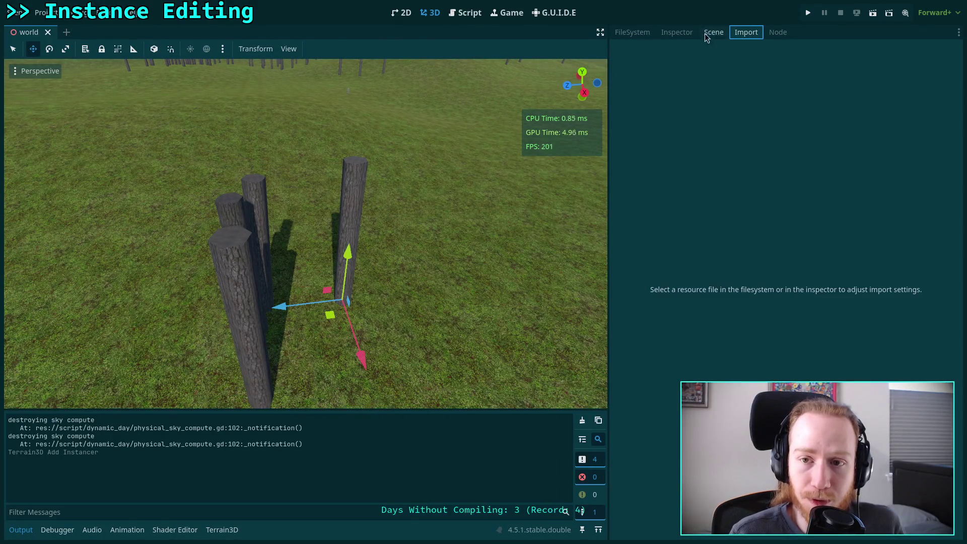
left_click(677, 32)
left_click(872, 130)
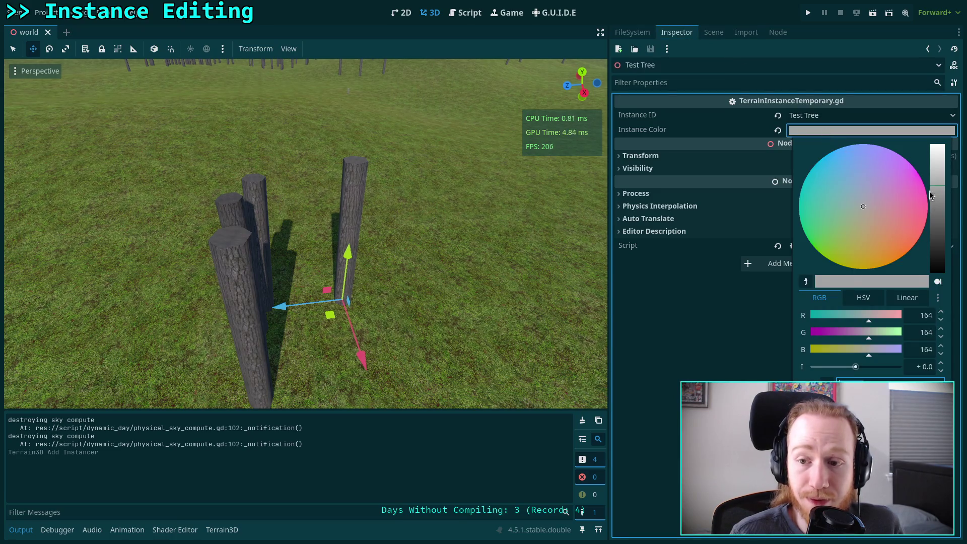
left_click(694, 334)
left_click(509, 310)
- Fly the camera back for a wider view over the hills and trees
left_click_drag(444, 98, 485, 132)
right_click(356, 248)
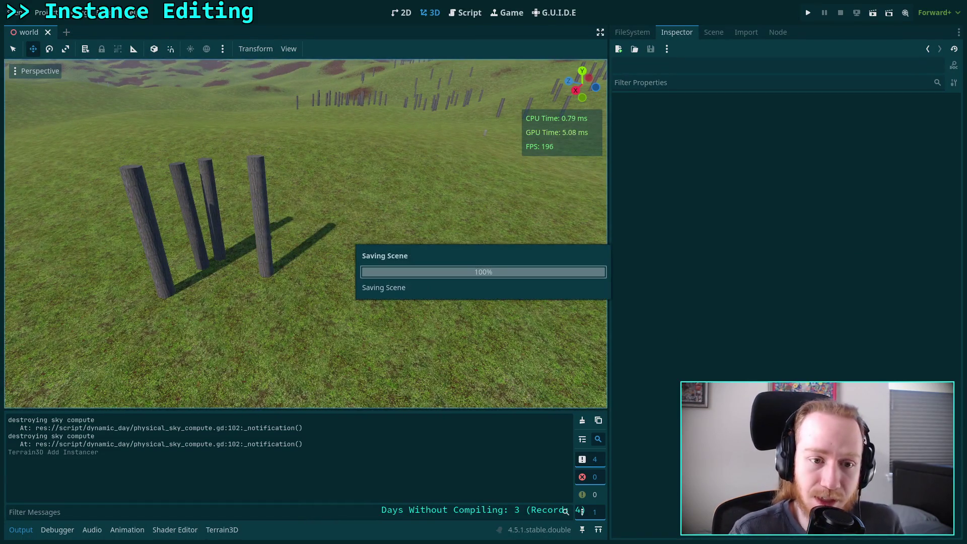
key("w")
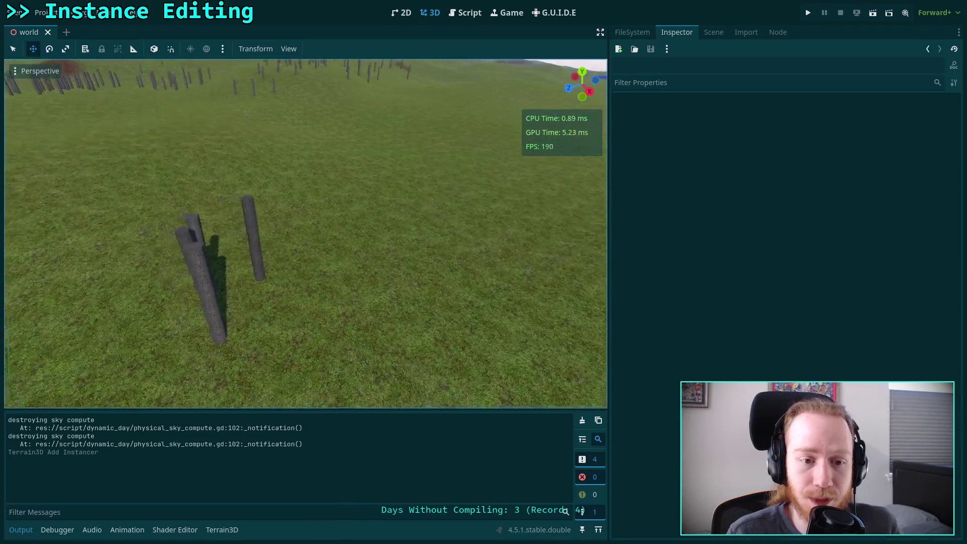
key("s")
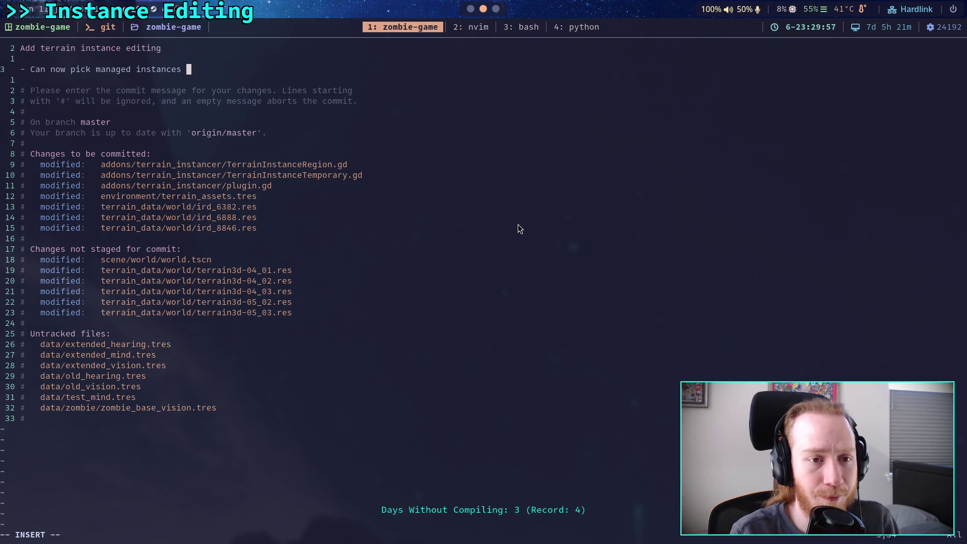
- Extend the bullet with 'by region and manipulate them, changing transforms and colors' and start a new '-' bullet
type("by region")
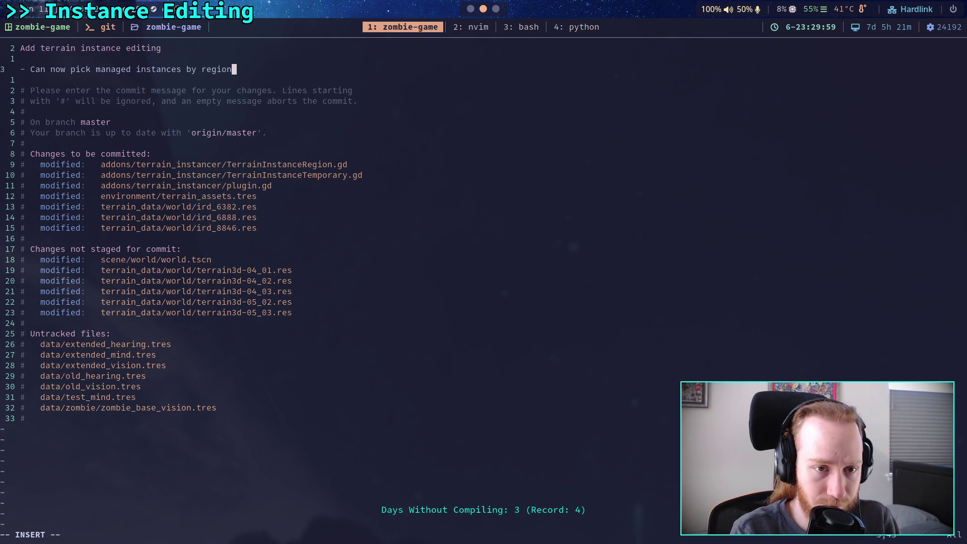
type(" and manu")
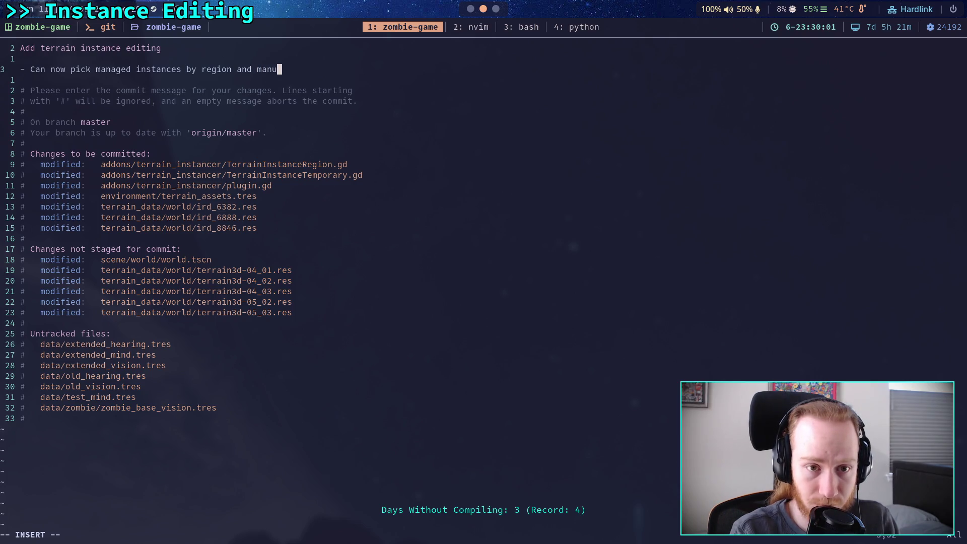
type("pu")
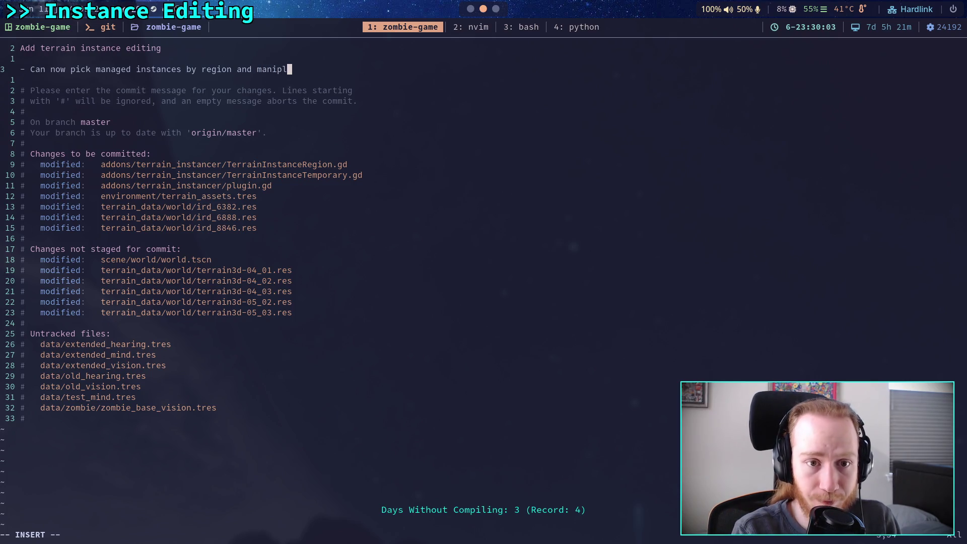
type("late")
type(" them")
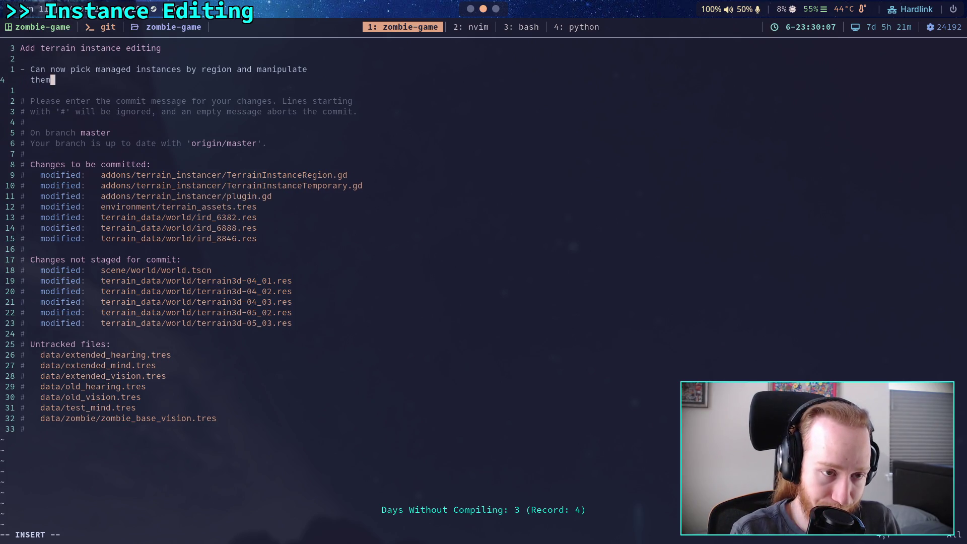
type(", changi")
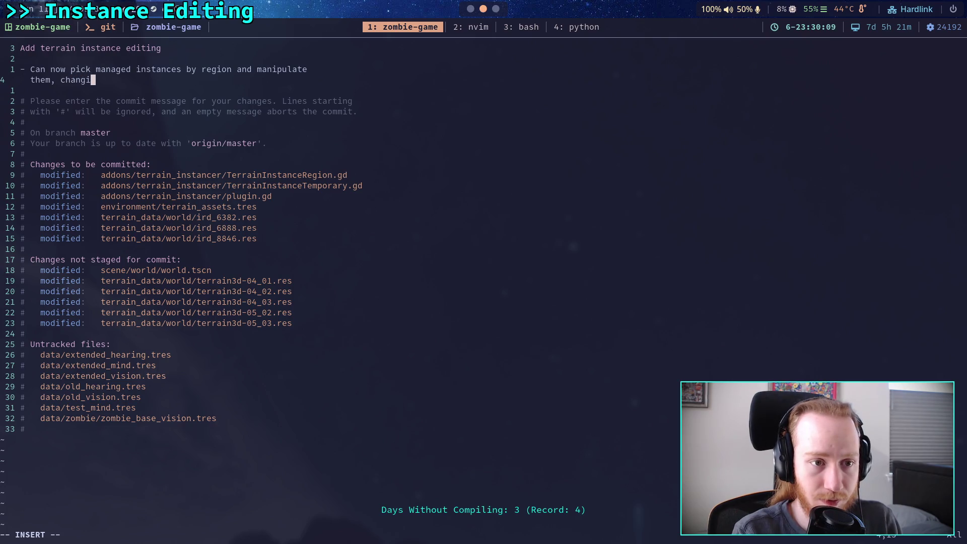
type("ng transform")
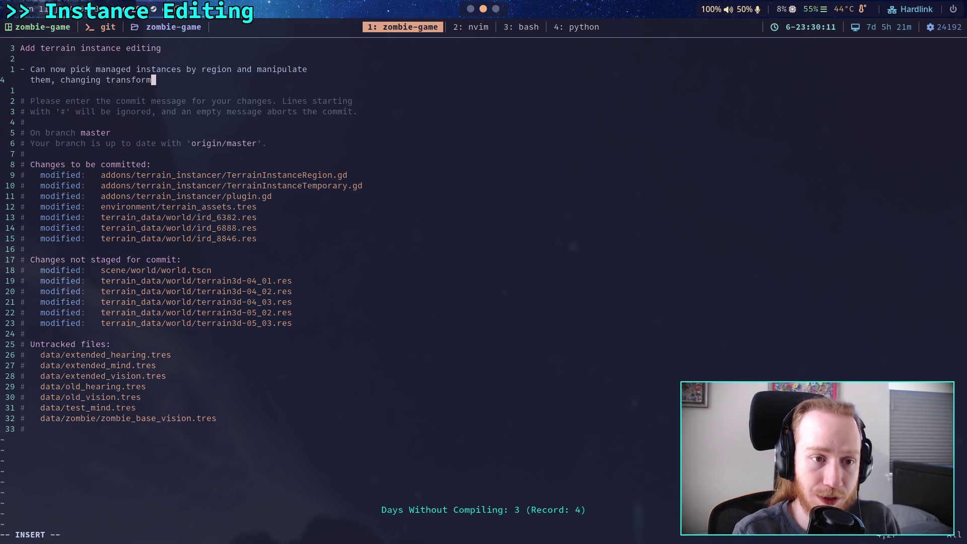
type("s and colors")
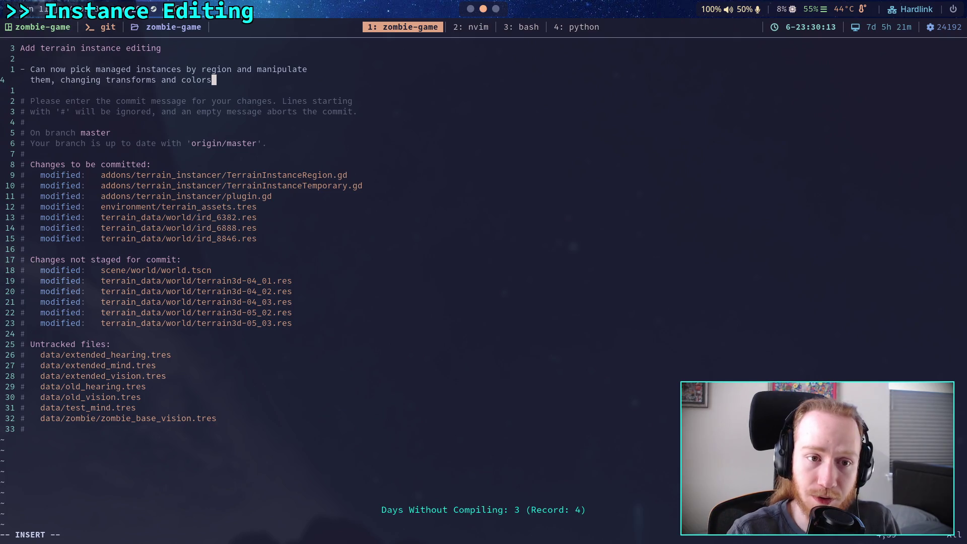
key("Return")
type("- T")
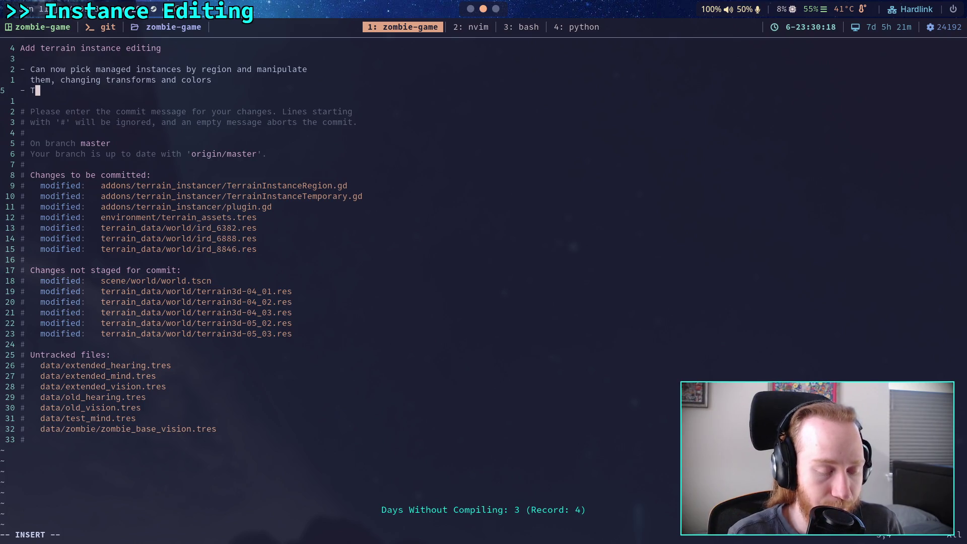
key("BackSpace")
- Finish the second bullet: material tricks needed so instance colors work when editing single instances
type("ed some")
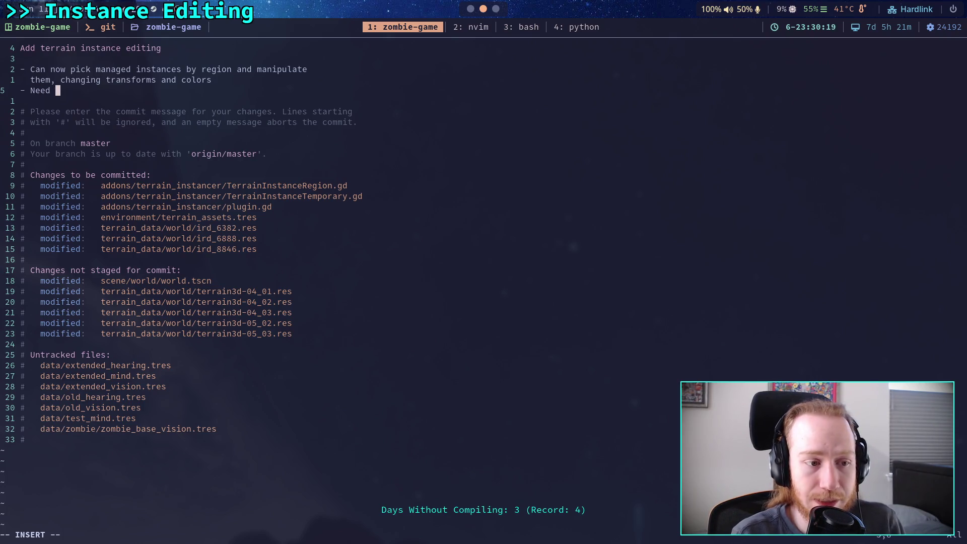
key("BackSpace")
key("BackSpace")
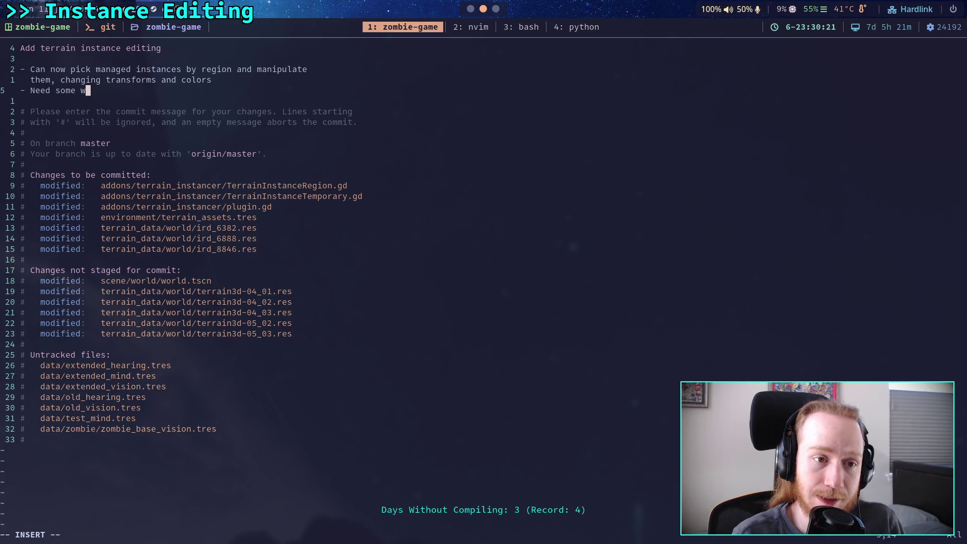
type("mat")
key("BackSpace")
key("BackSpace")
type("terial tricks to ma")
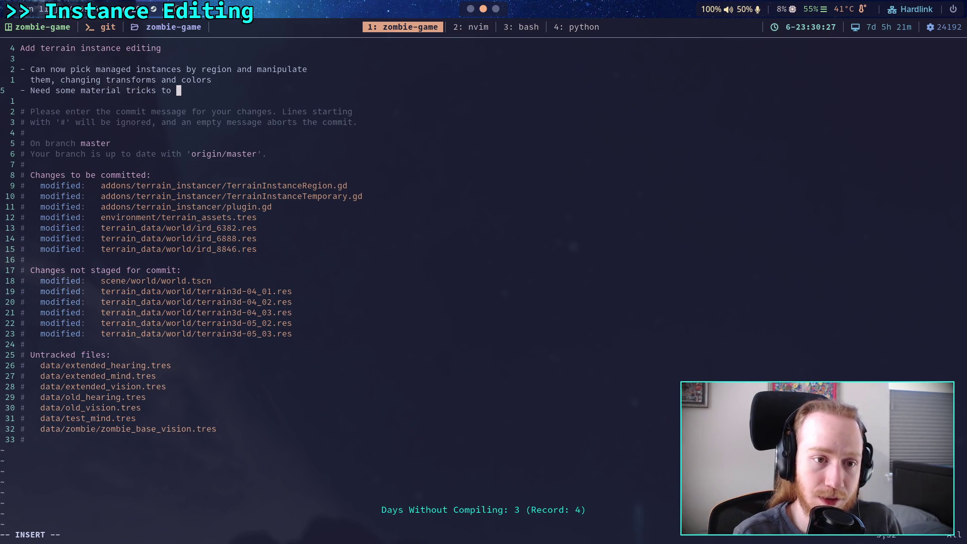
type("ke the instance colors")
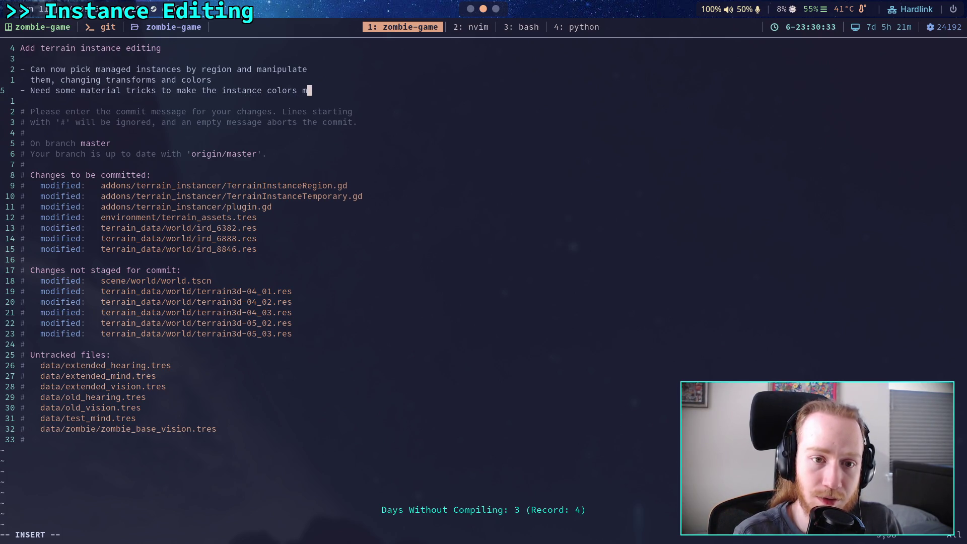
key("Return")
type("o")
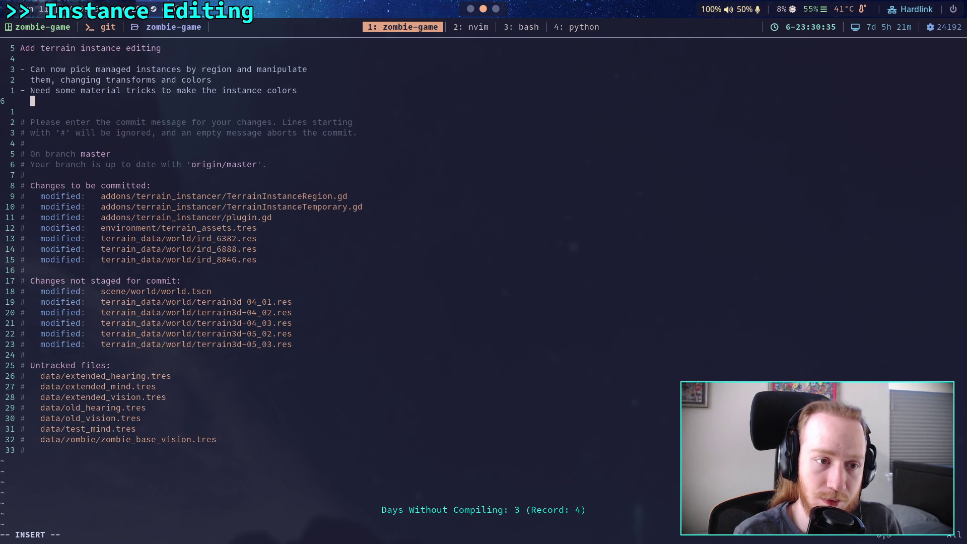
type("ork")
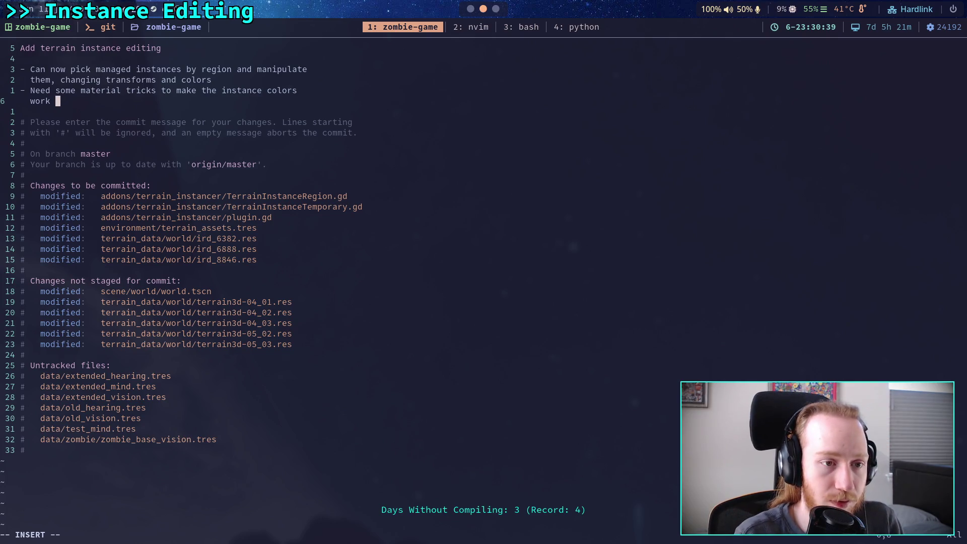
key("BackSpace")
key("BackSpace")
type("en editign")
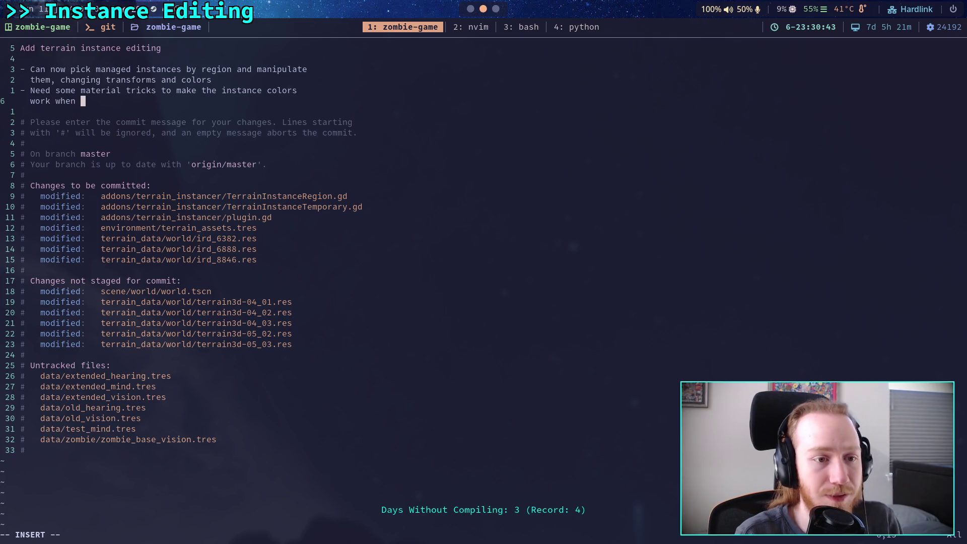
key("BackSpace")
type("ng ")
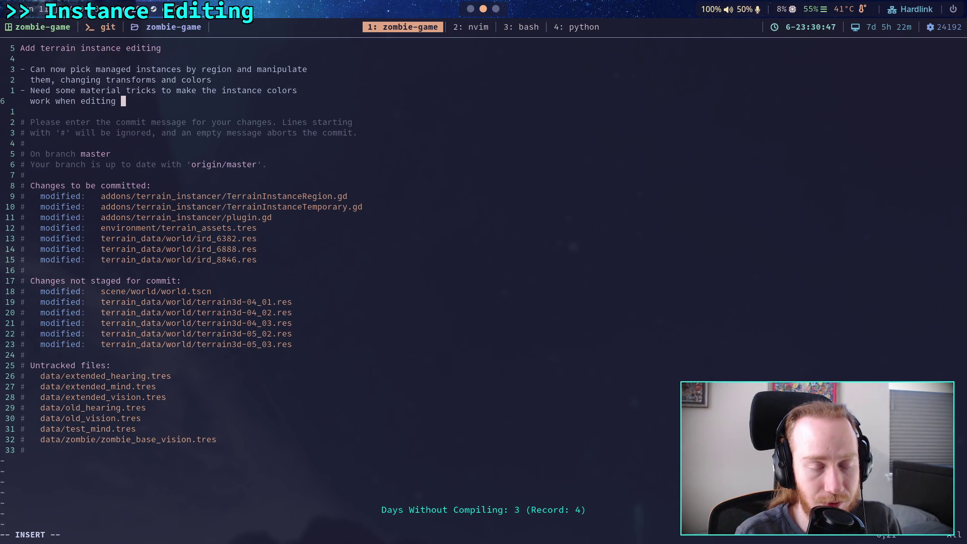
type("single ins")
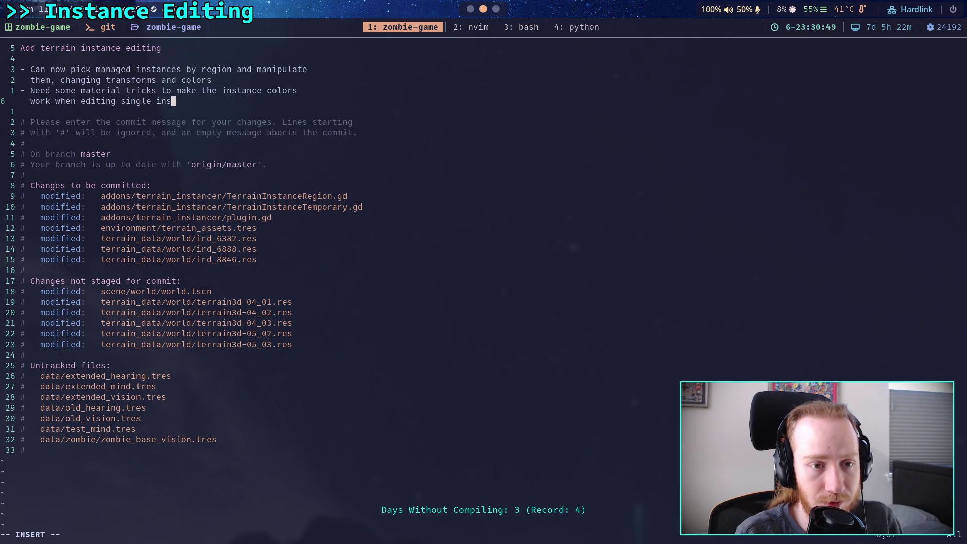
type("tances")
- Save the commit message to create the commit, then git push it to master
key("Escape")
key("Tab")
type(":wq")
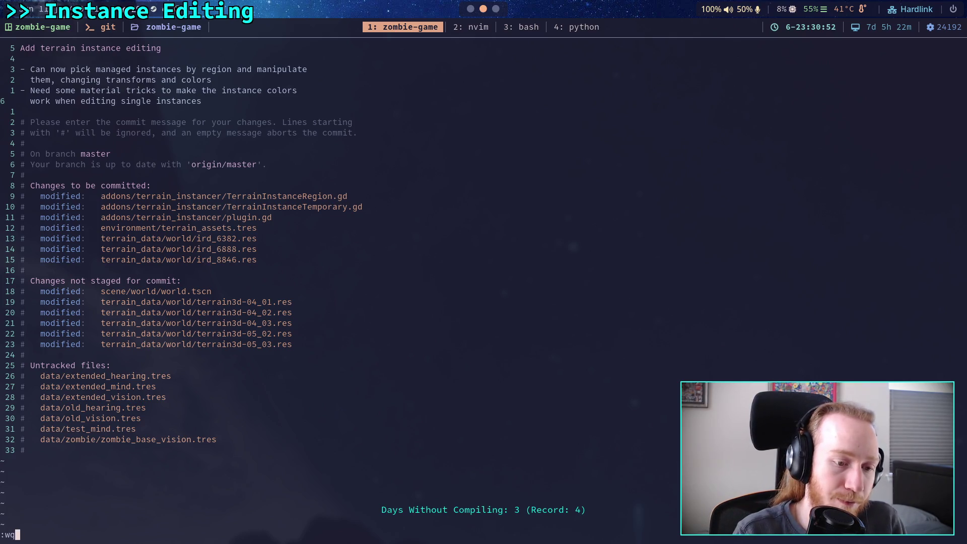
key("Return")
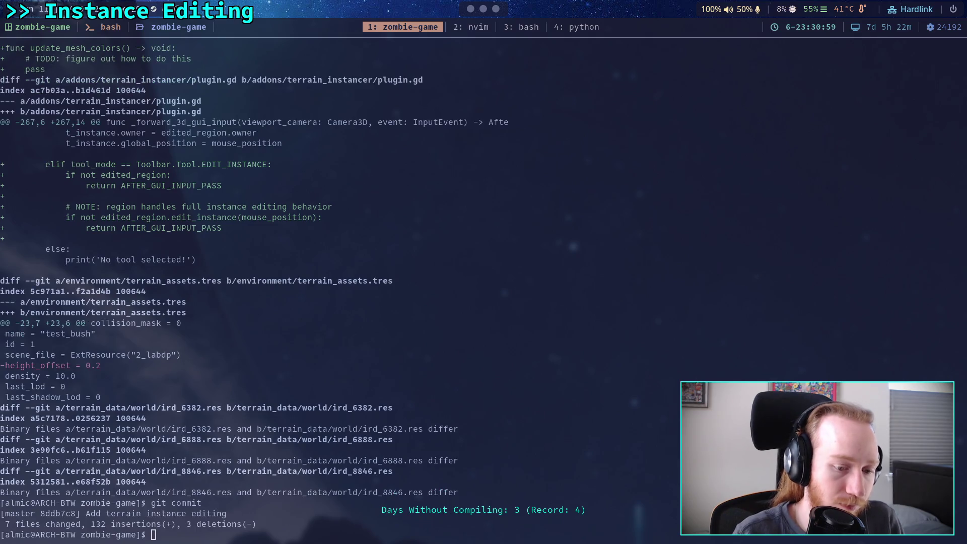
type("git push")
key("Return")
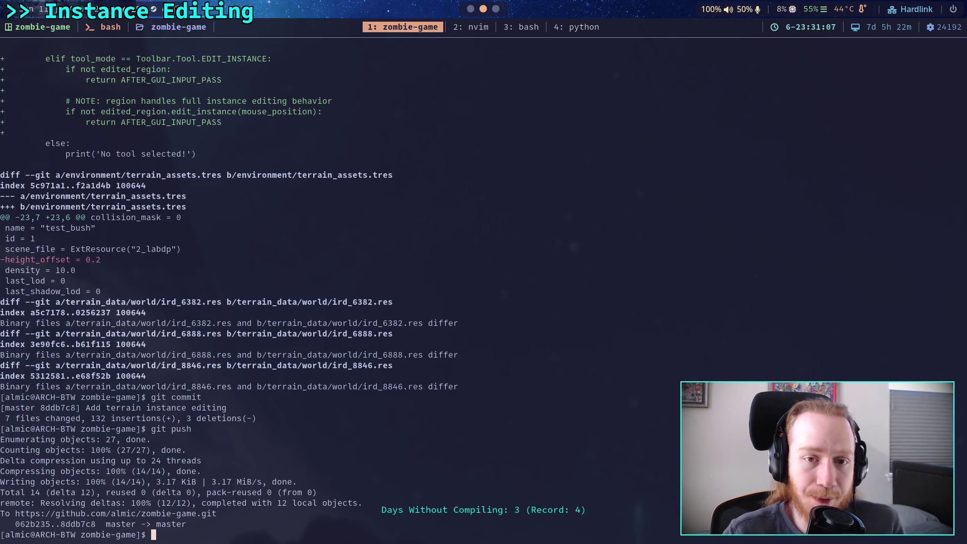
key("super+2")
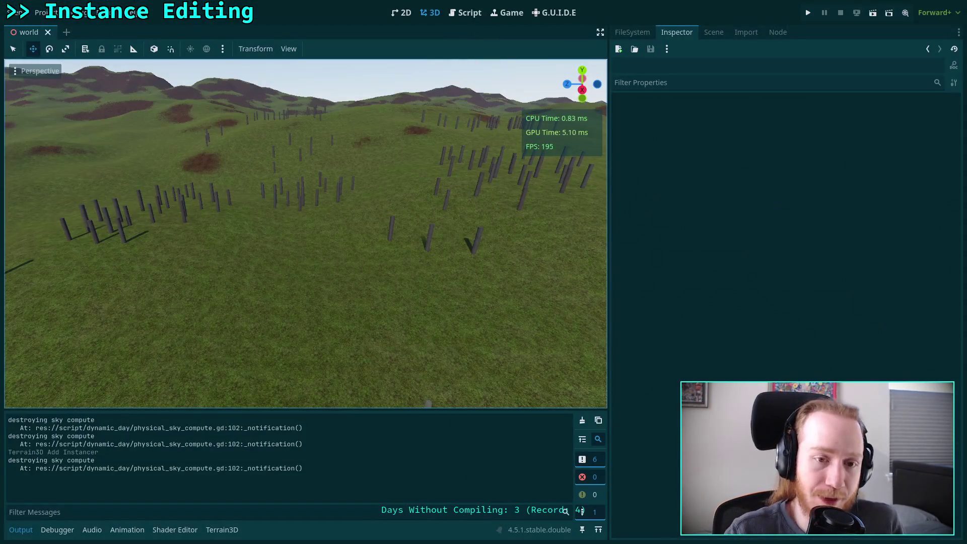
- Widen the 3D viewport by hiding the Output panel, then play-test the game with F5 and exit
mouse_move(614, 303)
left_mouse_down()
mouse_move(628, 291)
mouse_move(724, 283)
left_mouse_up()
left_click(20, 530)
scroll(174, 480, "up", 6)
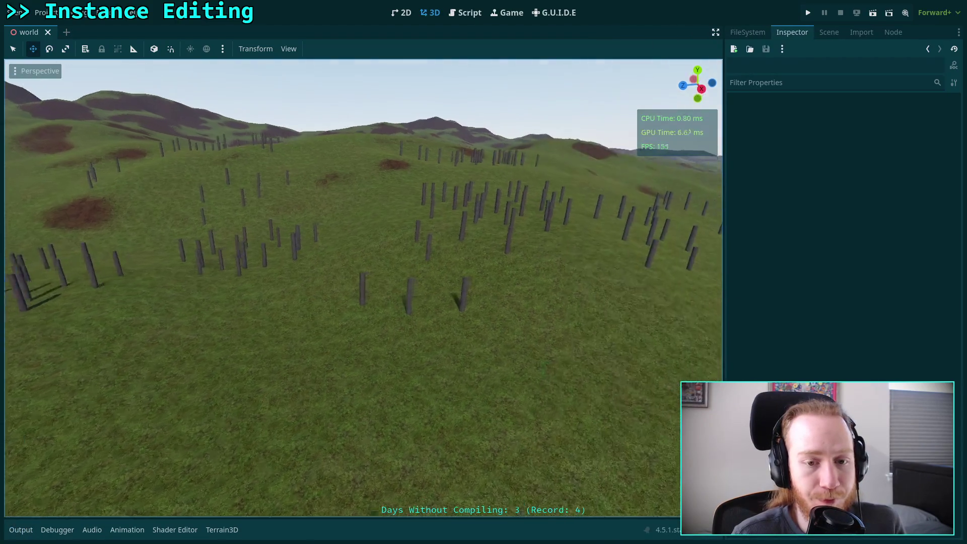
left_click_drag(464, 273, 708, 88)
key("F5")
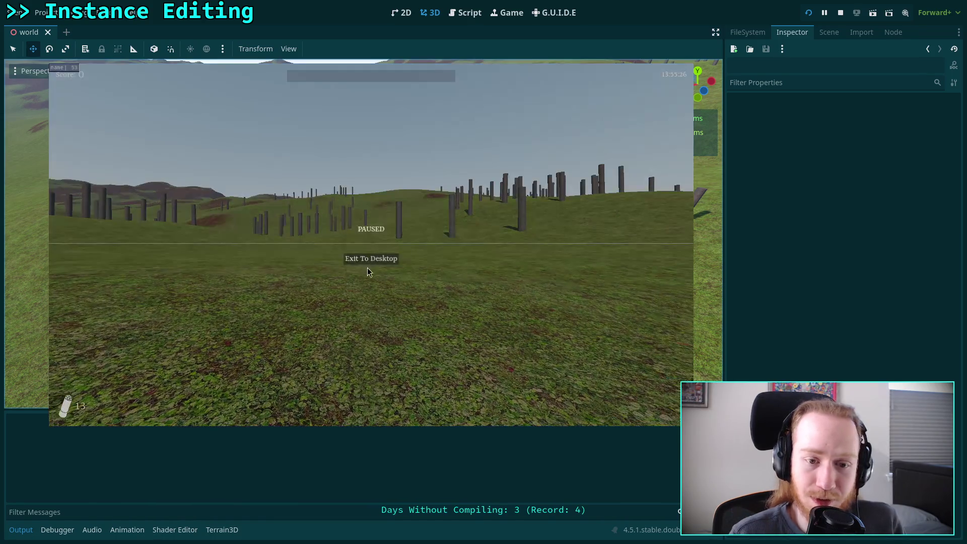
left_click(370, 265)
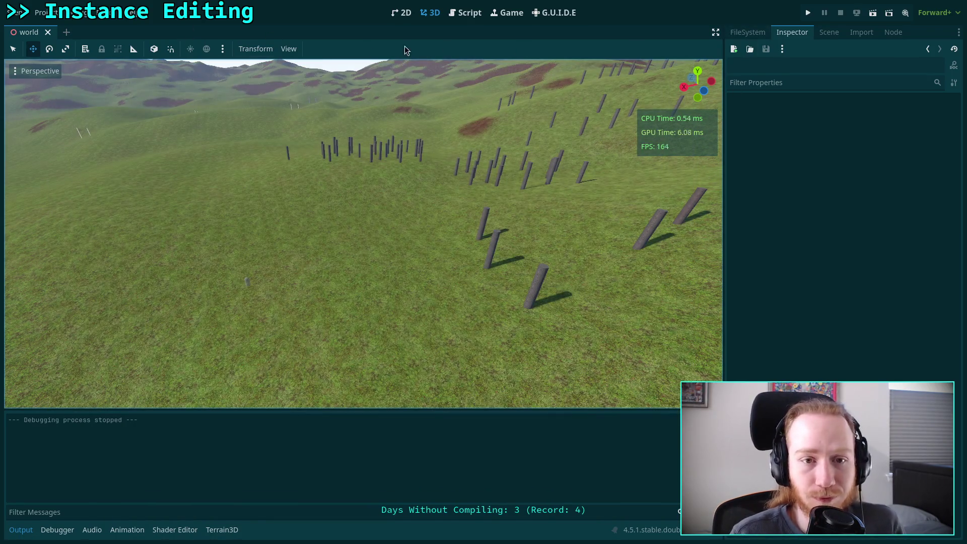
left_click(829, 32)
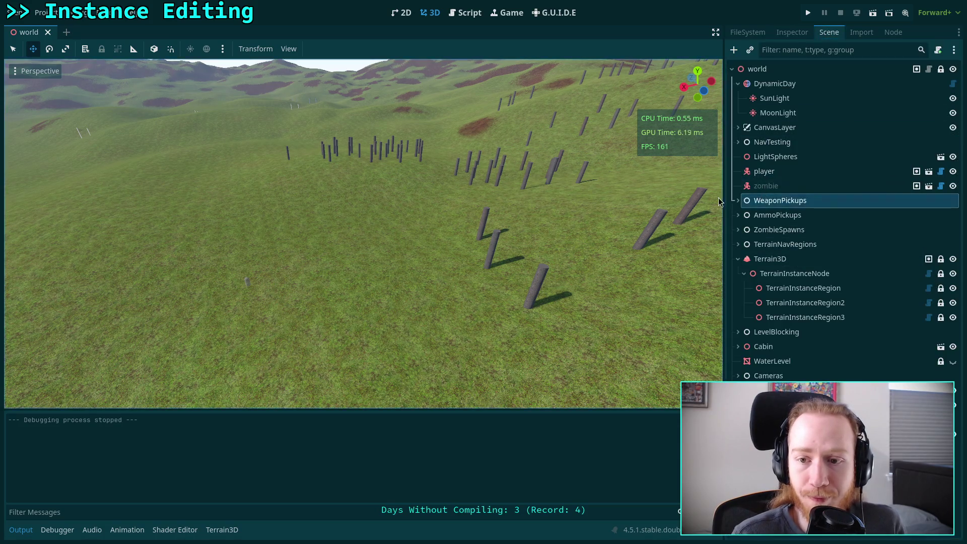
- Select the zombie node and drag it along X and Z out into the field toward the posts
left_click(766, 186)
left_click_drag(453, 264, 453, 264)
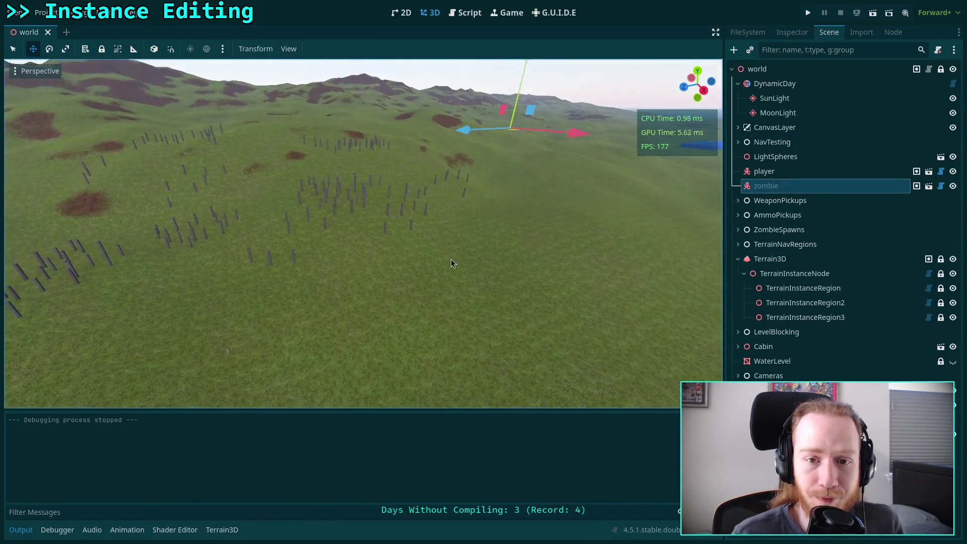
mouse_move(466, 139)
left_mouse_down()
mouse_move(168, 159)
mouse_move(199, 158)
mouse_move(151, 275)
left_mouse_up()
mouse_move(100, 193)
left_mouse_down()
mouse_move(206, 194)
mouse_move(195, 356)
mouse_move(152, 353)
mouse_move(143, 390)
left_mouse_up()
mouse_move(86, 360)
left_mouse_down()
mouse_move(173, 371)
mouse_move(155, 377)
mouse_move(209, 391)
left_mouse_up()
left_click(210, 391)
key("f")
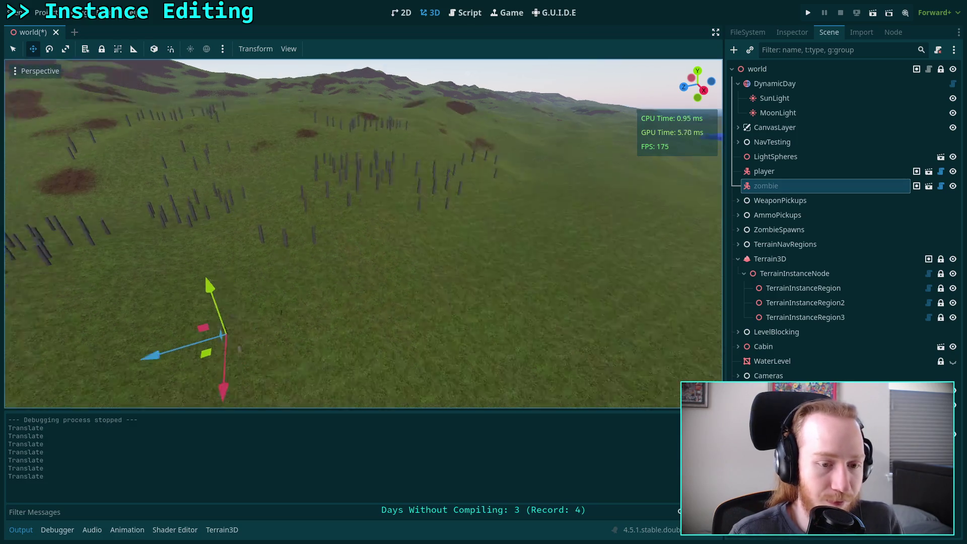
scroll(387, 324, "down", 5)
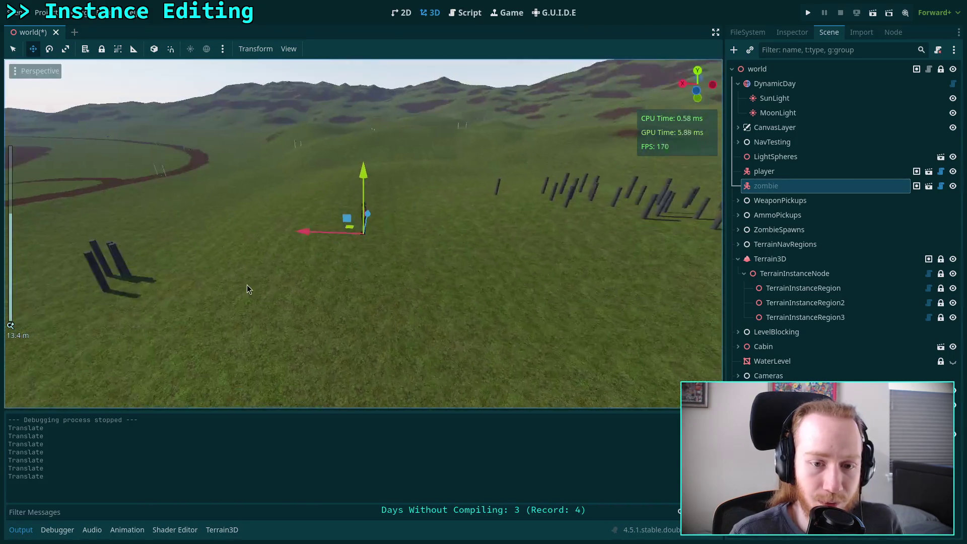
mouse_move(368, 214)
left_mouse_down()
mouse_move(348, 282)
mouse_move(303, 347)
mouse_move(401, 341)
left_mouse_up()
left_click_drag(446, 310, 455, 305)
scroll(328, 272, "up", 15)
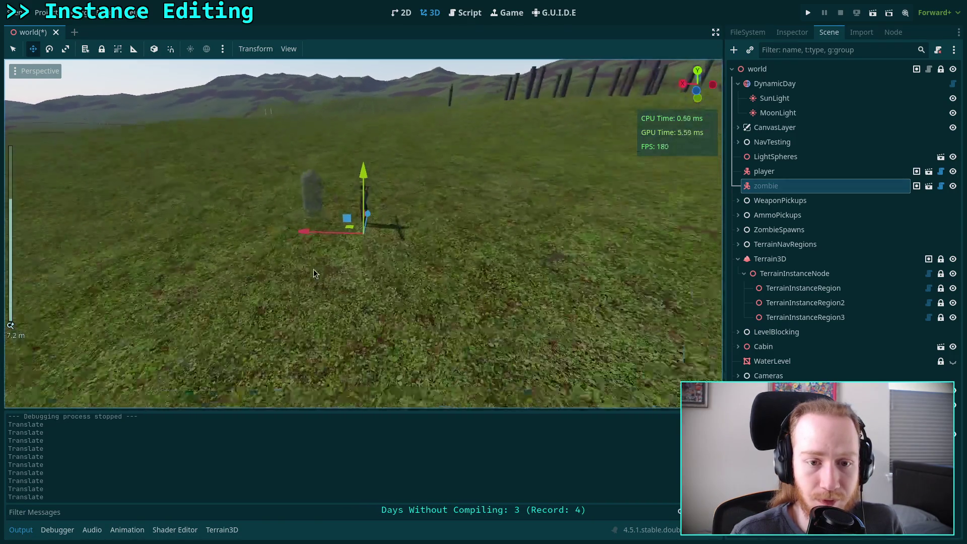
mouse_move(300, 253)
left_mouse_down()
mouse_move(336, 238)
mouse_move(383, 255)
mouse_move(410, 250)
mouse_move(398, 237)
left_mouse_up()
- Rotate the zombie, set it right beside a post, lift it slightly, and save the scene
left_click(49, 48)
left_click(32, 49)
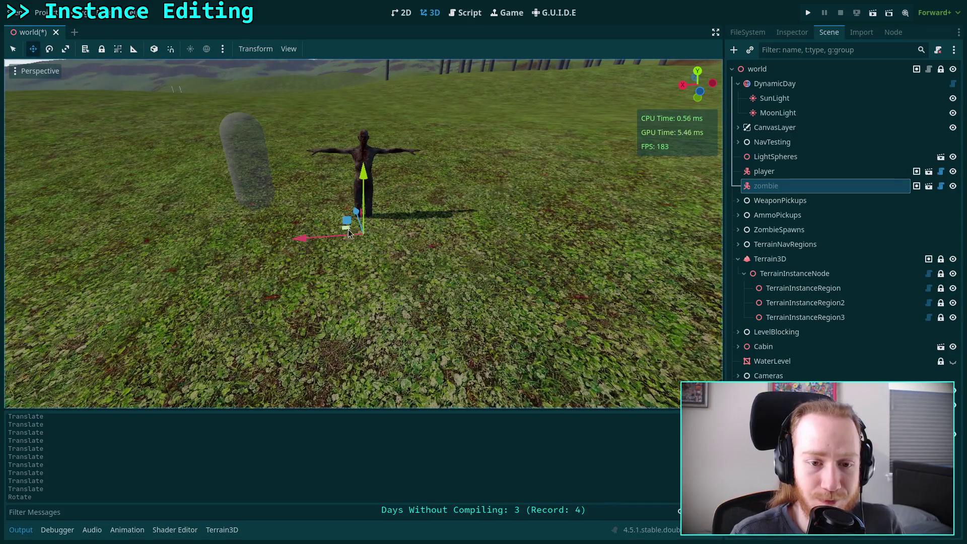
left_click(13, 49)
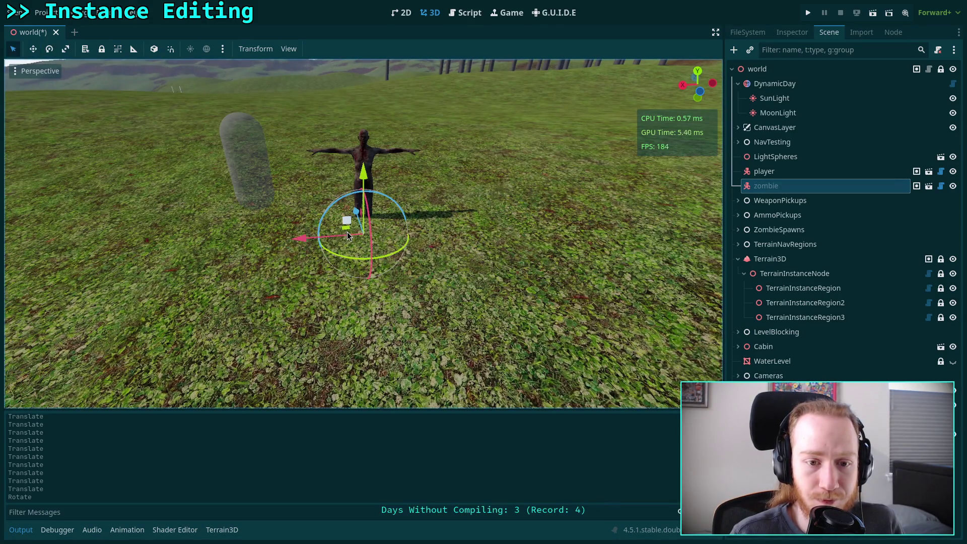
left_click_drag(347, 235, 225, 172)
mouse_move(235, 128)
left_mouse_down()
mouse_move(222, 112)
mouse_move(227, 95)
left_mouse_up()
key("ctrl+s")
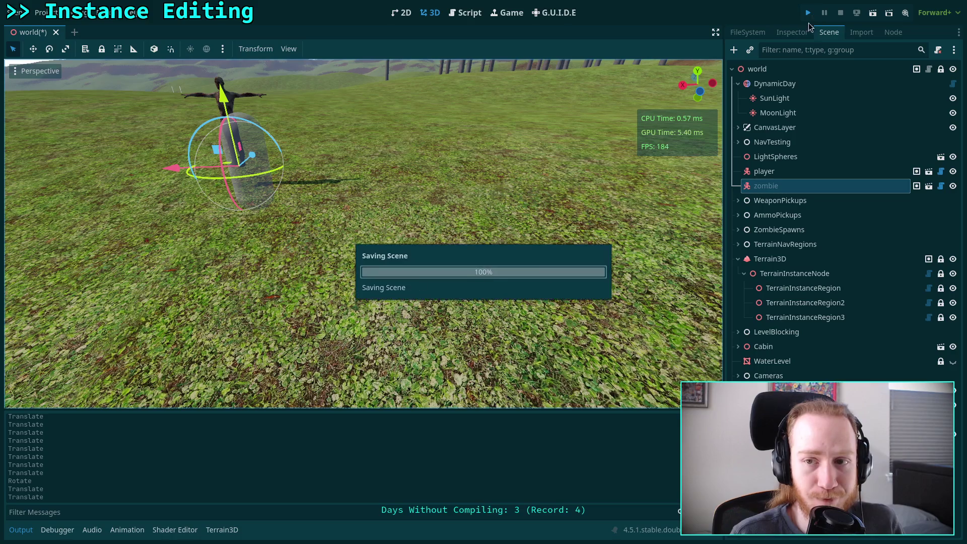
- Run the game, shift its window down-left, and pause with the zombie visible near the posts
key("F5")
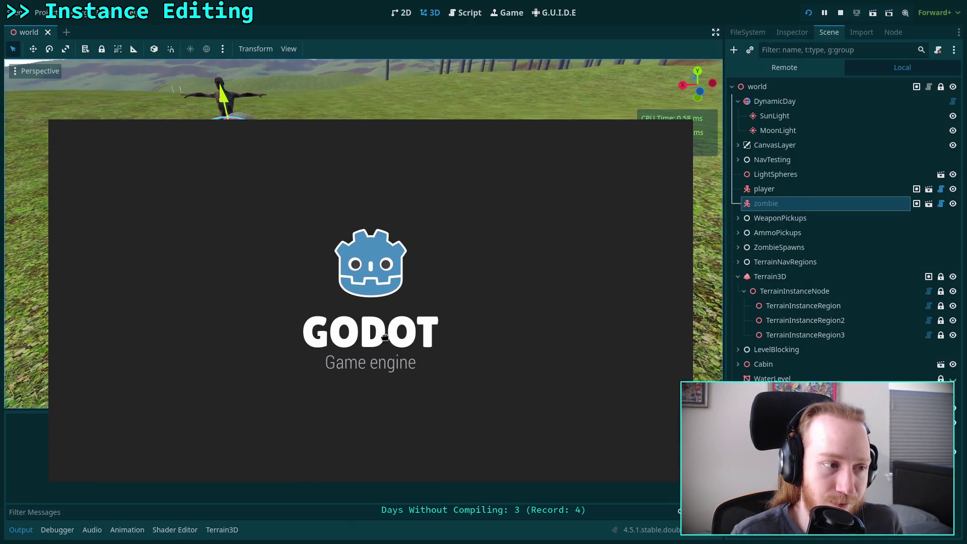
left_click_drag(365, 336, 345, 371)
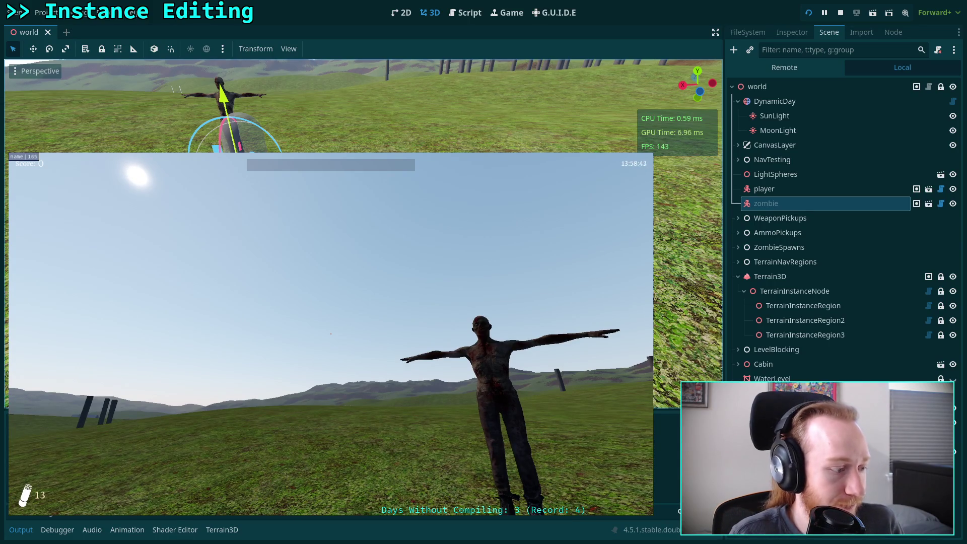
key("Escape")
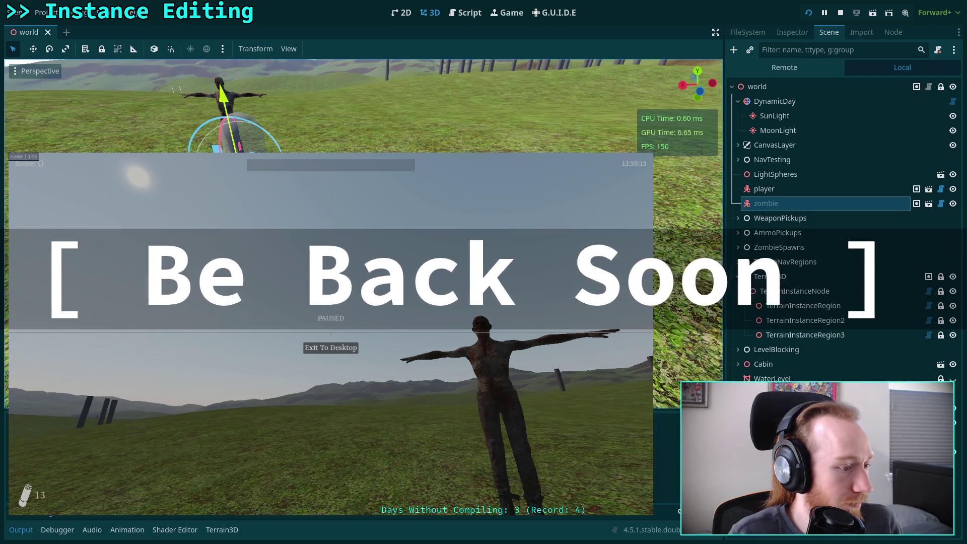
key("Escape")
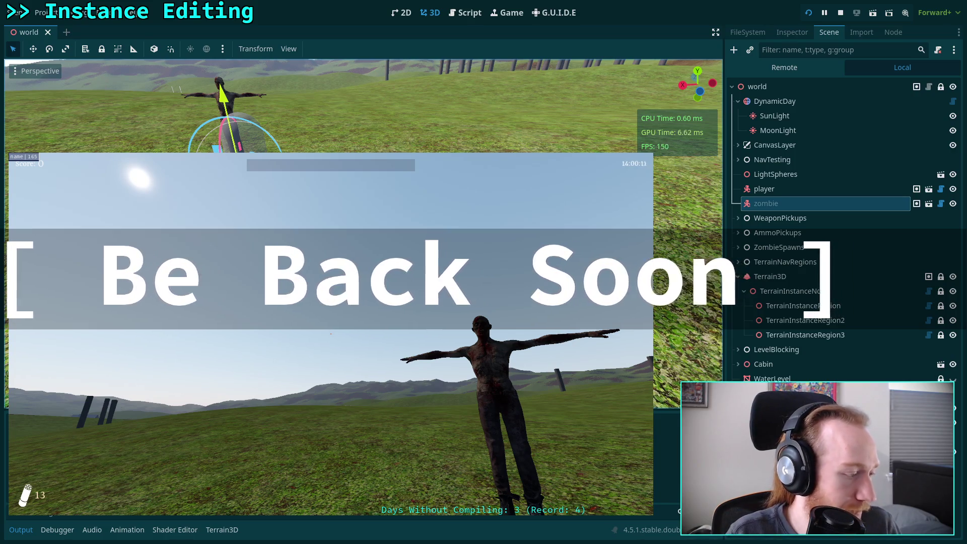
key("Escape")
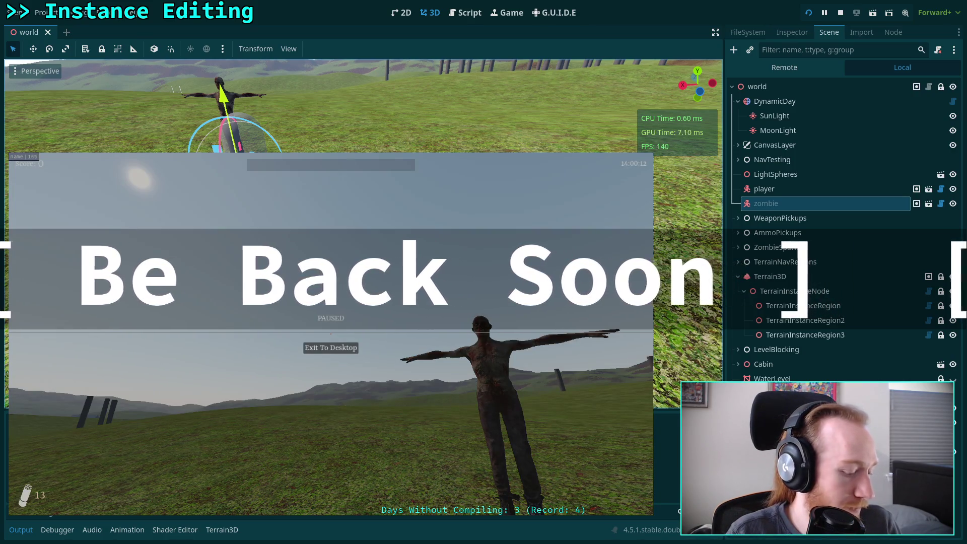
key("Escape")
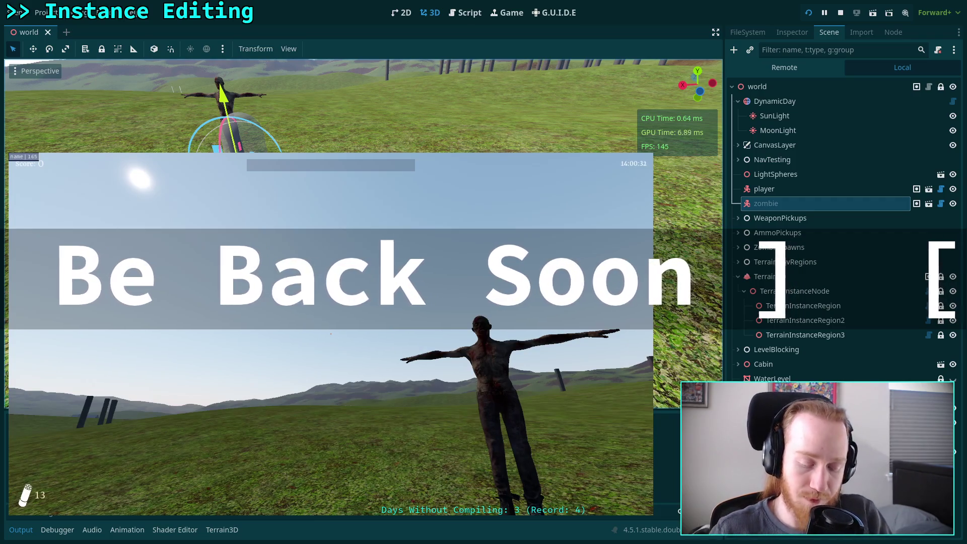